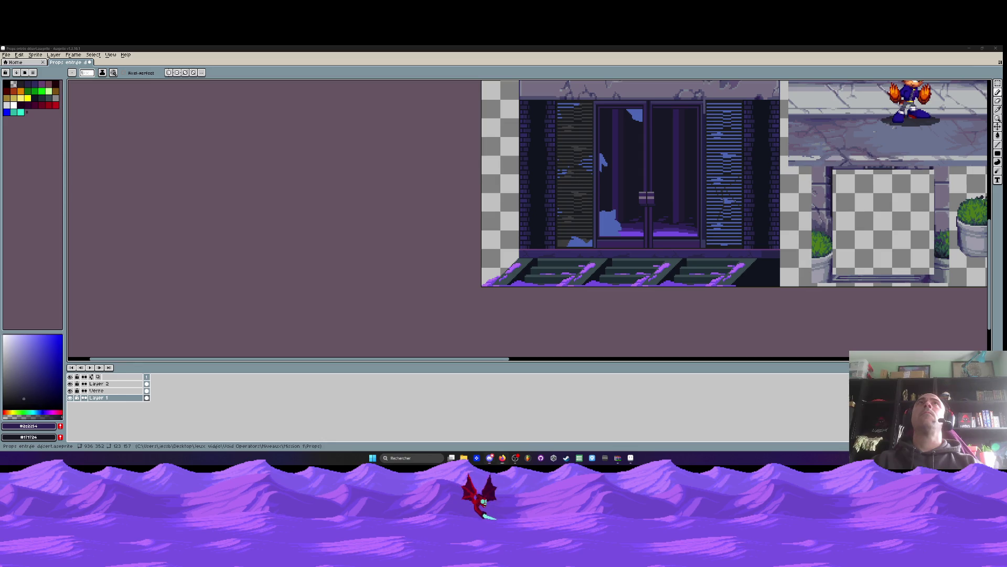
Zoom and pan onto the right glass door, then pick blue from the palette
scroll(528, 209, down, 3)
scroll(528, 210, up, 3)
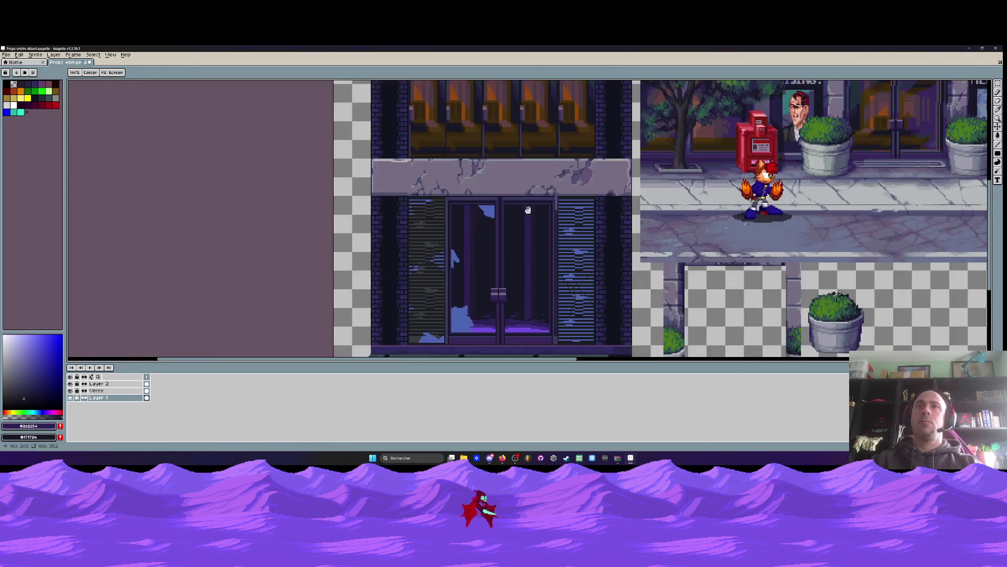
drag(528, 210, 515, 189)
scroll(495, 243, up, 4)
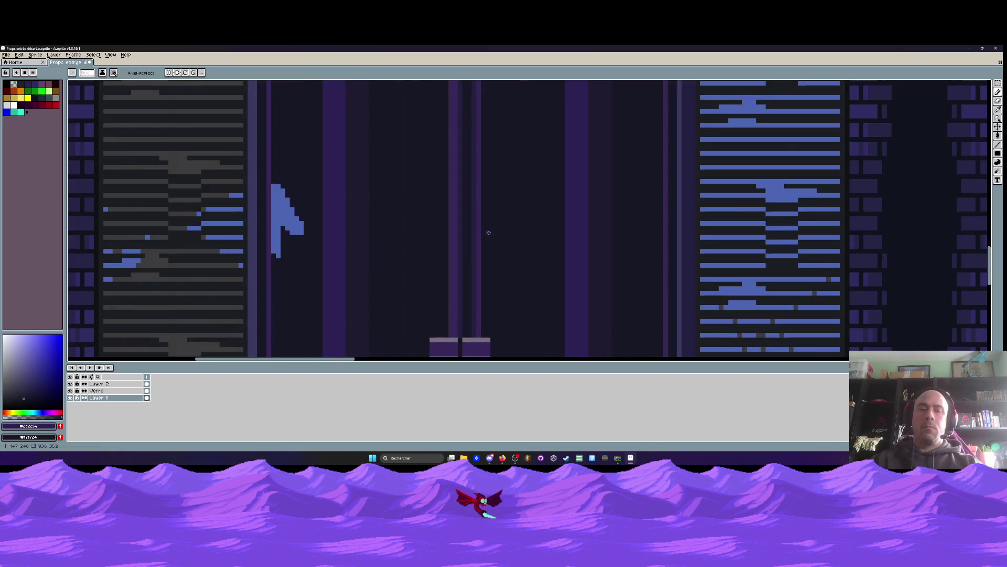
scroll(488, 232, down, 3)
alt+click(492, 221)
Pencil a jagged blue skyline outline plus top and right edge lines in the right door
scroll(491, 222, up, 3)
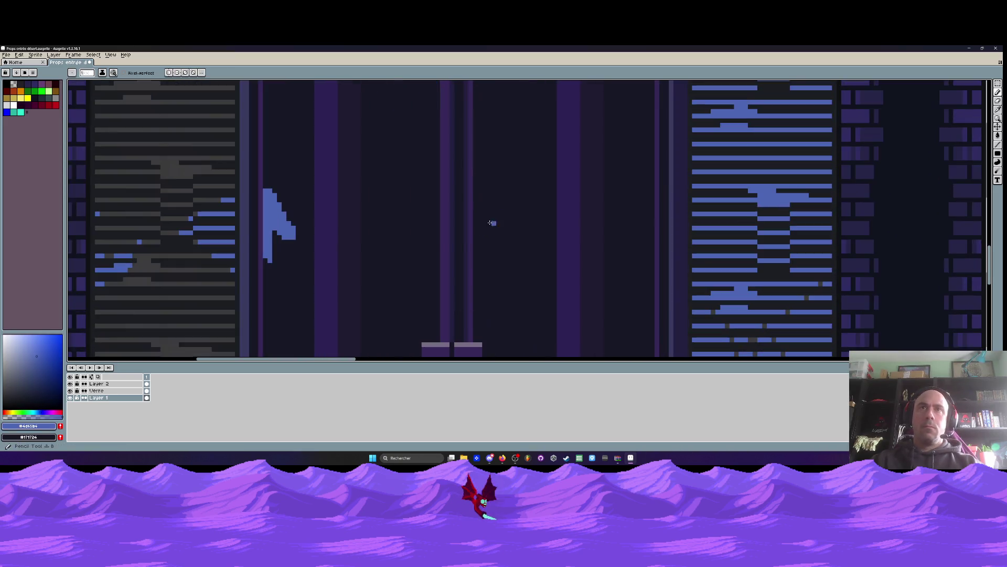
scroll(490, 221, down, 2)
scroll(525, 139, up, 1)
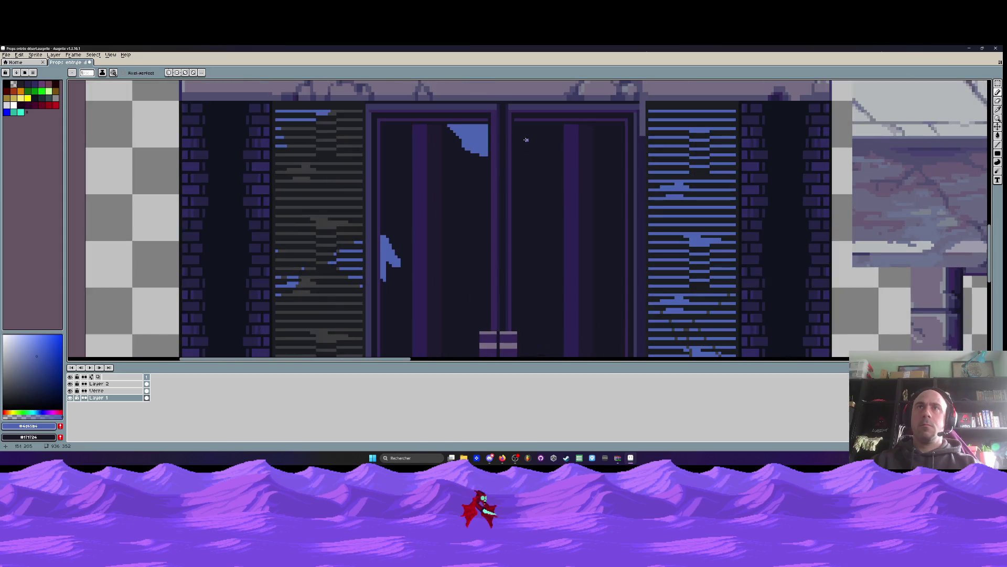
mouse_move(515, 132)
mouse_down()
mouse_move(550, 183)
mouse_move(573, 194)
mouse_move(593, 186)
mouse_move(607, 230)
mouse_move(627, 245)
mouse_up()
scroll(533, 133, up, 1)
mouse_move(512, 121)
mouse_down()
mouse_move(677, 125)
mouse_move(680, 304)
mouse_up()
mouse_move(680, 123)
mouse_down()
mouse_move(680, 201)
mouse_move(675, 152)
mouse_up()
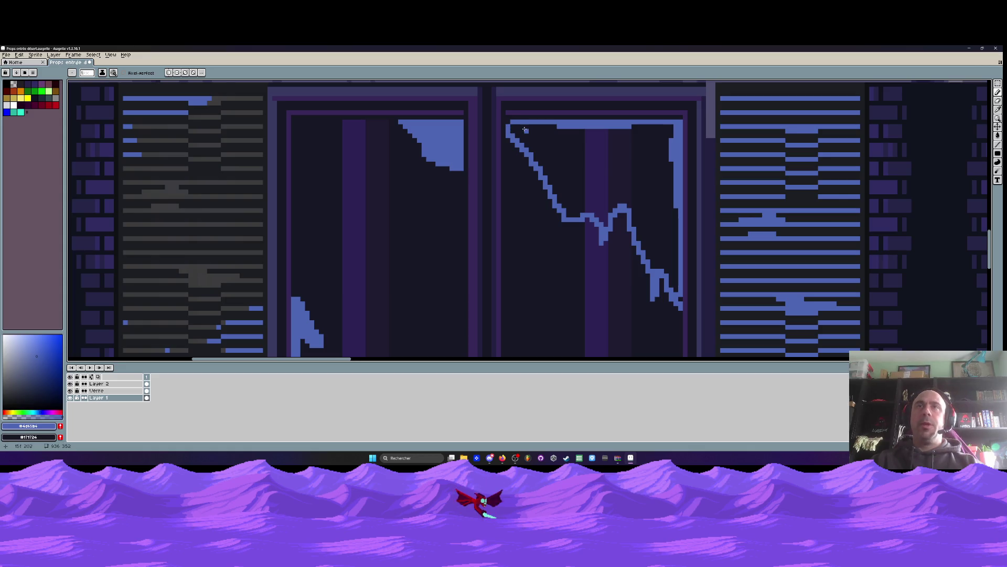
Bucket-fill the outlined shard blue, then undo the fill and all the pencil lines
key(g)
click(546, 141)
key(i)
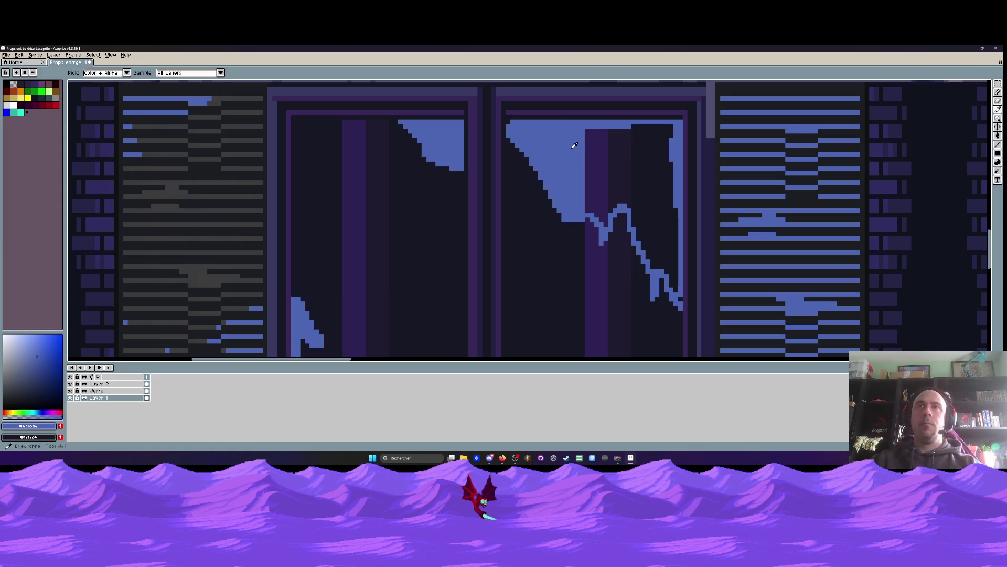
key(v)
key(ctrl+z)
key(ctrl+z)
key(ctrl+z)
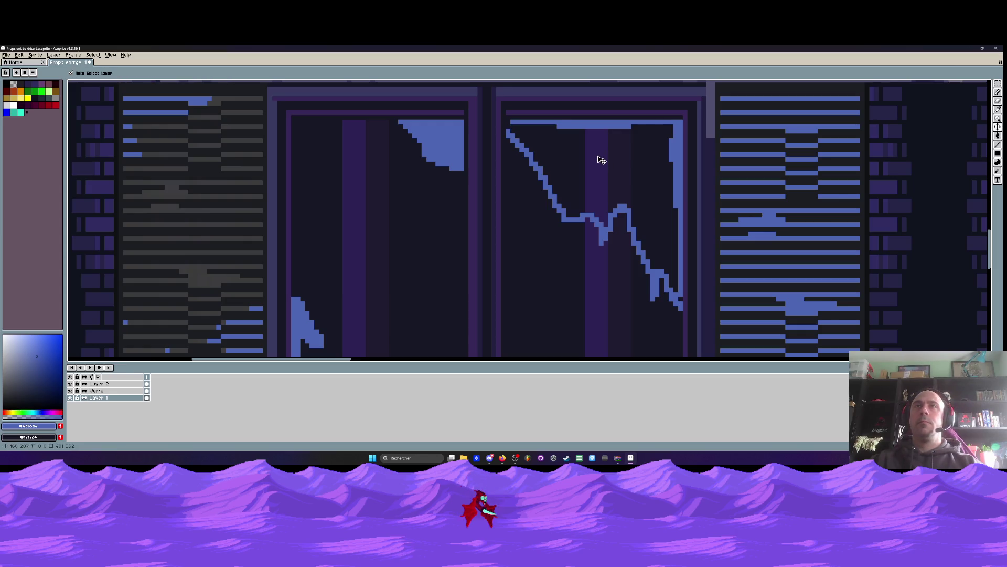
key(ctrl+z)
key(g)
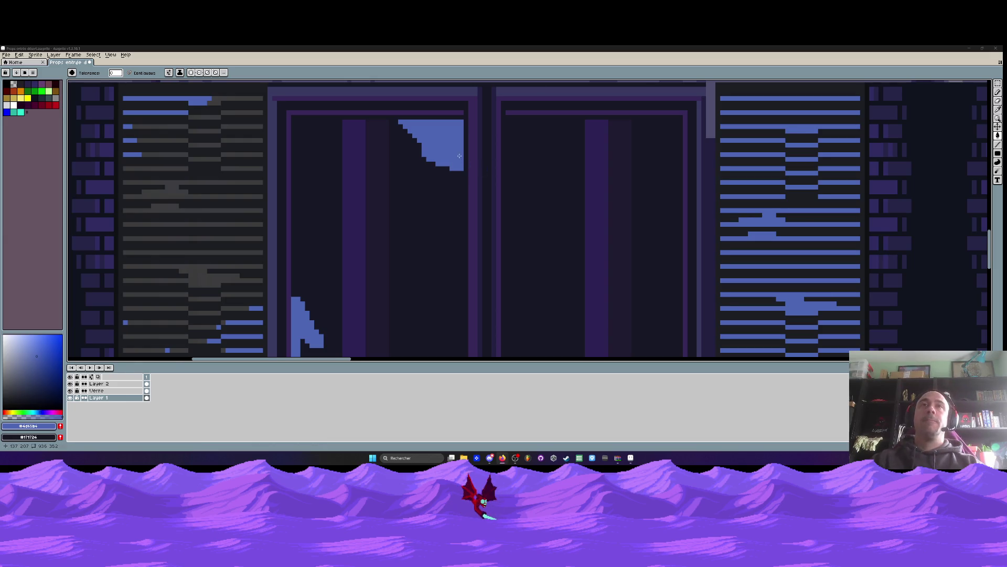
Make the Verre layer active, undoing a trial full-canvas blue fill
scroll(453, 155, down, 2)
click(121, 391)
scroll(519, 152, up, 2)
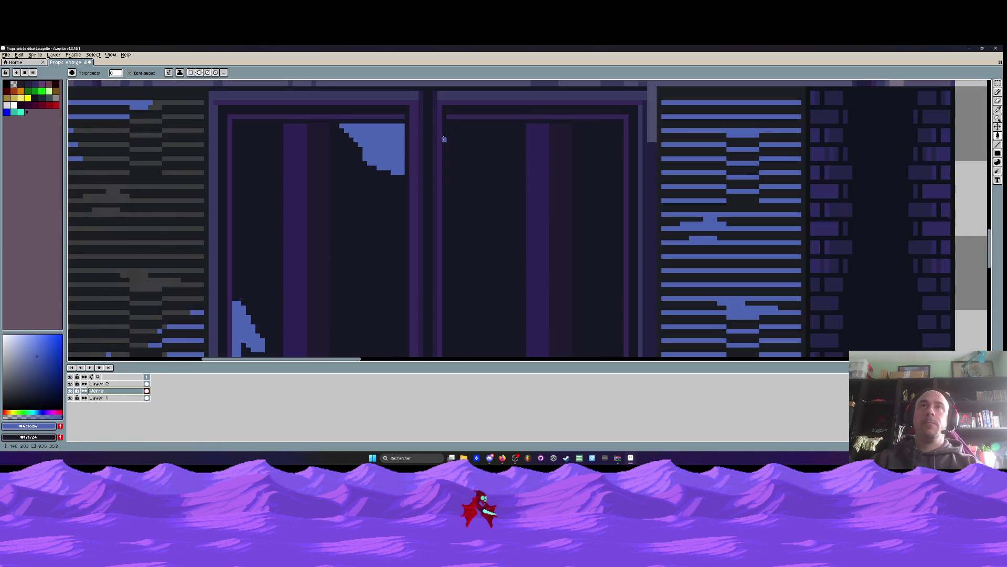
click(449, 125)
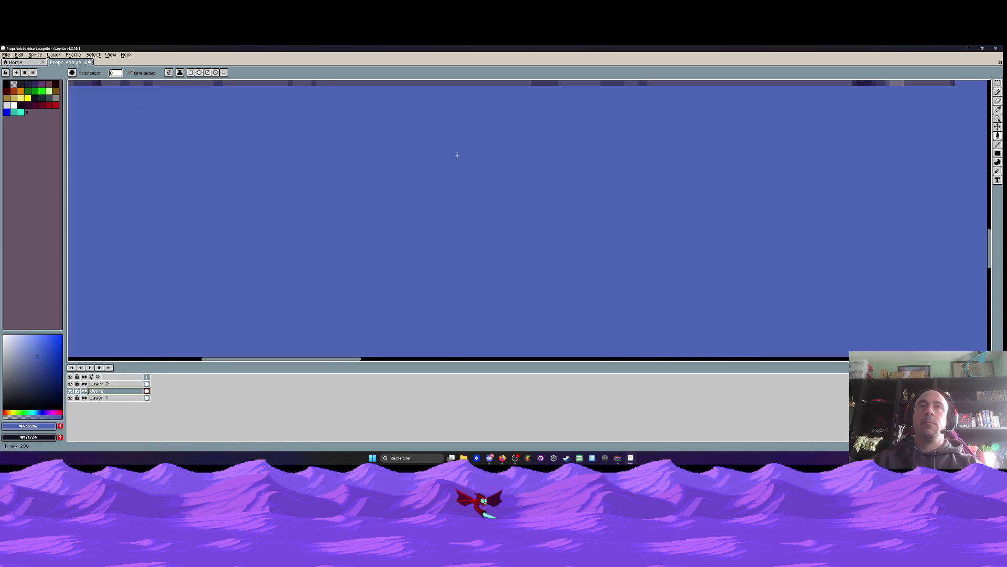
key(ctrl+z)
Pencil the zigzag skyline edge across the right glass pane
key(b)
scroll(580, 140, up, 2)
mouse_move(655, 134)
mouse_down()
mouse_move(625, 175)
mouse_move(549, 179)
mouse_move(532, 242)
mouse_move(490, 275)
mouse_up()
scroll(533, 241, down, 3)
key(ctrl+z)
scroll(580, 142, up, 2)
mouse_move(592, 133)
mouse_down()
mouse_move(568, 175)
mouse_move(522, 198)
mouse_move(499, 236)
mouse_move(480, 221)
mouse_move(418, 231)
mouse_move(423, 110)
mouse_move(593, 110)
mouse_move(593, 129)
mouse_up()
scroll(593, 129, down, 2)
key(g)
scroll(538, 144, down, 2)
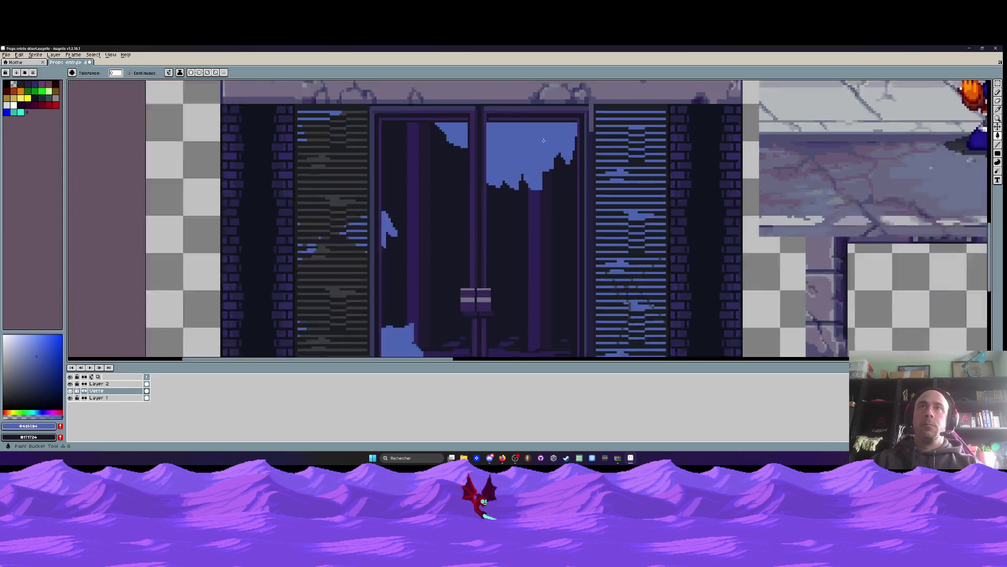
scroll(538, 144, up, 5)
Set the secondary colour to transparent and paint a tall purple tower up the glass
key(b)
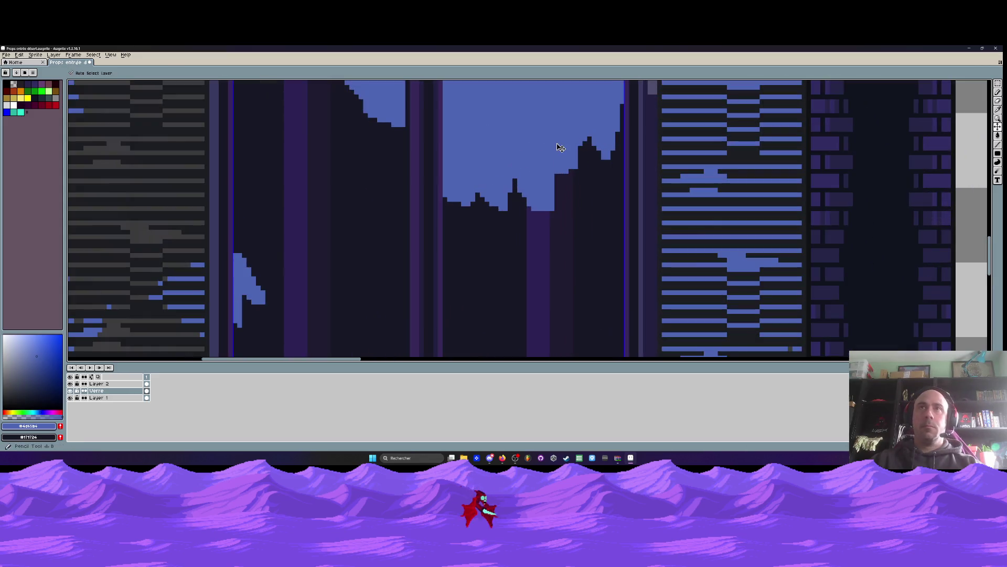
right_click(544, 145)
drag(543, 146, 553, 173)
key(ctrl+z)
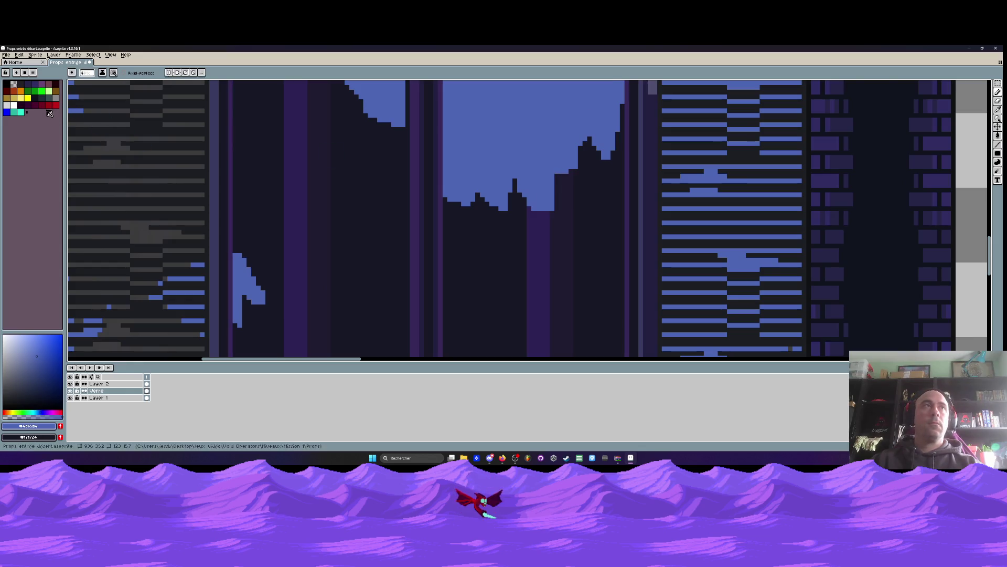
right_click(14, 84)
mouse_move(550, 209)
mouse_down()
mouse_move(538, 113)
mouse_move(548, 198)
mouse_move(538, 171)
mouse_move(531, 212)
mouse_move(520, 203)
mouse_up()
scroll(563, 173, down, 3)
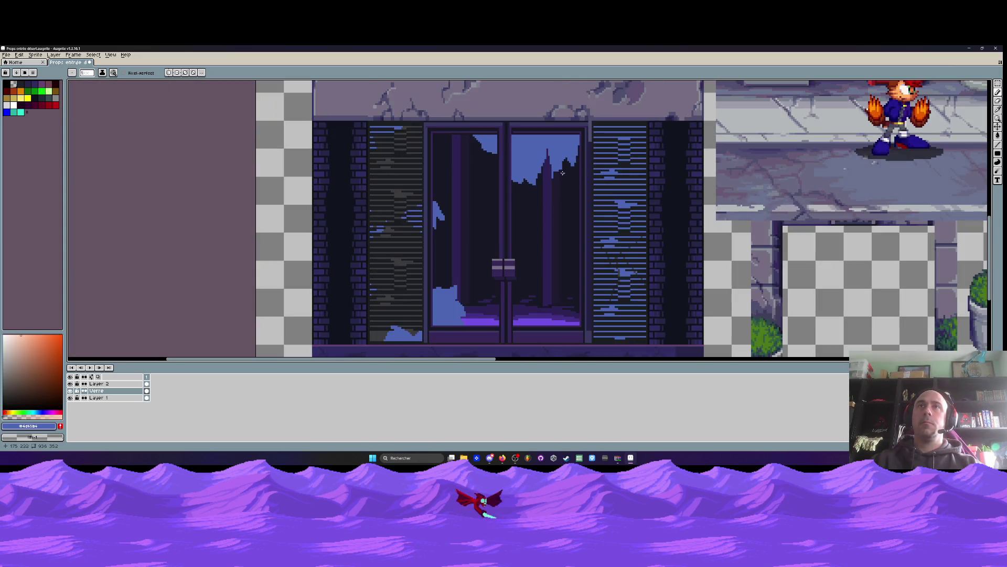
Pencil a small dark notch along the skyline's top edge in the right pane
scroll(560, 166, up, 2)
click(561, 129)
mouse_move(560, 125)
mouse_down()
mouse_move(576, 186)
mouse_move(554, 126)
mouse_move(549, 152)
mouse_move(564, 190)
mouse_move(538, 234)
mouse_move(548, 138)
mouse_move(534, 192)
mouse_up()
Zoom and pan down to the entrance steps to review the reflection
scroll(534, 191, down, 4)
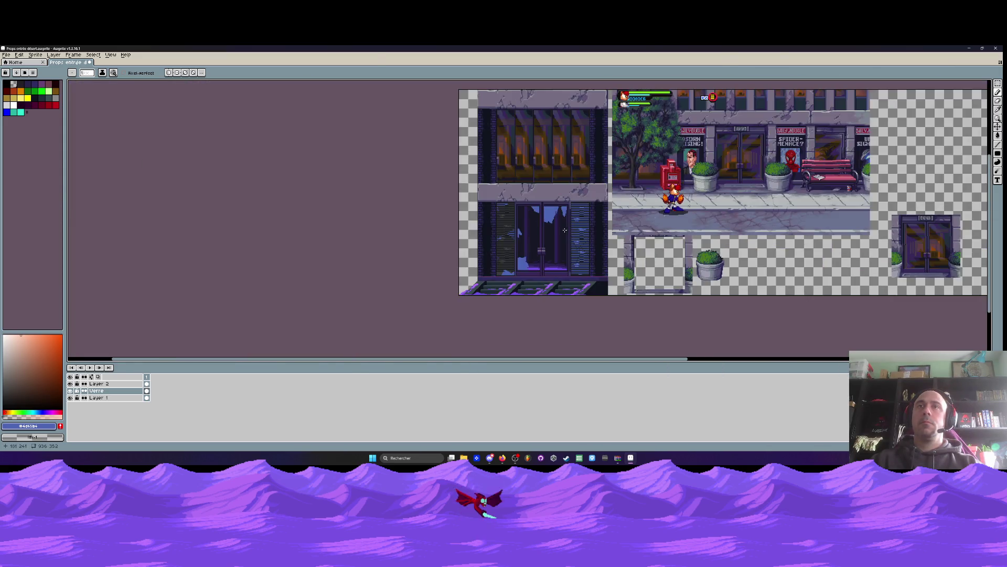
scroll(568, 203, up, 2)
scroll(568, 203, up, 1)
scroll(546, 231, down, 2)
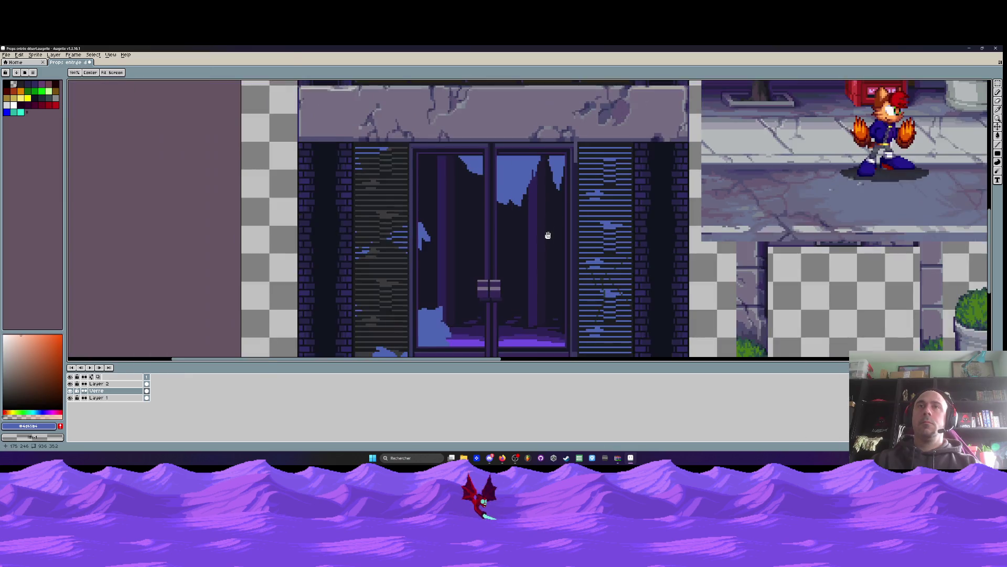
drag(546, 232, 544, 241)
scroll(530, 243, up, 1)
scroll(511, 294, up, 2)
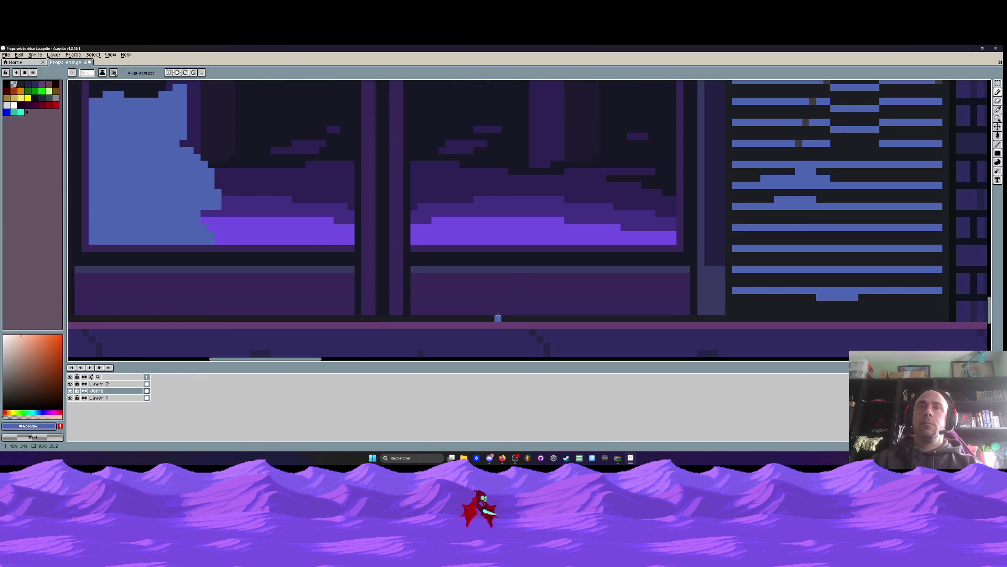
scroll(497, 317, down, 2)
scroll(498, 313, down, 1)
scroll(503, 257, down, 1)
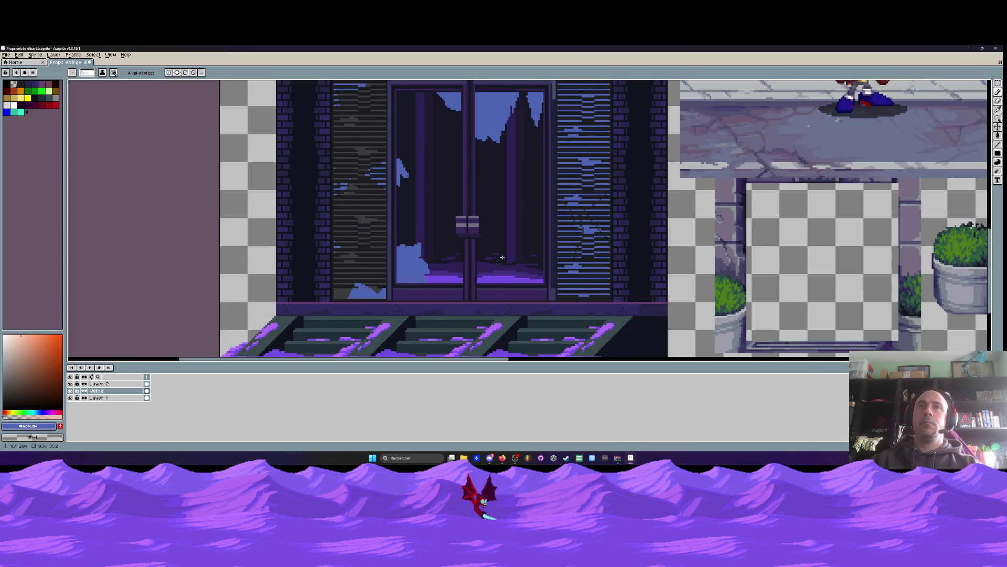
scroll(502, 258, down, 1)
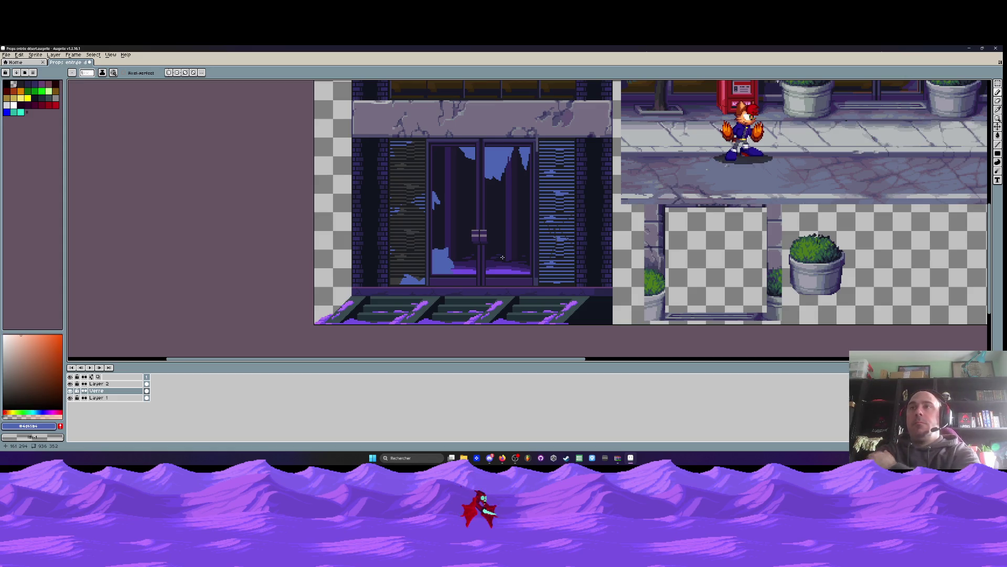
scroll(502, 257, down, 3)
scroll(492, 233, up, 4)
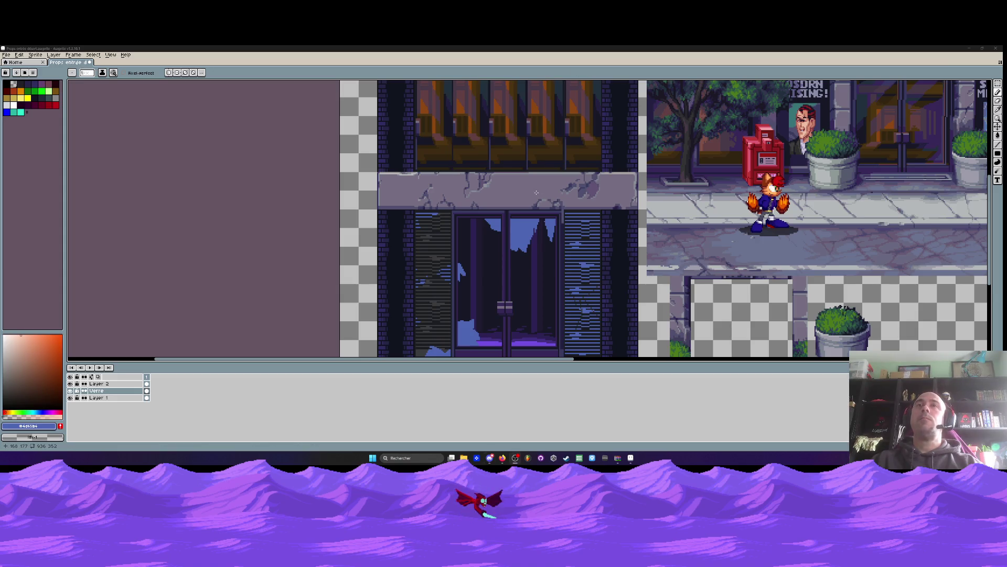
mouse_move(502, 457)
scroll(541, 215, down, 3)
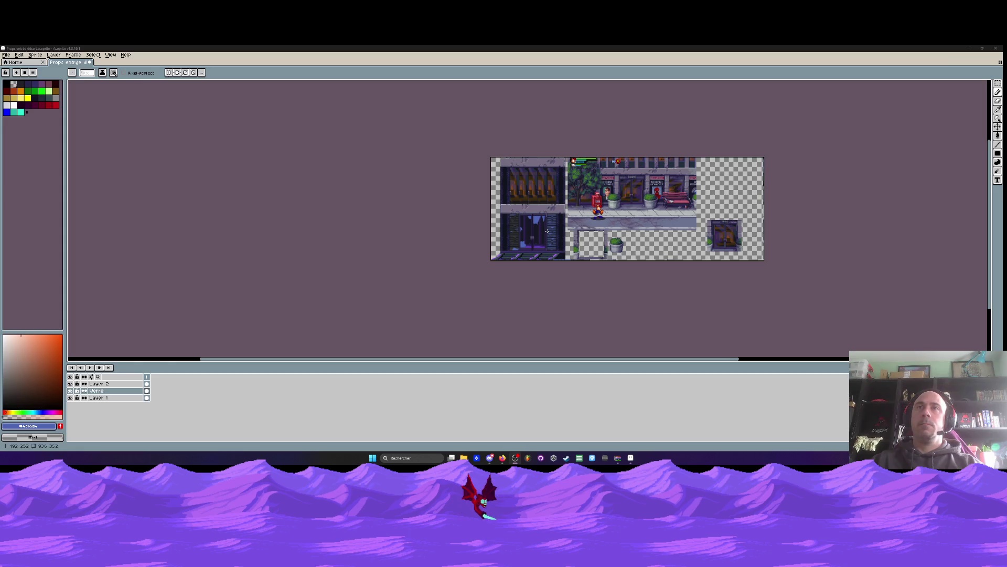
scroll(542, 215, up, 1)
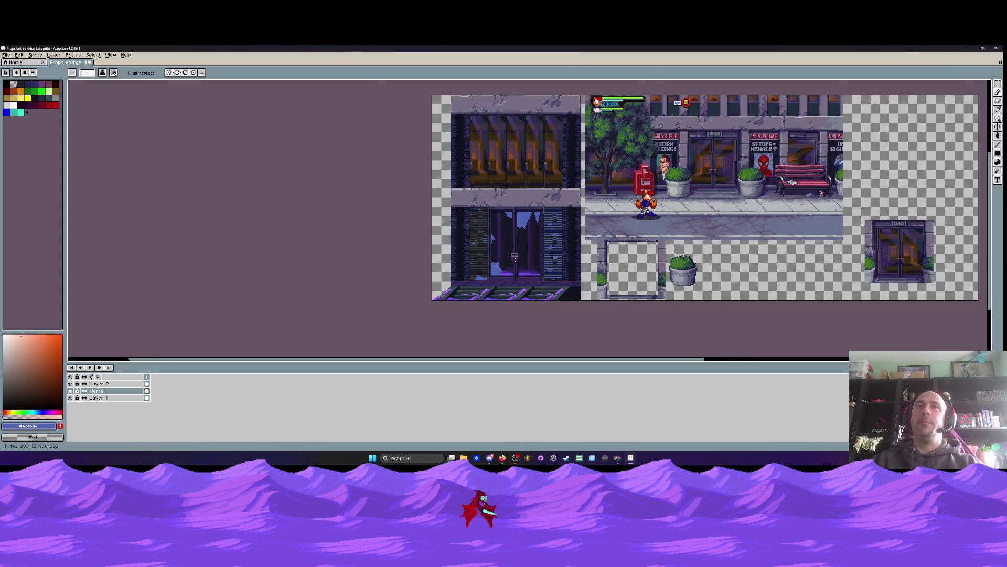
scroll(514, 259, up, 1)
scroll(514, 259, down, 1)
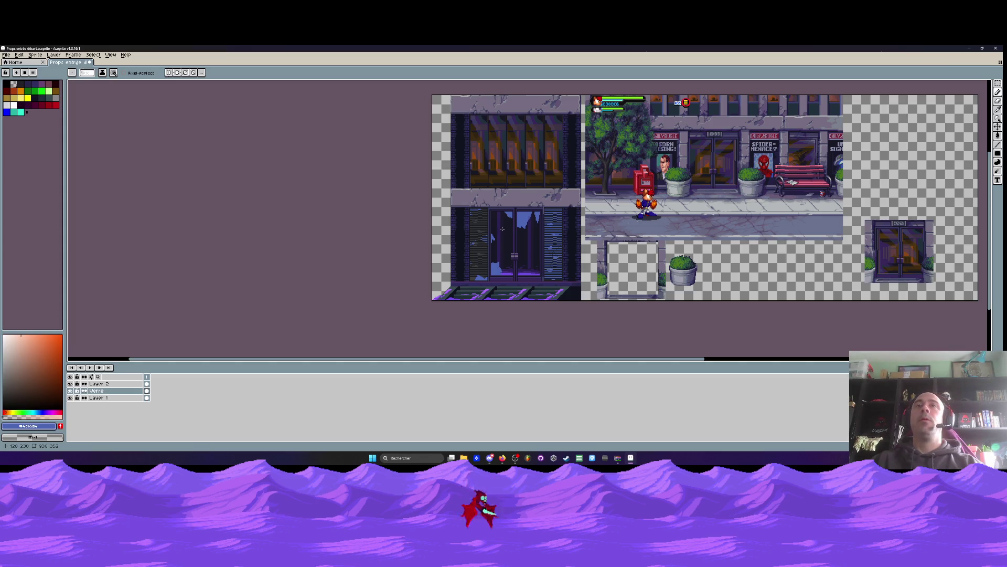
scroll(502, 222, up, 1)
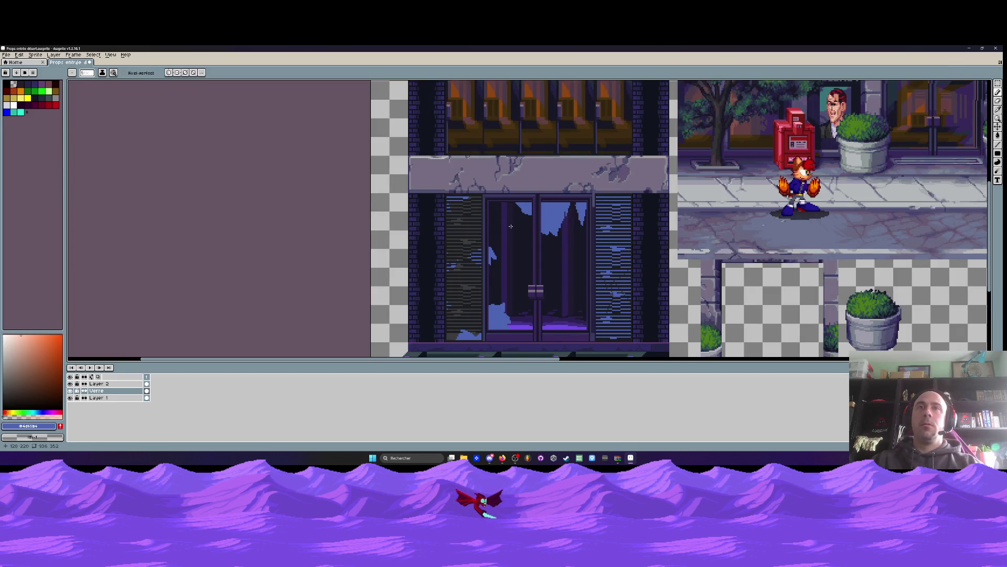
scroll(510, 226, down, 2)
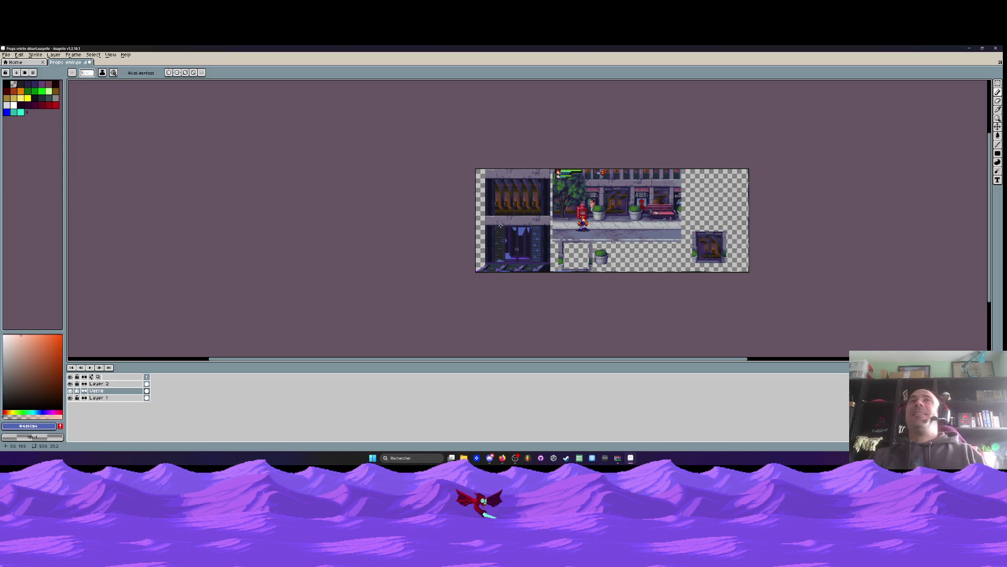
scroll(513, 226, up, 1)
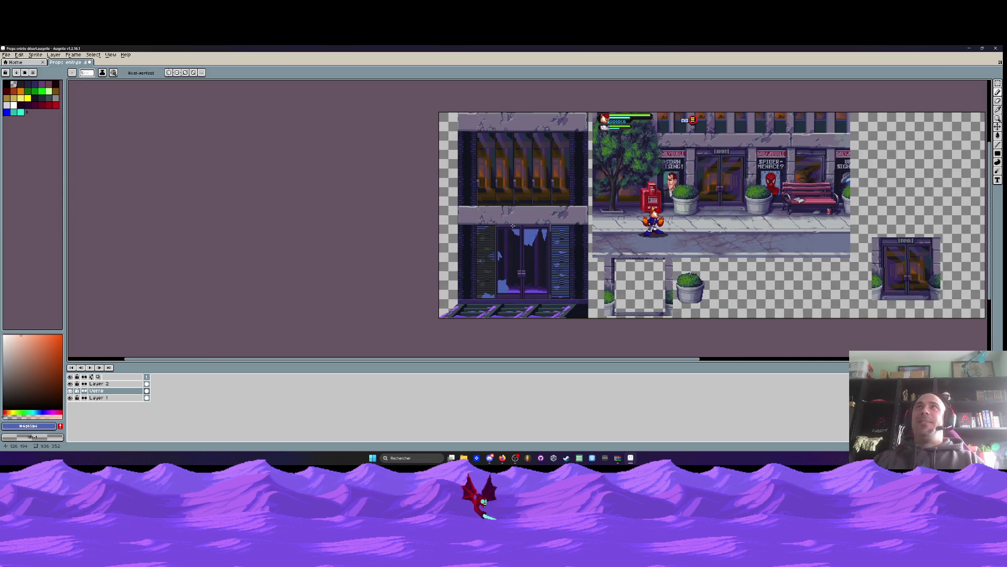
scroll(513, 226, down, 1)
scroll(514, 210, up, 2)
scroll(517, 157, down, 2)
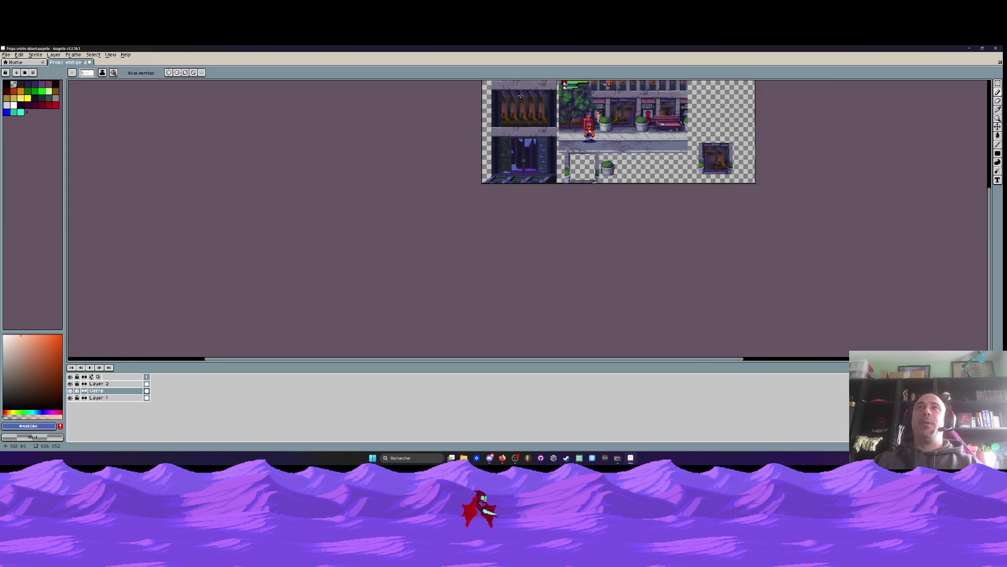
scroll(519, 122, up, 2)
scroll(517, 126, down, 1)
scroll(519, 136, up, 1)
mouse_move(458, 232)
mouse_down()
mouse_move(449, 128)
mouse_move(435, 102)
mouse_up()
scroll(475, 211, up, 1)
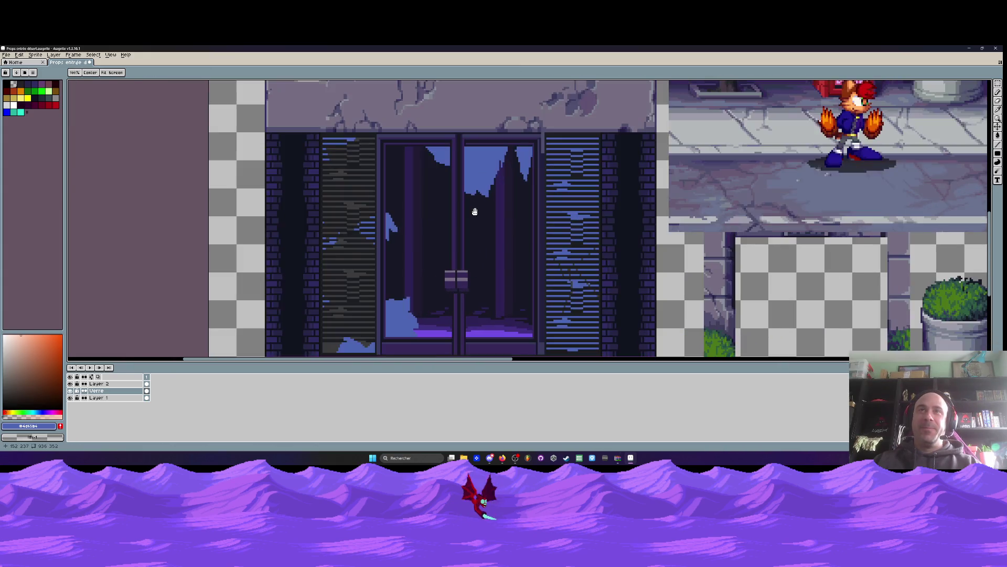
With the Pencil, draw a diagonal blue reflection streak across the glass
key(i)
key(b)
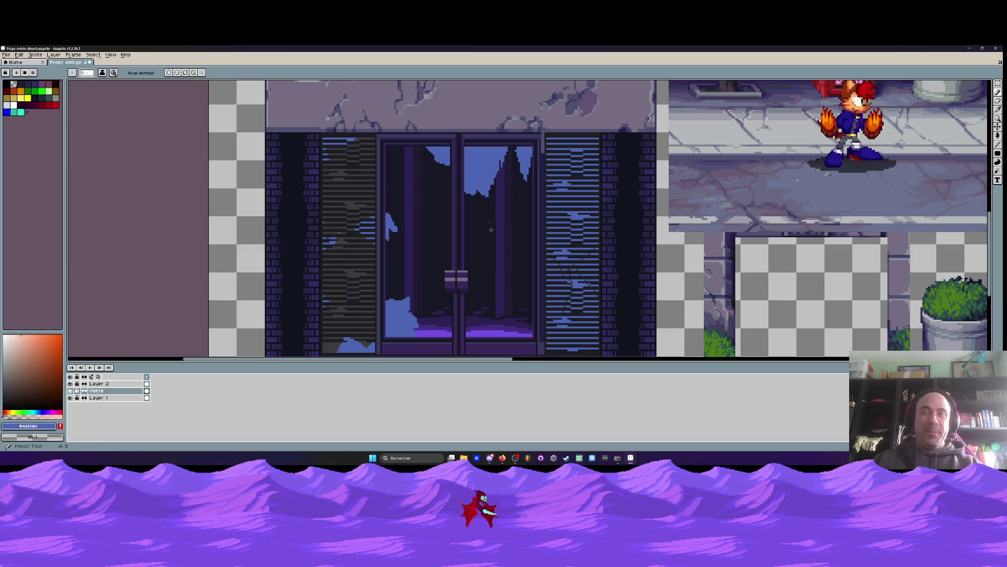
scroll(464, 257, up, 5)
scroll(425, 263, down, 3)
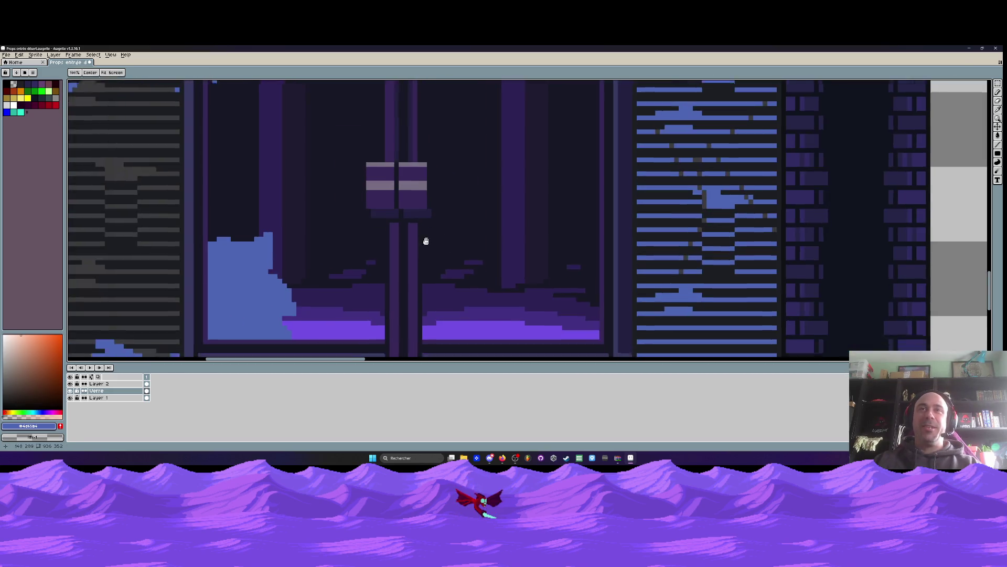
scroll(409, 183, up, 1)
scroll(407, 181, up, 1)
scroll(404, 231, up, 3)
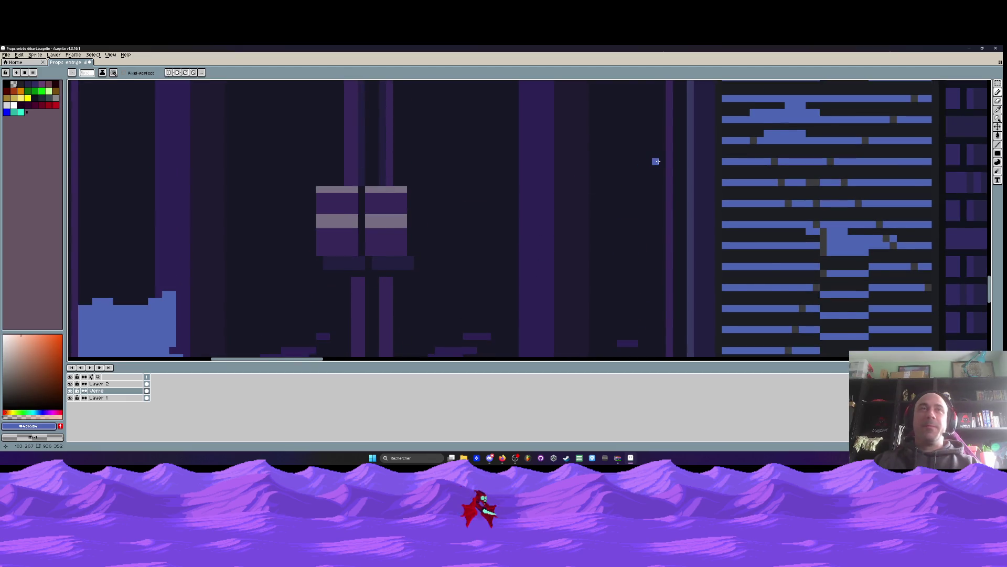
scroll(658, 161, down, 1)
scroll(656, 162, up, 1)
mouse_move(662, 152)
mouse_down()
mouse_move(626, 200)
mouse_move(660, 141)
mouse_move(618, 197)
mouse_move(649, 227)
mouse_move(646, 241)
mouse_move(656, 186)
mouse_move(656, 236)
mouse_move(662, 226)
mouse_move(625, 228)
mouse_move(612, 243)
mouse_move(593, 233)
mouse_move(585, 250)
mouse_up()
drag(633, 226, 638, 228)
Add a vertical blue strip, a short pixel column, and a stepped streak along the right pane's bottom
scroll(638, 229, down, 4)
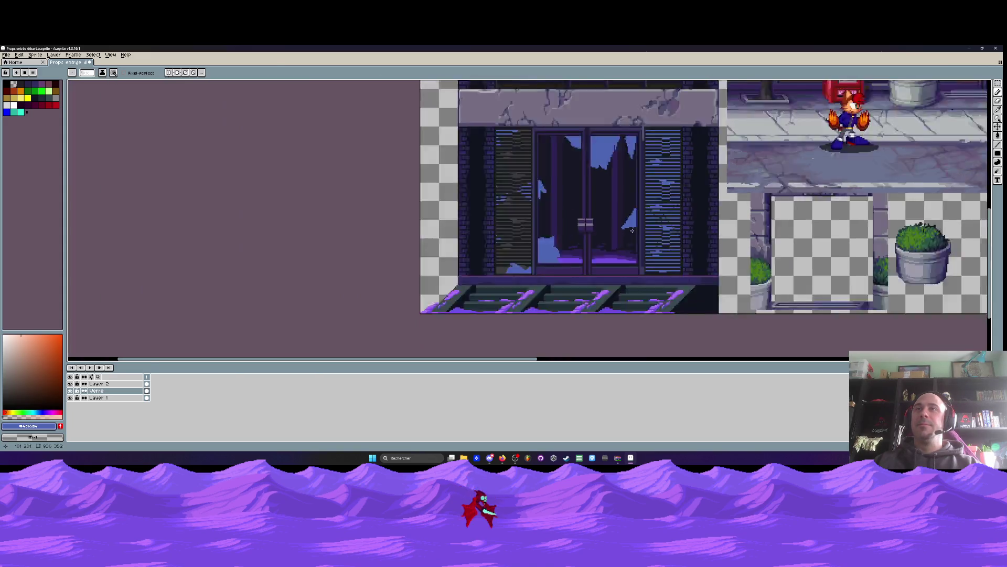
scroll(612, 212, up, 5)
mouse_move(617, 212)
mouse_down()
mouse_move(626, 224)
mouse_move(618, 278)
mouse_up()
scroll(565, 258, down, 3)
scroll(566, 258, up, 3)
drag(632, 213, 632, 194)
scroll(632, 214, down, 3)
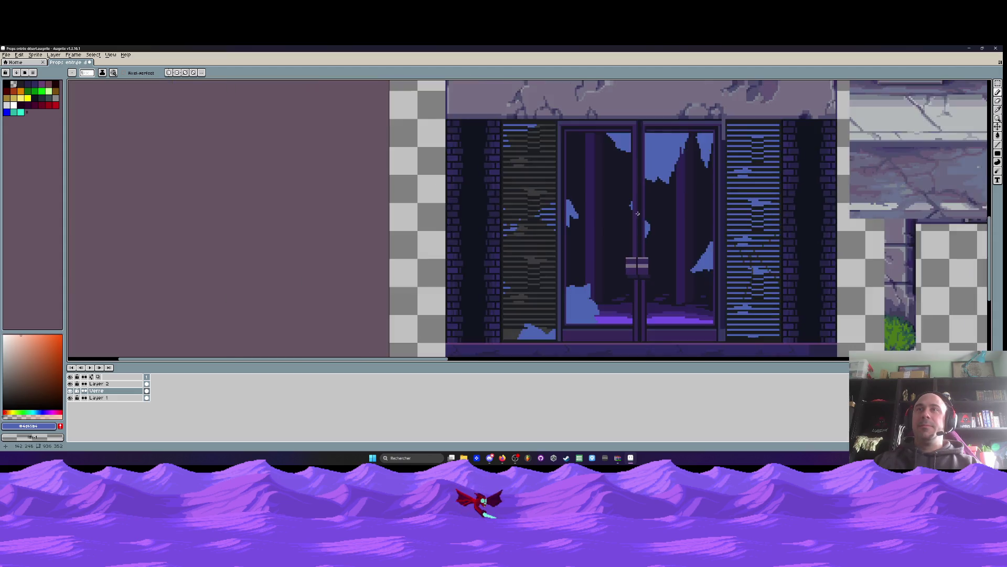
scroll(634, 215, up, 3)
scroll(654, 226, down, 3)
scroll(624, 298, up, 3)
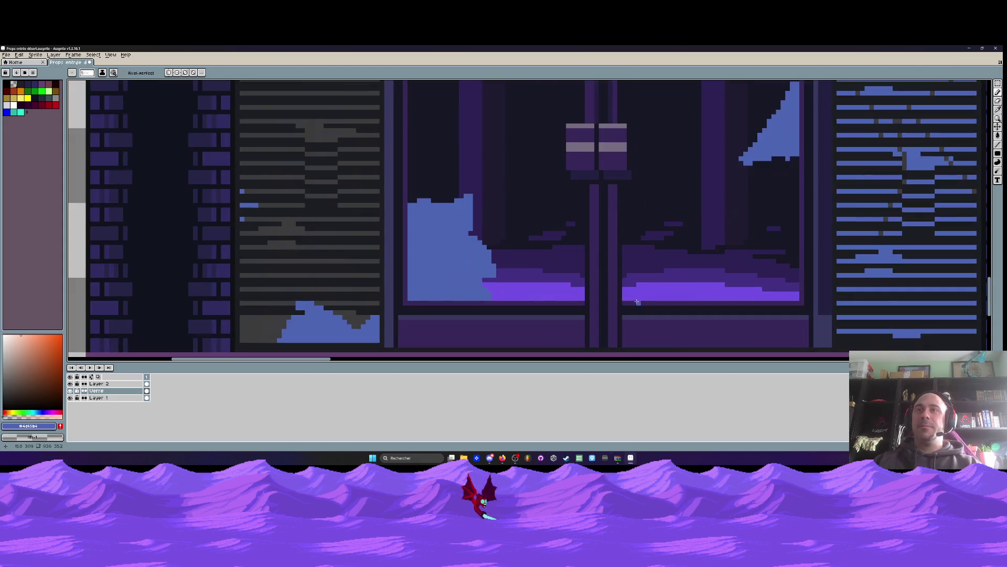
mouse_move(629, 276)
mouse_down()
mouse_move(622, 272)
mouse_move(671, 292)
mouse_move(624, 289)
mouse_up()
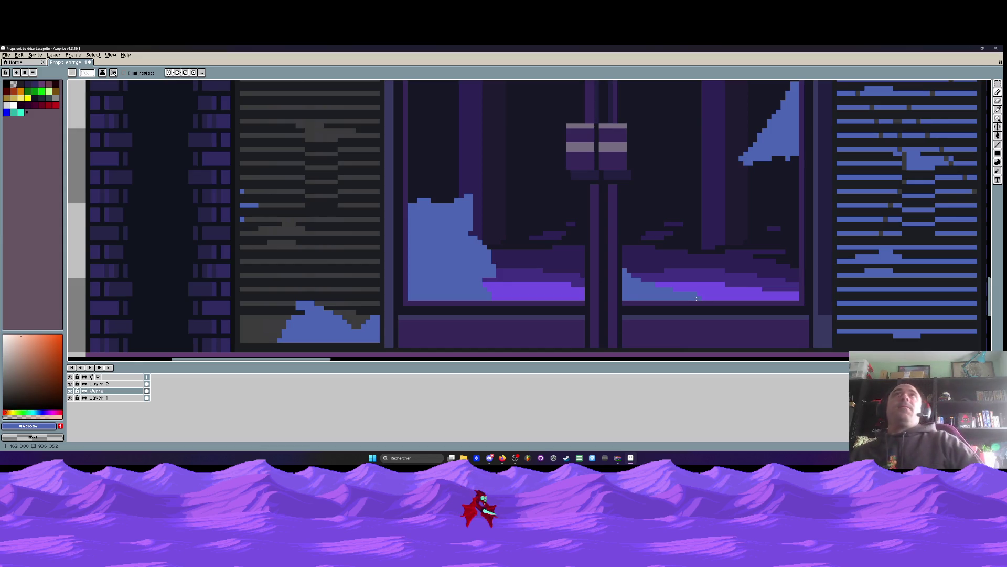
scroll(696, 298, down, 5)
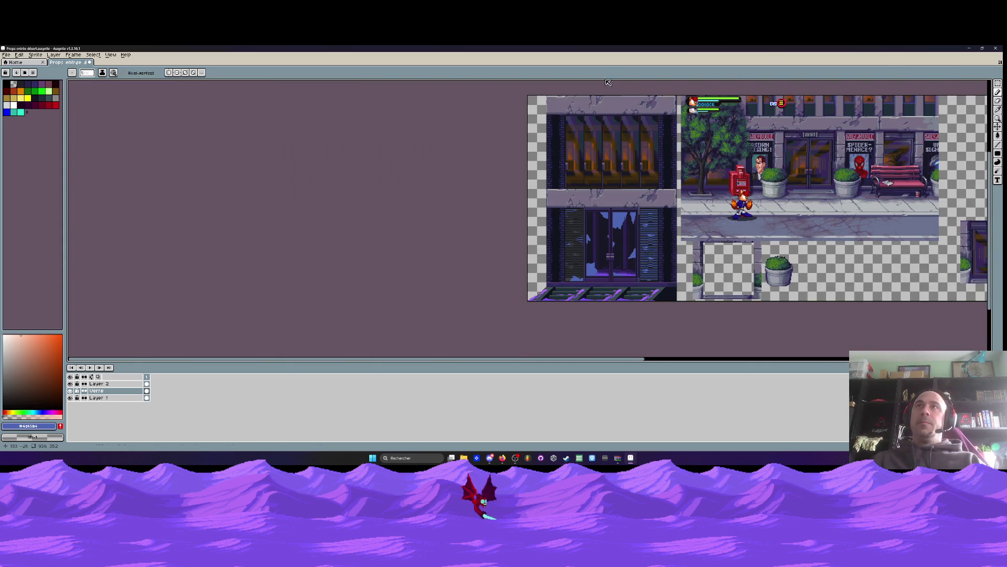
Eyedrop the dark purple from the door glass and pencil a faint horizontal bar in the right pane
drag(642, 224, 560, 224)
scroll(525, 262, up, 4)
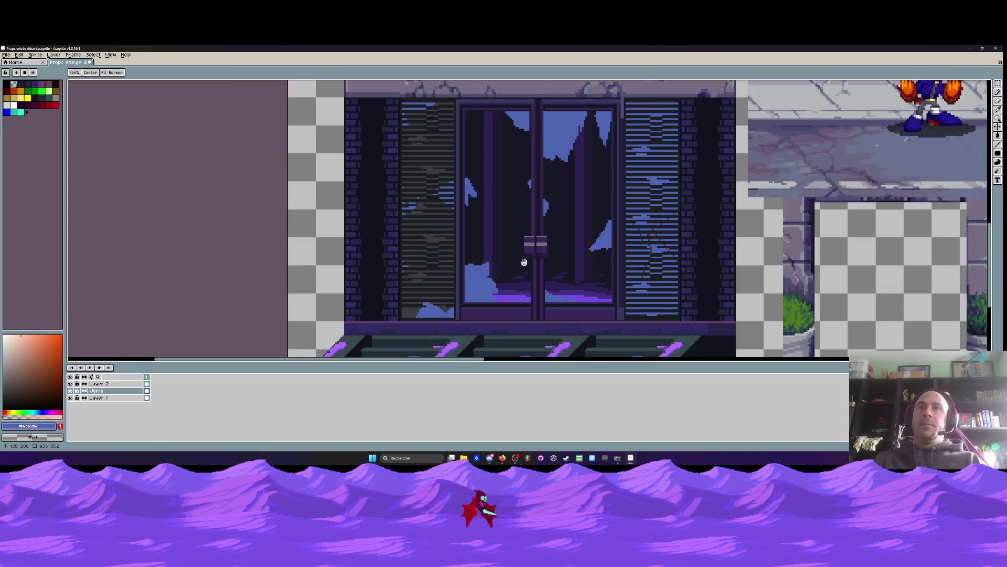
click(490, 243)
scroll(587, 239, up, 1)
key(b)
scroll(600, 226, up, 1)
drag(619, 224, 563, 224)
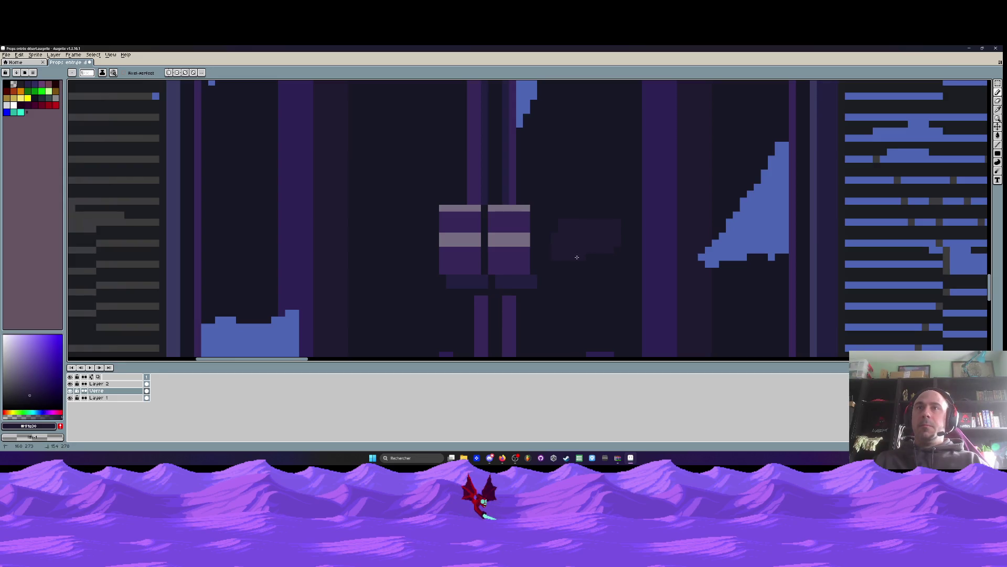
Add a short dark leg under the bar's right end
scroll(617, 246, down, 2)
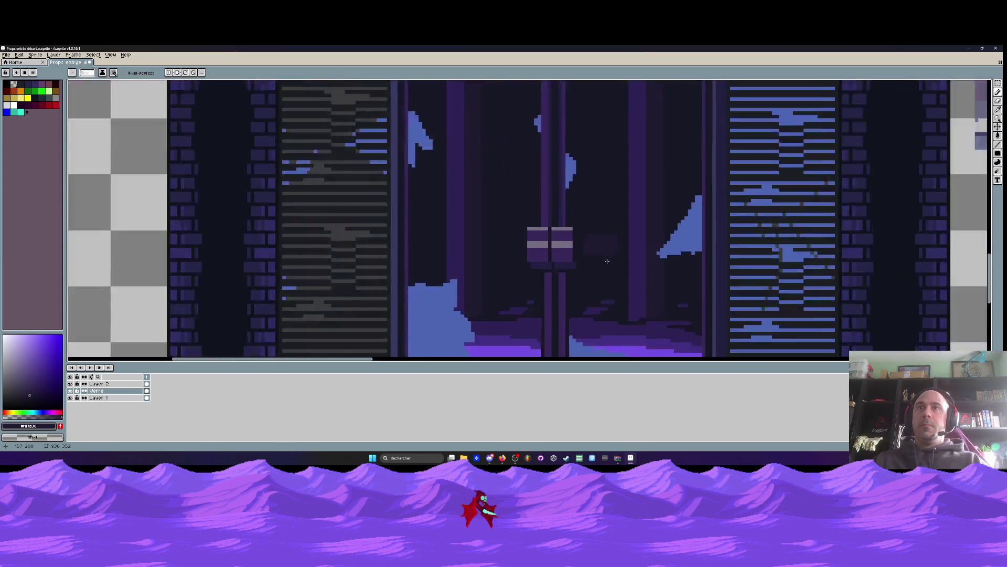
scroll(606, 261, up, 3)
scroll(607, 260, up, 2)
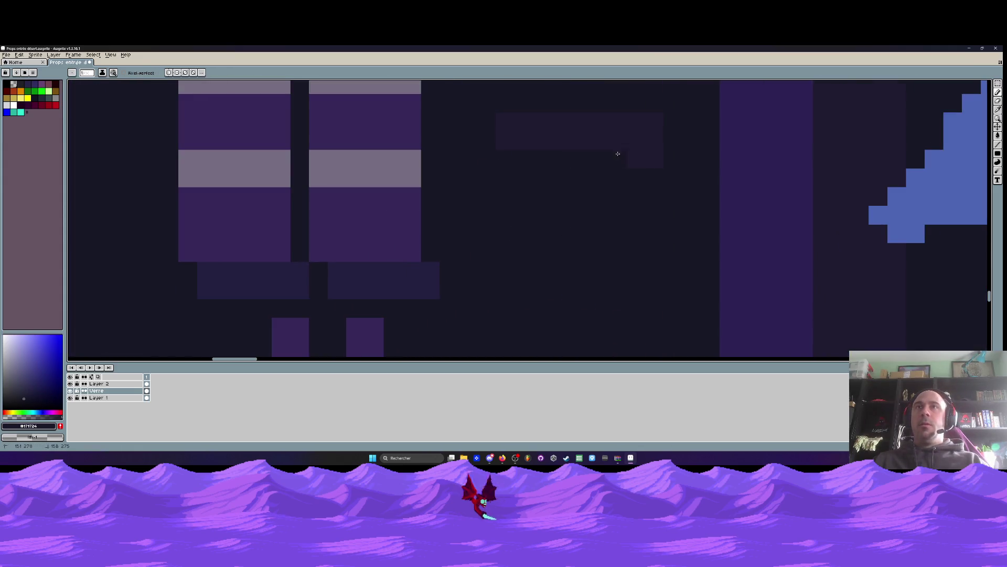
scroll(648, 157, down, 2)
scroll(637, 162, up, 2)
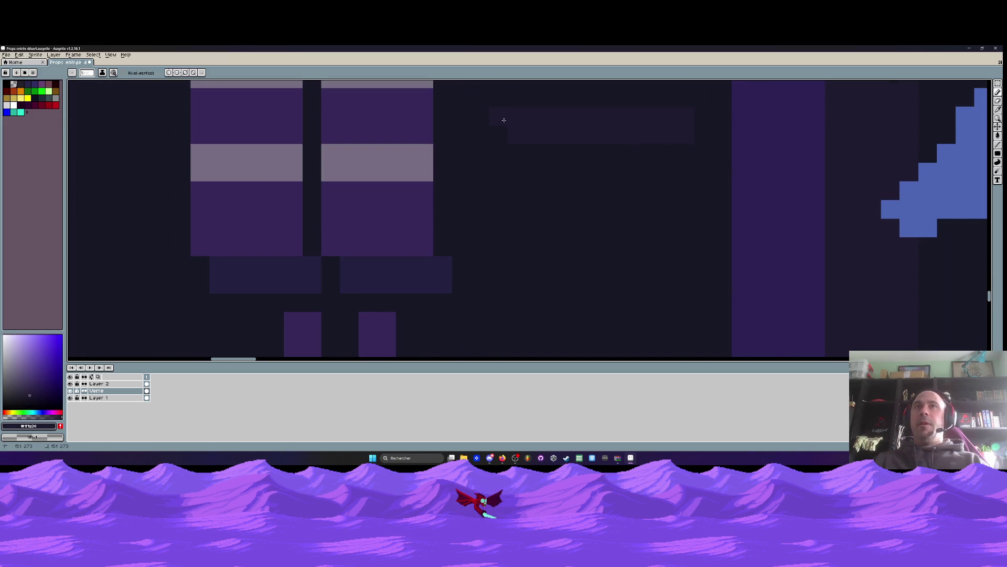
scroll(481, 137, down, 3)
scroll(481, 138, up, 3)
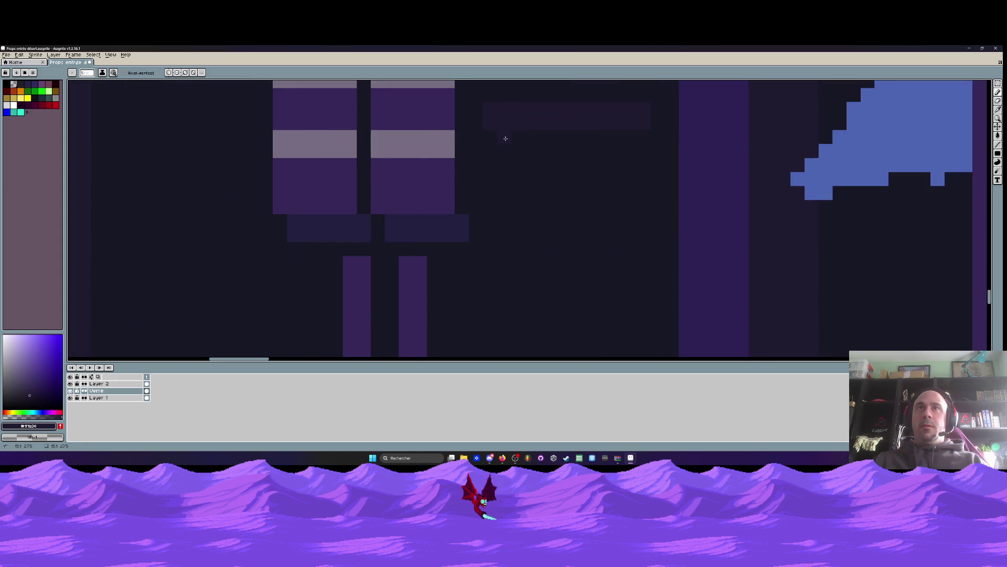
drag(624, 138, 628, 164)
scroll(583, 168, down, 4)
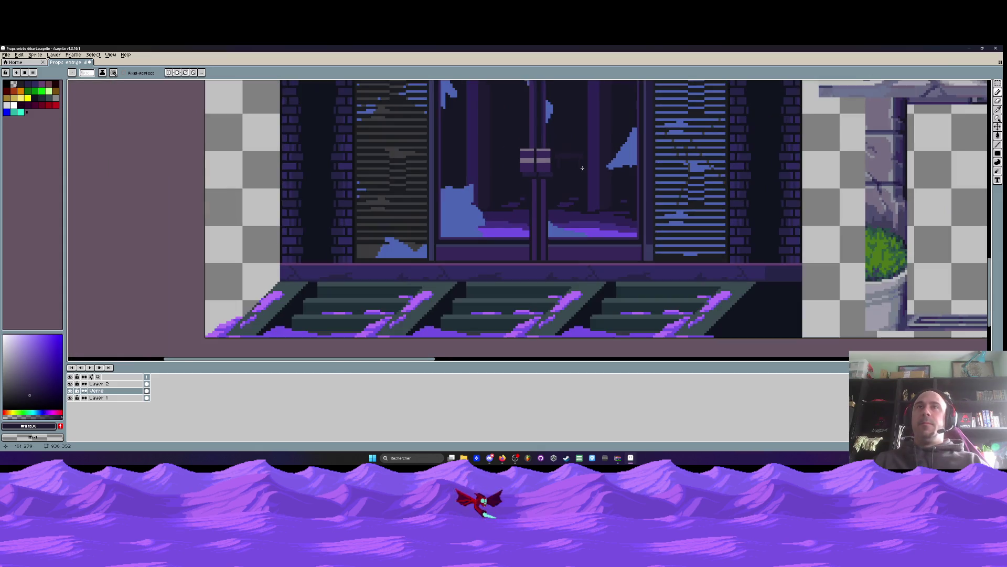
Marquee-select the faint table shape, copy it into the left pane, and deselect
scroll(583, 167, up, 4)
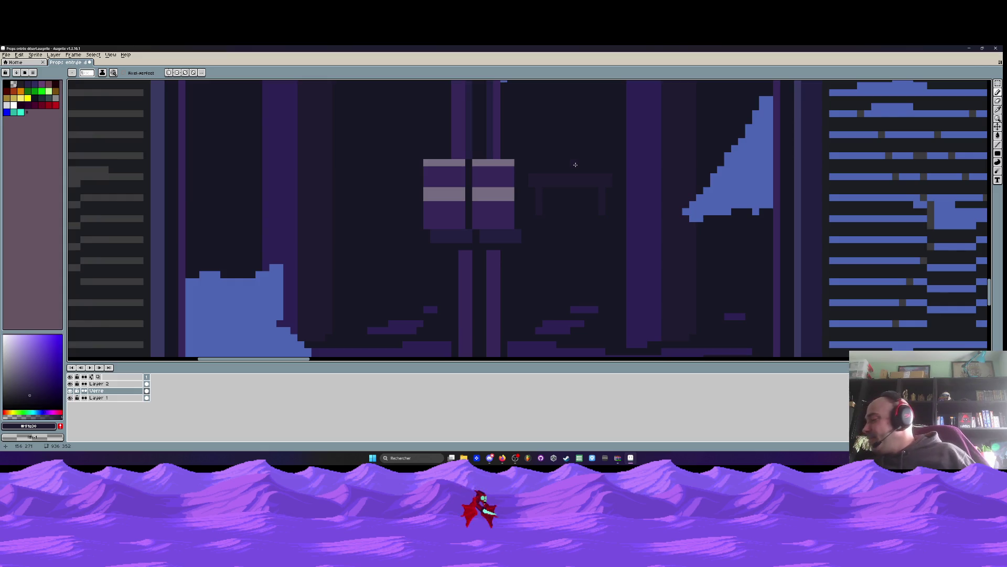
scroll(575, 165, down, 3)
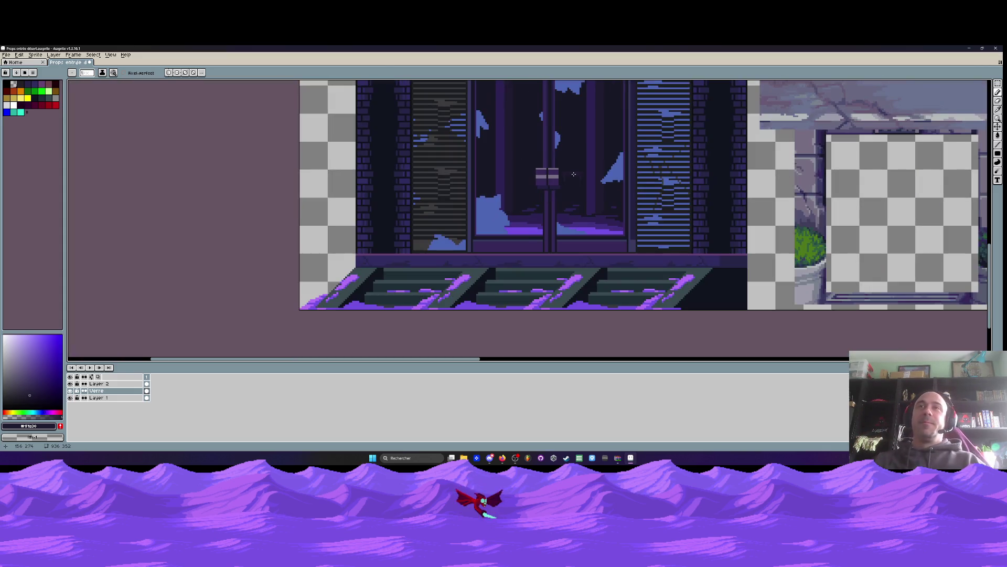
scroll(572, 169, up, 3)
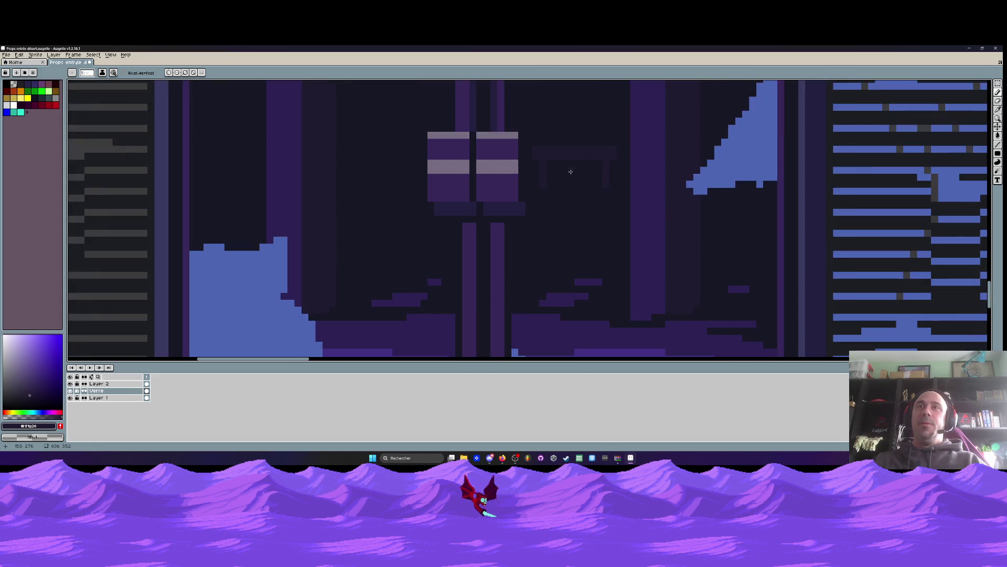
scroll(571, 171, down, 3)
scroll(570, 172, up, 3)
scroll(571, 171, up, 1)
key(m)
drag(493, 118, 664, 205)
mouse_move(575, 169)
mouse_down()
mouse_move(584, 265)
mouse_move(571, 186)
mouse_move(373, 198)
mouse_move(348, 162)
mouse_up()
scroll(585, 265, down, 2)
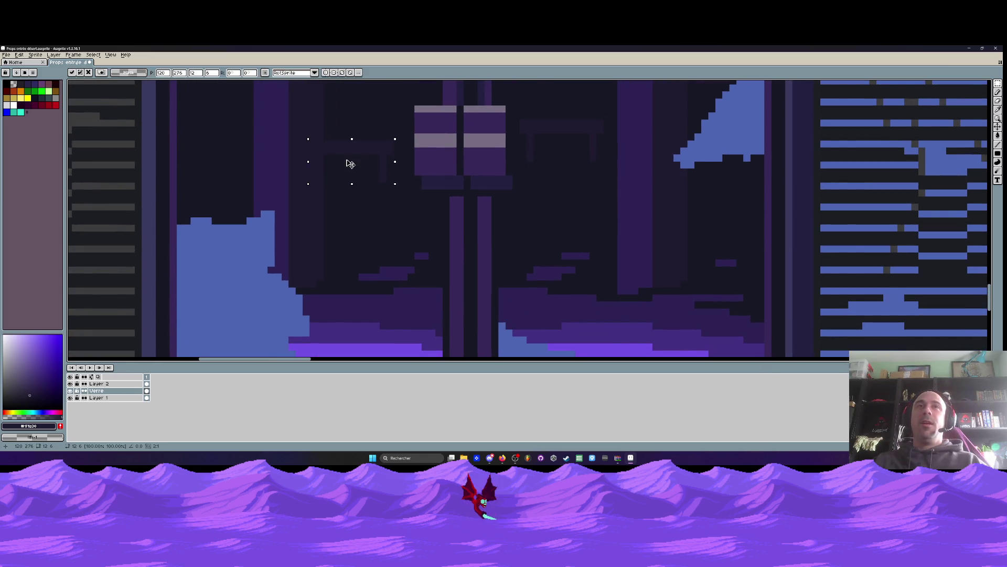
scroll(349, 162, down, 2)
key(ctrl+d)
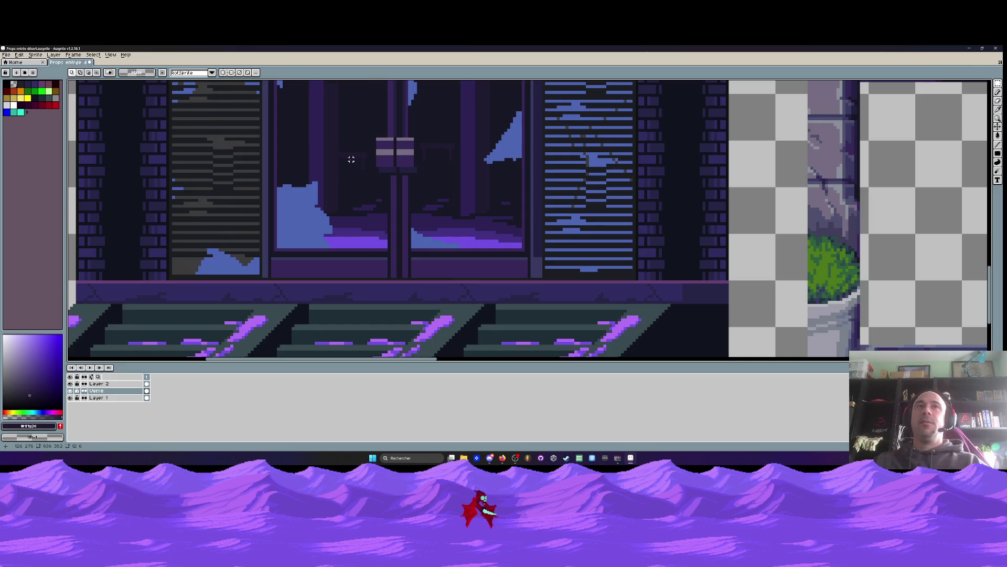
scroll(450, 186, up, 1)
key(i)
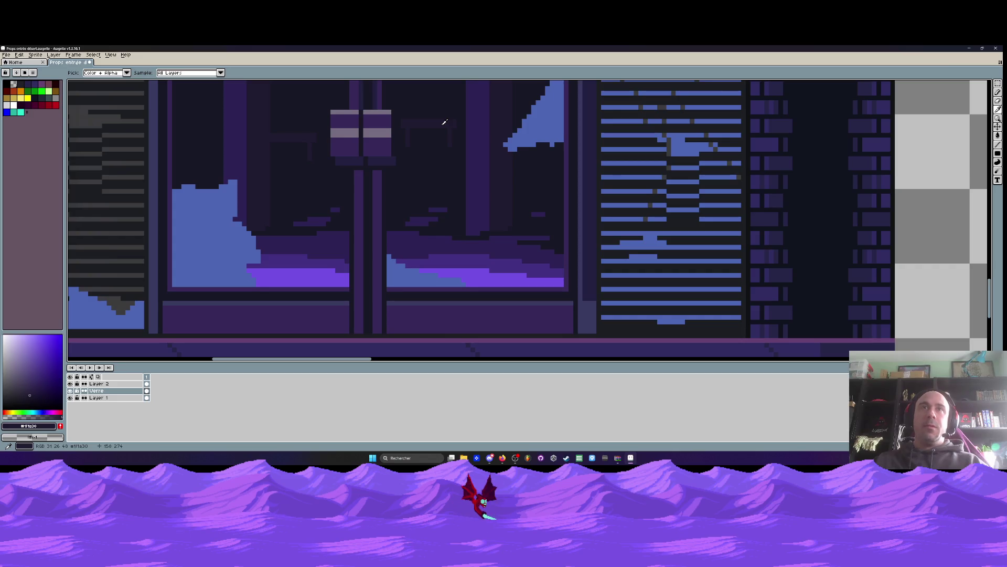
key(b)
scroll(411, 193, up, 3)
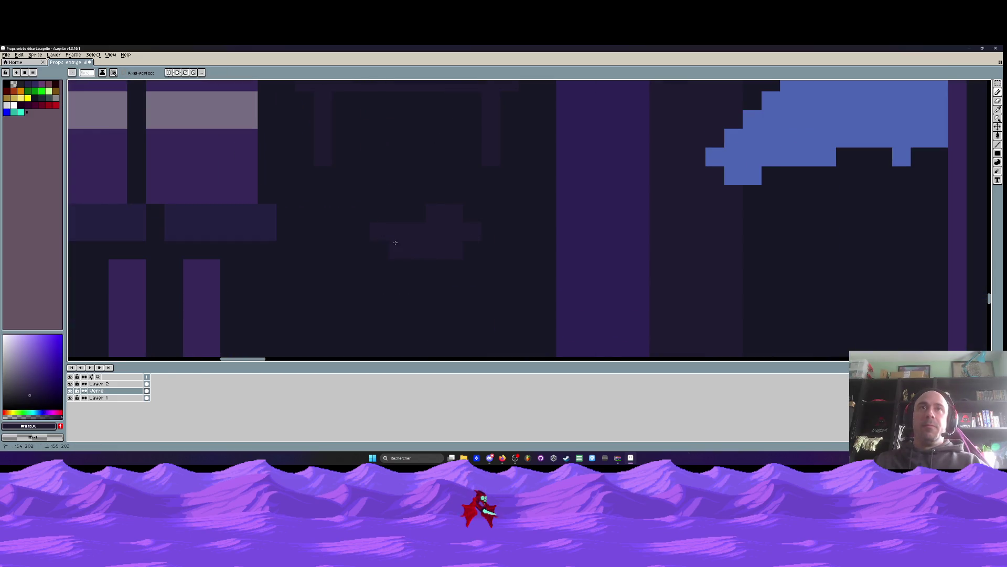
key(ctrl+z)
scroll(513, 249, down, 4)
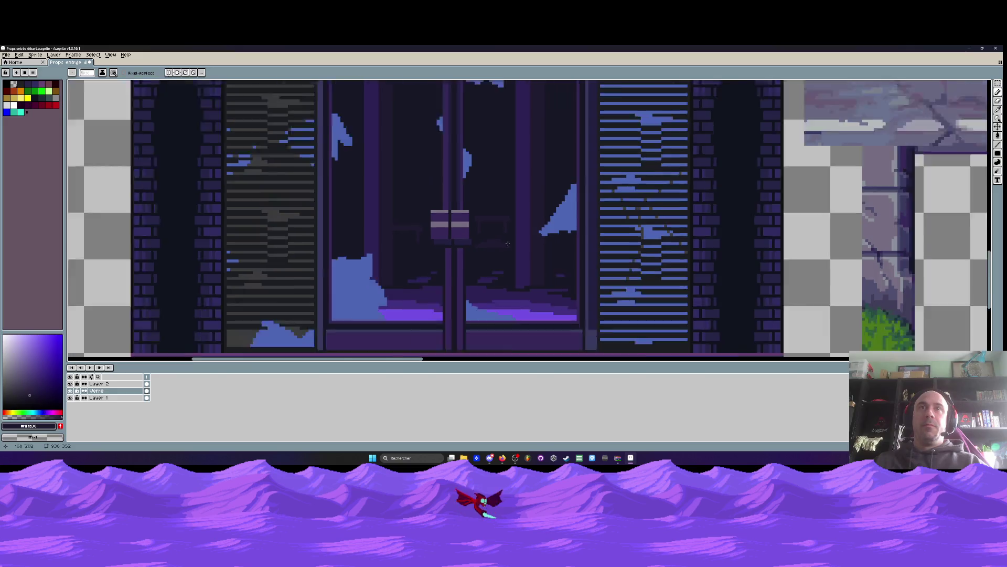
scroll(513, 254, up, 1)
key(v)
key(b)
scroll(499, 205, up, 2)
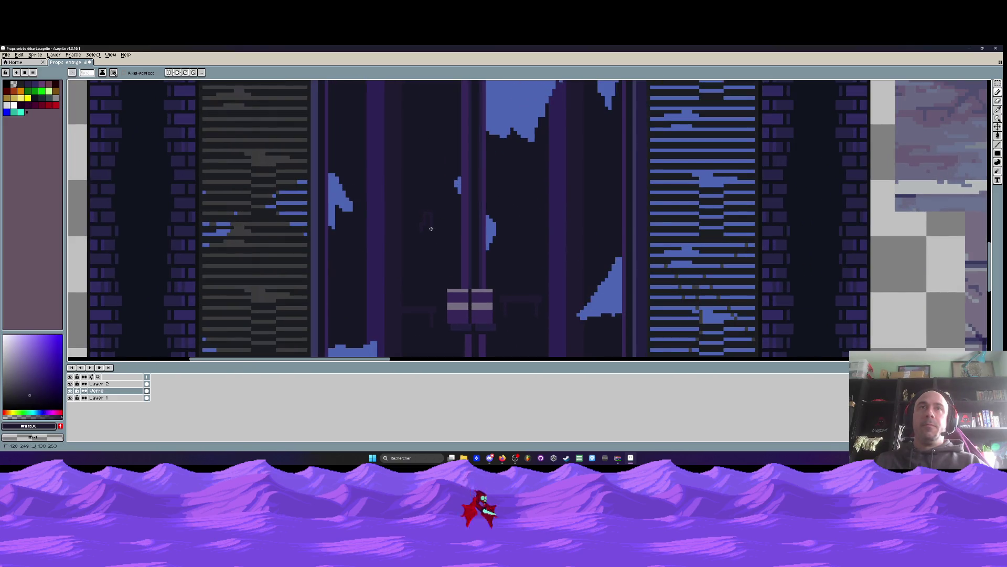
scroll(434, 225, down, 1)
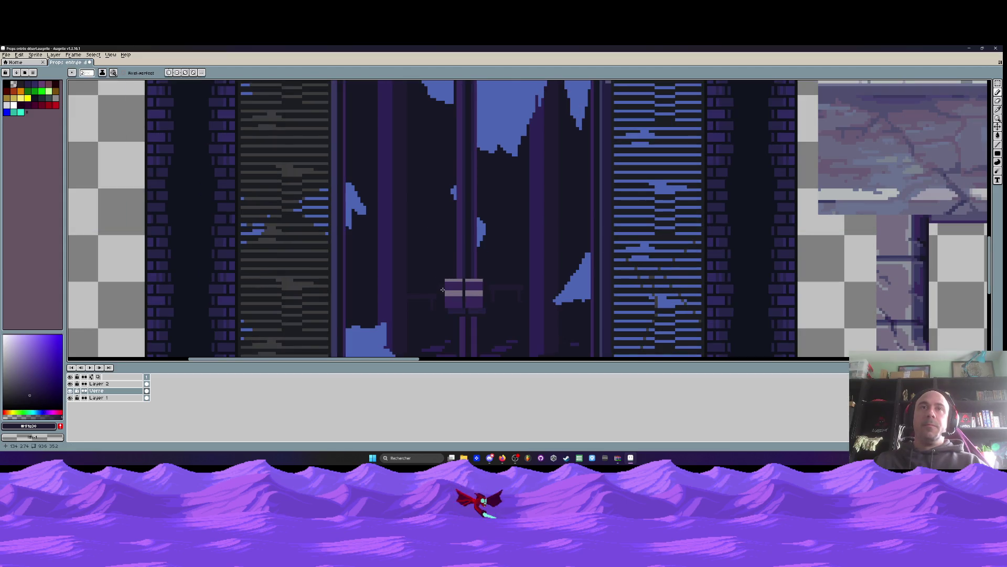
scroll(444, 243, down, 3)
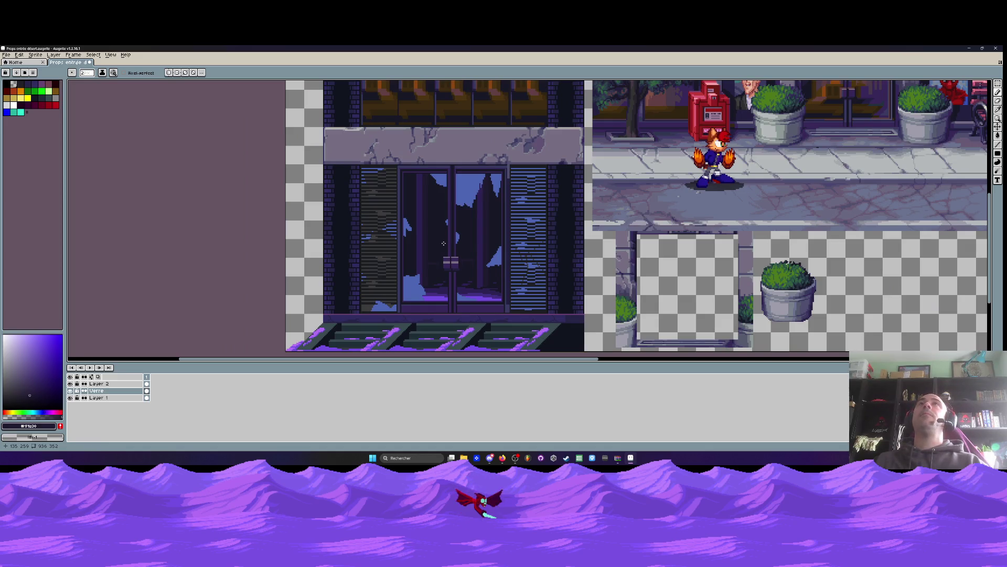
scroll(443, 244, down, 1)
drag(453, 260, 415, 251)
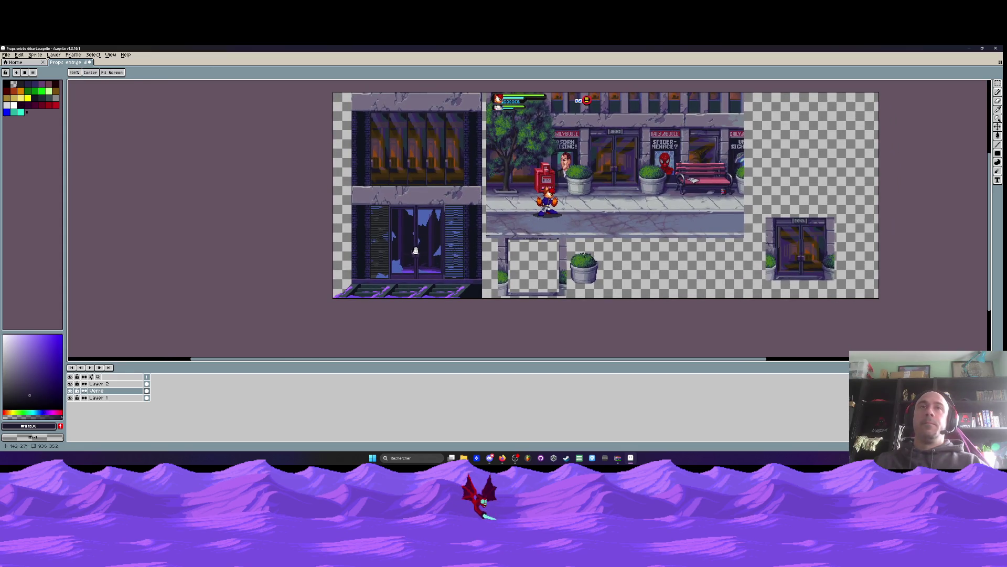
scroll(415, 251, up, 1)
key(b)
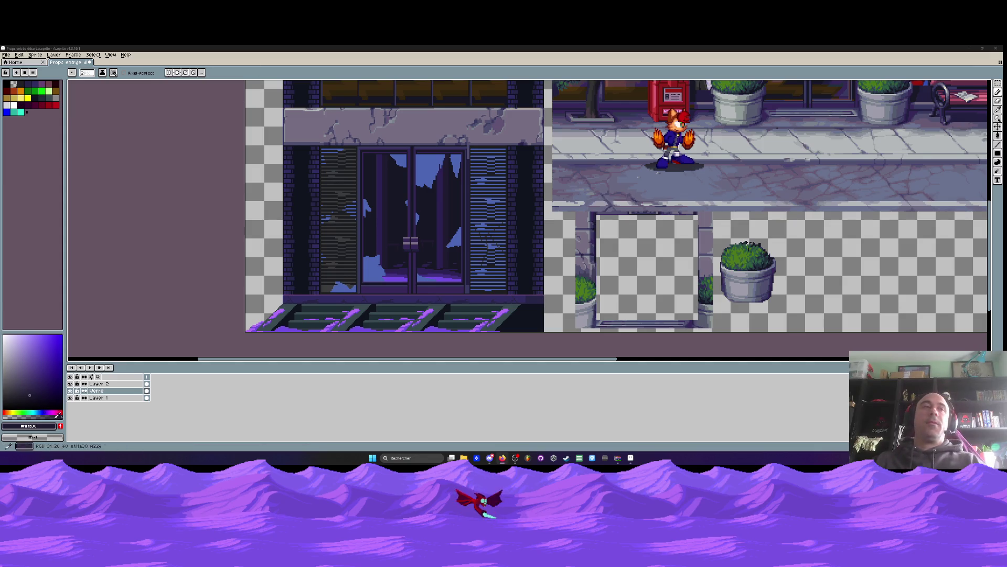
click(70, 391)
Show the glass layer again and pencil a blue sky triangle in the left pane's top-left corner
click(70, 390)
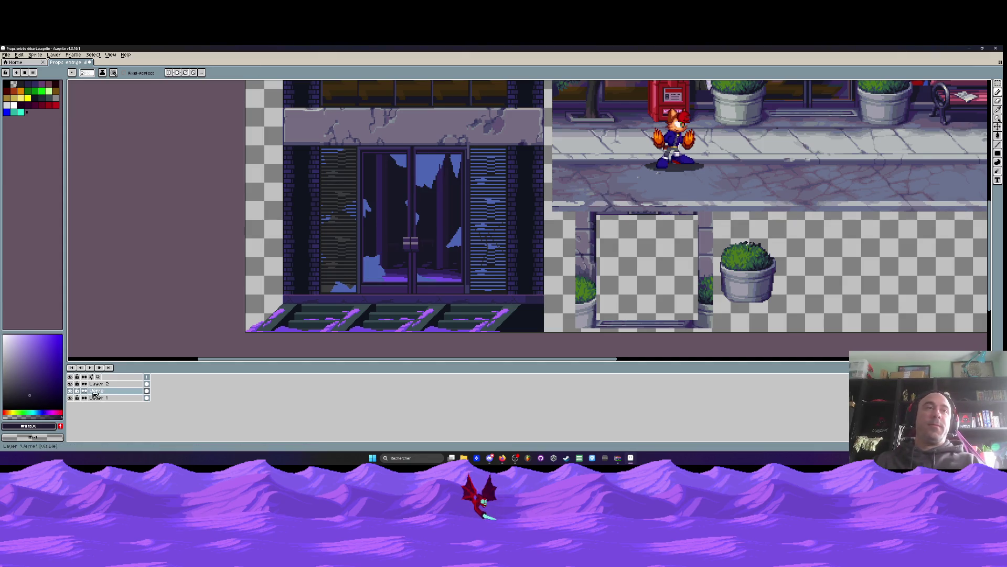
scroll(413, 189, up, 1)
scroll(414, 189, up, 1)
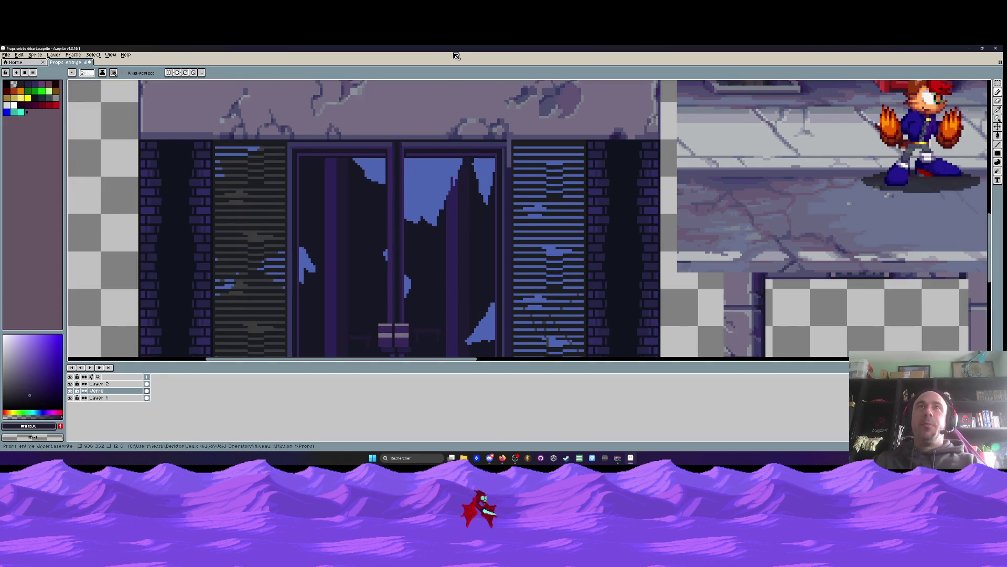
scroll(430, 186, down, 2)
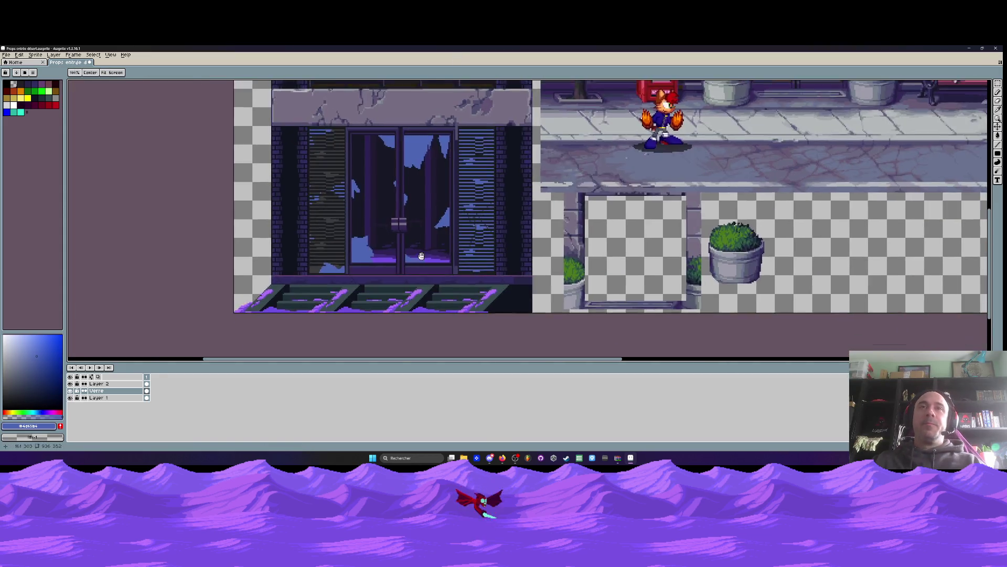
scroll(430, 186, up, 3)
scroll(320, 157, up, 2)
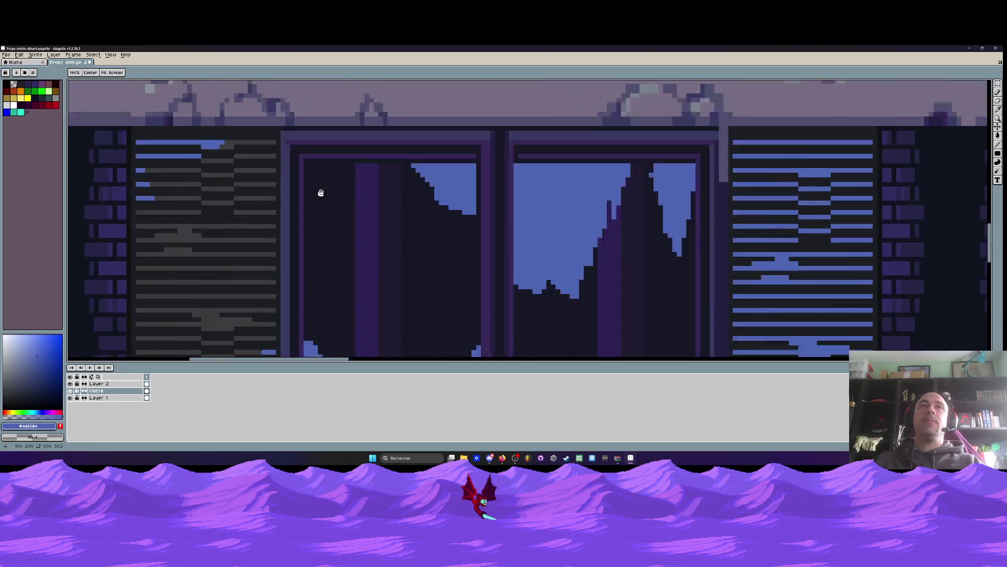
mouse_move(304, 154)
mouse_down()
mouse_move(302, 213)
mouse_move(331, 166)
mouse_move(311, 163)
mouse_up()
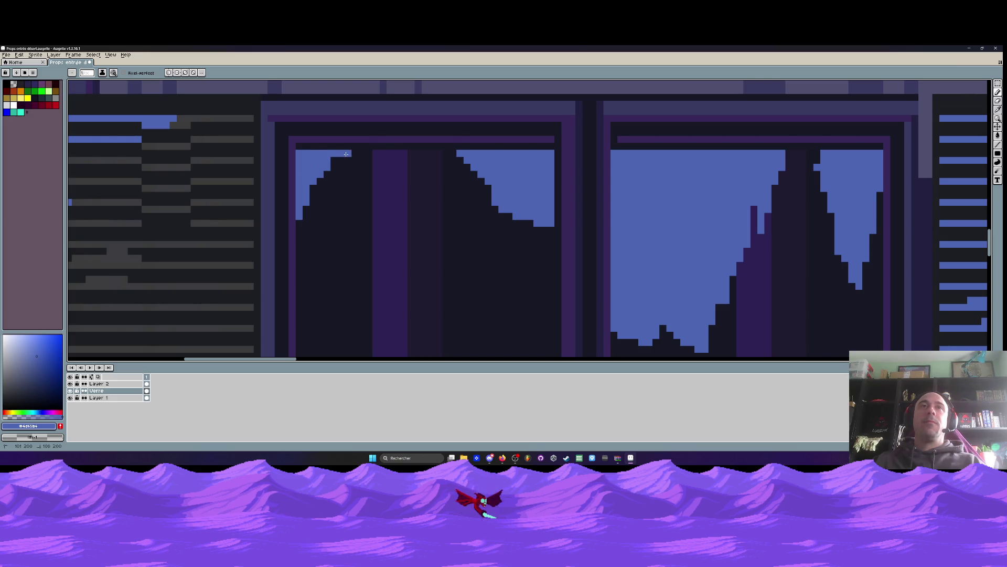
Review the doors at different zoom levels, then eyedrop the dark glass colour
scroll(395, 193, down, 5)
scroll(395, 193, up, 3)
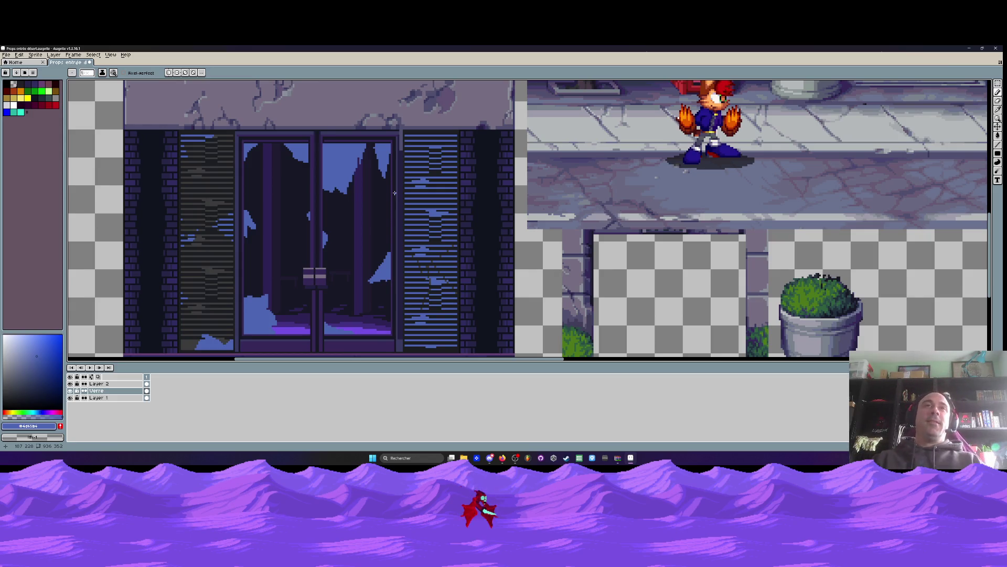
scroll(346, 188, down, 2)
scroll(346, 184, up, 2)
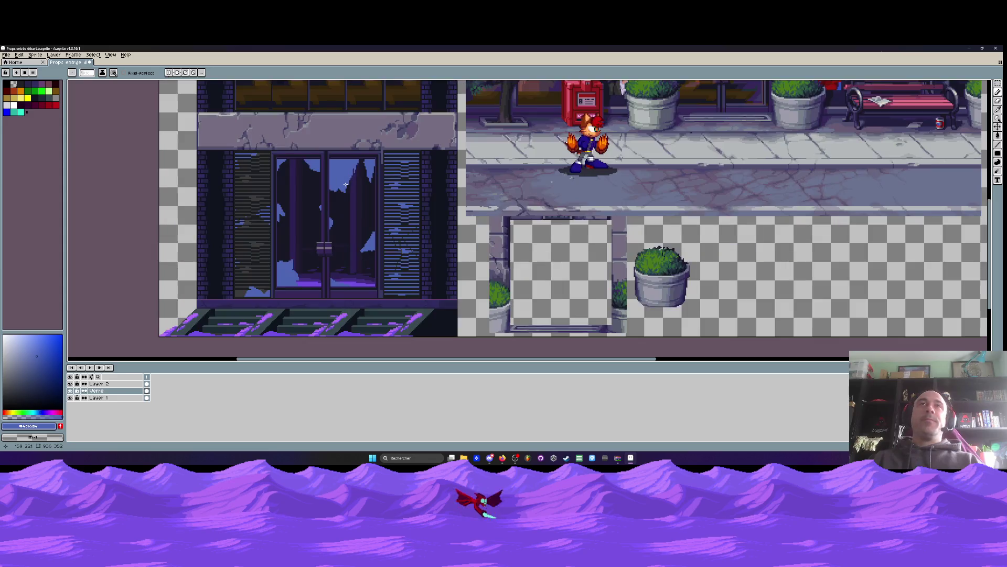
scroll(346, 185, down, 2)
scroll(367, 210, up, 5)
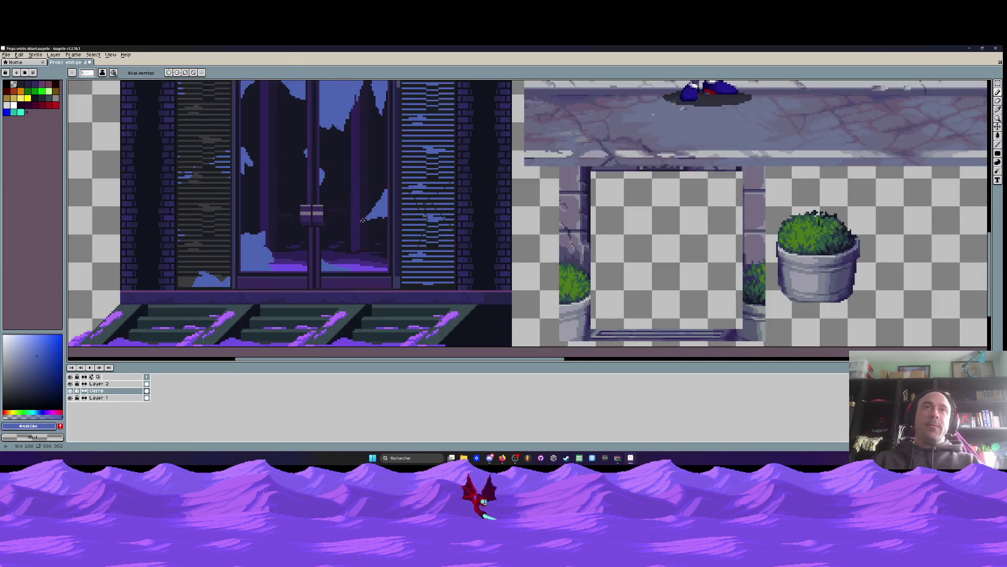
scroll(371, 215, down, 1)
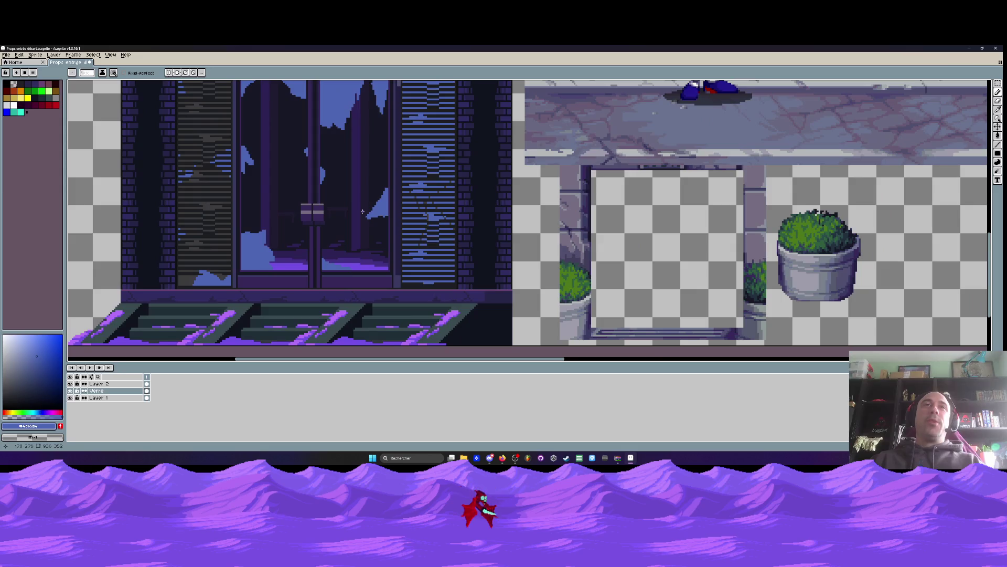
scroll(362, 211, down, 3)
scroll(357, 204, up, 2)
scroll(351, 200, down, 2)
scroll(349, 198, up, 1)
scroll(350, 197, up, 2)
scroll(325, 189, up, 1)
scroll(318, 157, down, 1)
scroll(283, 131, up, 1)
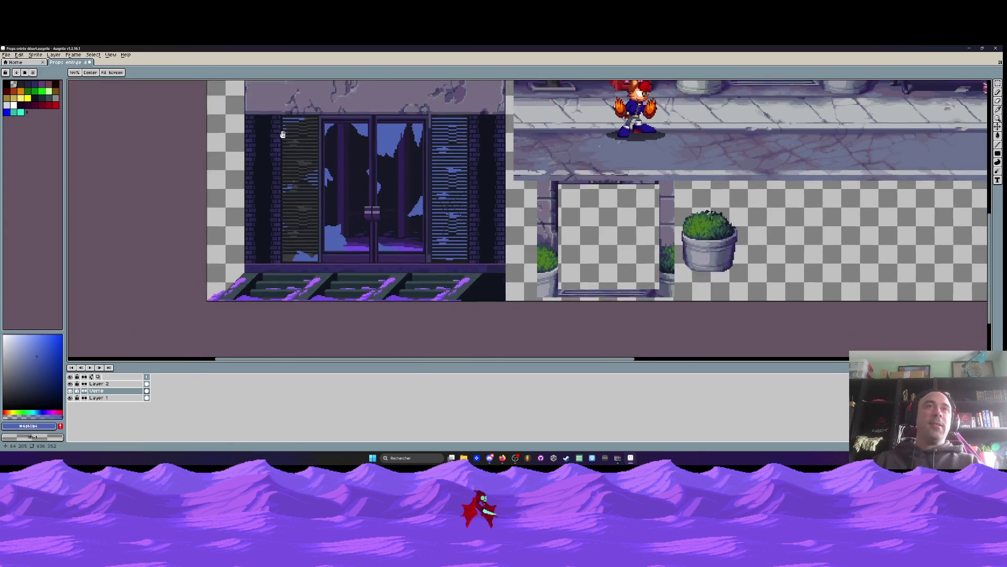
key(i)
click(392, 158)
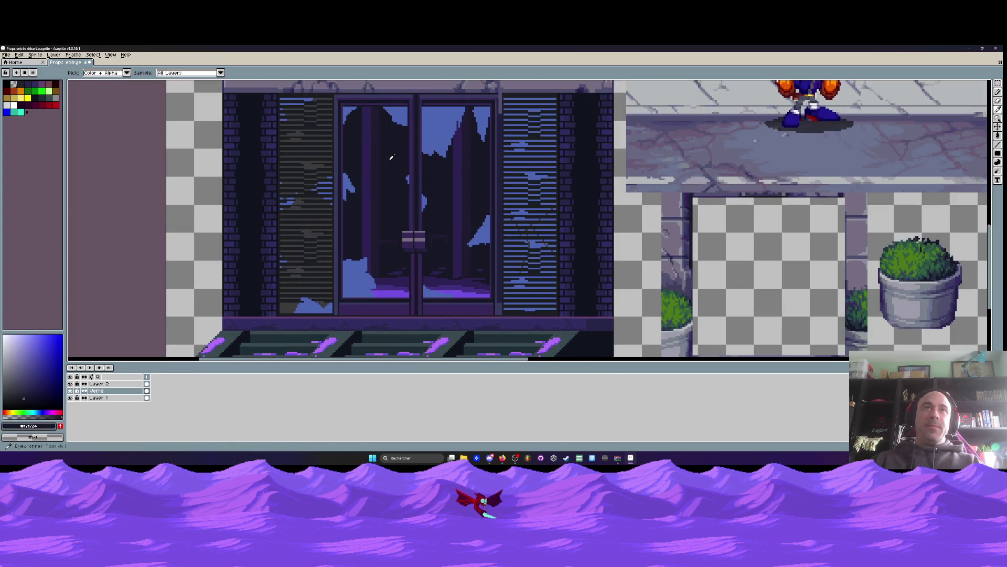
On Layer 1, cover the lower pane's grey and blue pixels with the sampled purple
scroll(353, 299, up, 1)
click(348, 294)
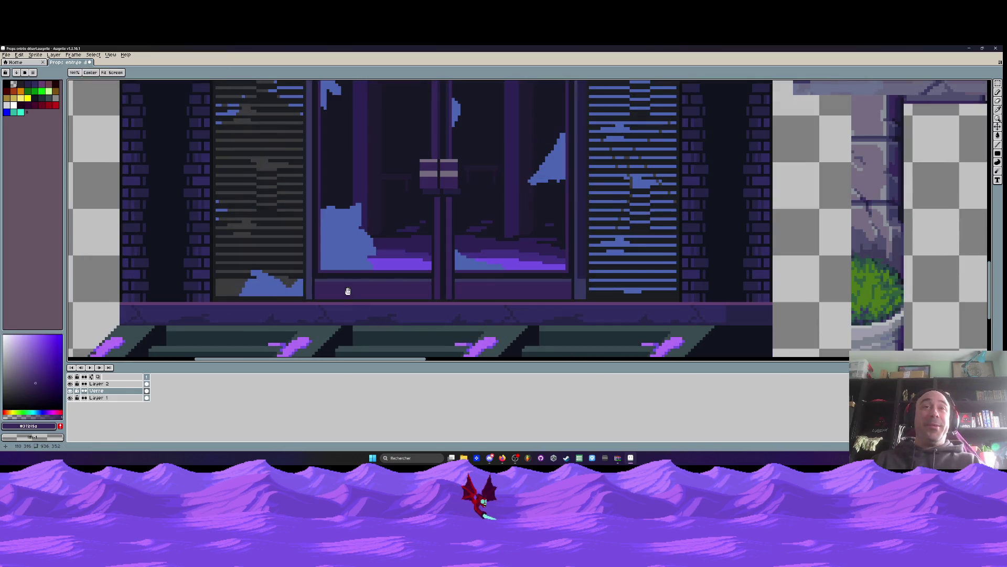
scroll(325, 288, up, 1)
scroll(355, 261, up, 1)
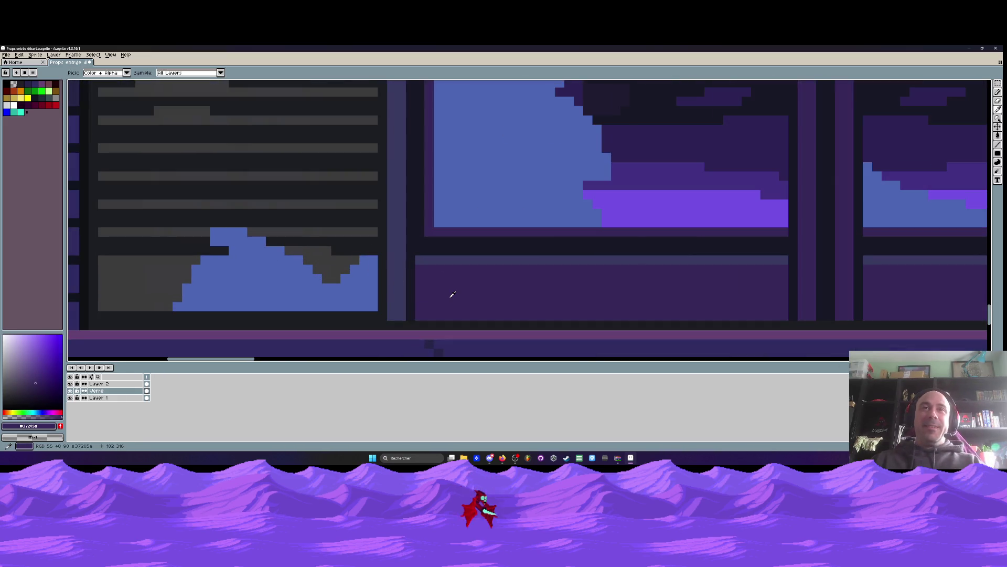
key(b)
click(100, 398)
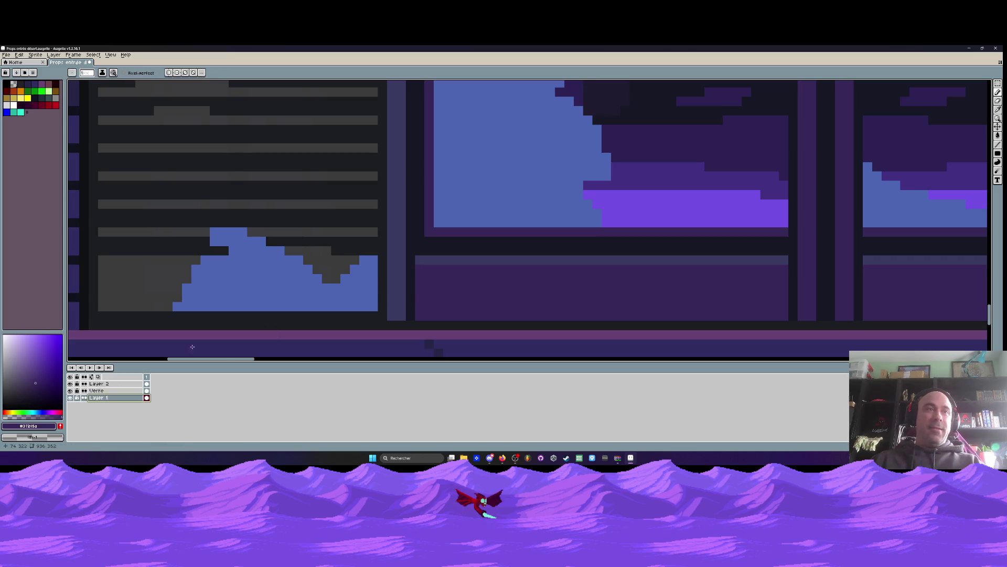
scroll(374, 274, down, 2)
scroll(376, 273, up, 1)
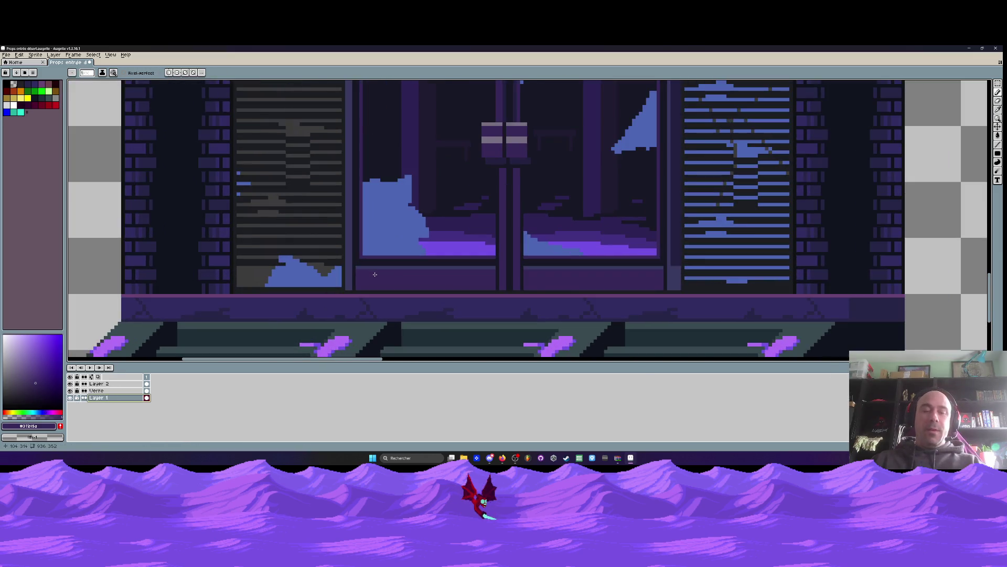
key(i)
key(b)
scroll(378, 272, up, 2)
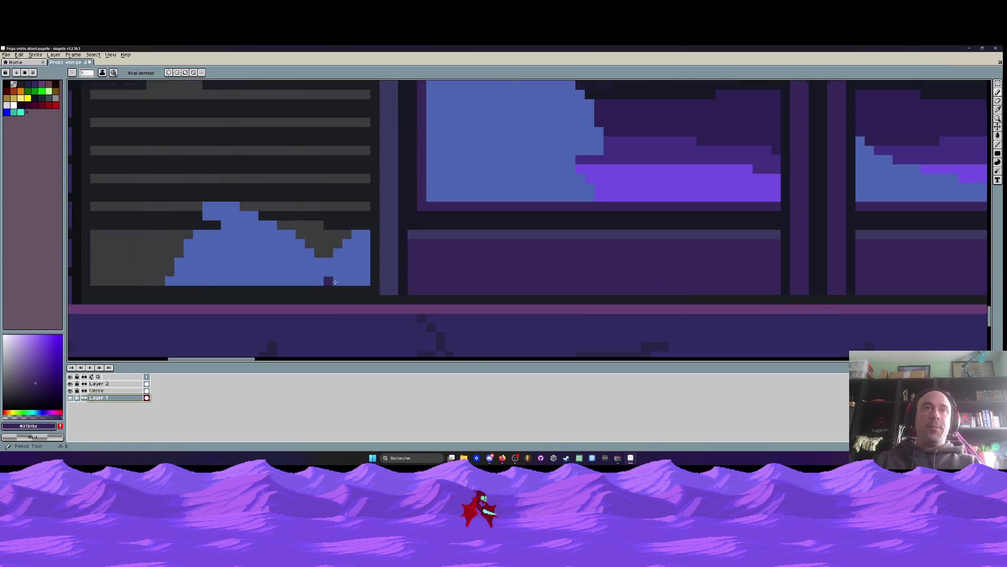
mouse_move(364, 236)
mouse_down()
mouse_move(365, 291)
mouse_move(208, 292)
mouse_move(203, 266)
mouse_move(225, 236)
mouse_move(445, 237)
mouse_move(220, 246)
mouse_move(480, 247)
mouse_up()
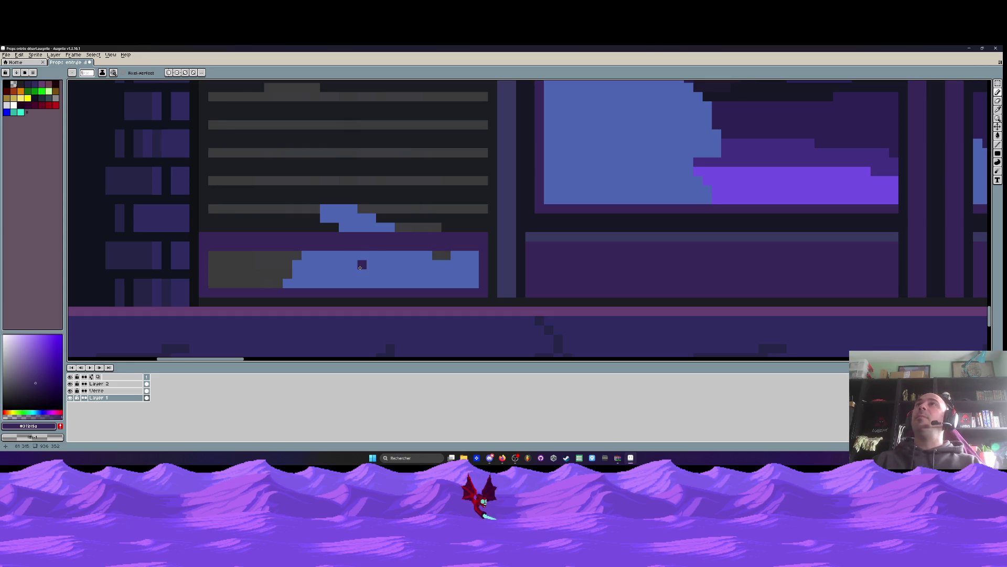
mouse_move(213, 252)
mouse_down()
mouse_move(210, 283)
mouse_move(422, 283)
mouse_move(475, 251)
mouse_move(221, 256)
mouse_move(476, 266)
mouse_move(267, 274)
mouse_move(344, 265)
mouse_up()
scroll(363, 252, down, 3)
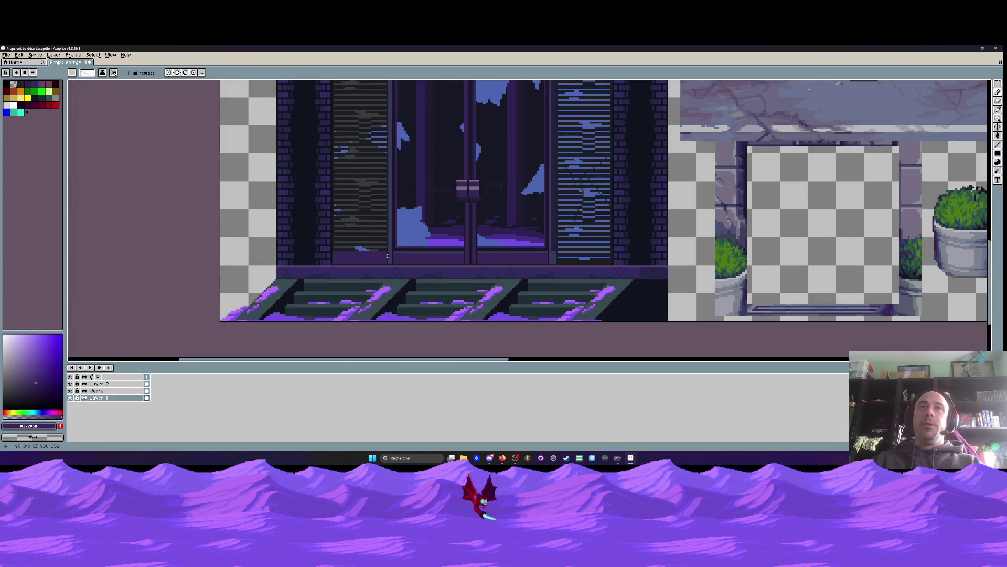
scroll(387, 256, up, 4)
Sample the sill grey and paint a grey row along the window sill
alt+click(436, 245)
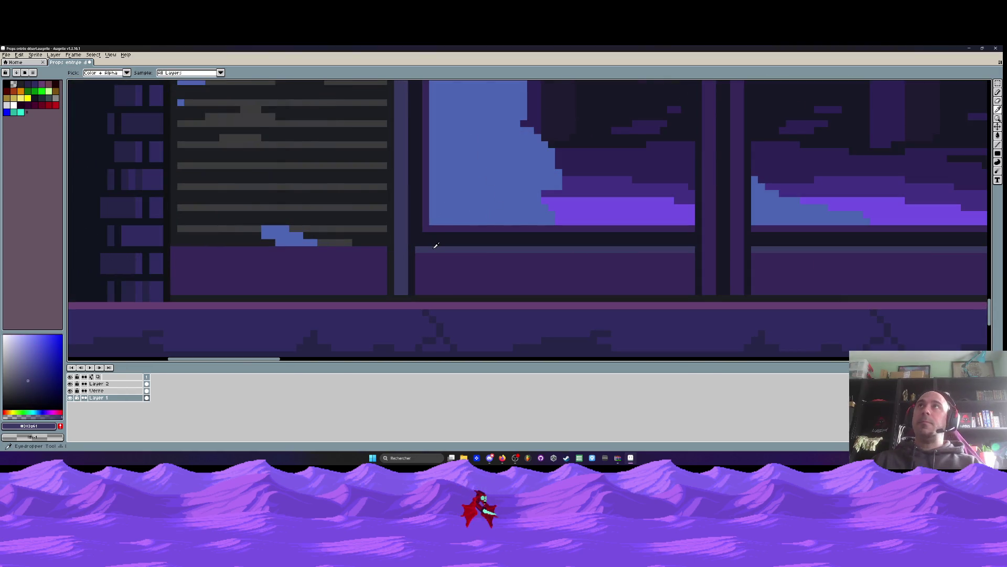
drag(377, 250, 174, 251)
scroll(174, 251, down, 3)
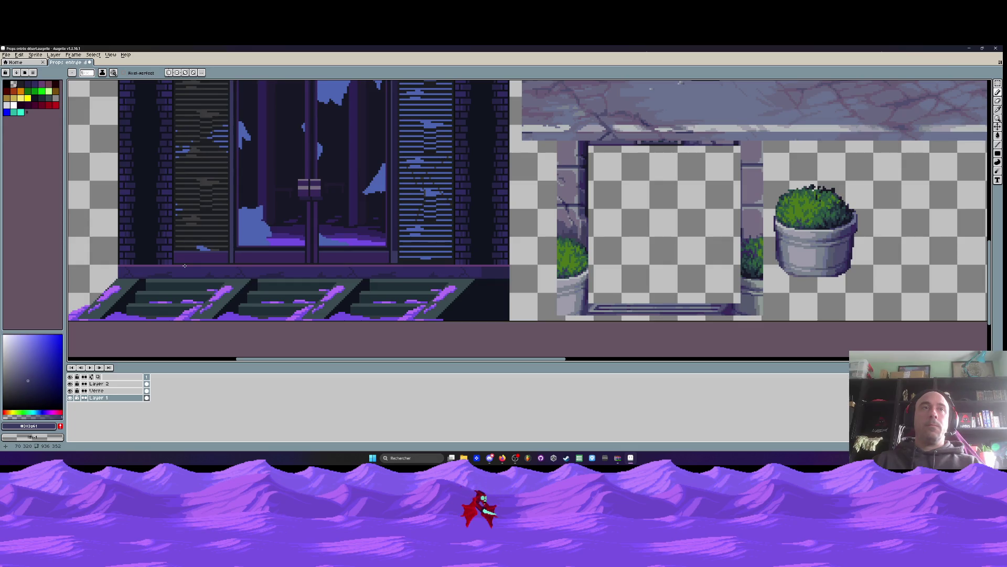
drag(191, 241, 268, 285)
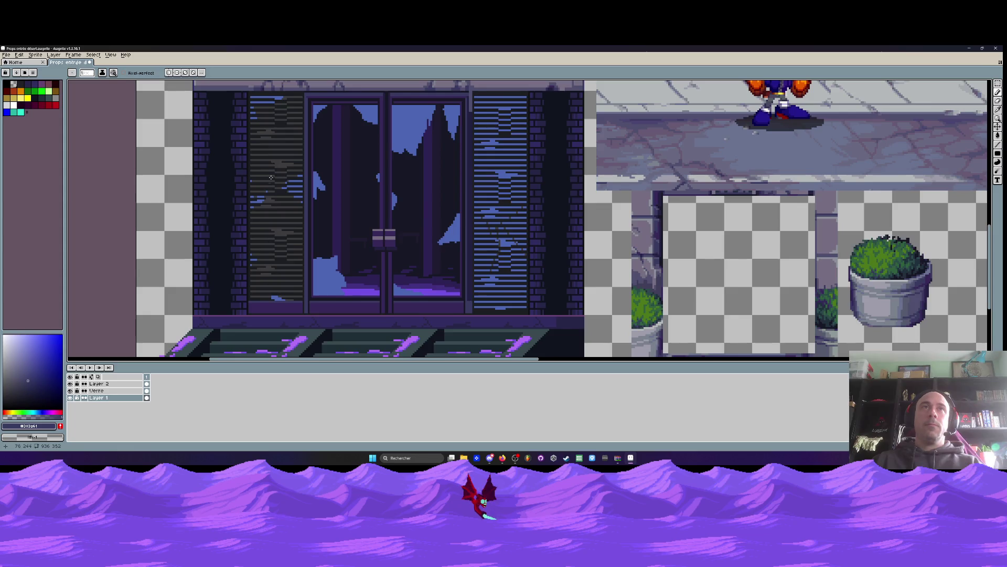
drag(270, 177, 282, 247)
scroll(320, 159, up, 3)
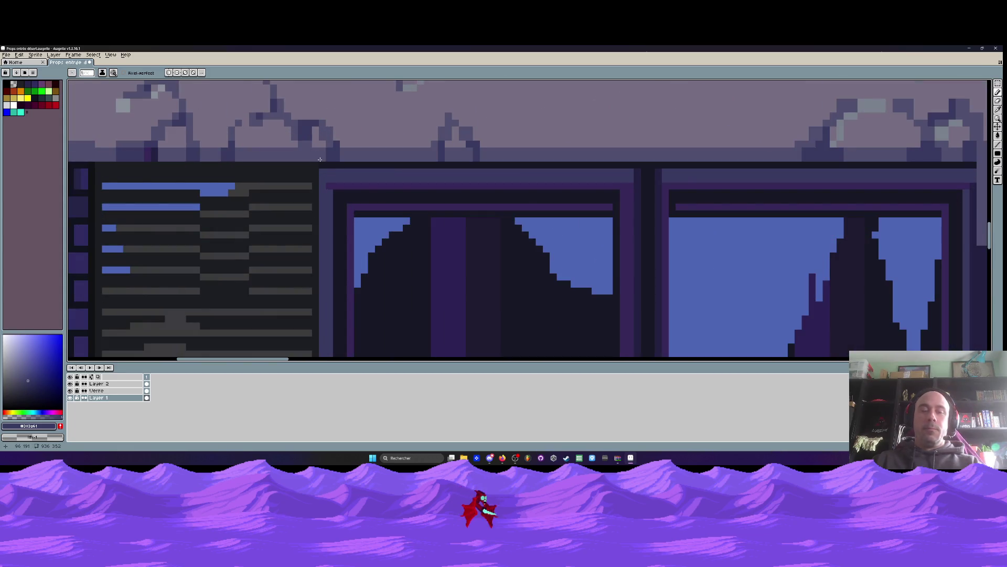
Sample the dark colour beside the blinds and select the filled-rectangle tool
key(i)
click(258, 172)
key(g)
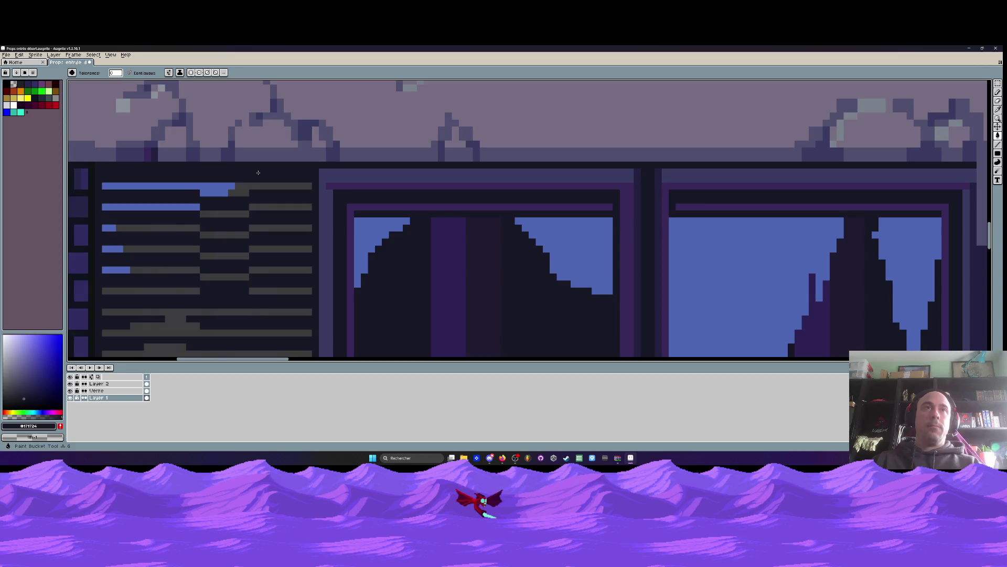
scroll(258, 172, down, 3)
drag(254, 252, 251, 162)
drag(243, 283, 243, 334)
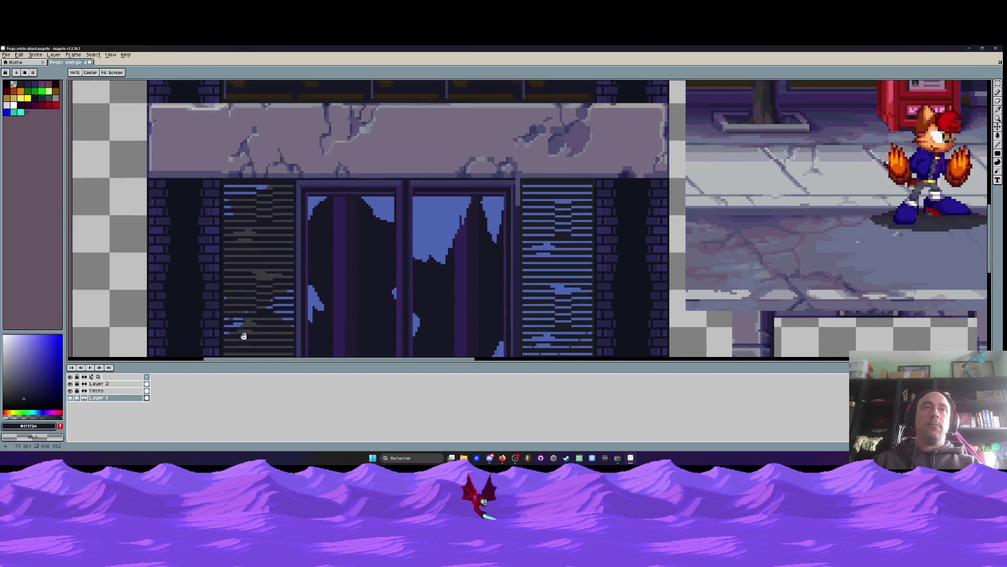
scroll(262, 192, up, 2)
key(i)
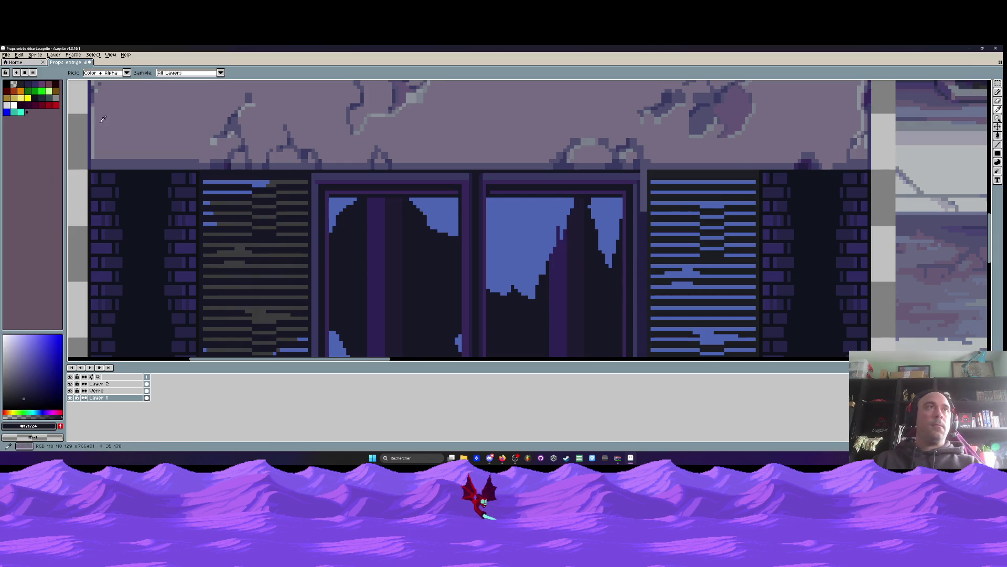
click(997, 154)
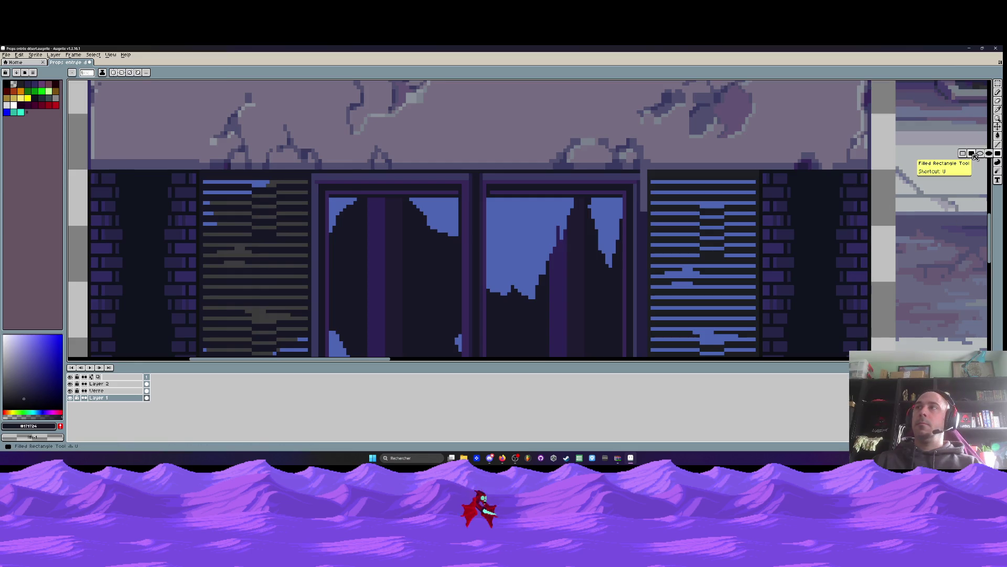
scroll(322, 163, up, 3)
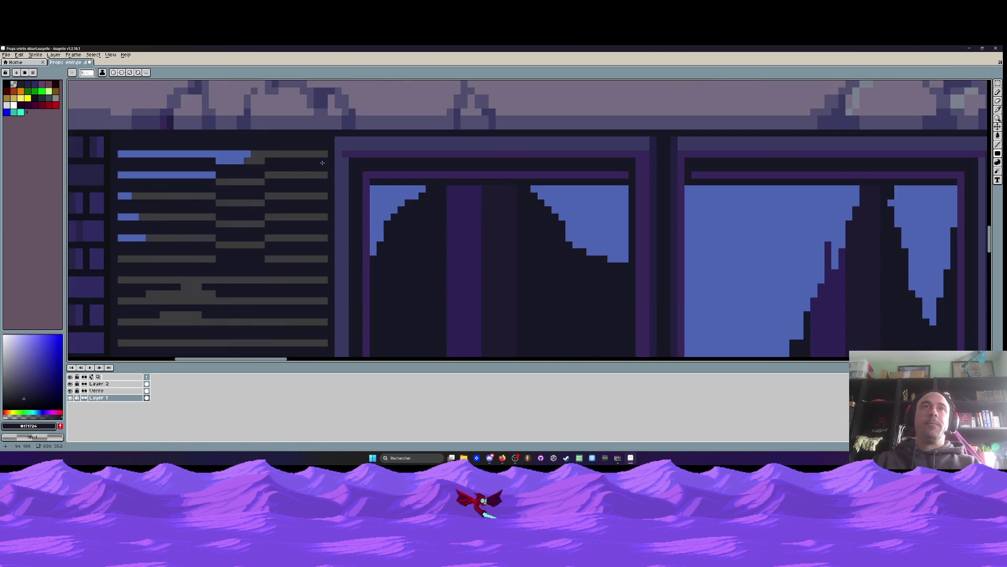
scroll(322, 163, down, 4)
scroll(307, 279, up, 3)
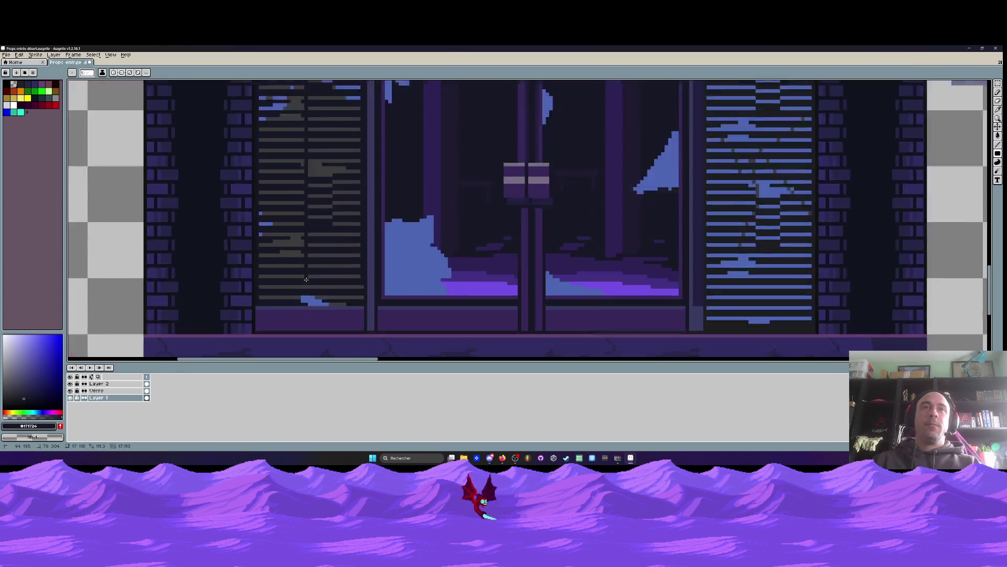
scroll(306, 279, up, 1)
scroll(304, 267, down, 4)
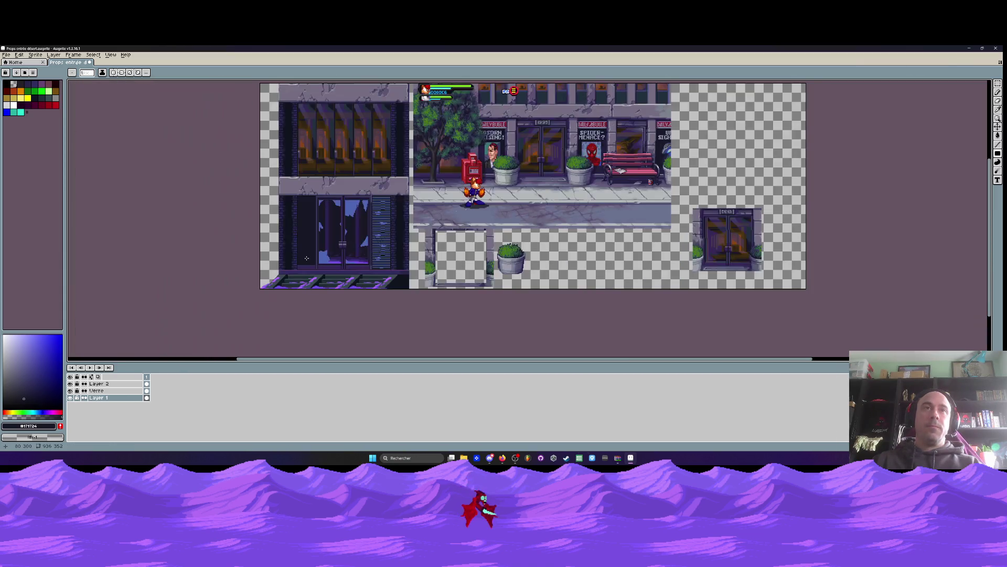
scroll(307, 258, up, 4)
Make the dark purple #37285a from the door the drawing colour
key(i)
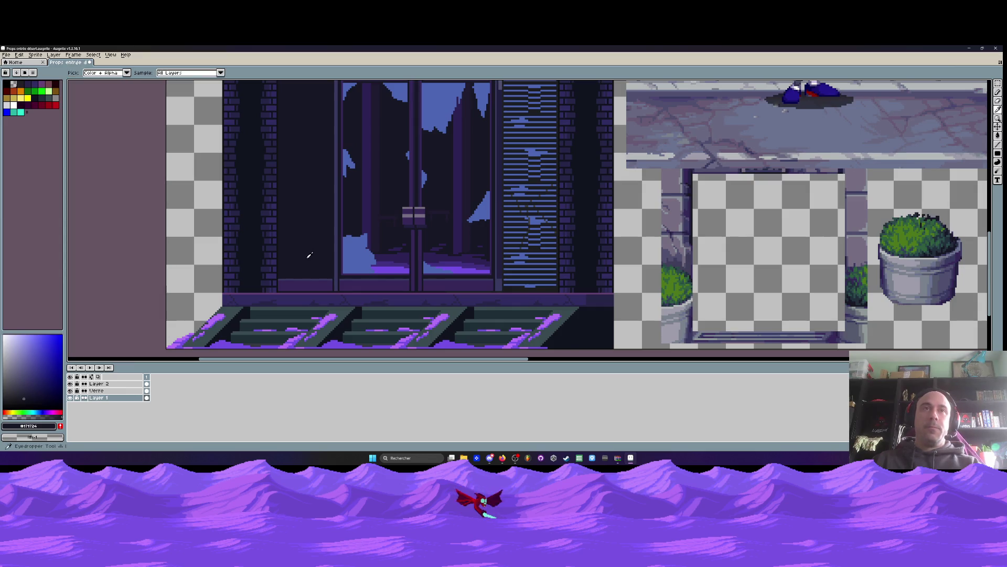
click(373, 205)
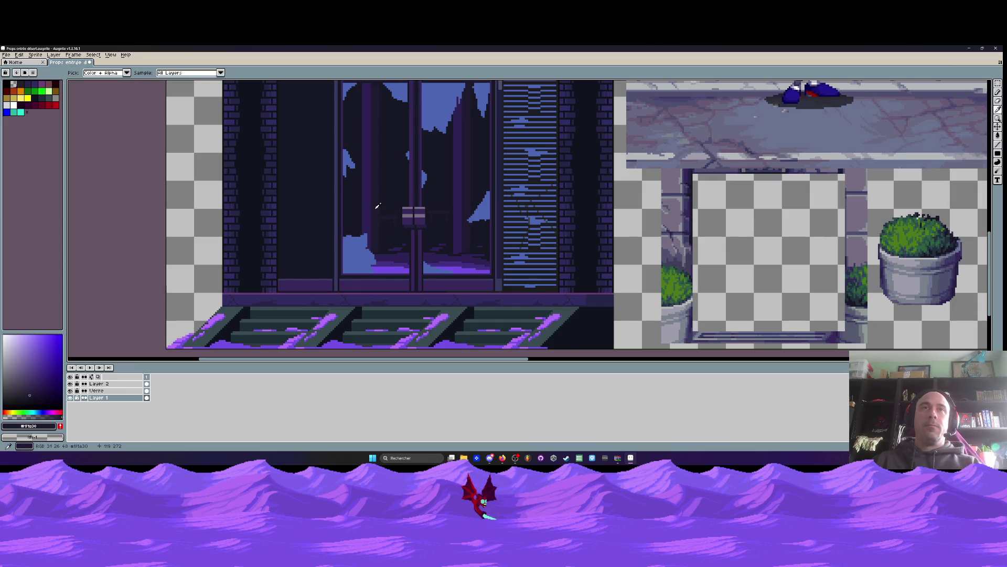
key(b)
scroll(313, 254, up, 2)
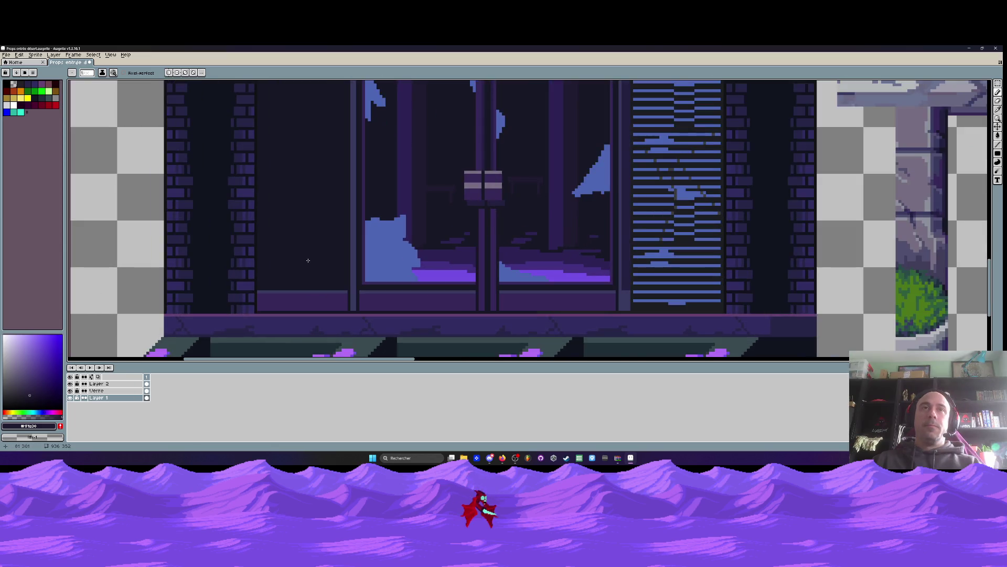
scroll(318, 260, down, 2)
scroll(324, 269, up, 3)
key(i)
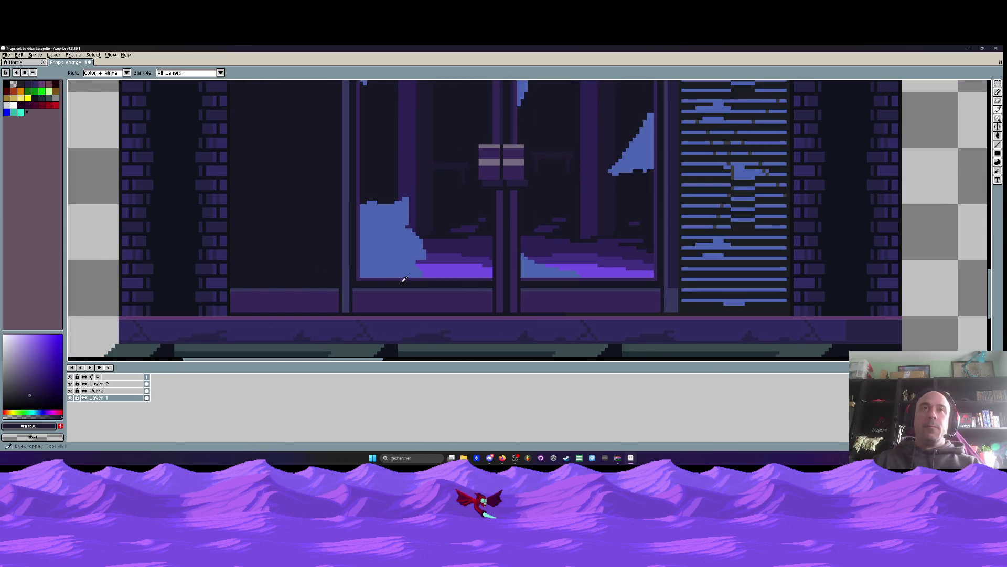
click(400, 275)
scroll(401, 275, down, 1)
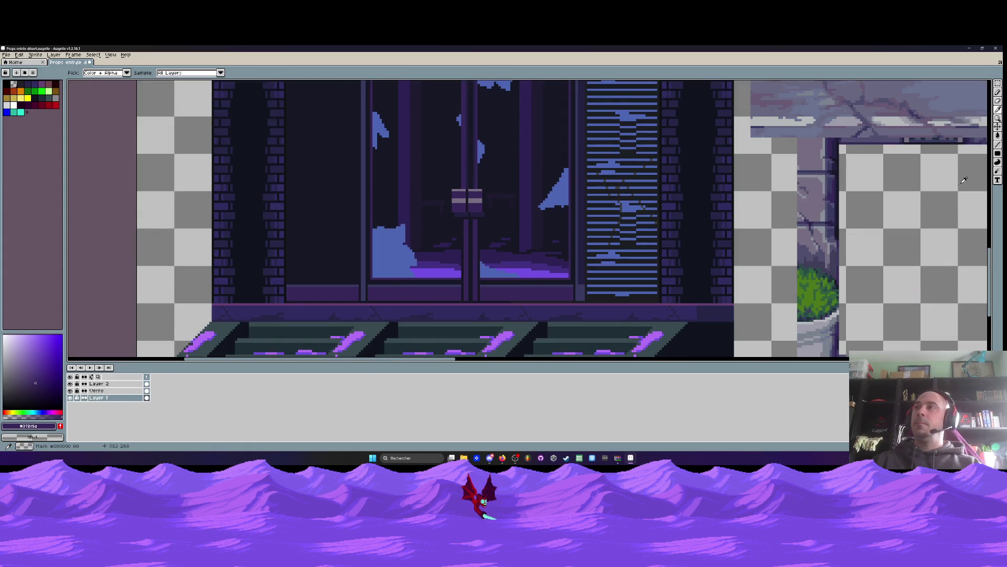
Draw a straight dark purple line across the left panel just above its ledge
click(997, 144)
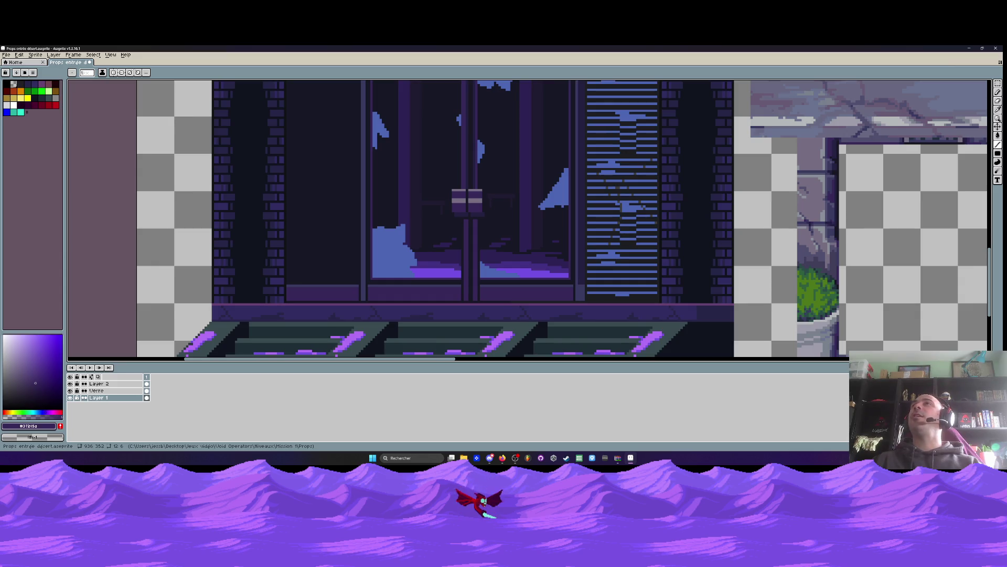
scroll(406, 279, up, 1)
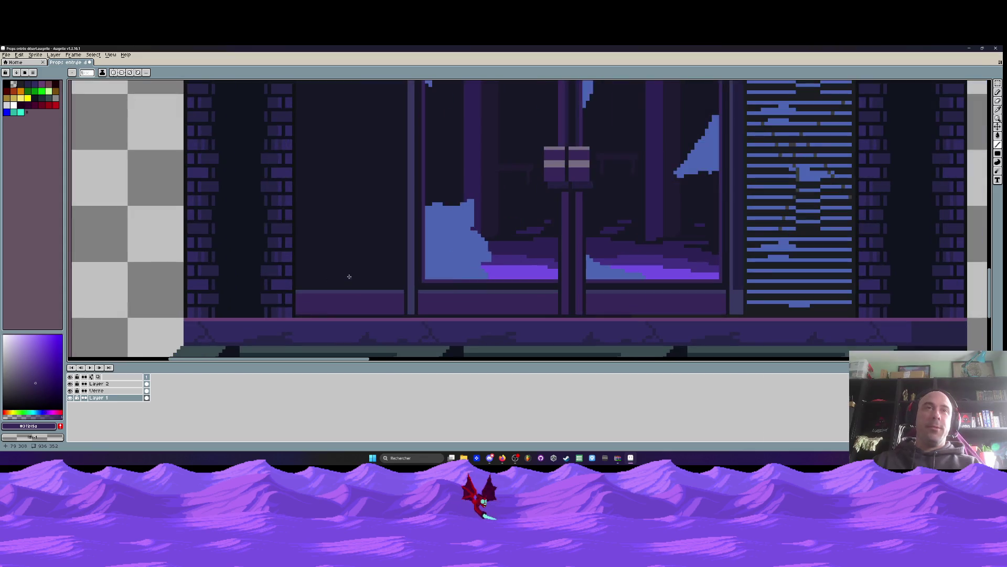
scroll(406, 279, up, 1)
drag(406, 279, 210, 280)
scroll(210, 280, down, 3)
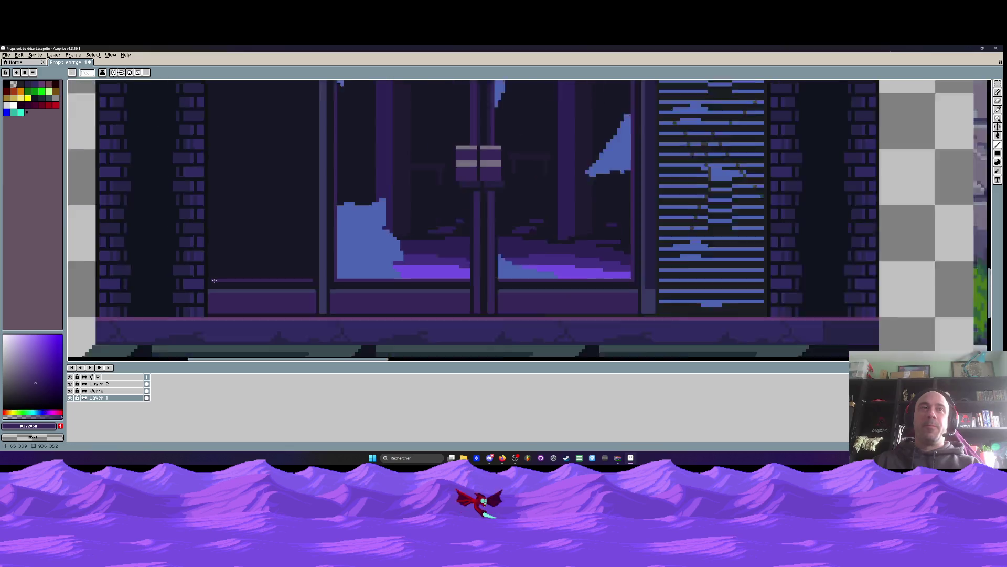
scroll(210, 94, up, 2)
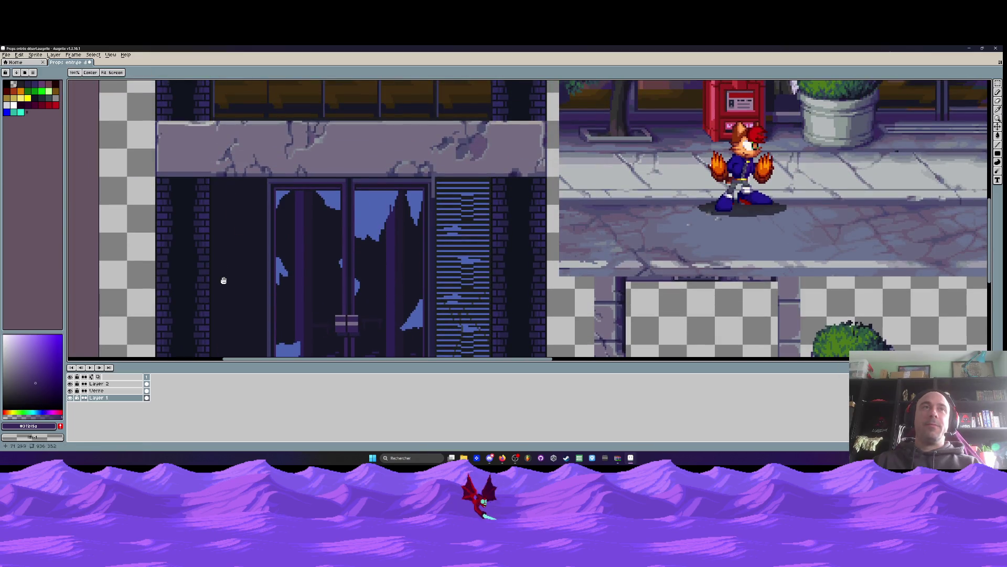
scroll(203, 210, up, 2)
scroll(215, 264, up, 2)
scroll(215, 264, down, 3)
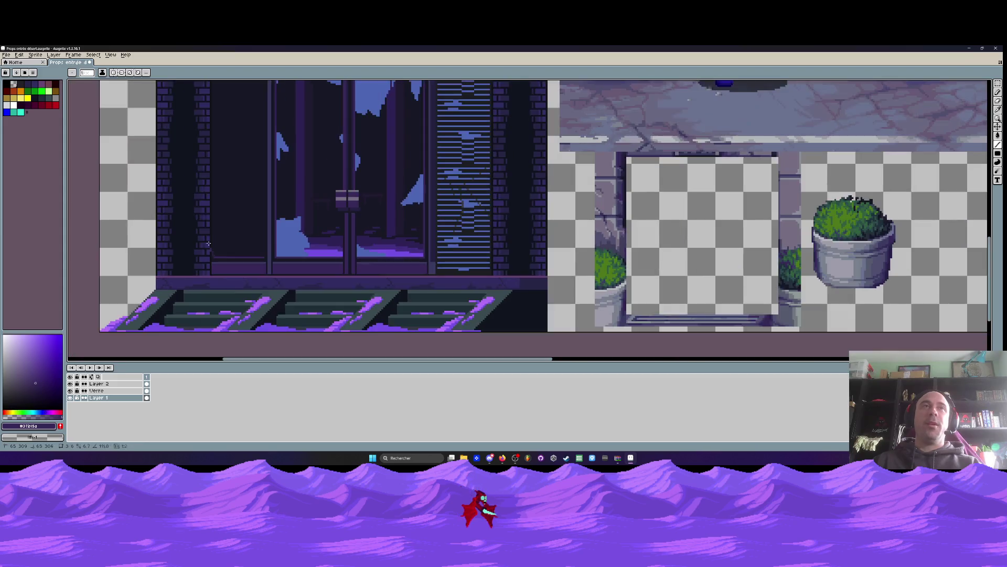
Start a tall vertical line down the door, then undo it
scroll(215, 210, up, 3)
mouse_move(215, 264)
mouse_down()
mouse_move(215, 113)
mouse_move(214, 134)
mouse_up()
scroll(213, 132, down, 3)
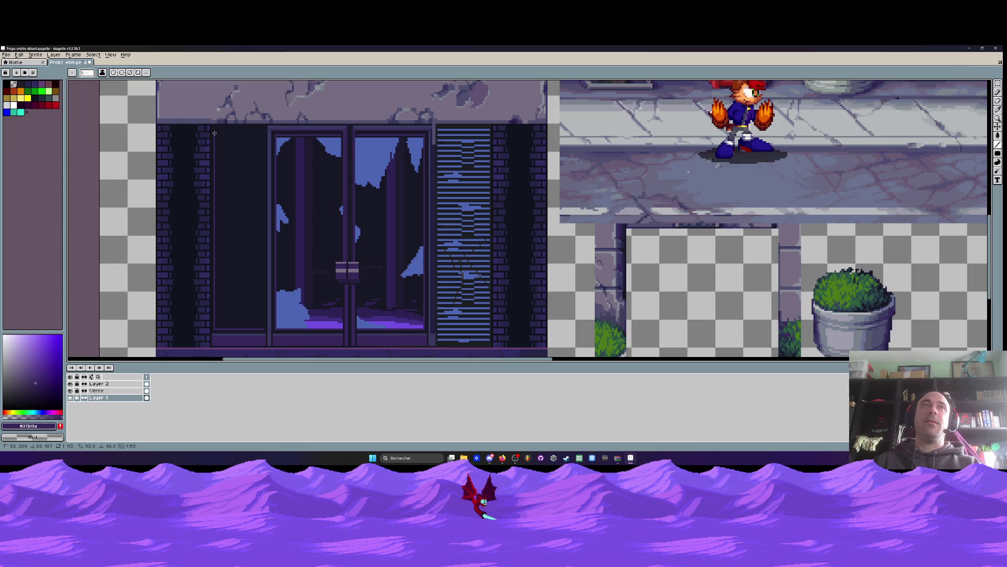
key(ctrl+z)
scroll(265, 320, up, 1)
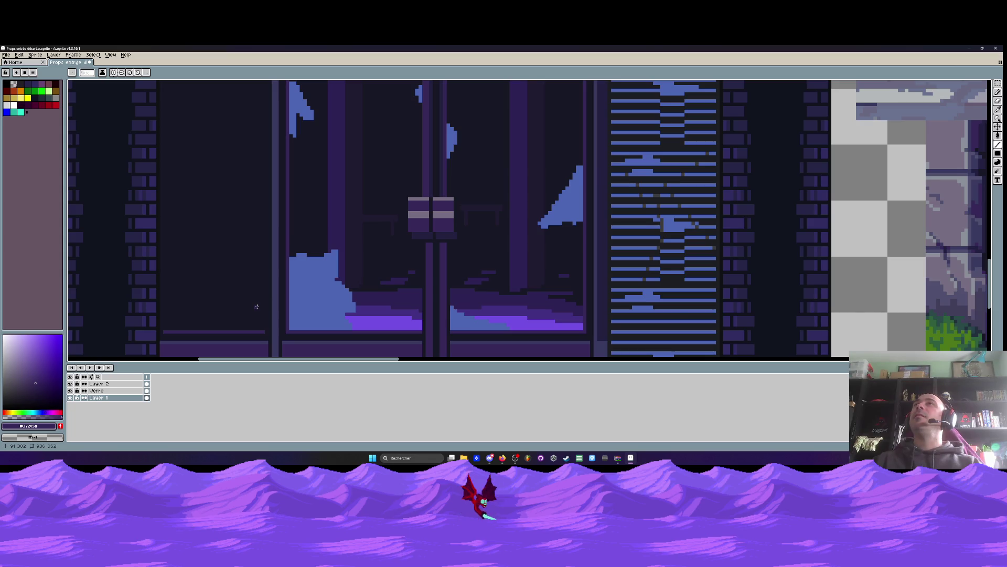
scroll(235, 254, down, 3)
scroll(212, 287, up, 2)
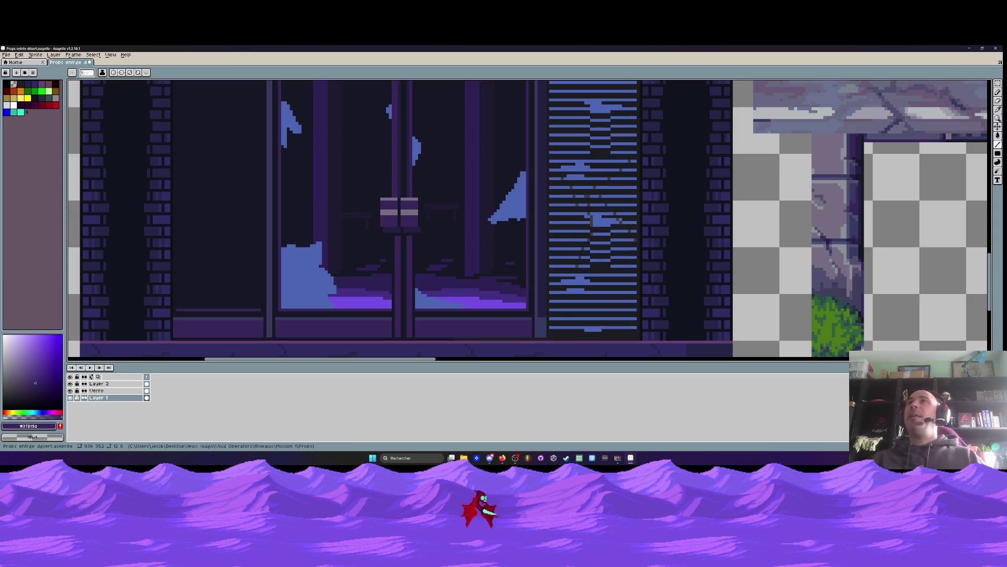
scroll(206, 276, down, 1)
scroll(235, 305, up, 3)
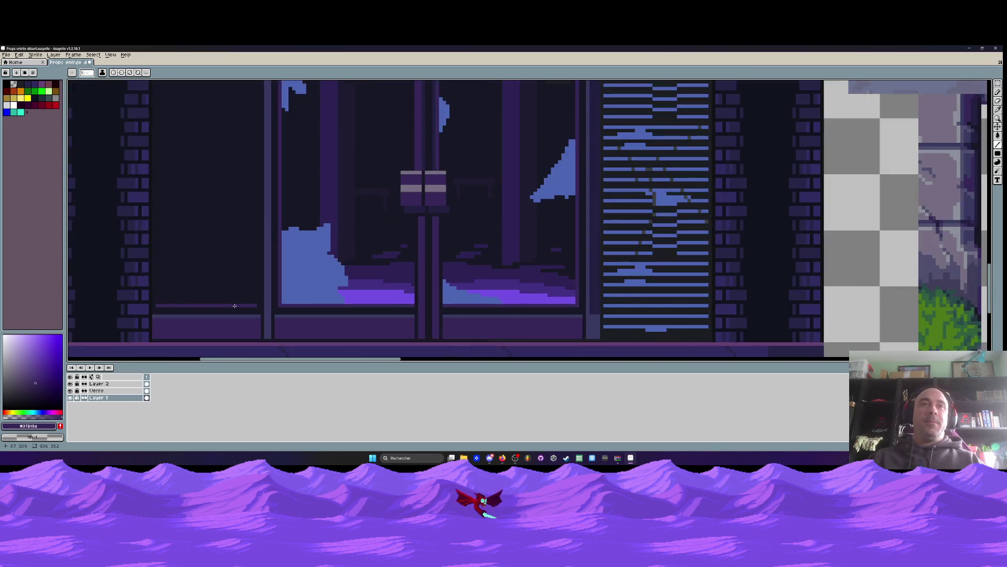
scroll(236, 305, down, 2)
Pick the muted purple #432f81 from the door, then switch to the web browser
key(i)
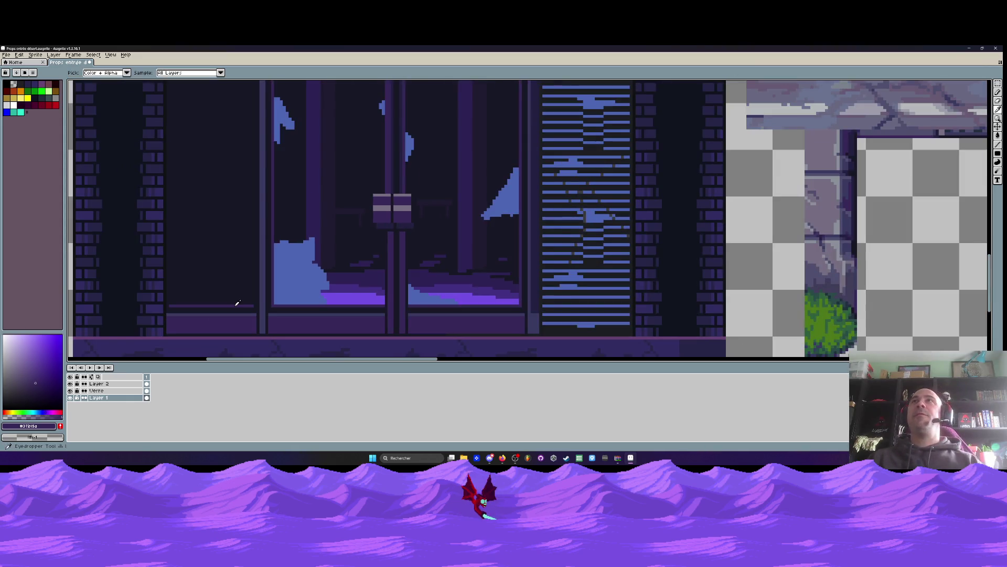
scroll(237, 304, down, 2)
scroll(225, 300, up, 2)
scroll(223, 302, down, 2)
scroll(221, 304, up, 3)
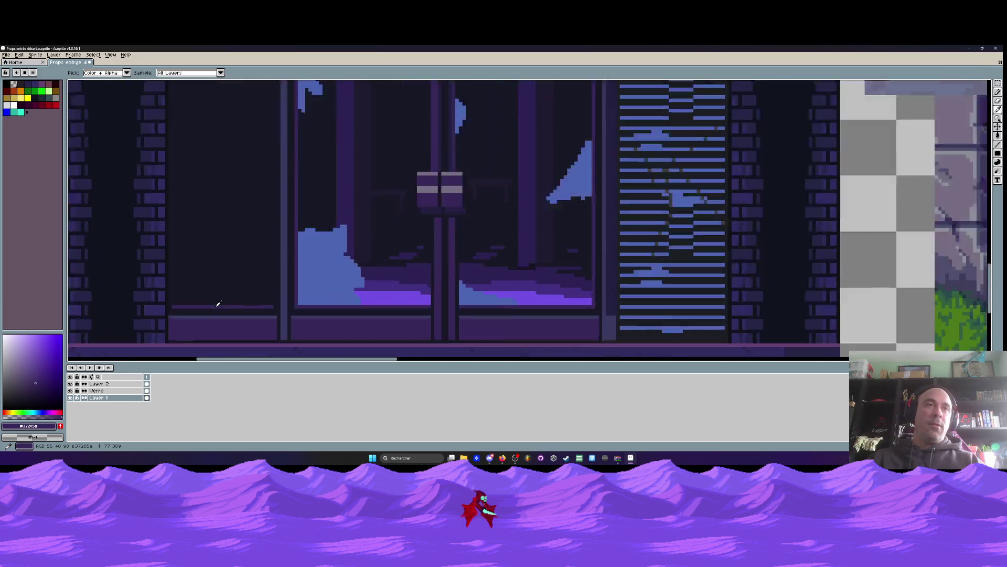
scroll(219, 304, up, 1)
scroll(215, 306, down, 3)
scroll(369, 287, up, 2)
key(b)
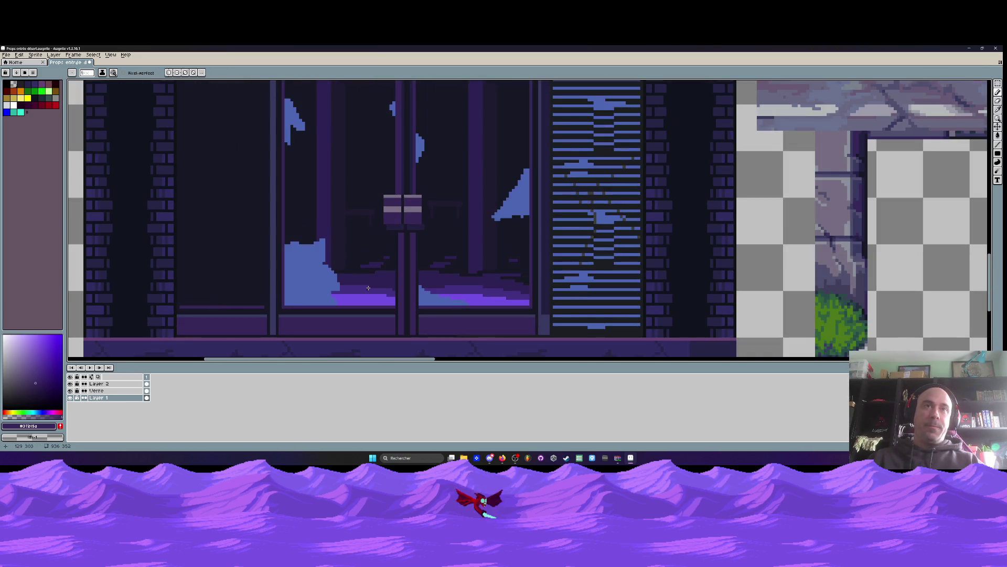
key(i)
click(365, 286)
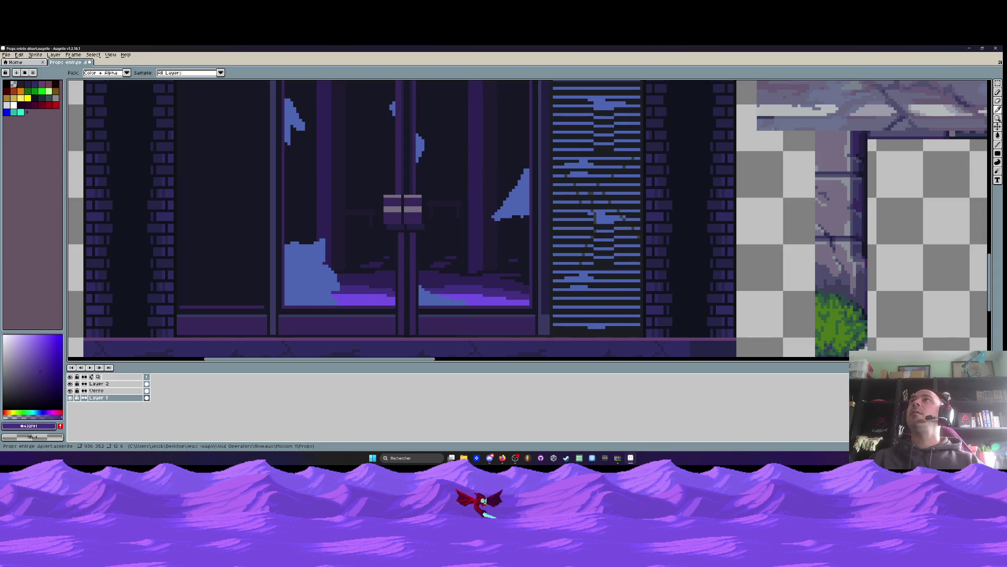
click(502, 457)
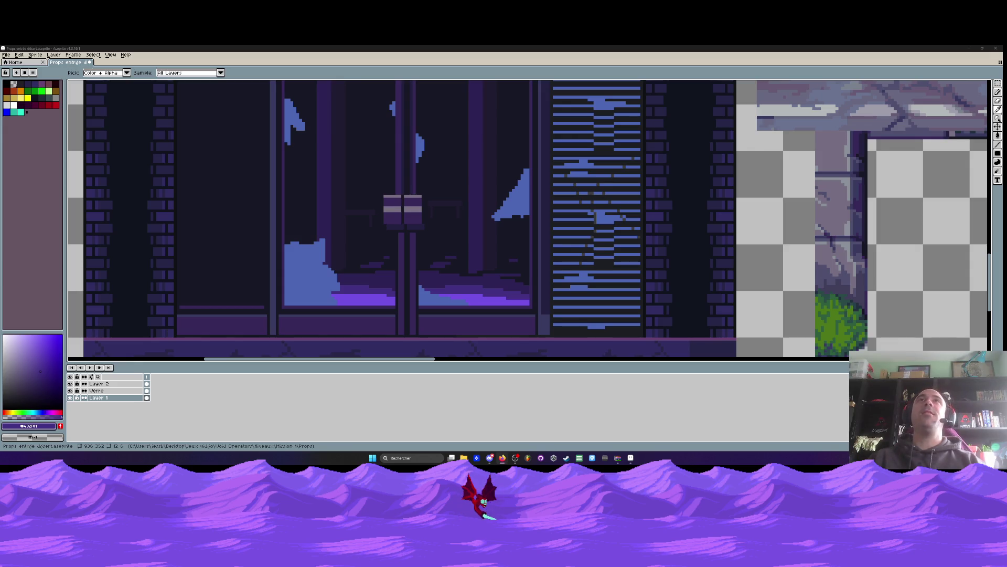
scroll(340, 89, down, 1)
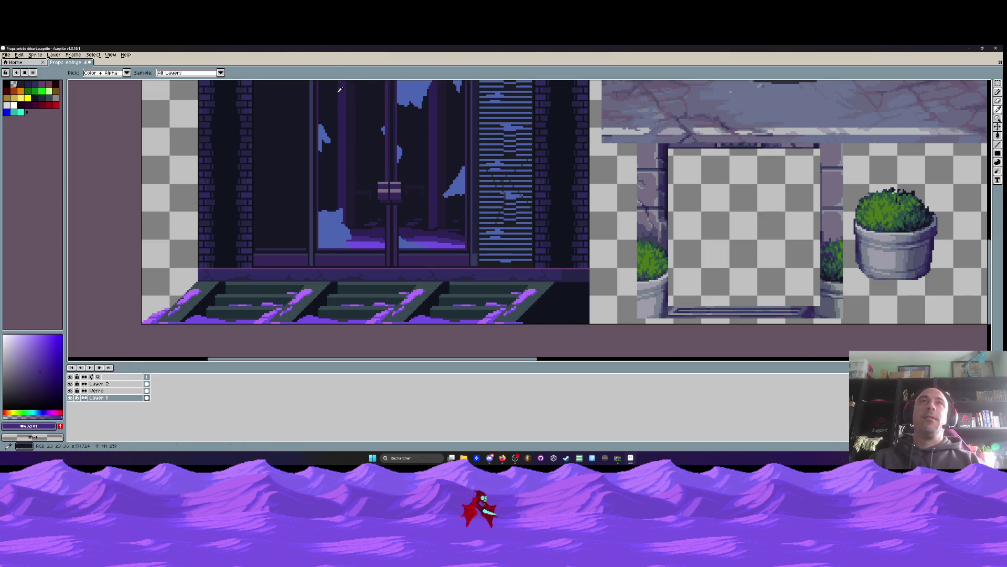
Pick bright purple #734fe3 and paint a reflection strip along the left panel's ledge
scroll(339, 90, down, 1)
scroll(357, 168, up, 1)
scroll(374, 249, up, 1)
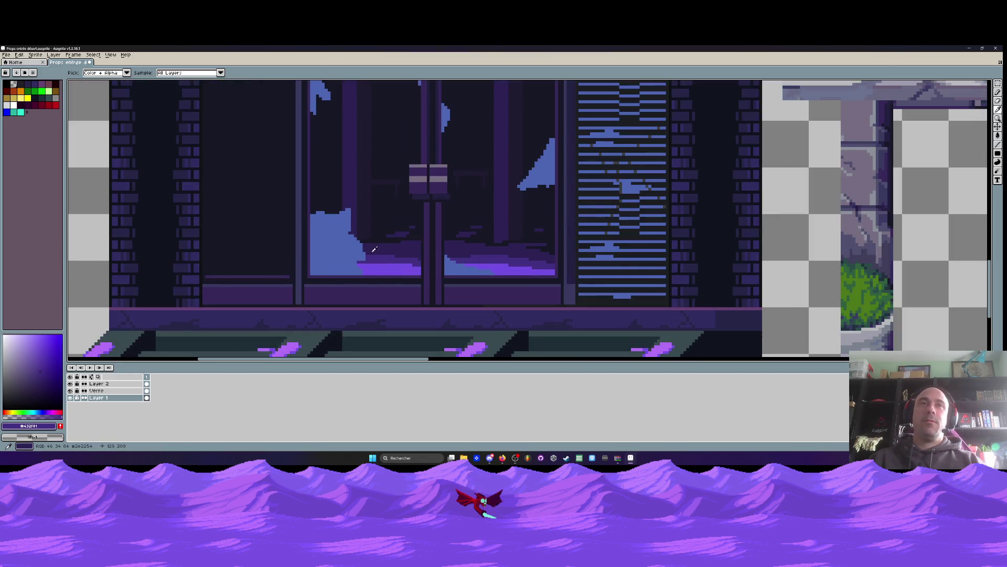
drag(374, 249, 446, 258)
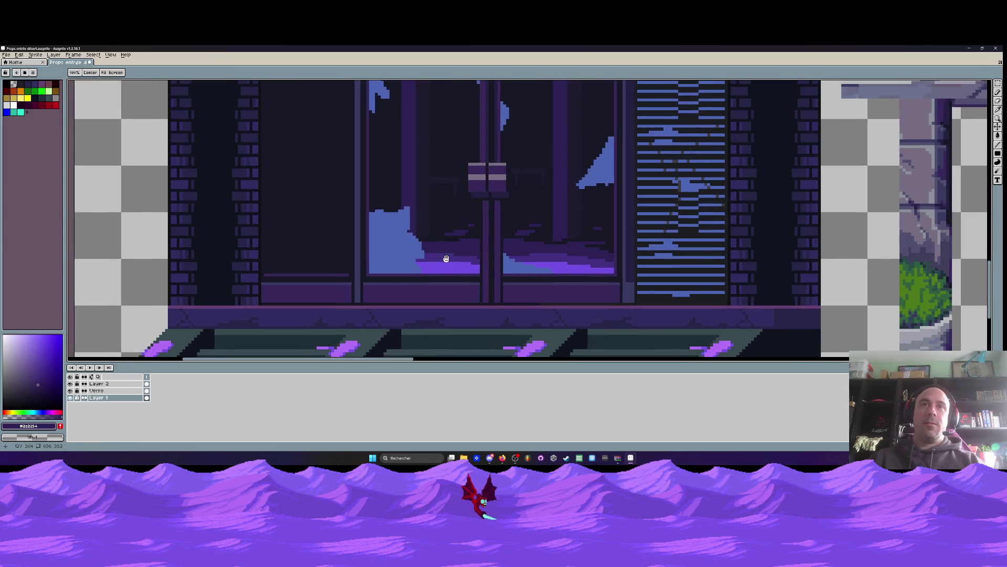
alt+click(446, 259)
scroll(262, 268, up, 2)
mouse_move(247, 261)
mouse_down()
mouse_move(398, 256)
mouse_move(238, 257)
mouse_move(338, 247)
mouse_move(417, 262)
mouse_move(423, 256)
mouse_move(398, 249)
mouse_move(423, 254)
mouse_move(362, 249)
mouse_up()
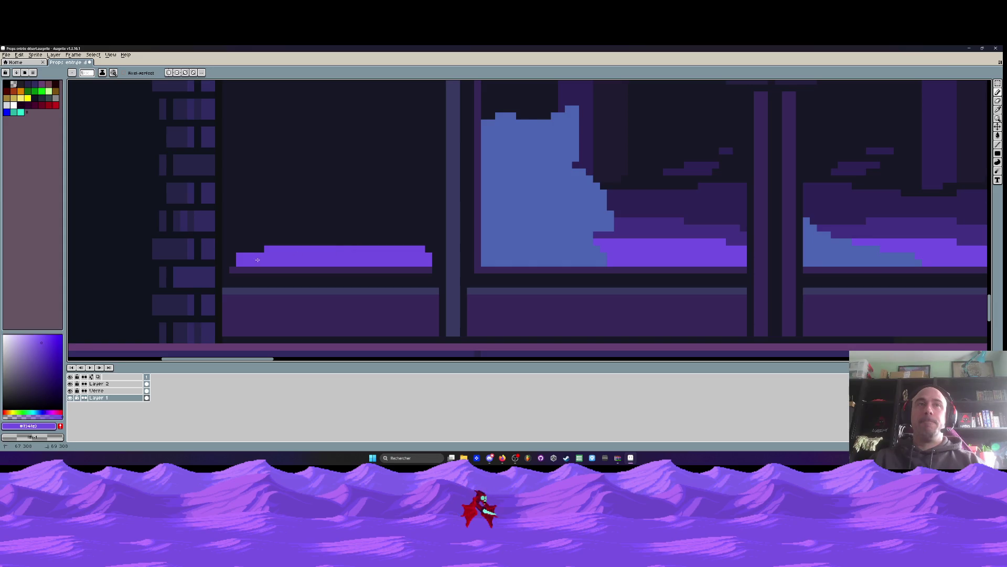
Pick muted purple #432f81 and paint darker stepped rows atop the reflection
scroll(236, 262, down, 3)
scroll(249, 262, up, 3)
key(i)
click(607, 224)
key(b)
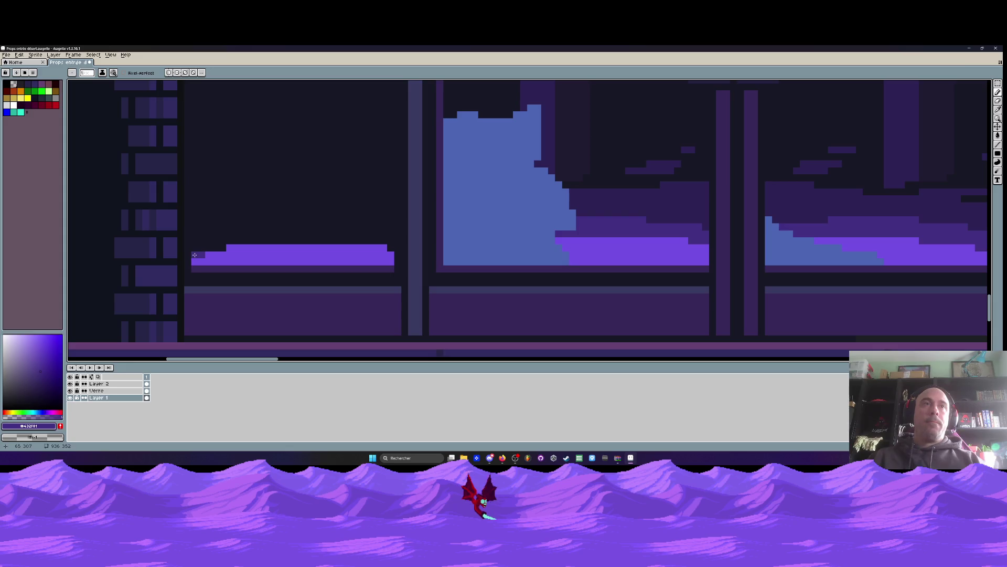
mouse_move(218, 248)
mouse_down()
mouse_move(243, 239)
mouse_move(384, 237)
mouse_move(287, 236)
mouse_up()
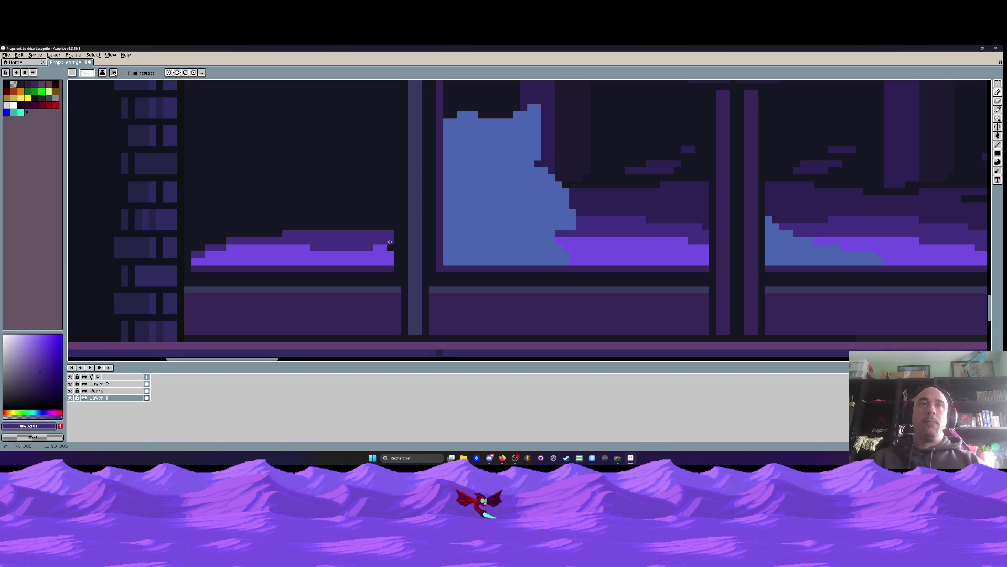
scroll(375, 251, down, 4)
scroll(380, 245, up, 4)
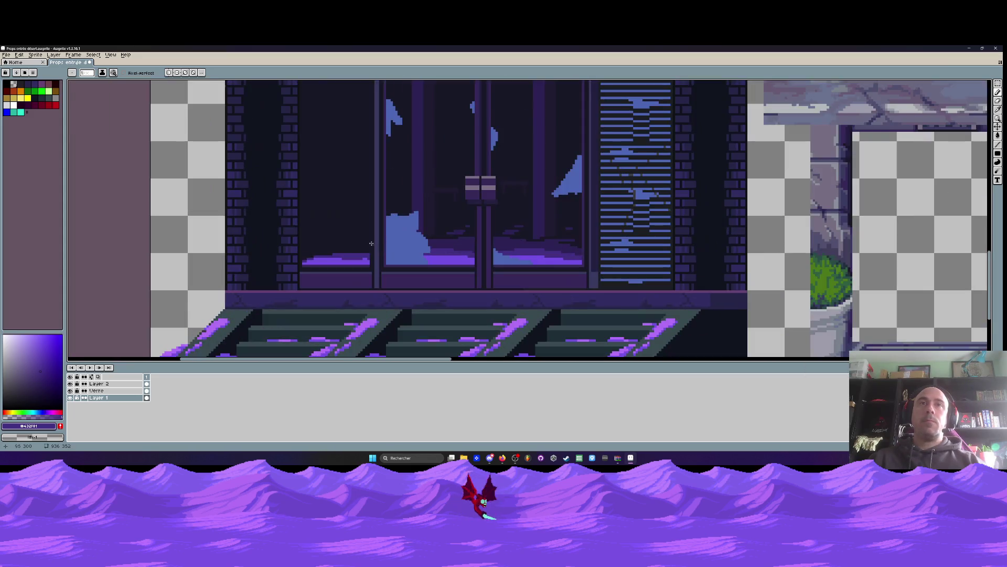
scroll(334, 241, up, 3)
mouse_move(336, 265)
mouse_down()
mouse_move(427, 263)
mouse_move(315, 269)
mouse_up()
Set the secondary colour to near-black #171724 and paint over the reflection's stray top stripe
key(i)
right_click(347, 232)
scroll(347, 231, up, 2)
key(b)
mouse_move(286, 299)
mouse_down()
mouse_move(420, 288)
mouse_move(333, 301)
mouse_up()
scroll(333, 300, down, 5)
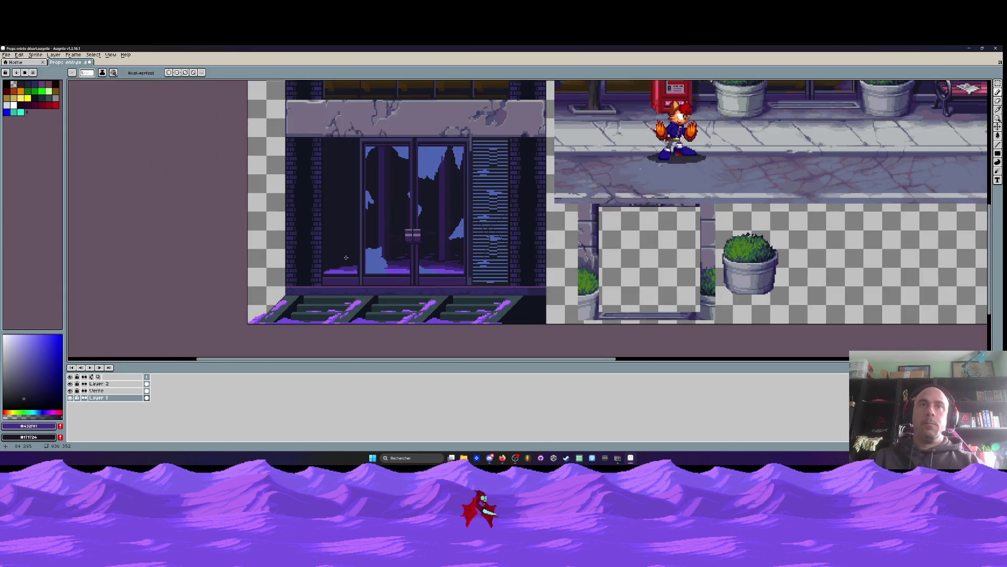
scroll(346, 257, up, 2)
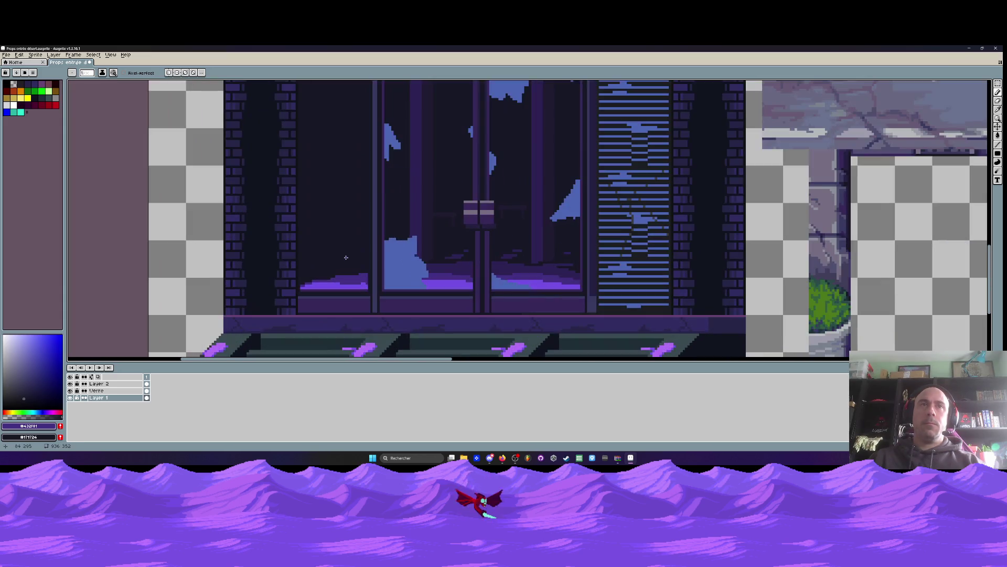
key(i)
click(307, 248)
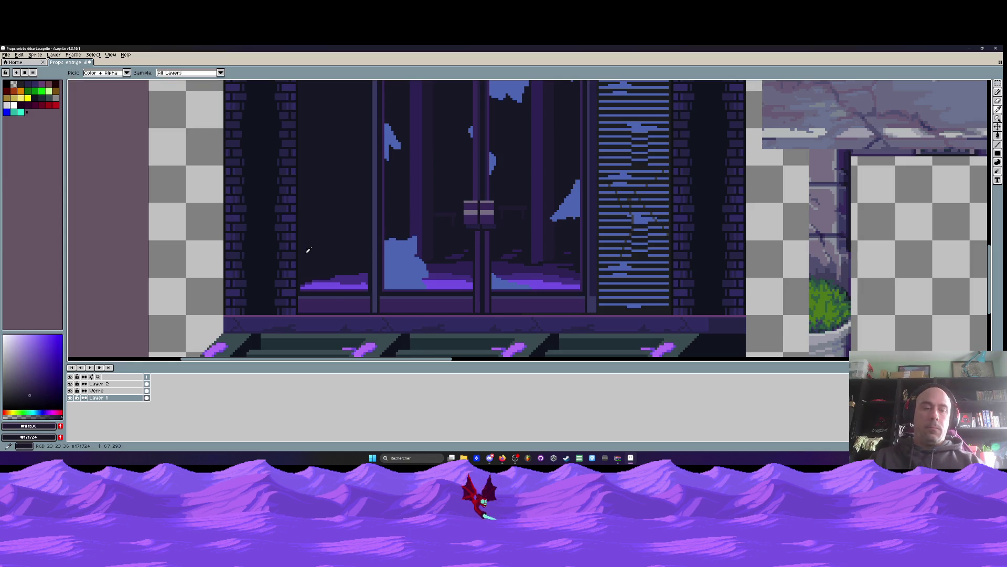
scroll(306, 257, up, 2)
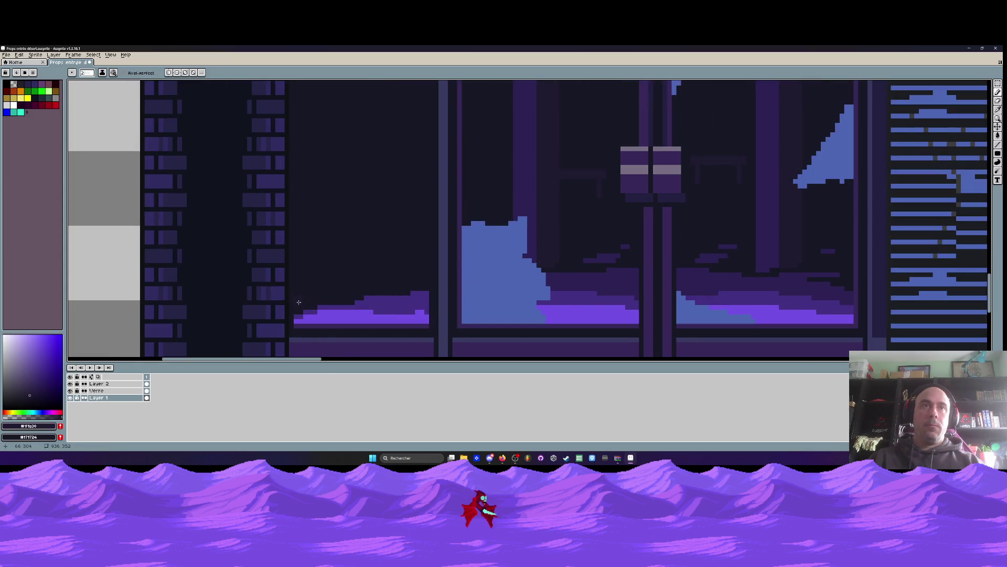
scroll(367, 270, down, 1)
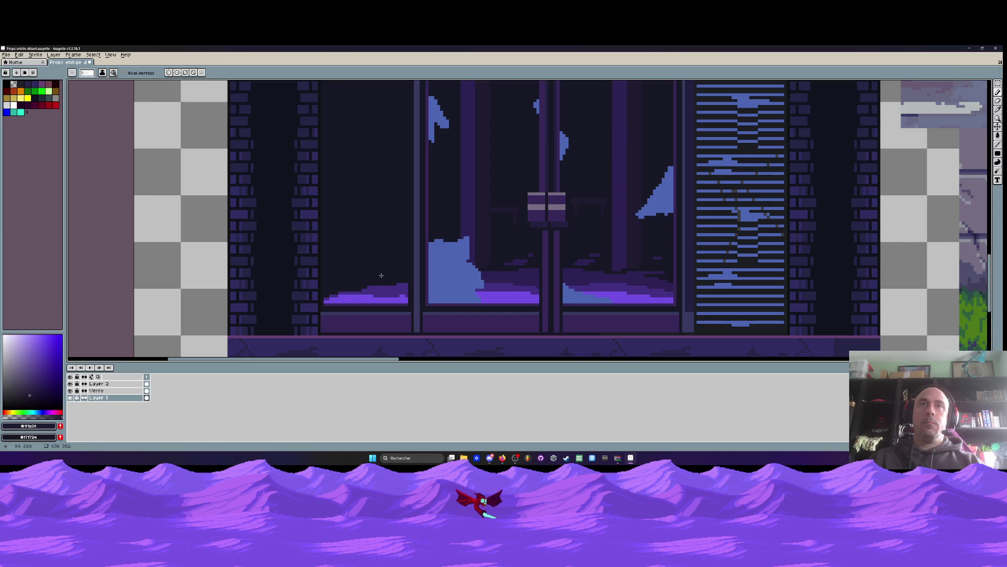
scroll(381, 275, down, 1)
scroll(468, 225, up, 2)
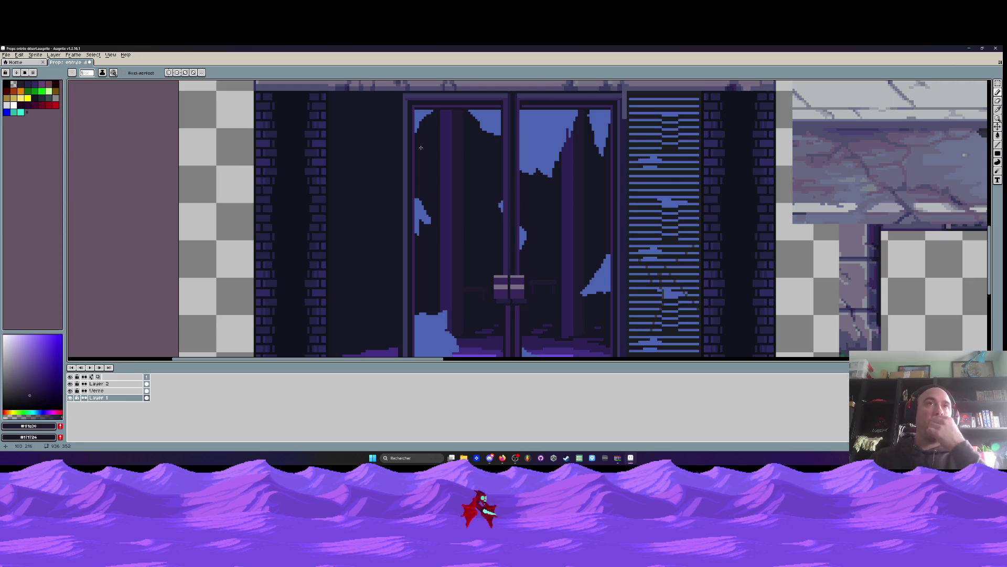
scroll(409, 164, down, 1)
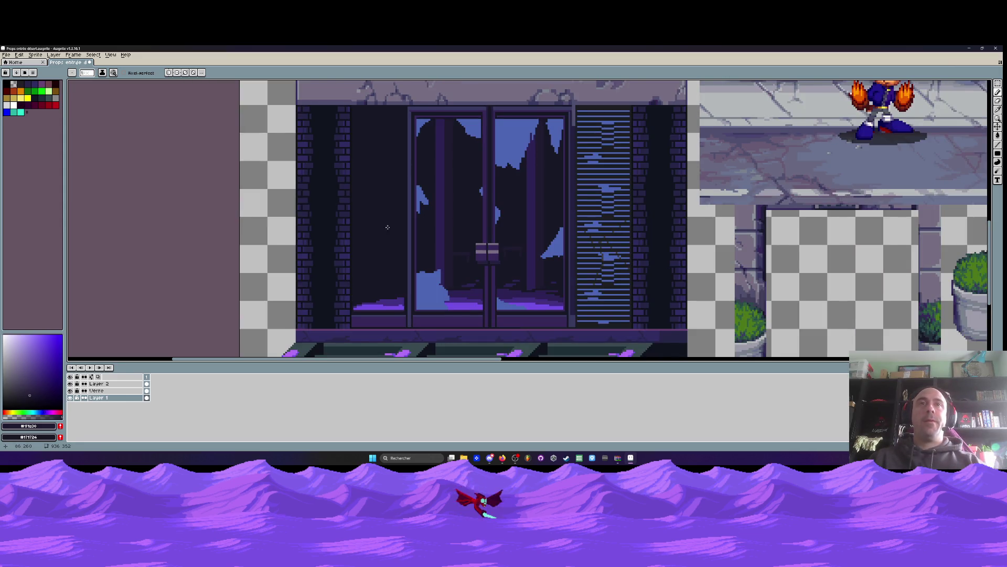
scroll(367, 244, down, 1)
scroll(367, 243, down, 1)
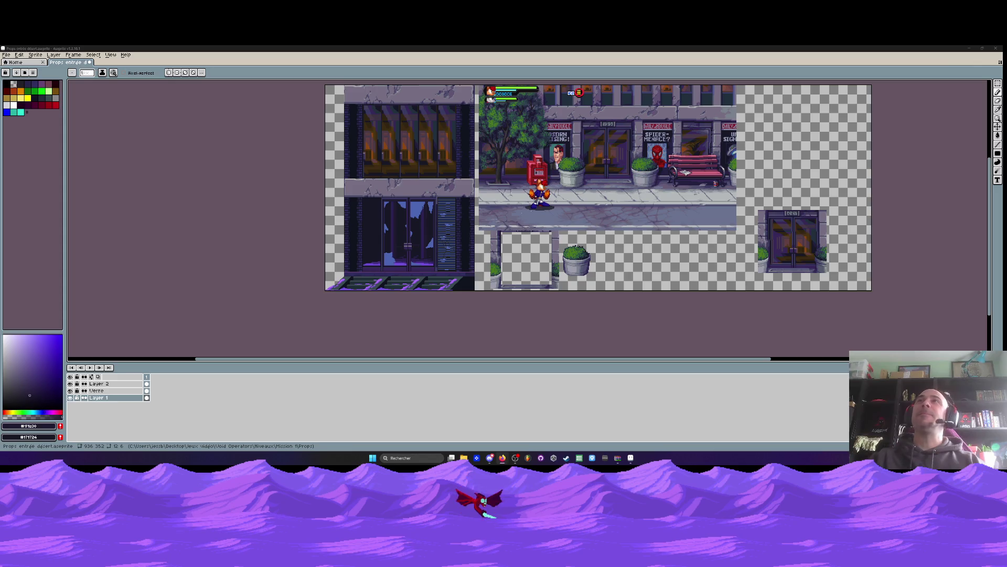
Sample the door frame's lighter purple and draw a line along the left panel's top, under the lintel
scroll(381, 228, up, 2)
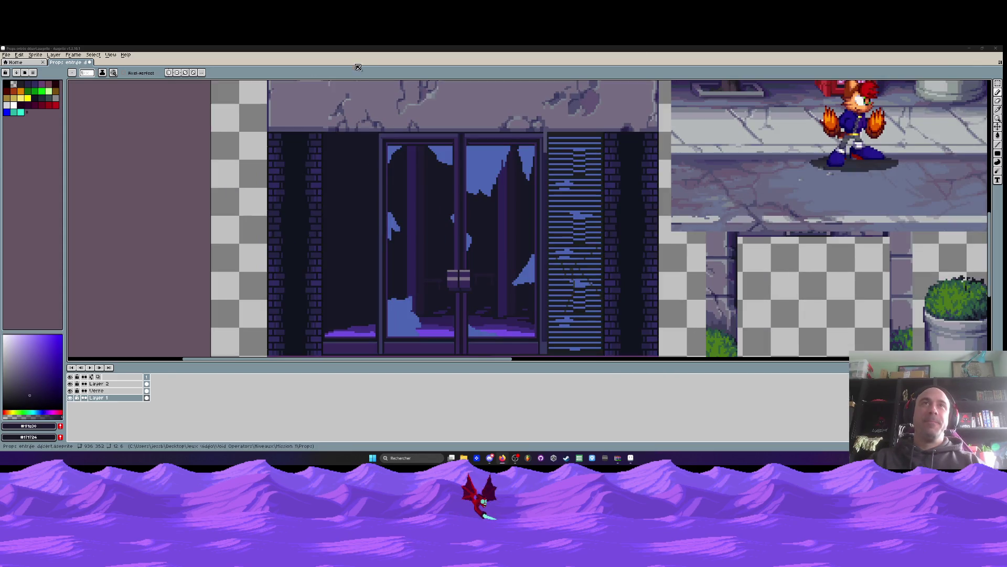
scroll(377, 141, up, 1)
scroll(377, 140, up, 2)
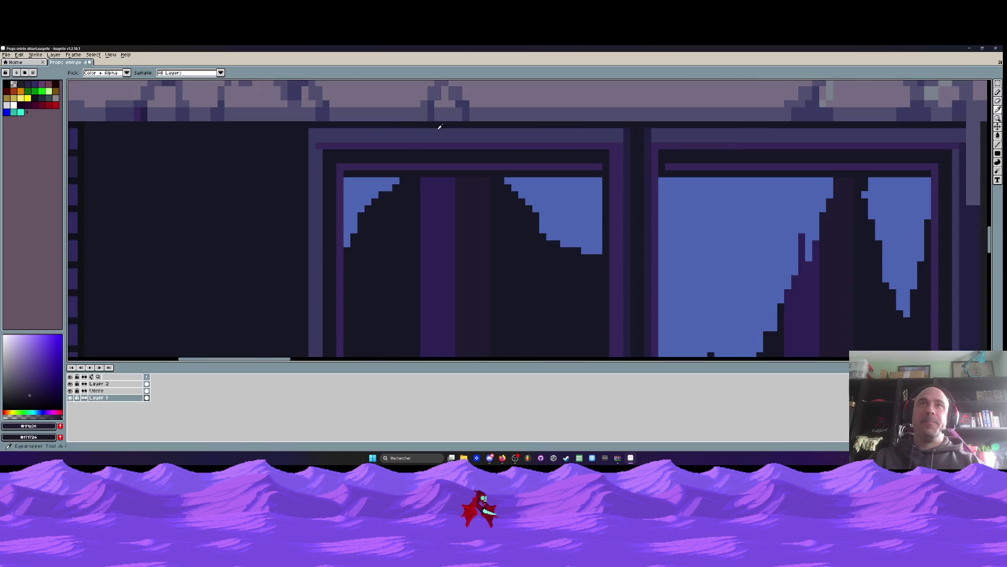
scroll(397, 132, down, 1)
alt+click(397, 131)
click(997, 144)
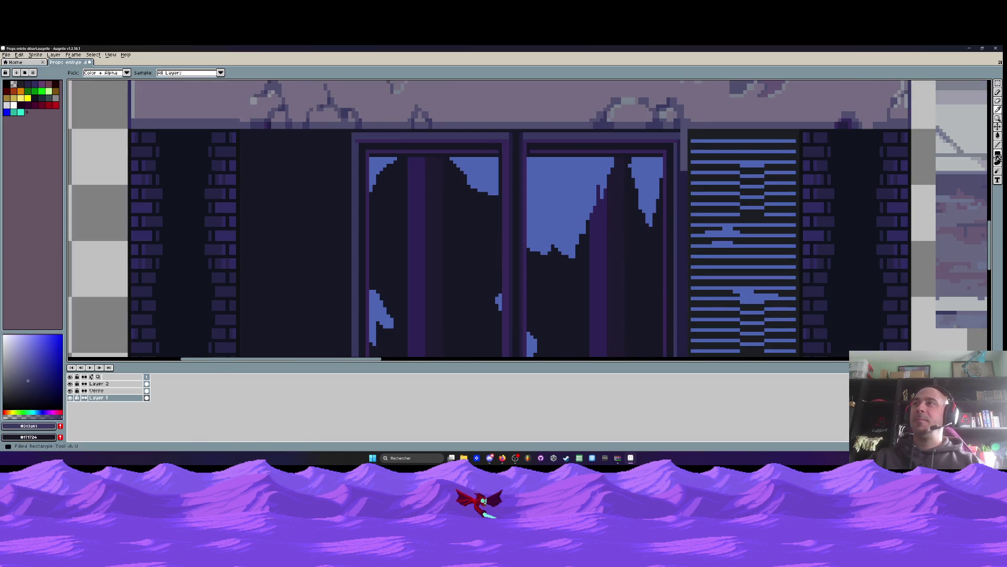
scroll(340, 141, up, 2)
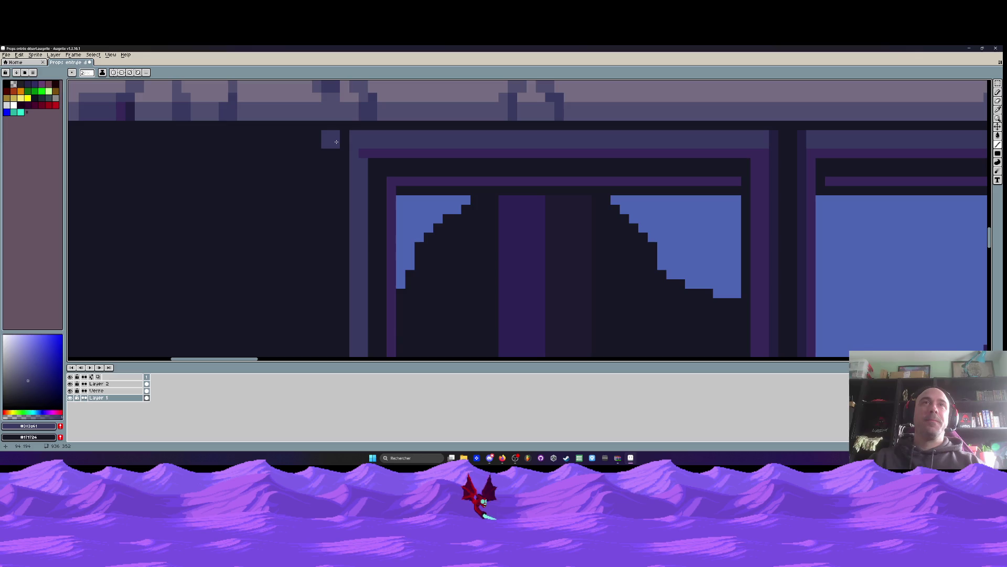
scroll(338, 142, down, 3)
mouse_move(333, 144)
mouse_down()
mouse_move(253, 142)
mouse_move(276, 97)
mouse_up()
scroll(254, 143, down, 1)
scroll(284, 108, down, 1)
scroll(284, 106, up, 1)
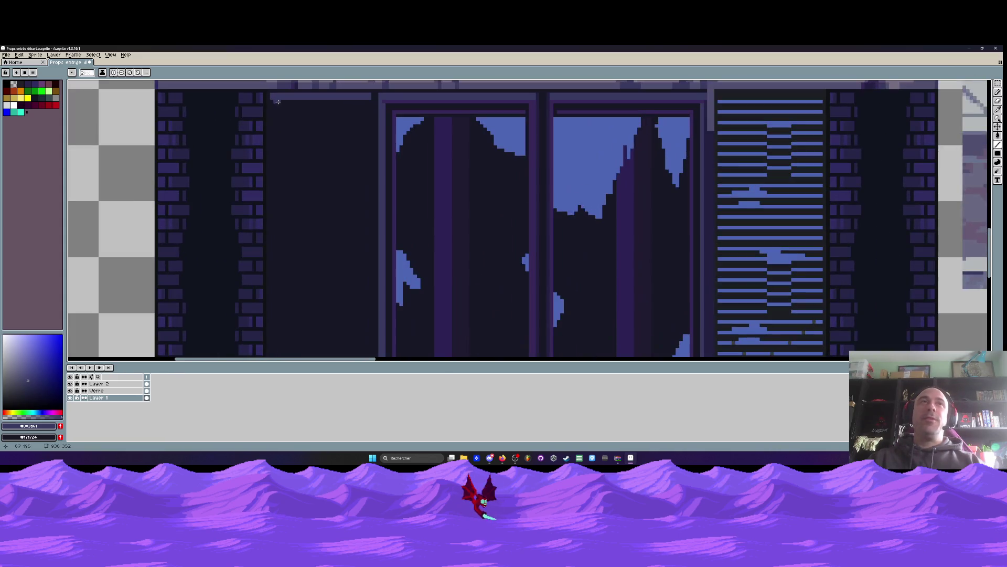
scroll(276, 98, down, 2)
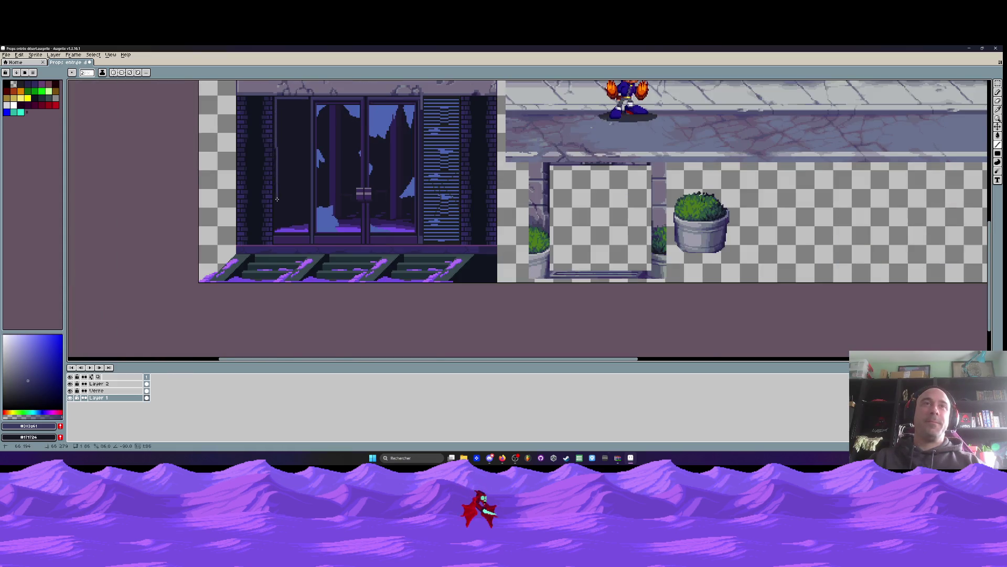
Draw a short vertical line down the left panel's edge in two strokes
scroll(279, 173, up, 2)
scroll(274, 254, down, 1)
drag(273, 253, 272, 259)
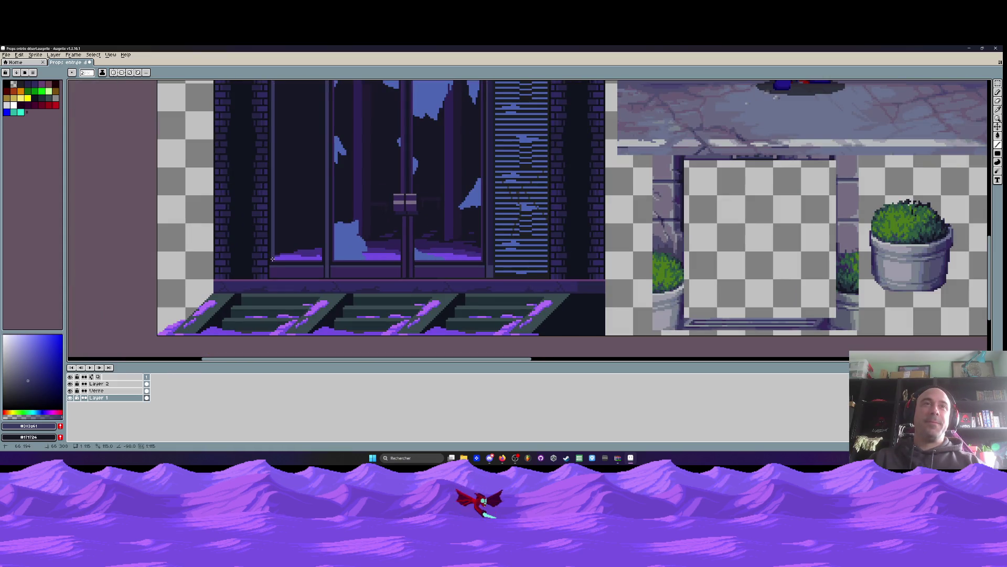
scroll(272, 258, up, 2)
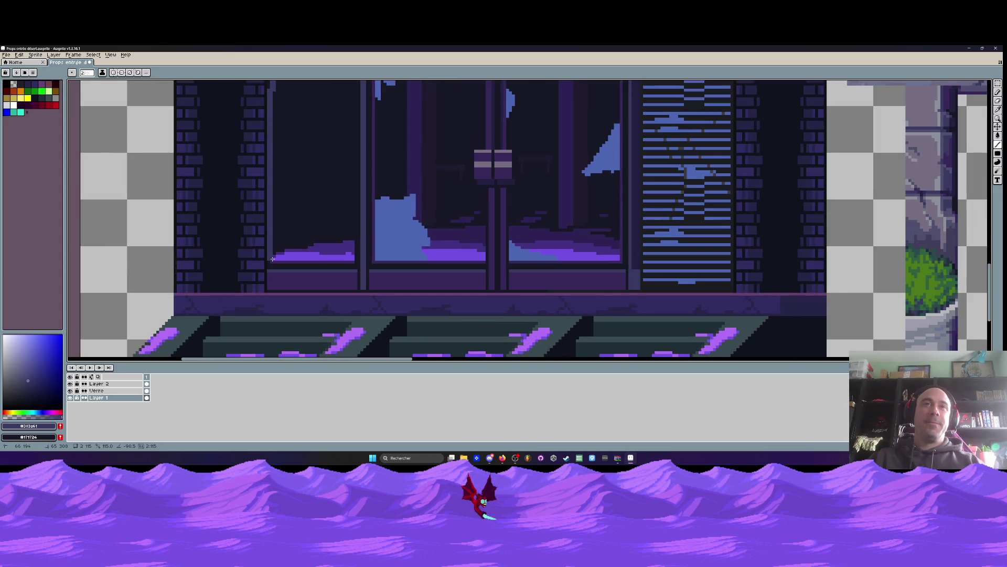
drag(271, 262, 271, 267)
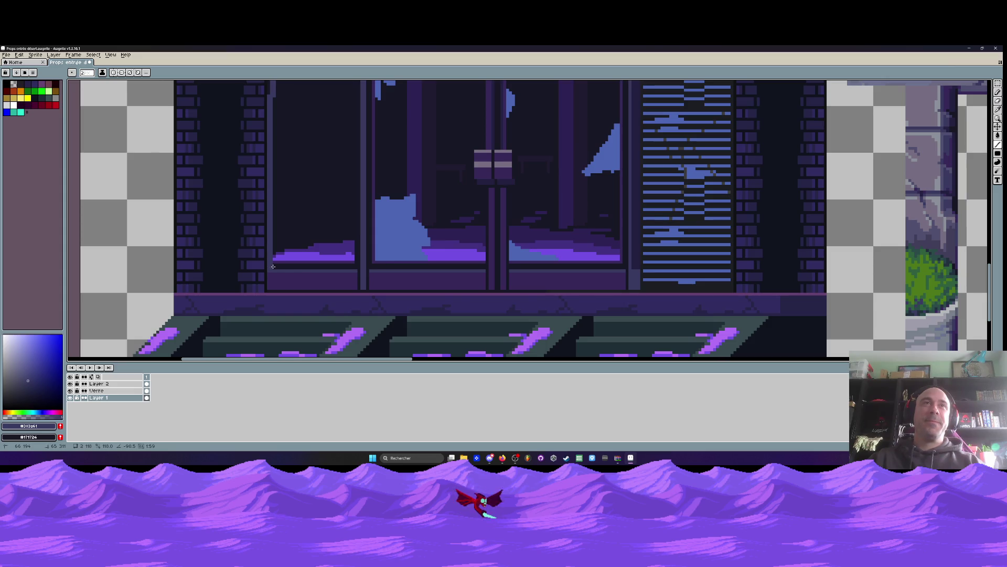
scroll(273, 266, down, 2)
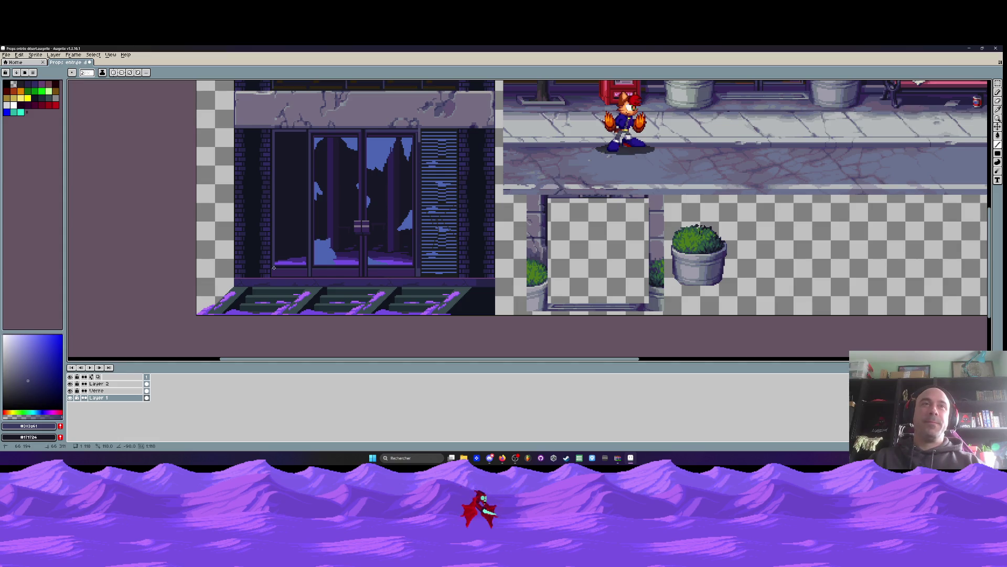
scroll(273, 267, up, 2)
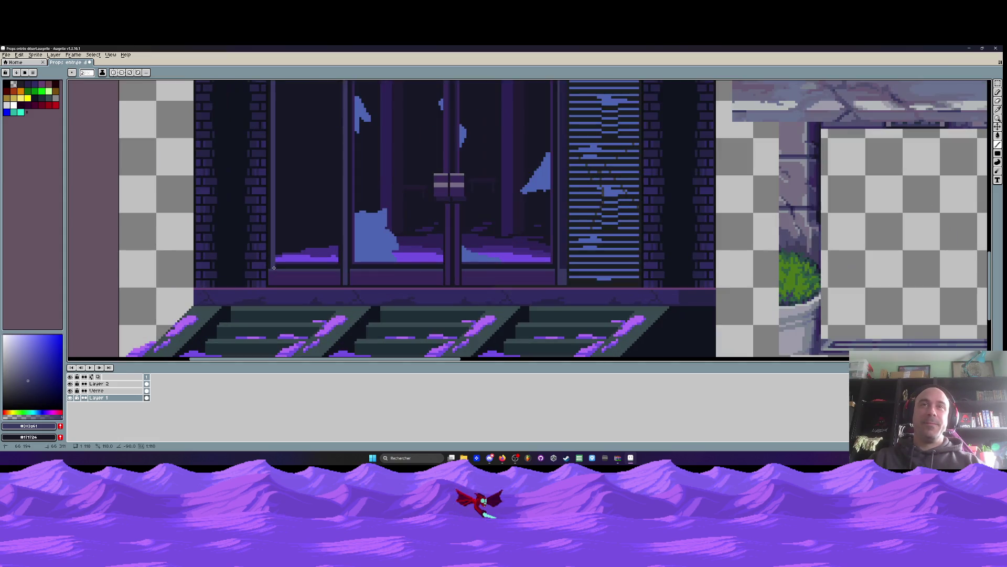
scroll(273, 268, up, 4)
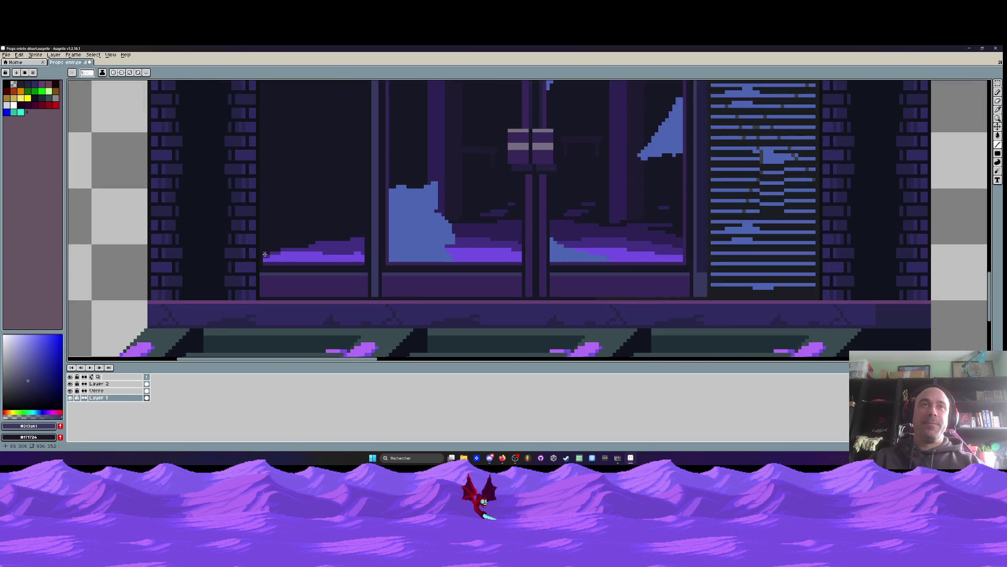
scroll(261, 262, down, 5)
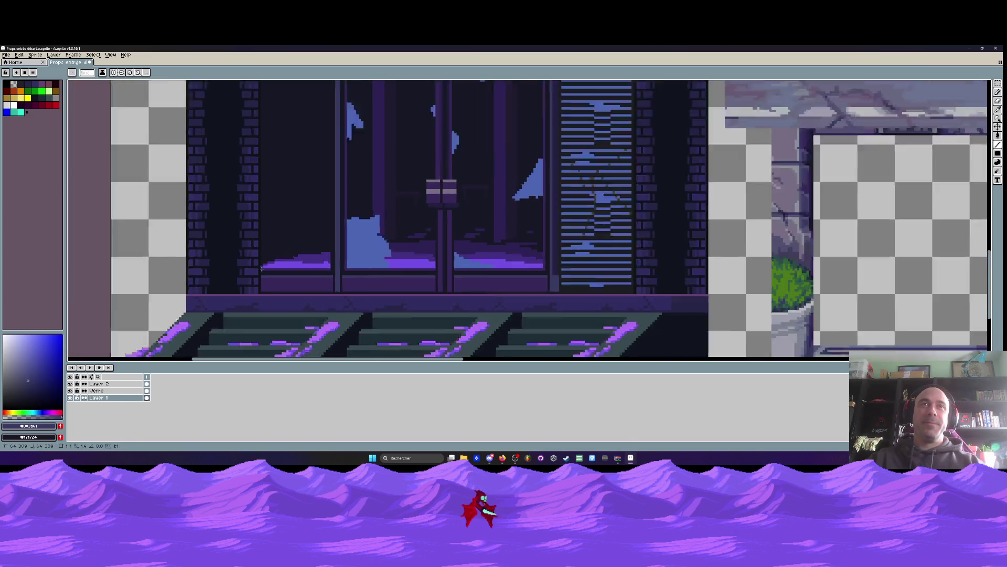
scroll(265, 157, up, 2)
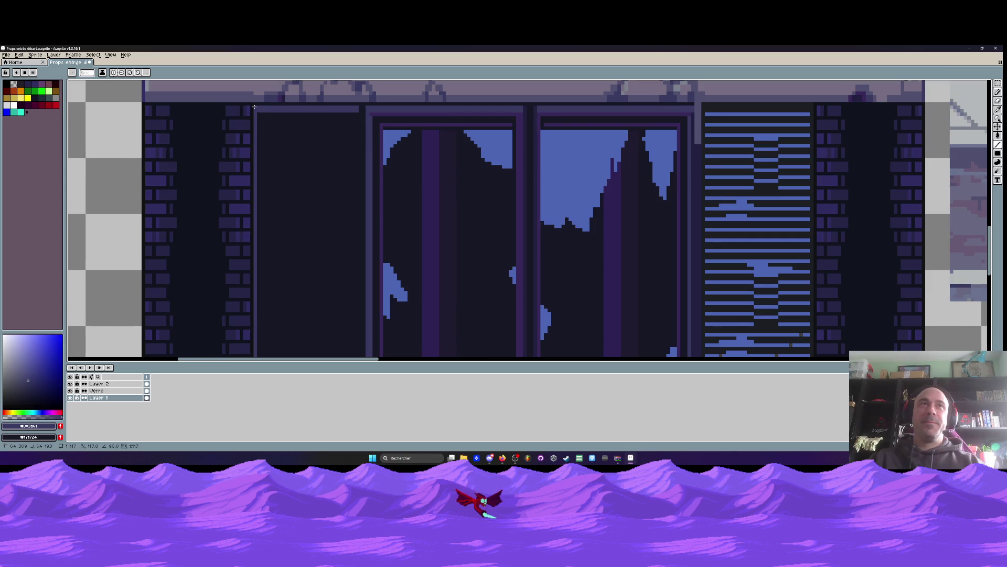
scroll(255, 107, down, 3)
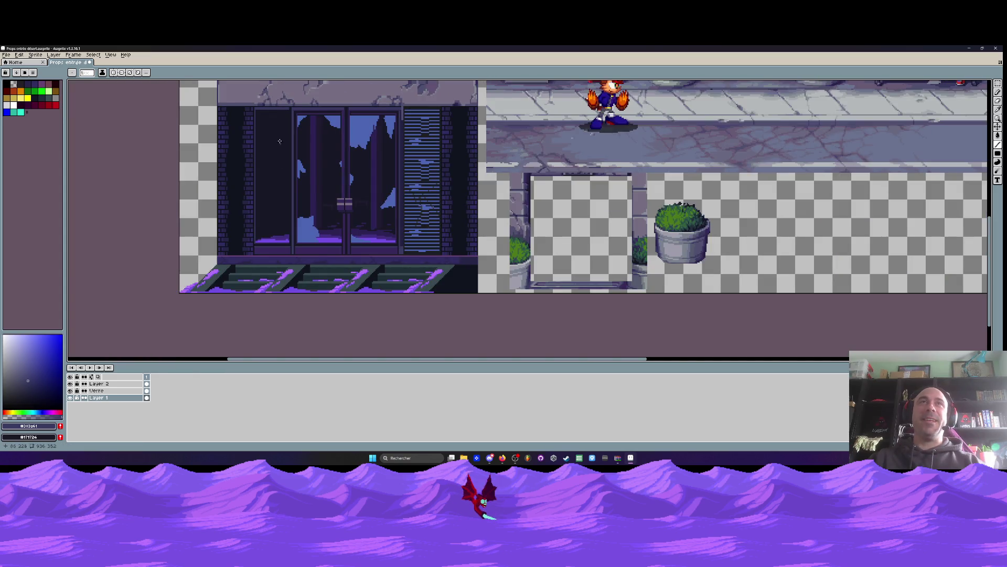
scroll(297, 109, up, 4)
Switch to the Eyedropper to sample colours from the artwork
key(i)
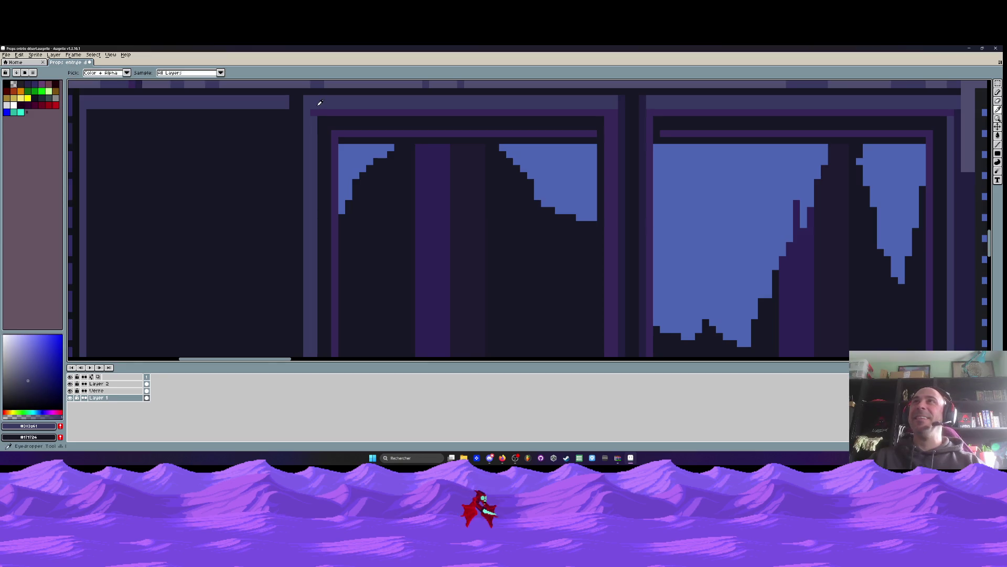
scroll(294, 102, down, 1)
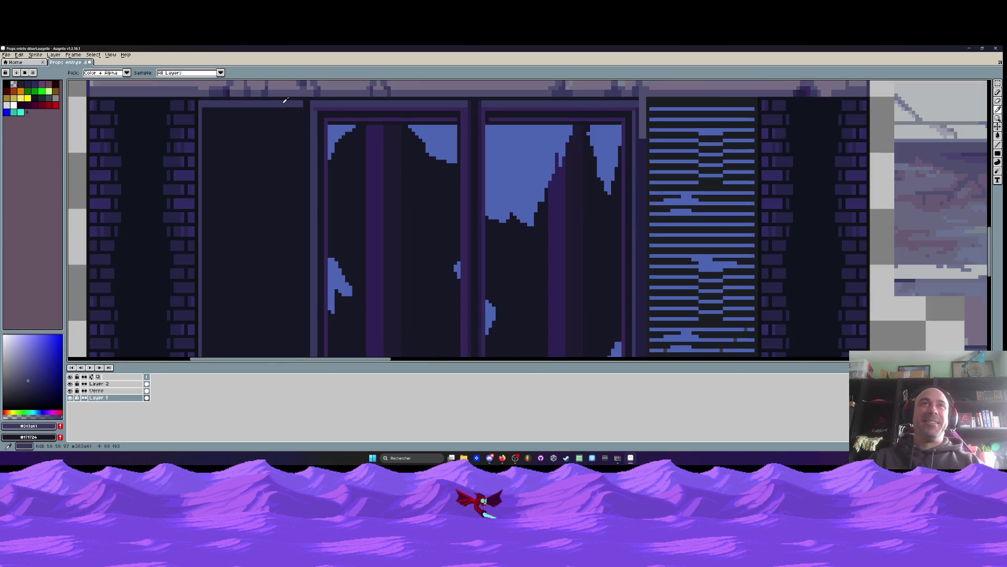
scroll(573, 169, down, 2)
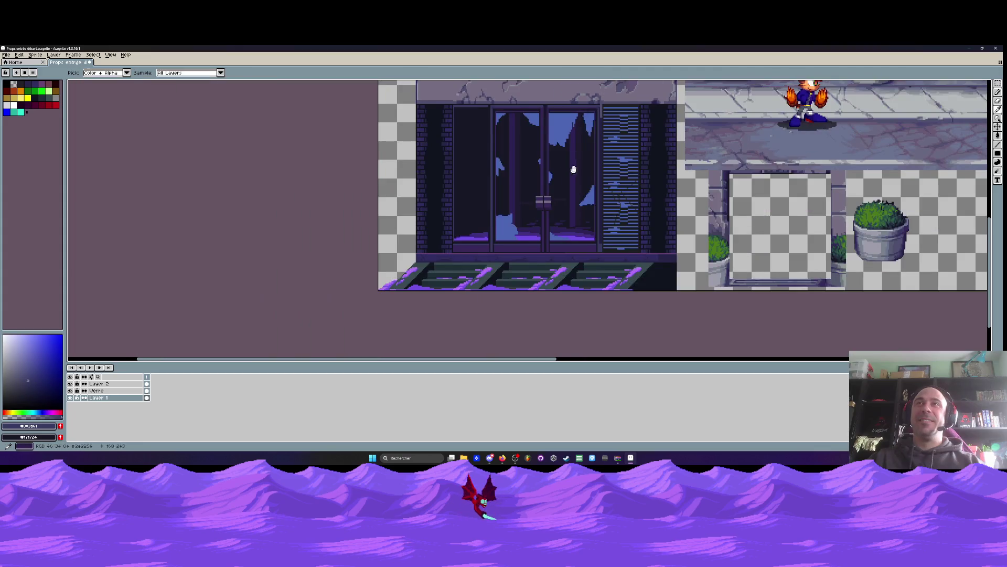
scroll(574, 169, up, 1)
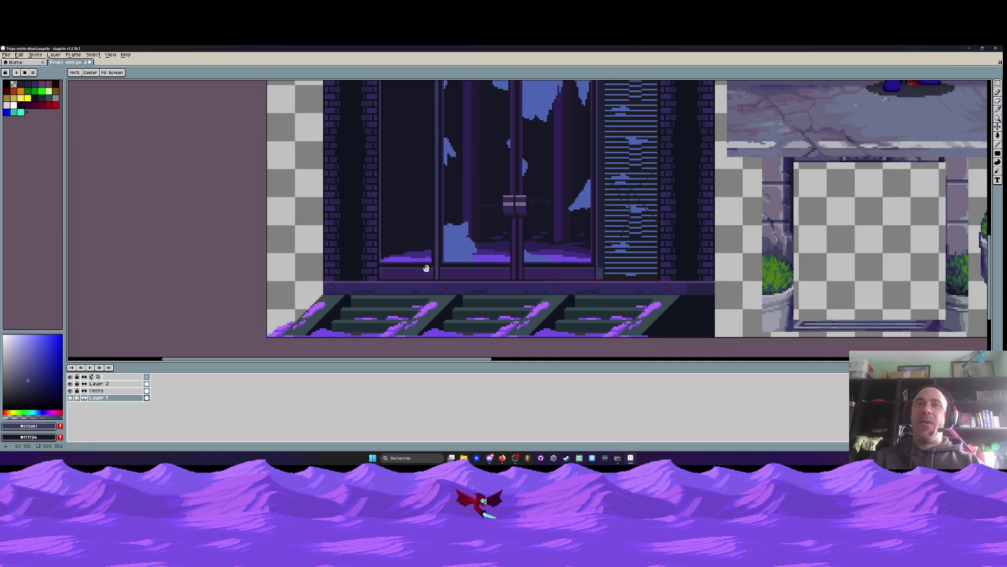
key(i)
scroll(602, 263, down, 2)
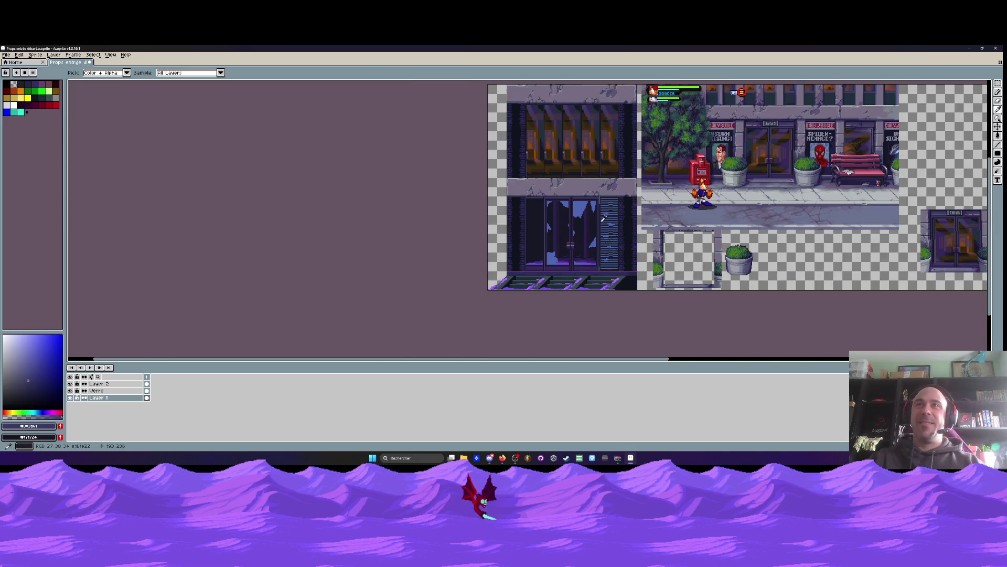
scroll(602, 263, up, 2)
scroll(604, 164, down, 1)
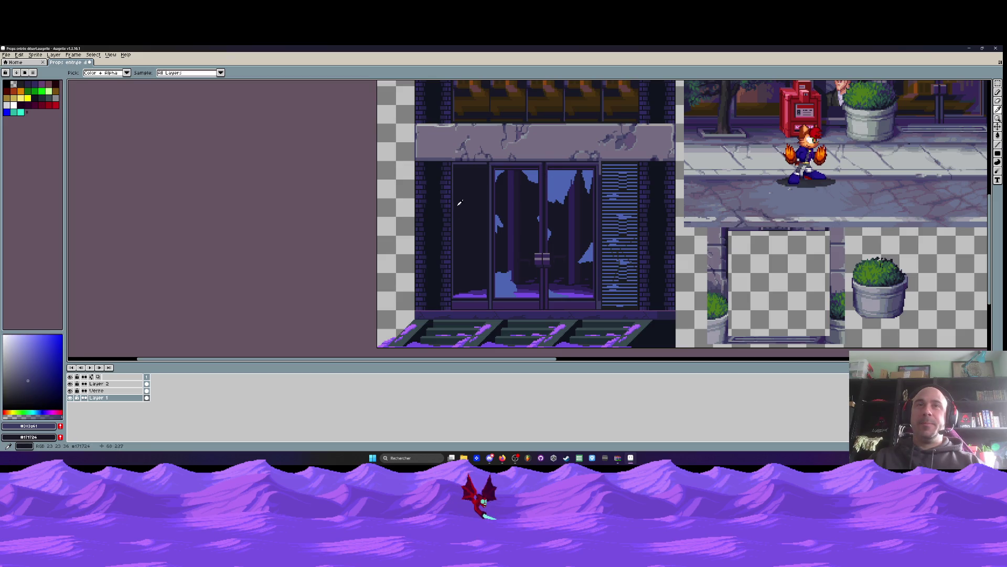
scroll(454, 300, up, 1)
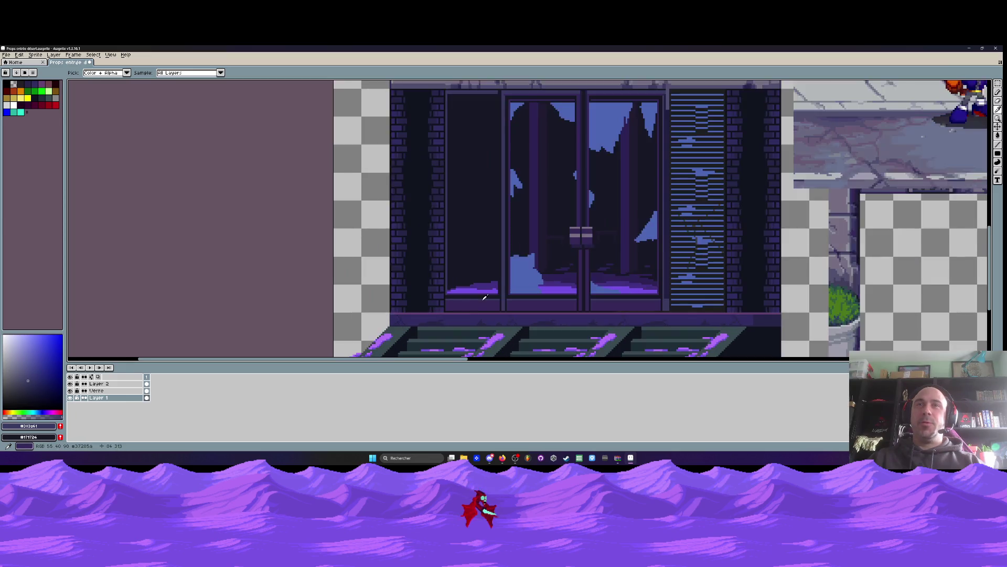
scroll(485, 297, up, 1)
scroll(522, 319, up, 2)
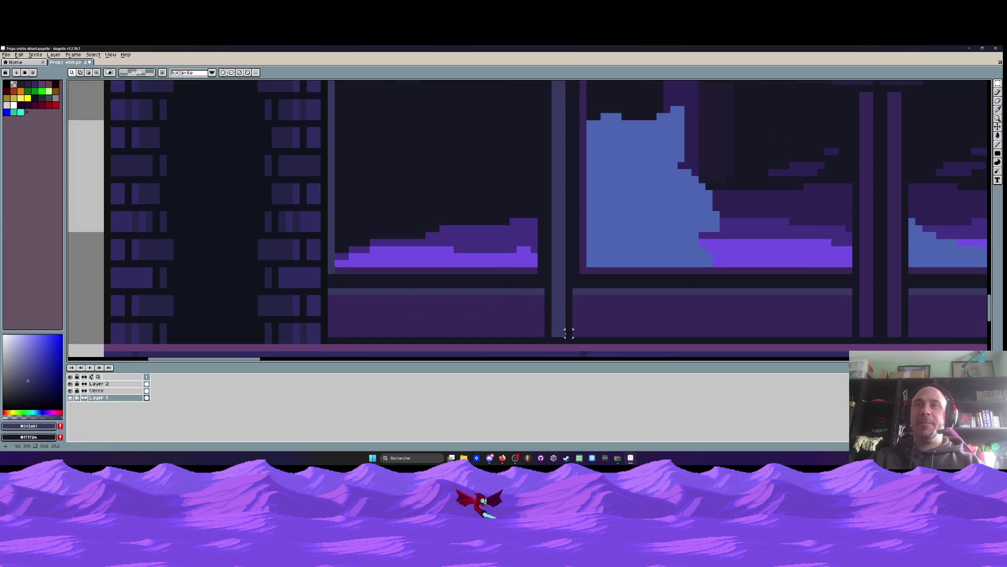
Select the door's pixels and drag them beside the window, nudging up and left
scroll(569, 340, down, 3)
scroll(567, 338, up, 1)
mouse_move(567, 338)
mouse_down()
mouse_move(501, 128)
mouse_move(509, 103)
mouse_move(603, 126)
mouse_move(736, 135)
mouse_up()
scroll(501, 128, up, 1)
mouse_move(734, 173)
mouse_down()
mouse_move(902, 163)
mouse_move(643, 137)
mouse_up()
key(Left)
key(Left)
key(Up)
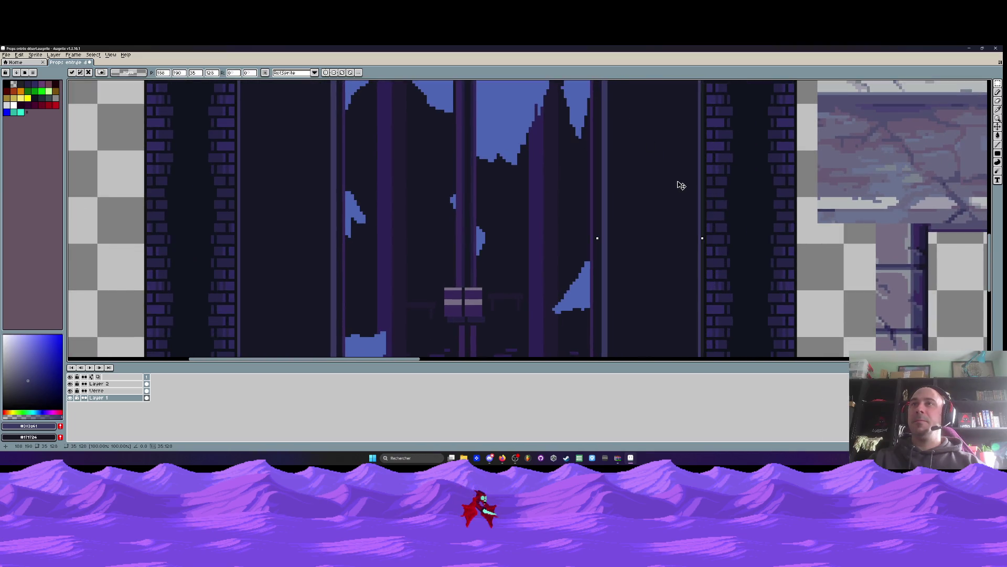
Nudge the floating door panel until it sits one pixel right, X 187 to 188
scroll(627, 172, down, 3)
key(Left)
key(Left)
key(Down)
key(Down)
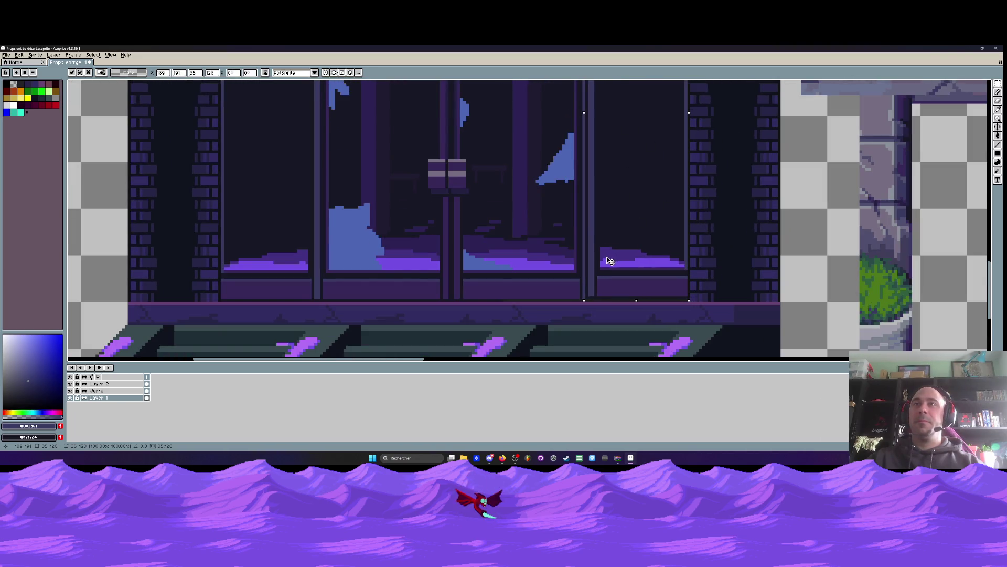
key(Left)
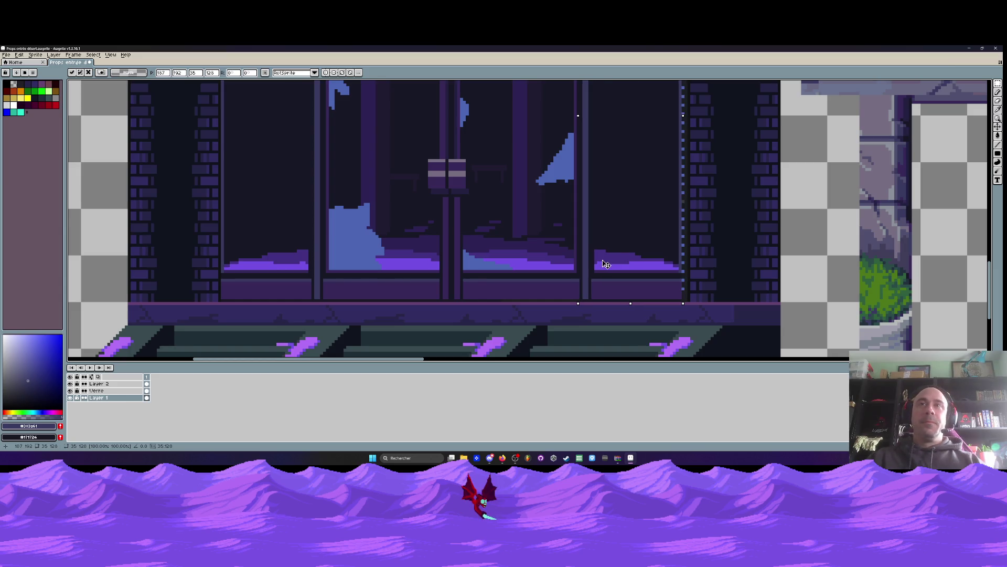
scroll(603, 264, down, 2)
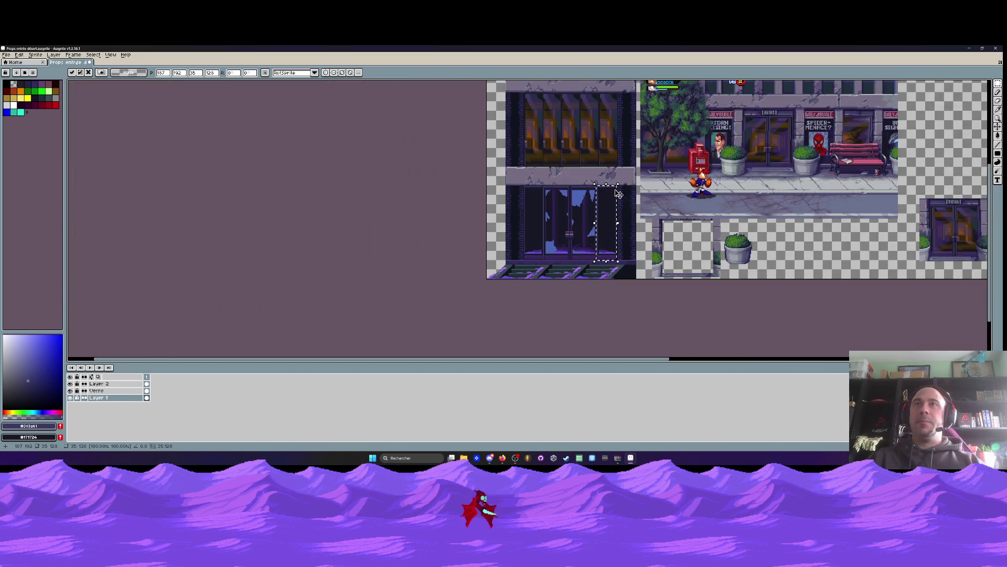
scroll(566, 187, up, 2)
drag(566, 188, 566, 188)
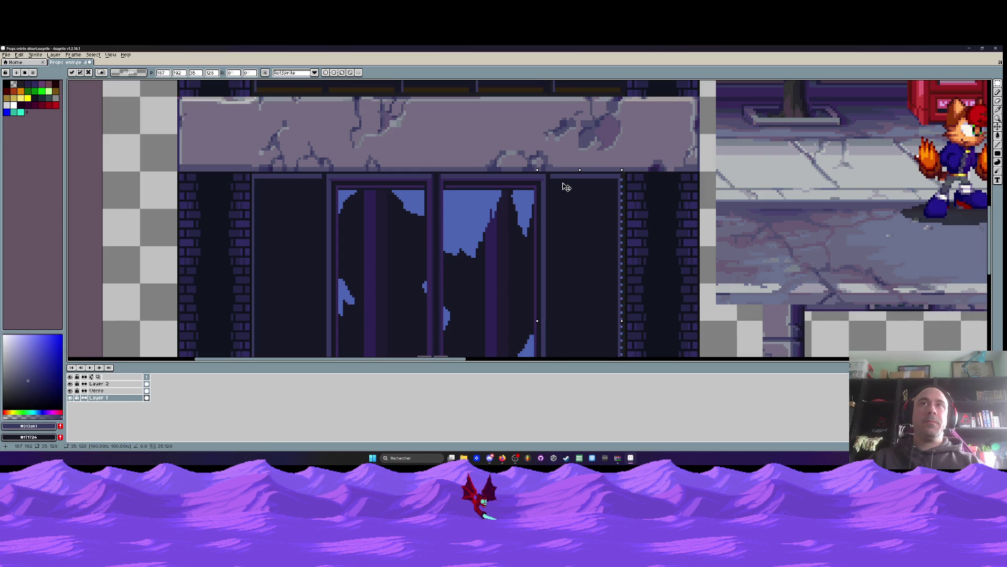
scroll(563, 184, down, 2)
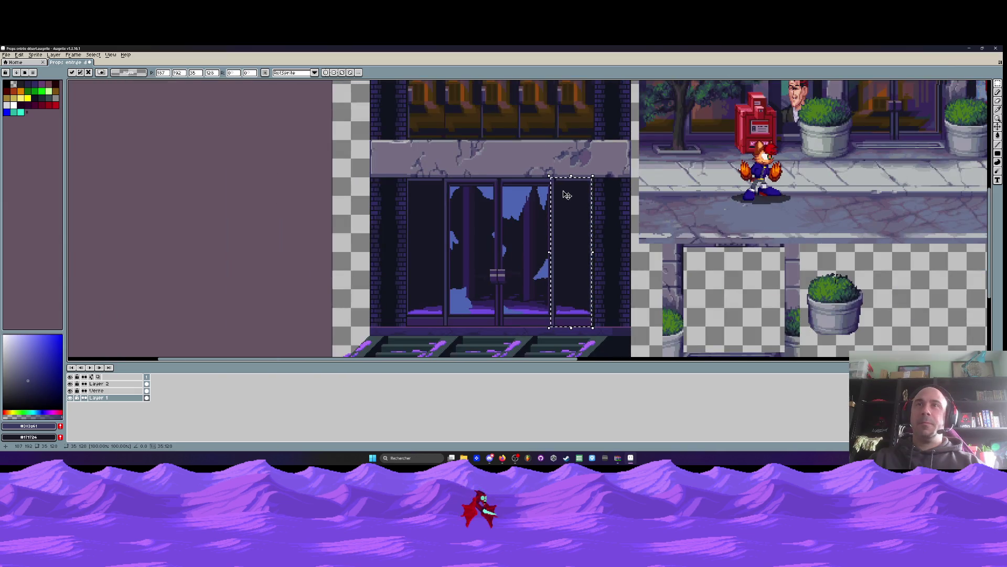
scroll(583, 278, up, 1)
drag(588, 278, 590, 279)
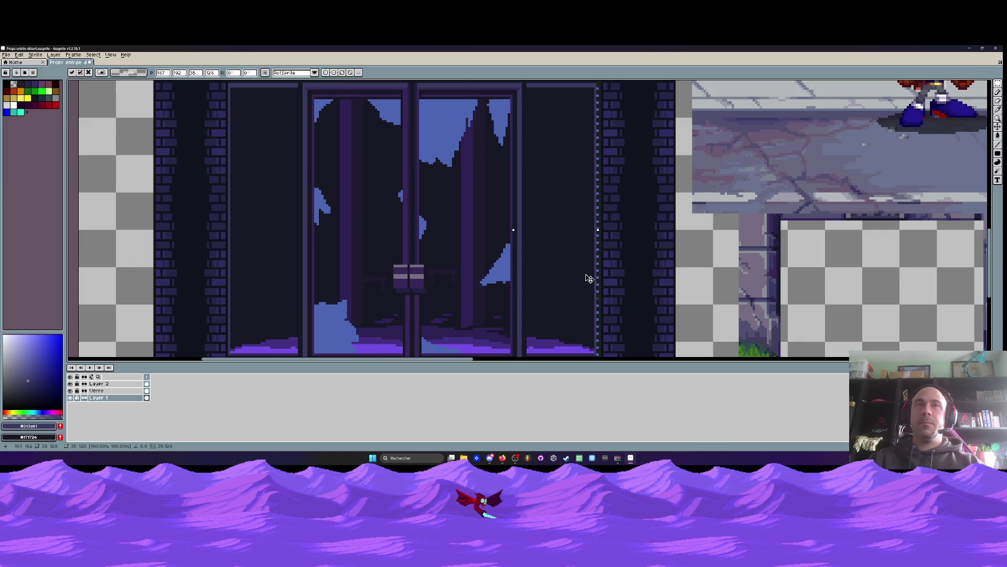
scroll(589, 283, down, 2)
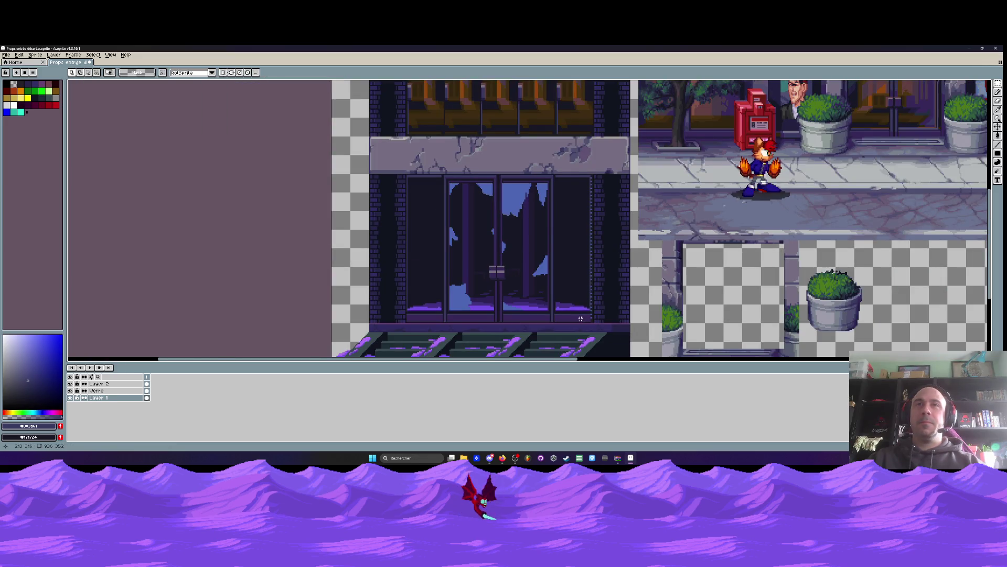
scroll(580, 318, down, 2)
scroll(460, 226, up, 3)
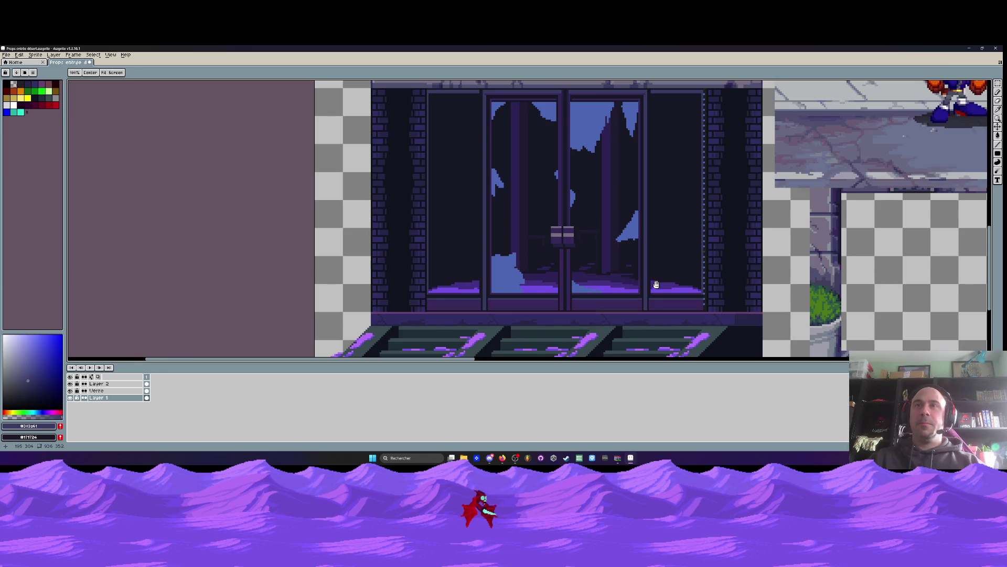
Sample the glass blue colour from the door with the eyedropper
scroll(655, 285, down, 3)
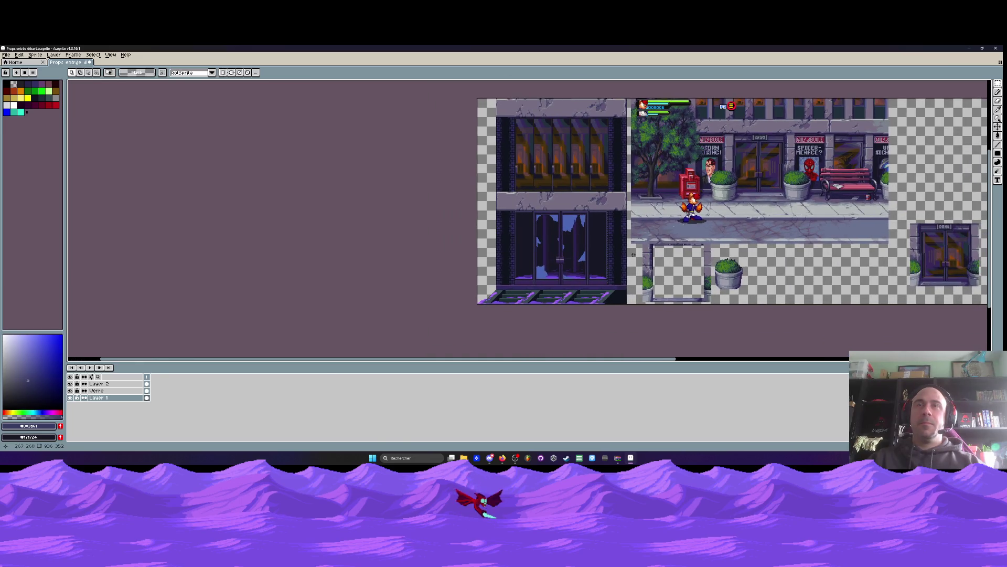
scroll(587, 242, up, 3)
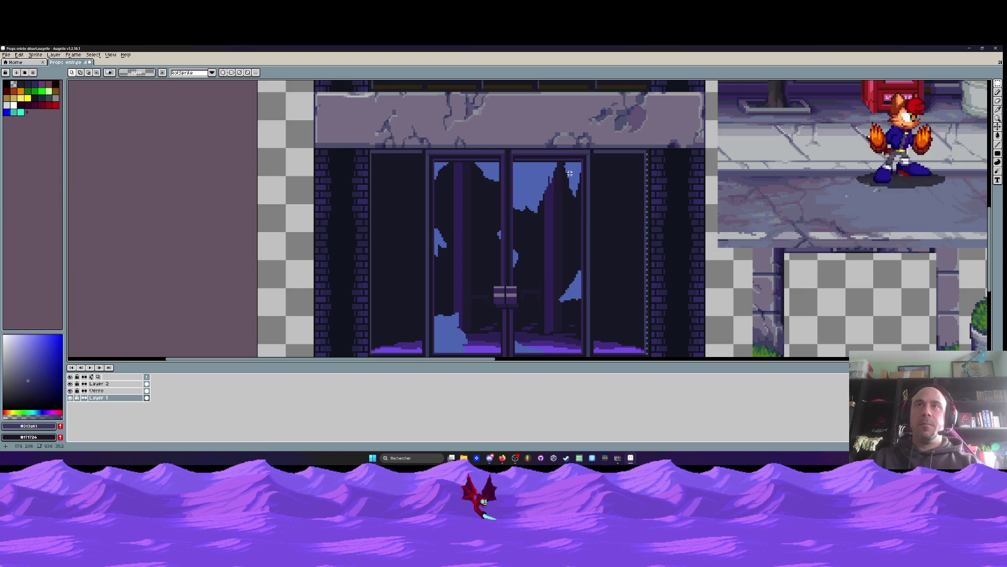
key(i)
click(566, 182)
Fill the right door pane with glass blue on the Verre layer using the pencil
click(97, 390)
key(b)
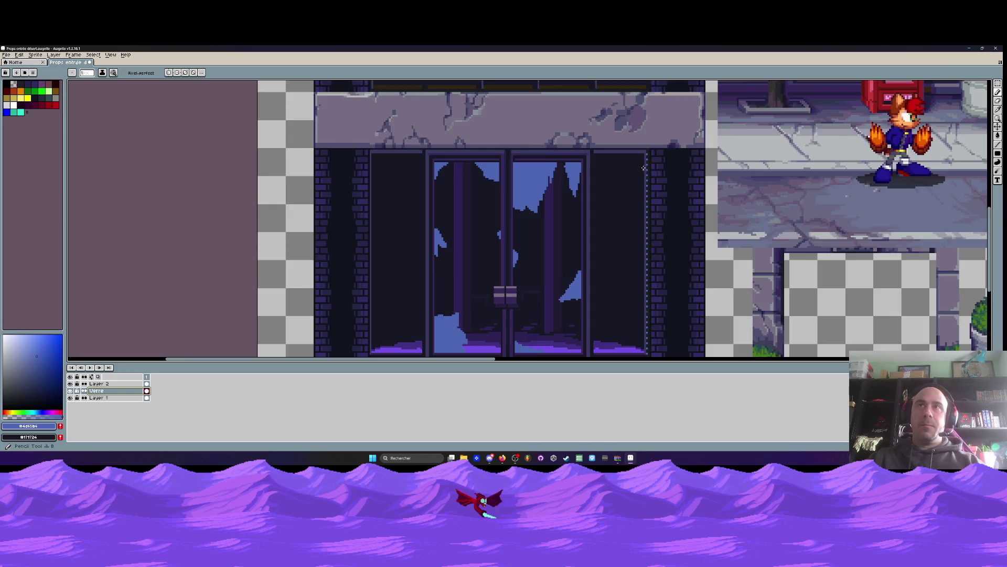
scroll(582, 164, up, 1)
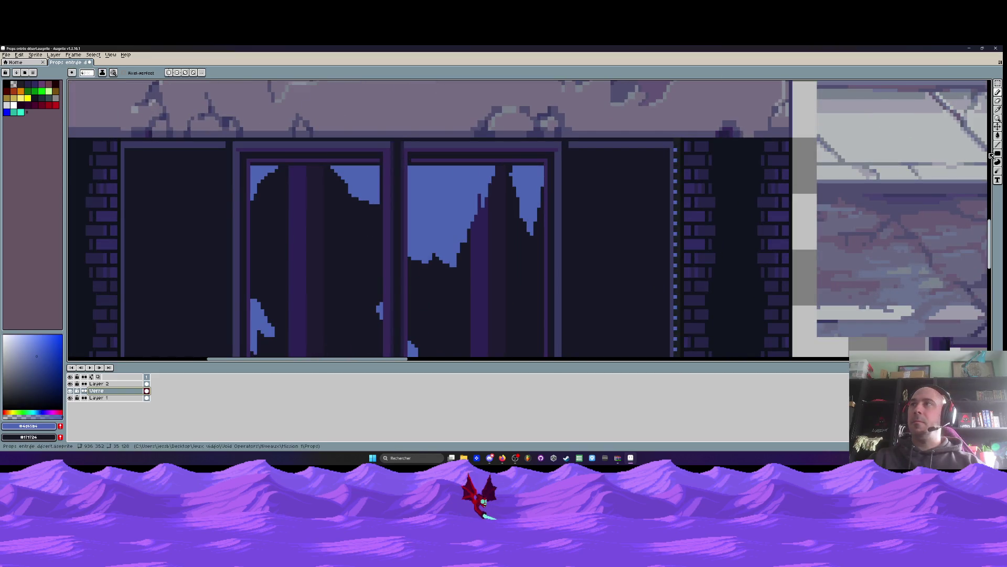
scroll(566, 149, up, 1)
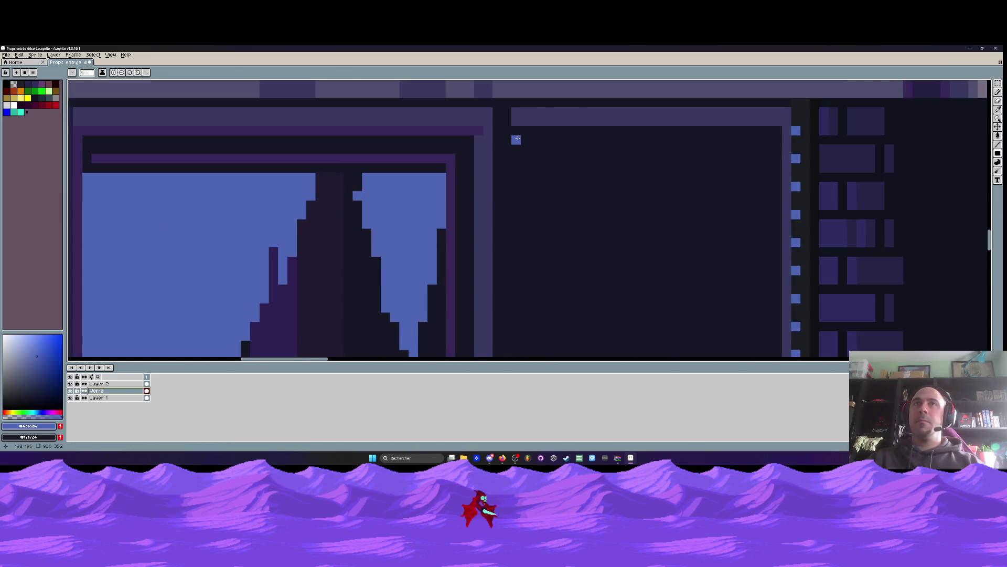
scroll(519, 139, down, 3)
scroll(567, 339, up, 1)
scroll(567, 339, down, 1)
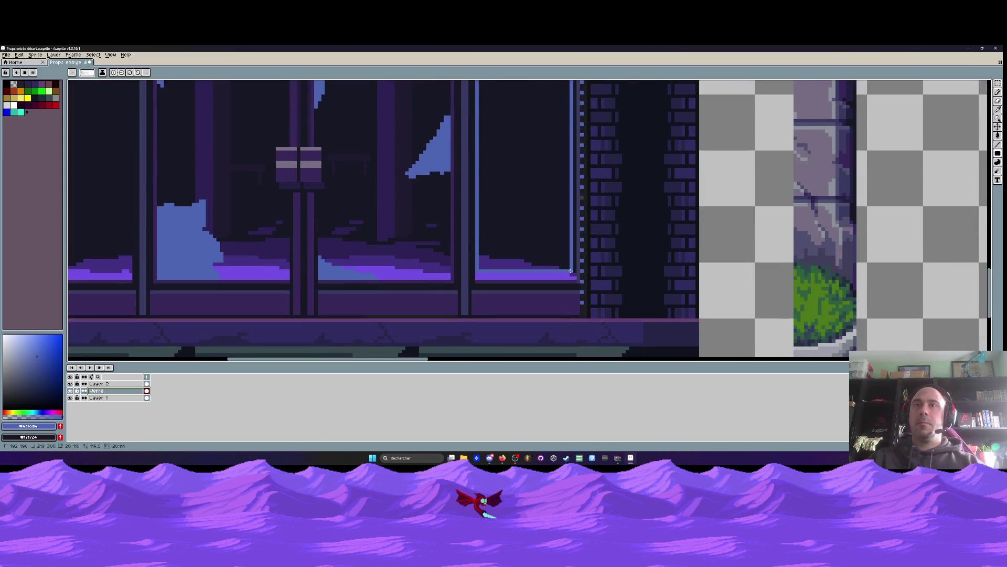
click(536, 210)
scroll(543, 242, down, 1)
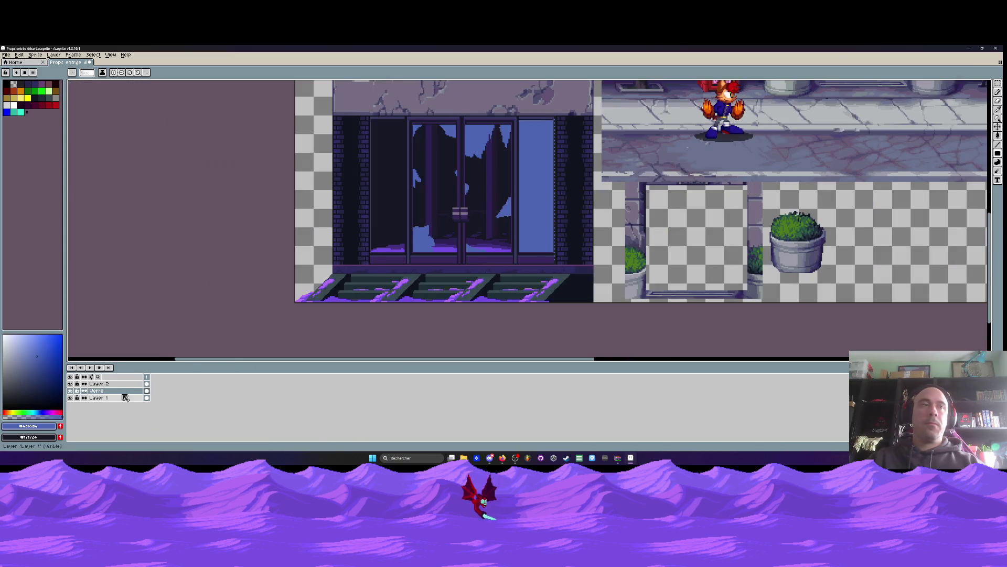
Set the Verre layer's opacity to 65% in its layer properties
double_click(96, 390)
click(166, 287)
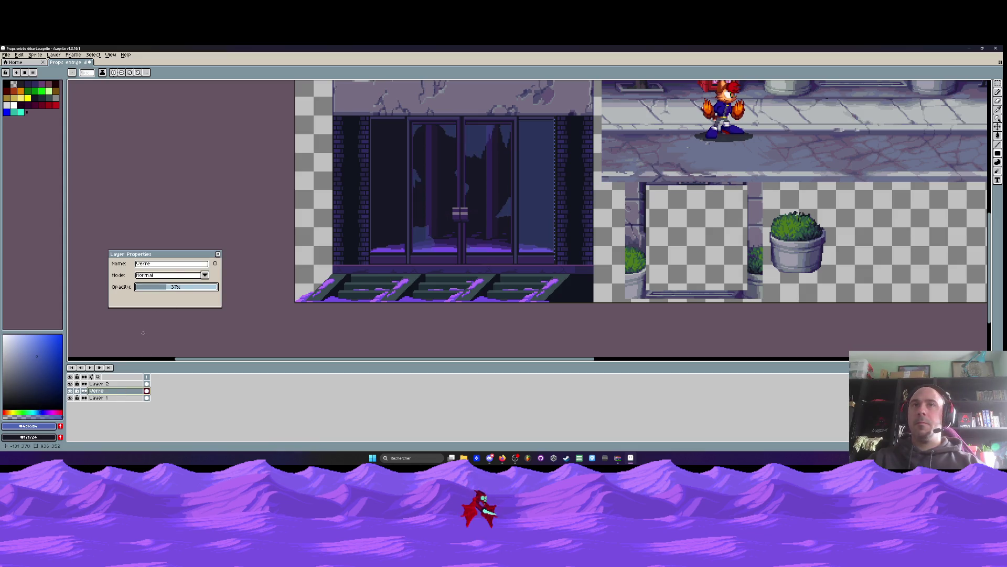
scroll(530, 194, up, 2)
scroll(530, 194, down, 1)
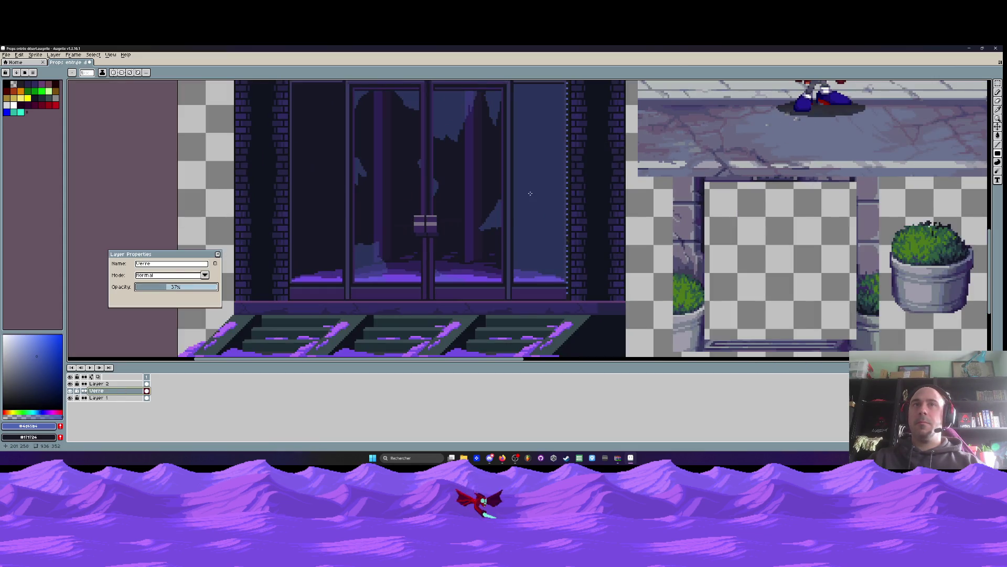
click(190, 288)
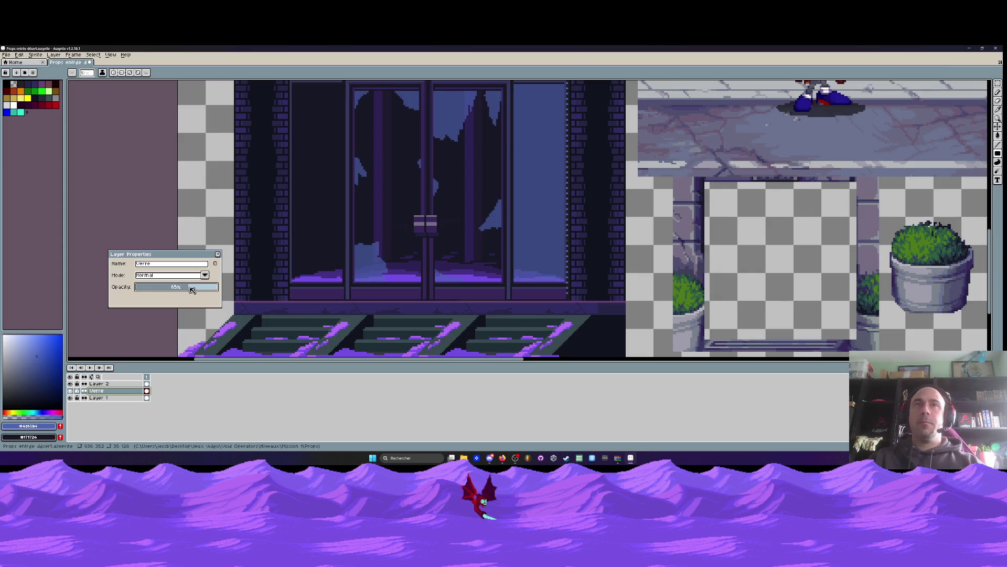
scroll(477, 228, down, 1)
scroll(476, 227, down, 1)
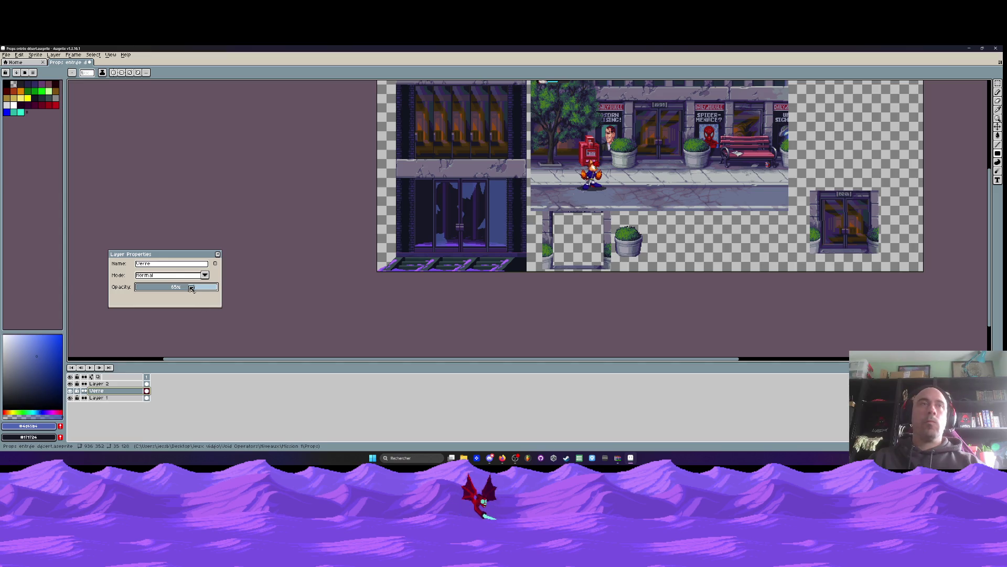
click(218, 254)
scroll(446, 244, up, 1)
scroll(446, 243, down, 1)
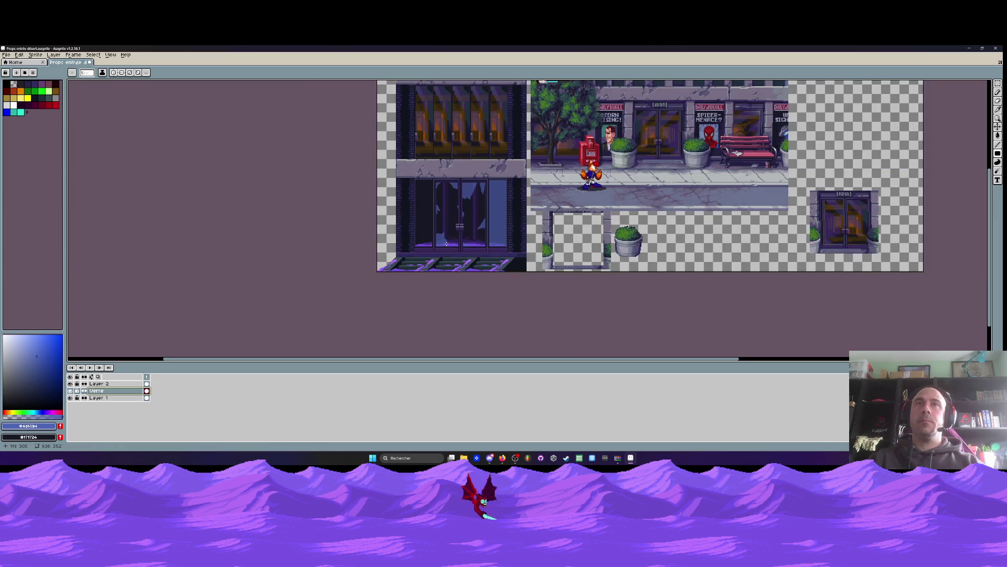
scroll(420, 167, up, 1)
Select the cracked stone lintel band on Layer 1 with the rectangular marquee
key(m)
scroll(420, 167, up, 1)
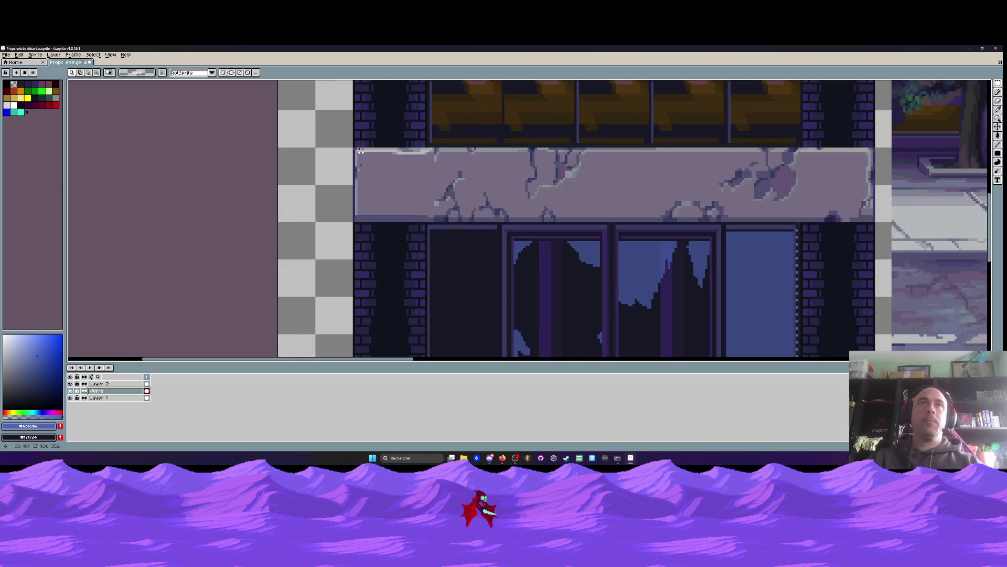
click(150, 397)
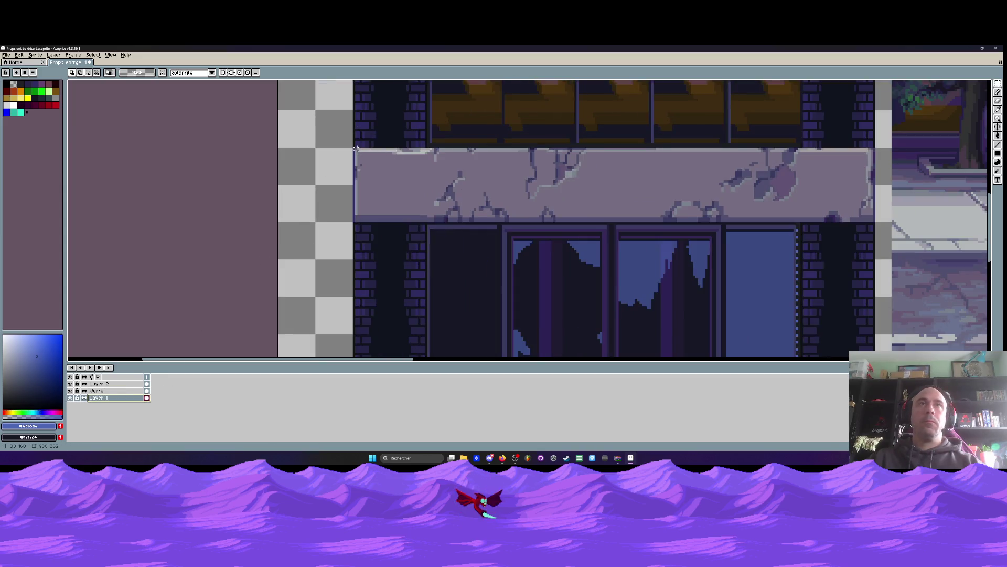
mouse_move(354, 148)
mouse_down()
mouse_move(883, 223)
mouse_move(666, 79)
mouse_up()
scroll(871, 221, down, 1)
scroll(625, 210, down, 1)
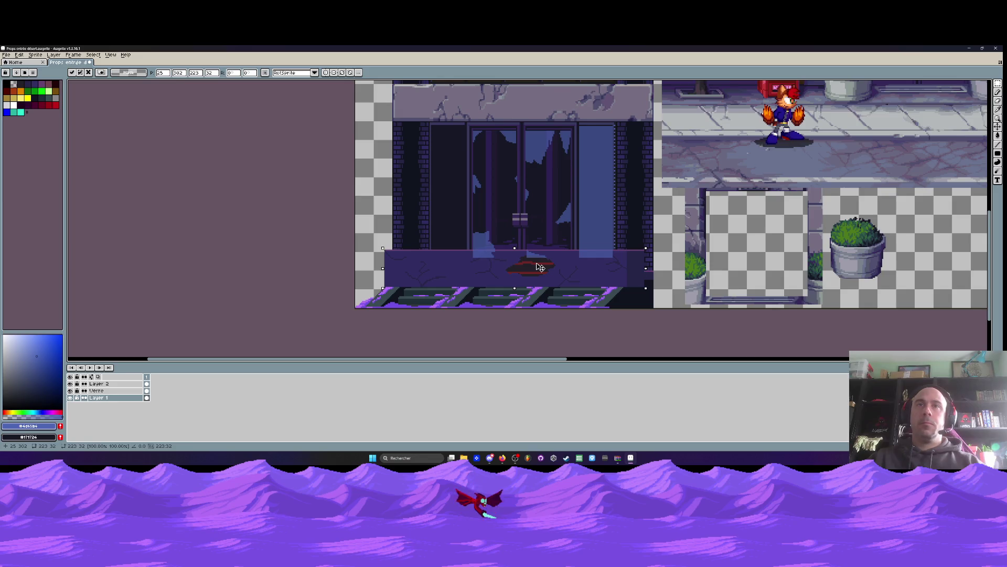
Copy the lintel onto Layer 2 and commit the pasted strip at the doorway bottom
click(127, 391)
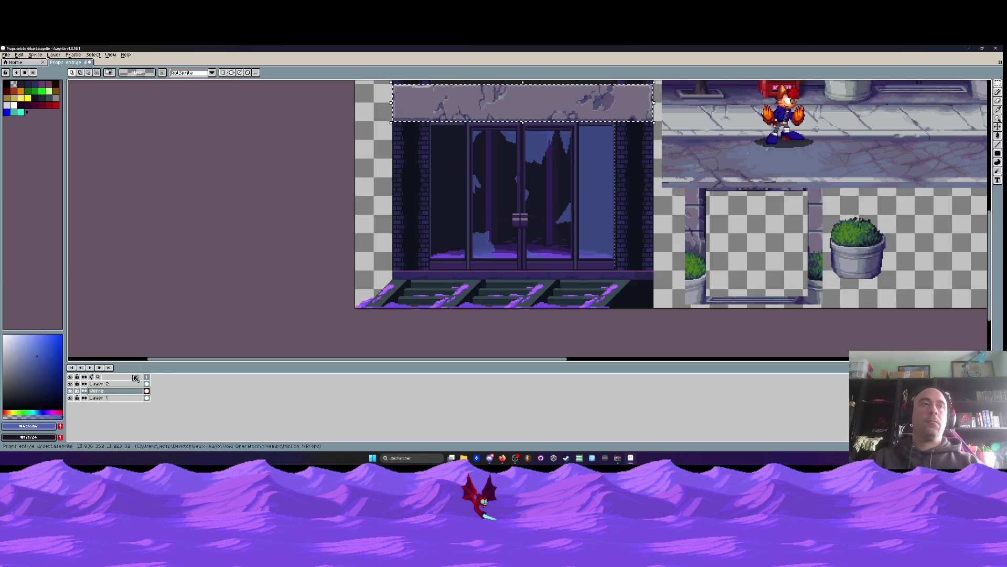
click(105, 384)
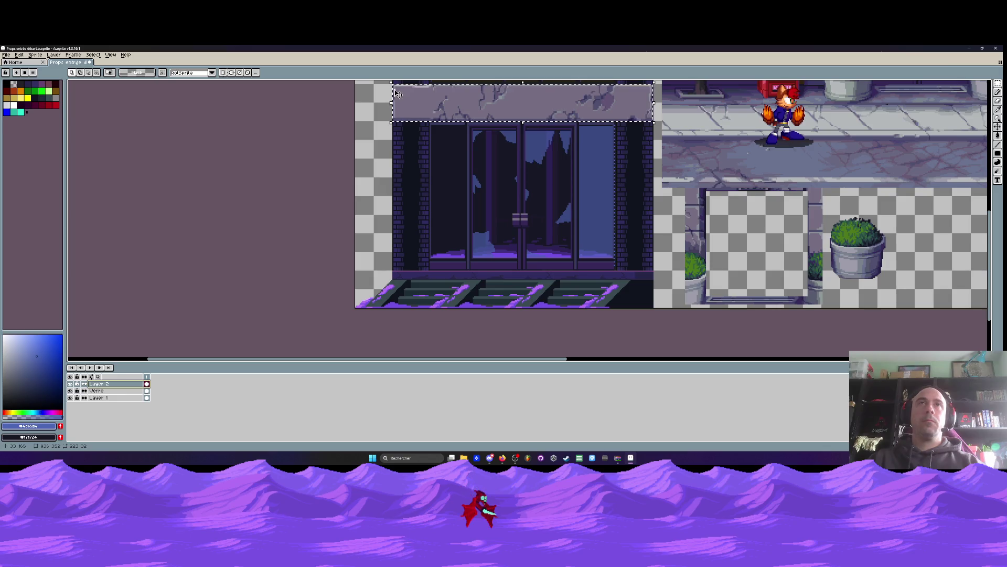
key(ctrl+c)
key(ctrl+v)
mouse_move(471, 113)
mouse_down()
mouse_move(521, 279)
mouse_move(510, 274)
mouse_move(530, 270)
mouse_move(519, 269)
mouse_up()
scroll(520, 278, up, 1)
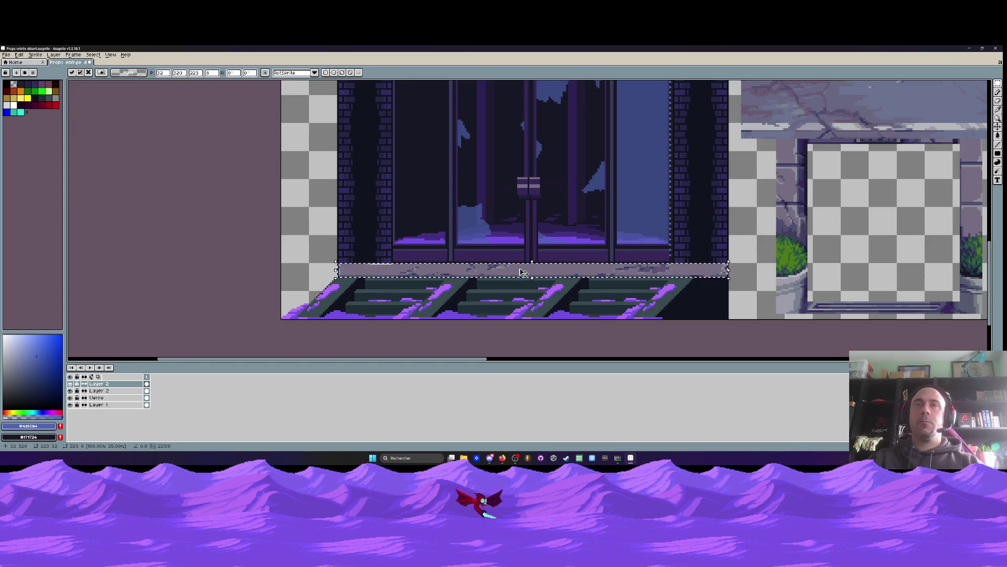
key(Return)
scroll(519, 269, down, 3)
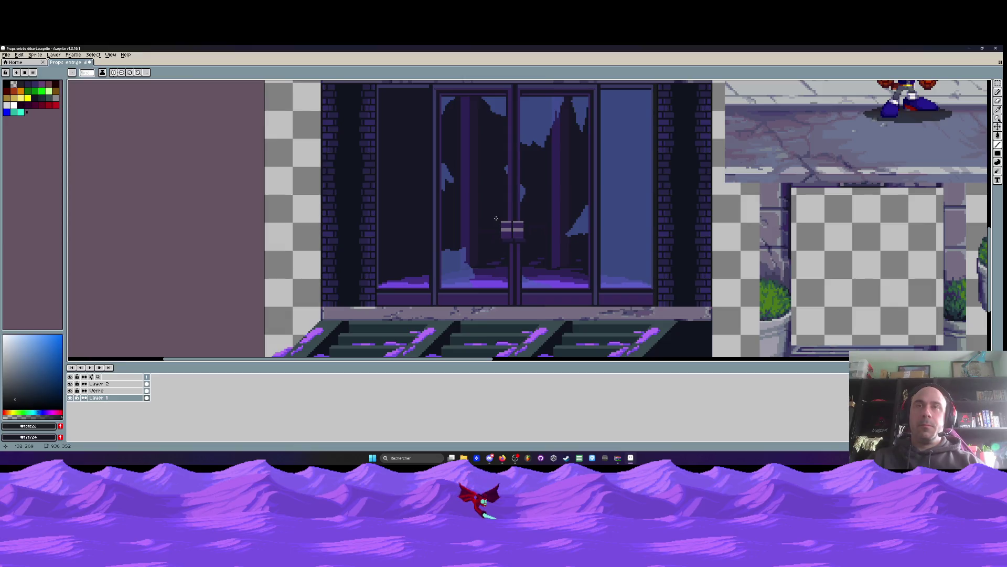
Sample the dark brick colour and paint the missing bricks into the left pillar
scroll(469, 301, down, 3)
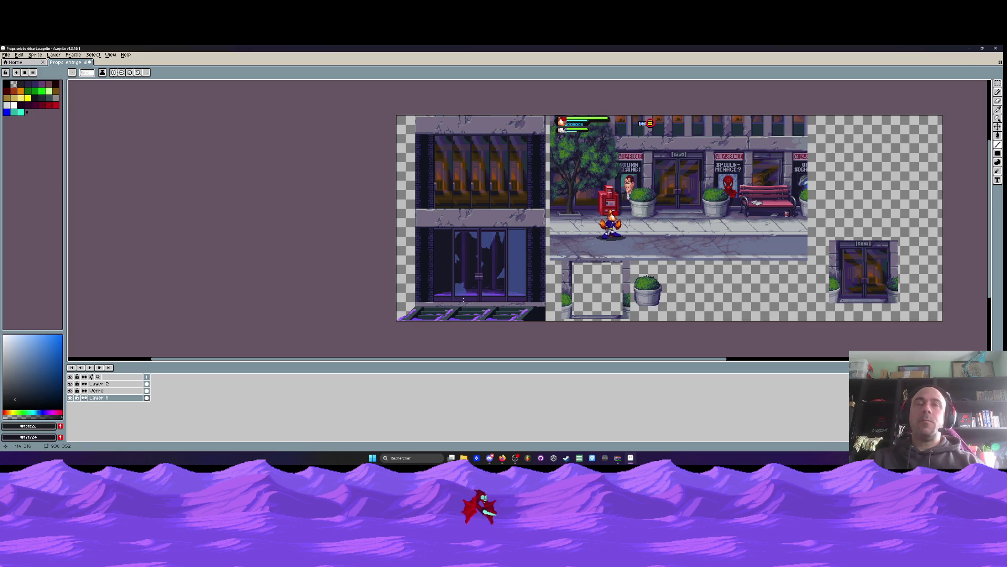
scroll(426, 195, up, 3)
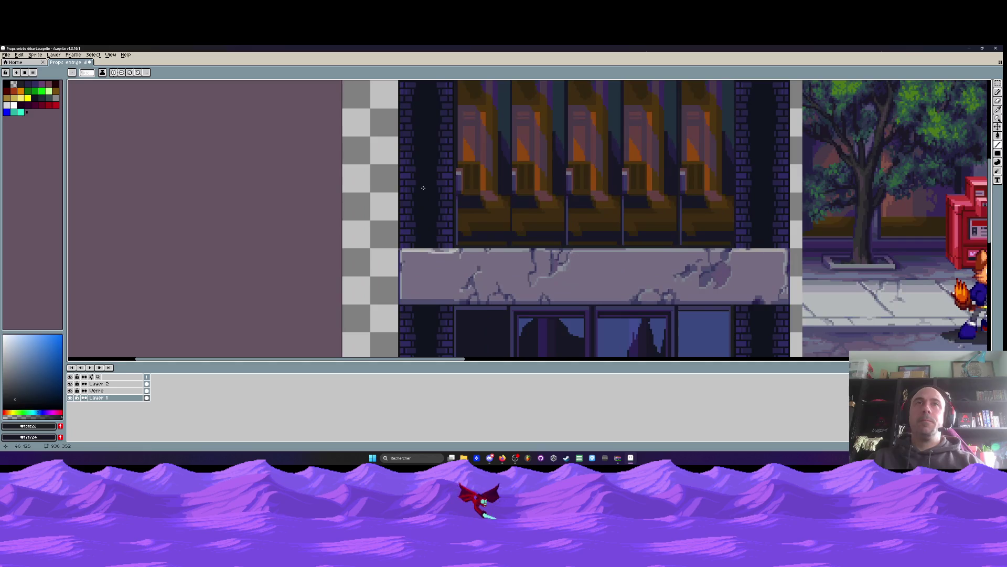
scroll(423, 187, down, 1)
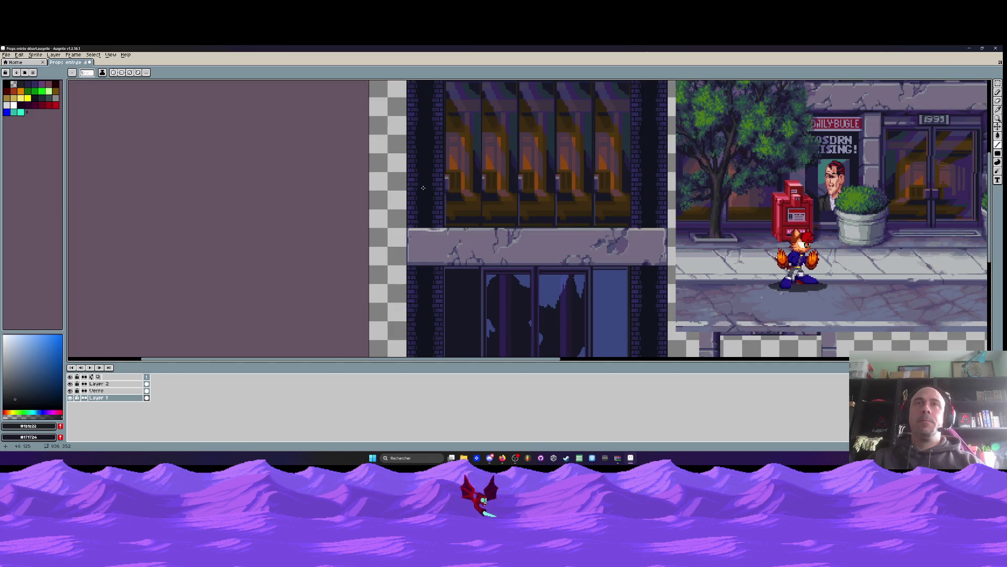
scroll(423, 188, down, 2)
scroll(423, 187, up, 4)
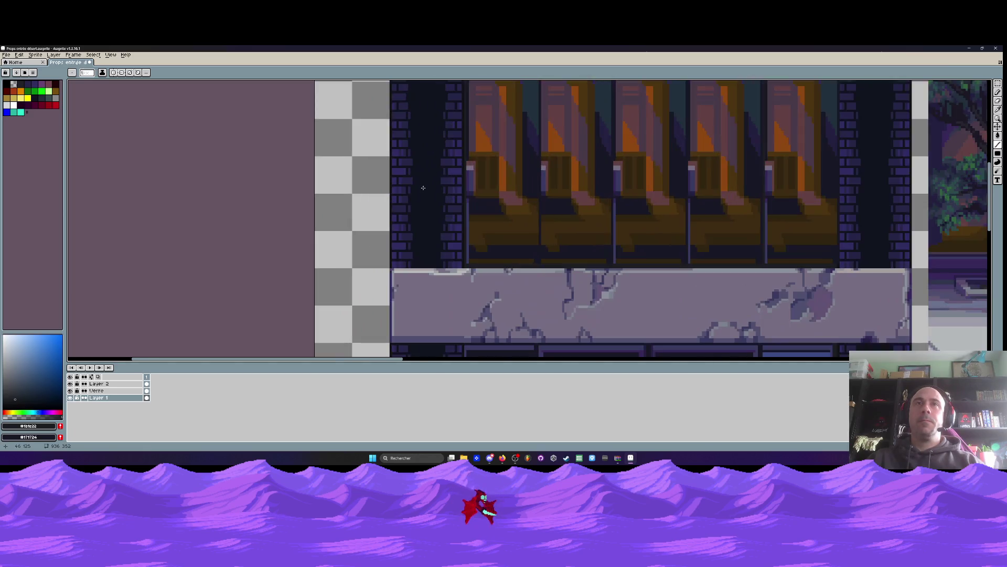
key(i)
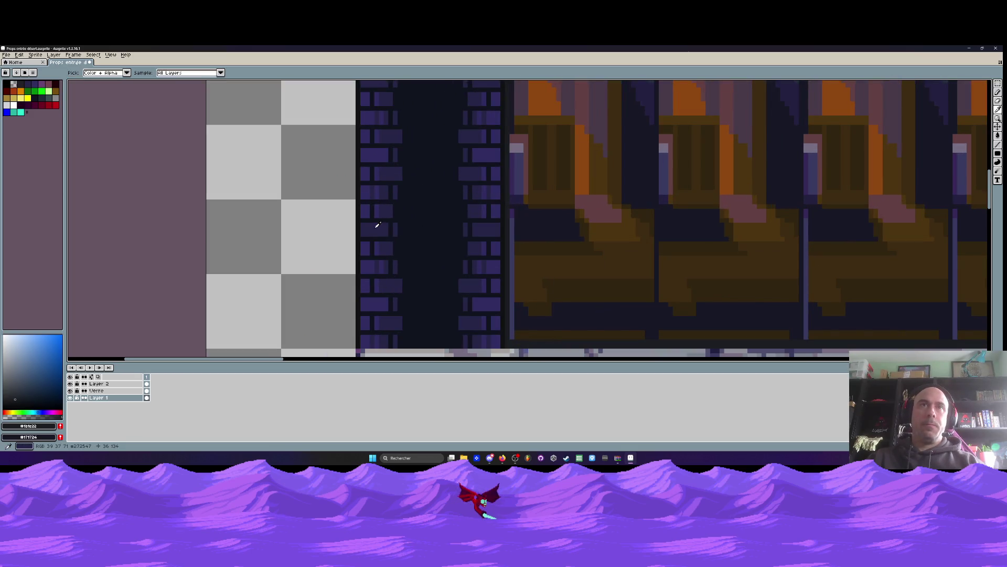
click(396, 232)
key(b)
scroll(399, 231, up, 2)
mouse_move(437, 231)
mouse_down()
mouse_move(548, 229)
mouse_move(480, 241)
mouse_move(465, 228)
mouse_move(545, 230)
mouse_up()
scroll(510, 237, down, 2)
scroll(509, 237, up, 2)
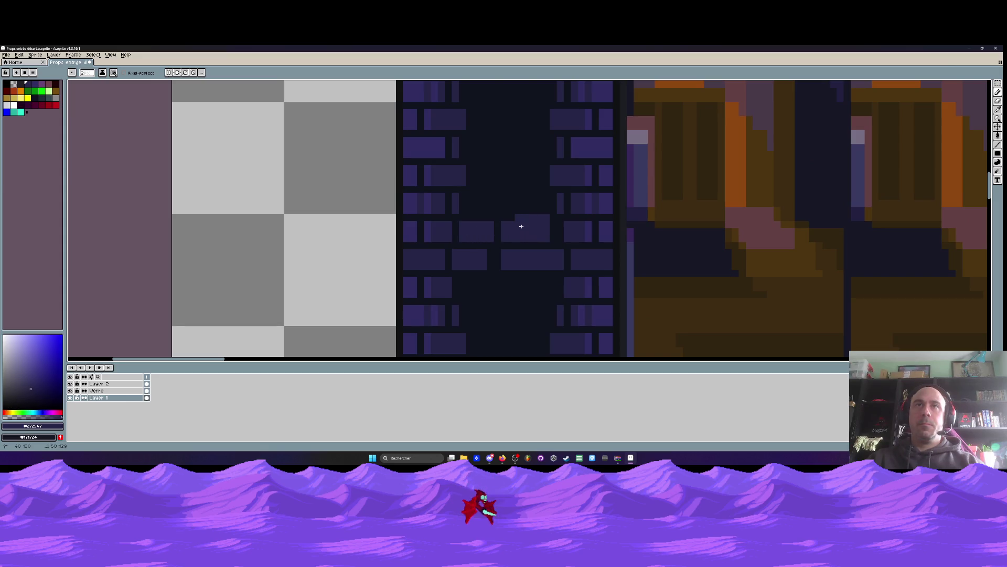
Undo the last stroke, extend the middle brick, and paint dark gaps between bricks
key(ctrl+z)
click(498, 256)
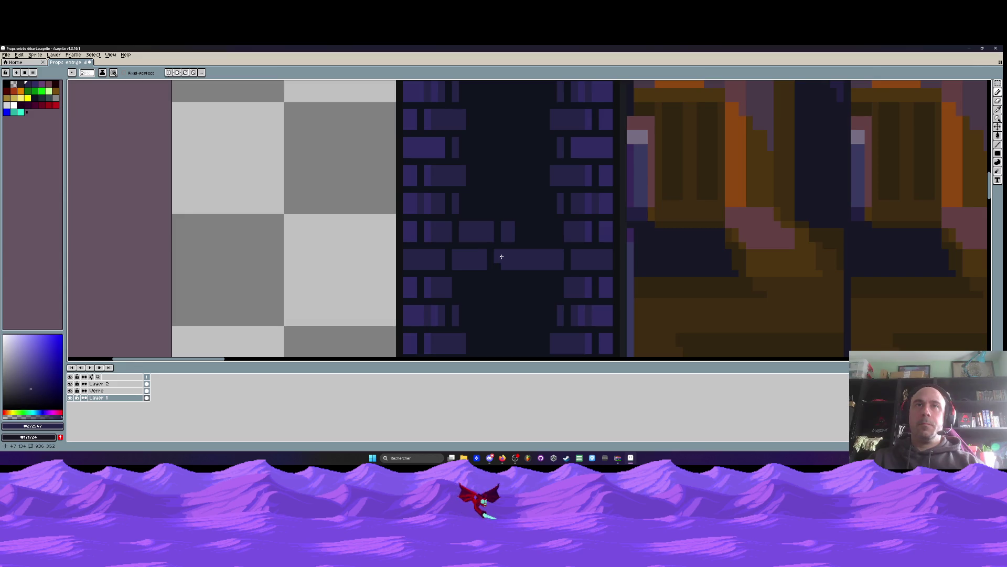
click(497, 265)
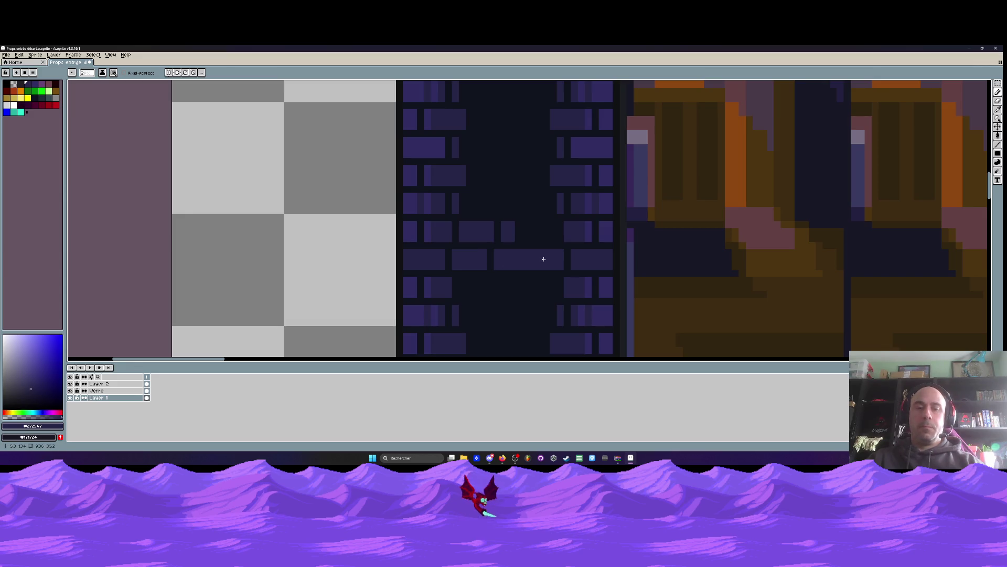
alt+right_click(540, 231)
right_click(539, 259)
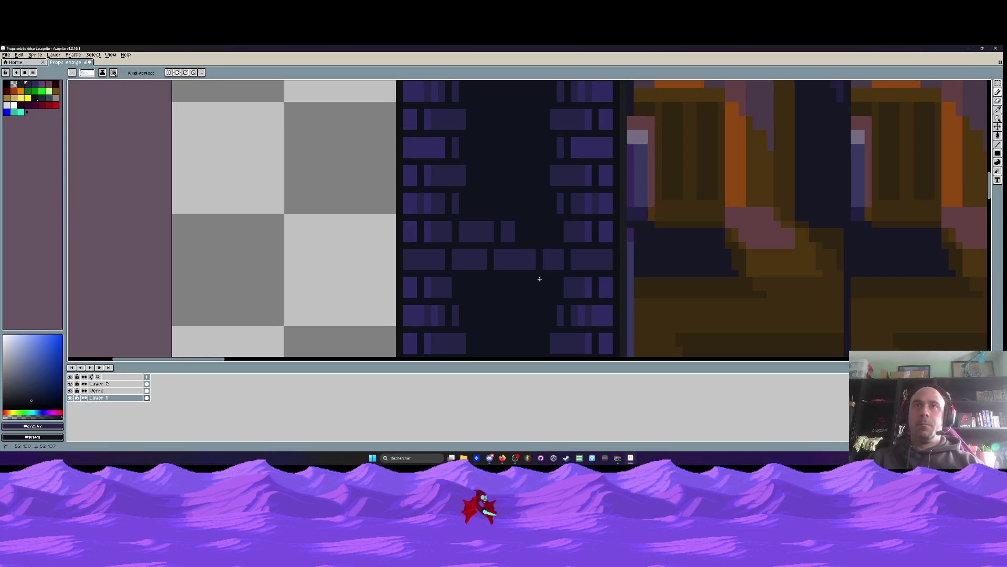
mouse_move(522, 230)
mouse_down()
mouse_move(517, 237)
mouse_move(539, 225)
mouse_move(549, 235)
mouse_up()
scroll(549, 234, down, 4)
scroll(548, 235, down, 3)
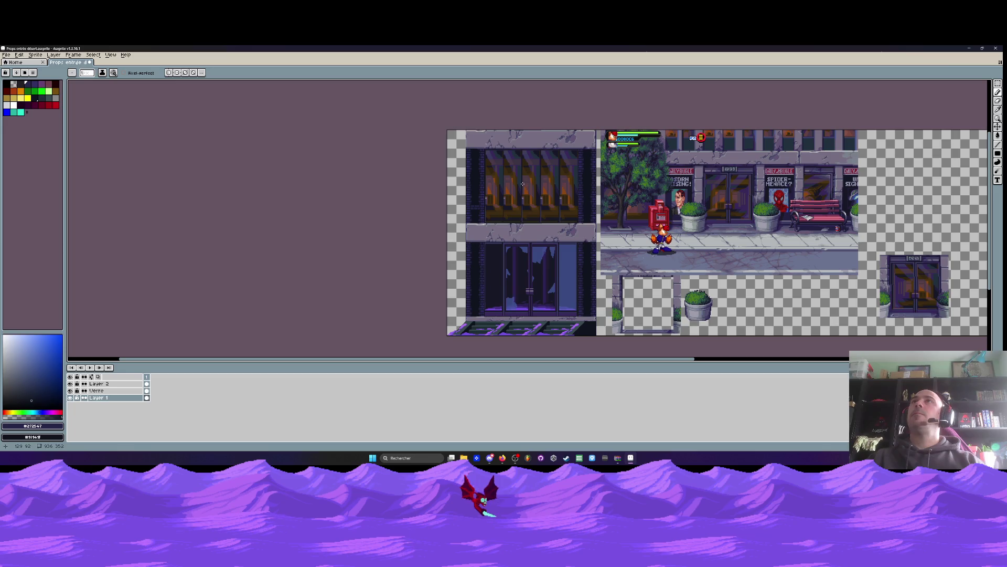
Review the entrance, then pick the dark grey-violet #504f6c from the lintel's left edge
scroll(503, 135, up, 2)
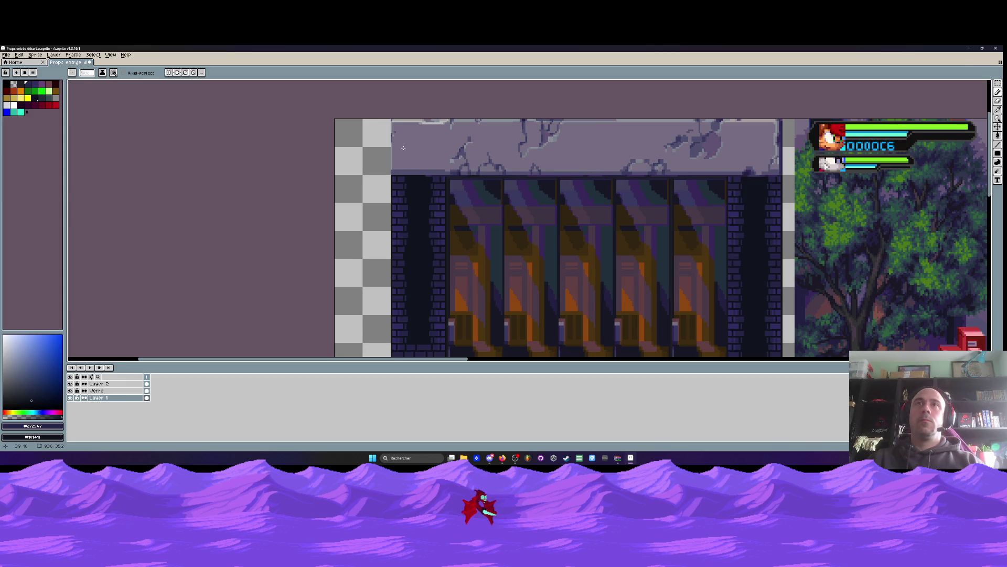
scroll(403, 148, down, 3)
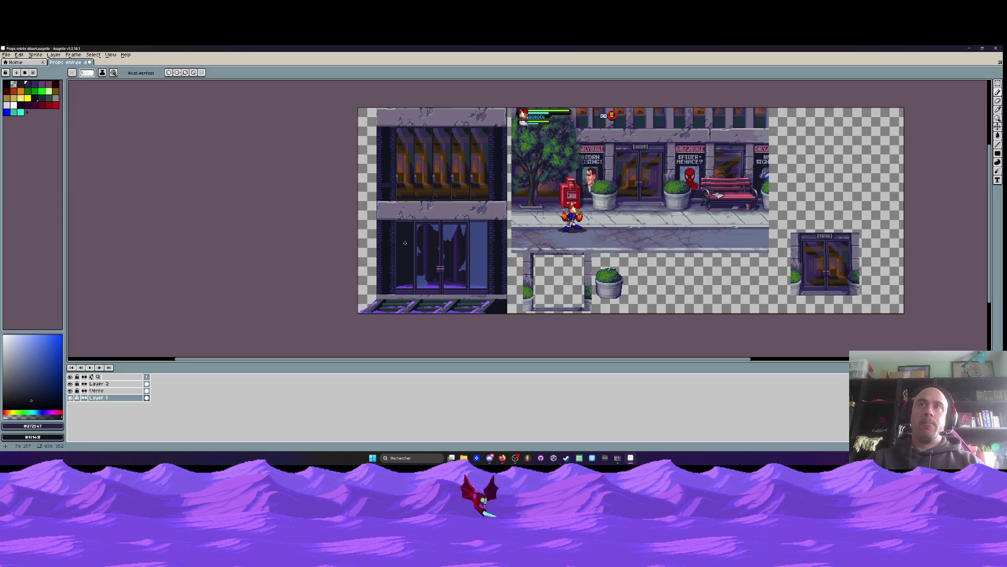
scroll(388, 293, up, 3)
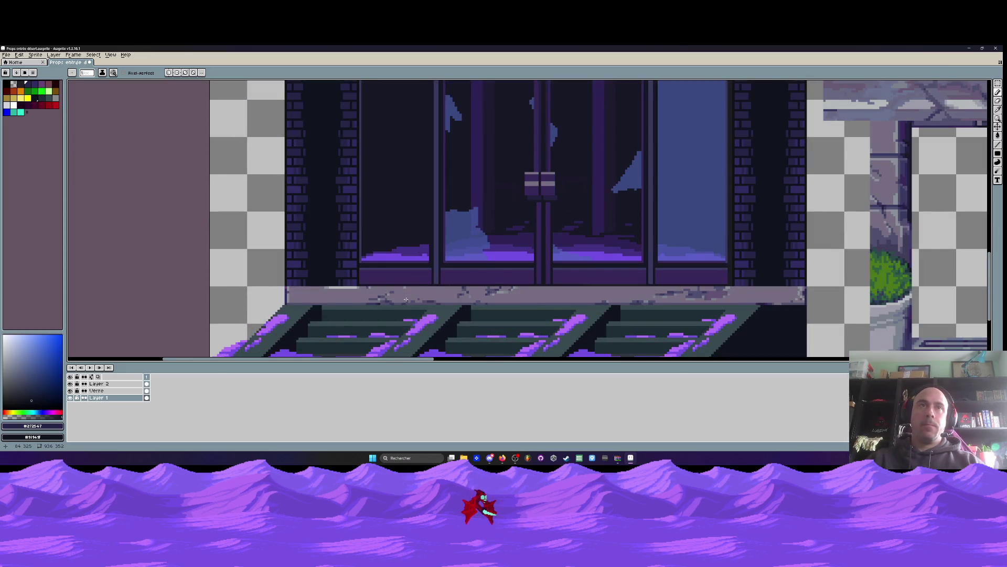
scroll(341, 283, down, 2)
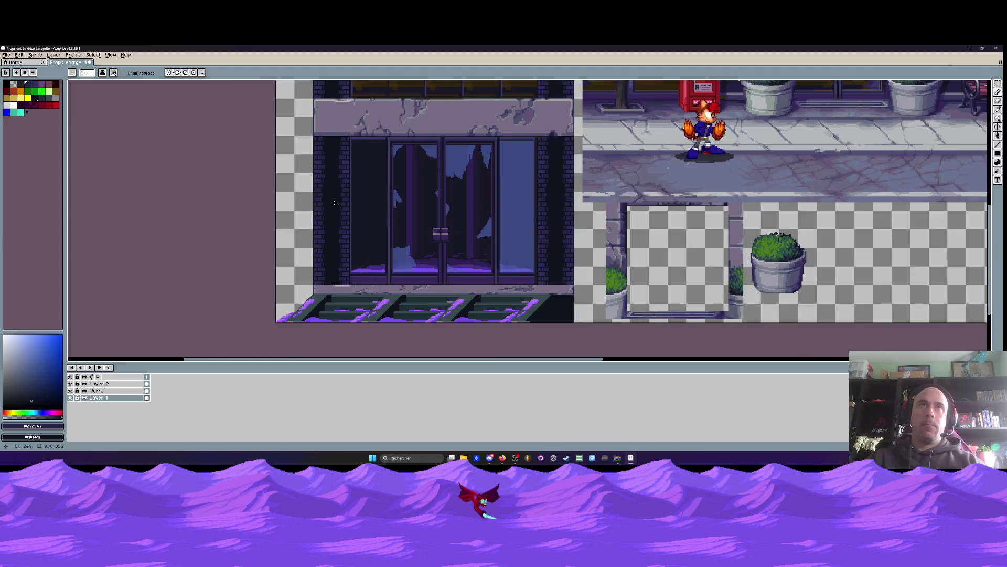
scroll(334, 203, down, 3)
scroll(334, 189, up, 3)
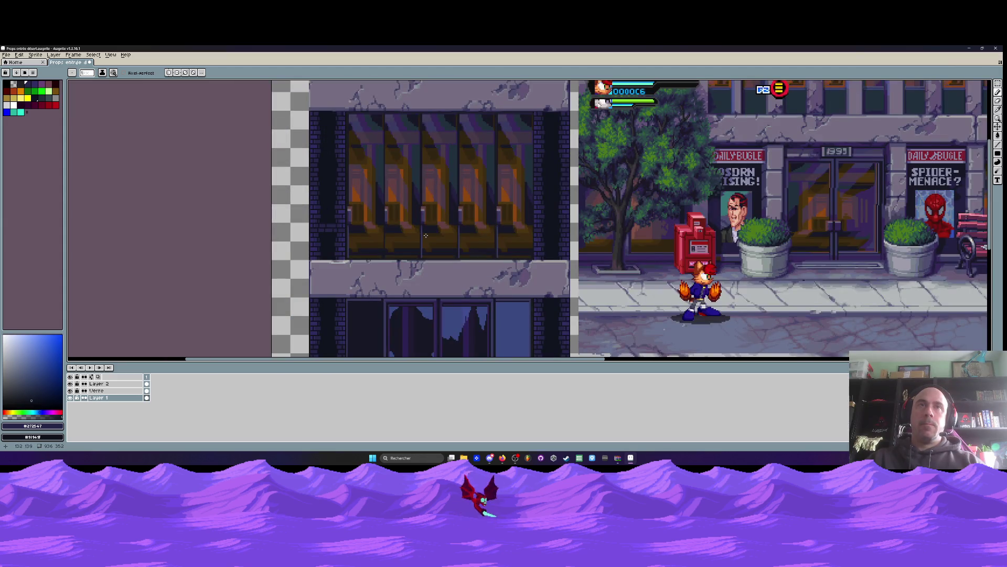
scroll(425, 236, down, 3)
scroll(430, 291, up, 3)
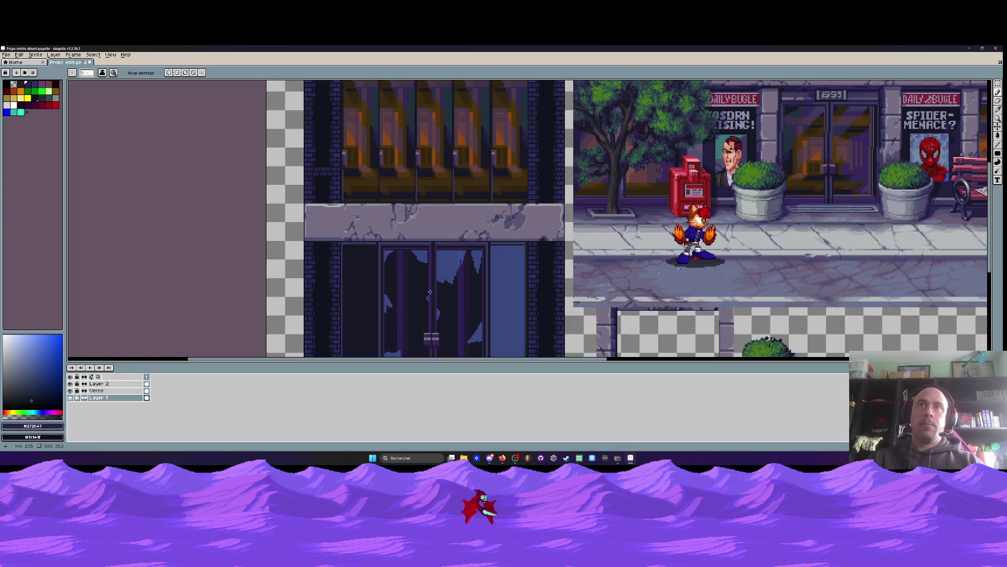
scroll(319, 205, up, 2)
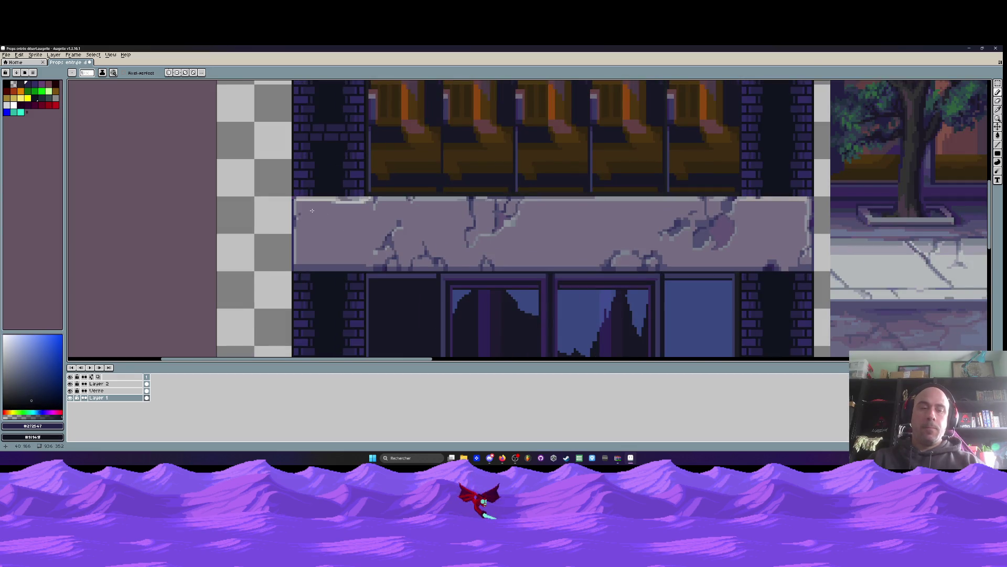
alt+click(308, 208)
scroll(308, 208, up, 1)
alt+click(292, 226)
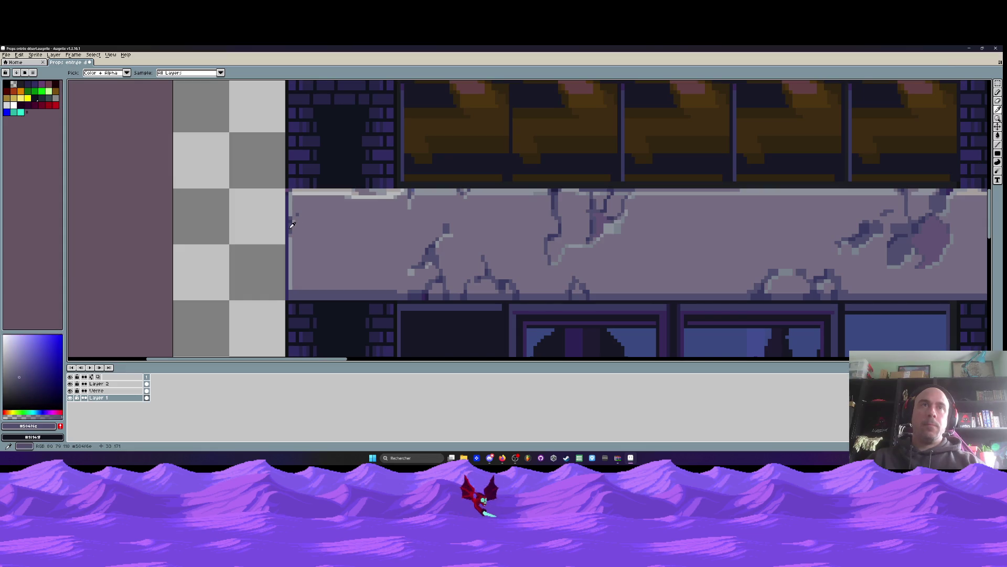
scroll(290, 202, up, 1)
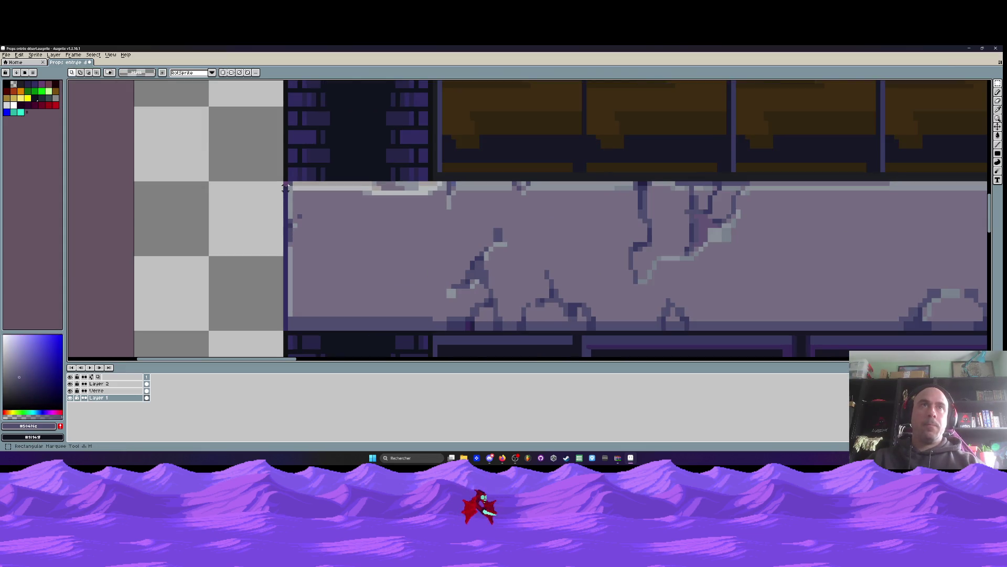
Shift the lintel's left end two pixels left on Layer 2 and commit it
drag(290, 184, 348, 328)
mouse_move(289, 186)
mouse_down()
mouse_move(317, 210)
mouse_move(355, 330)
mouse_move(342, 305)
mouse_move(308, 289)
mouse_up()
click(98, 384)
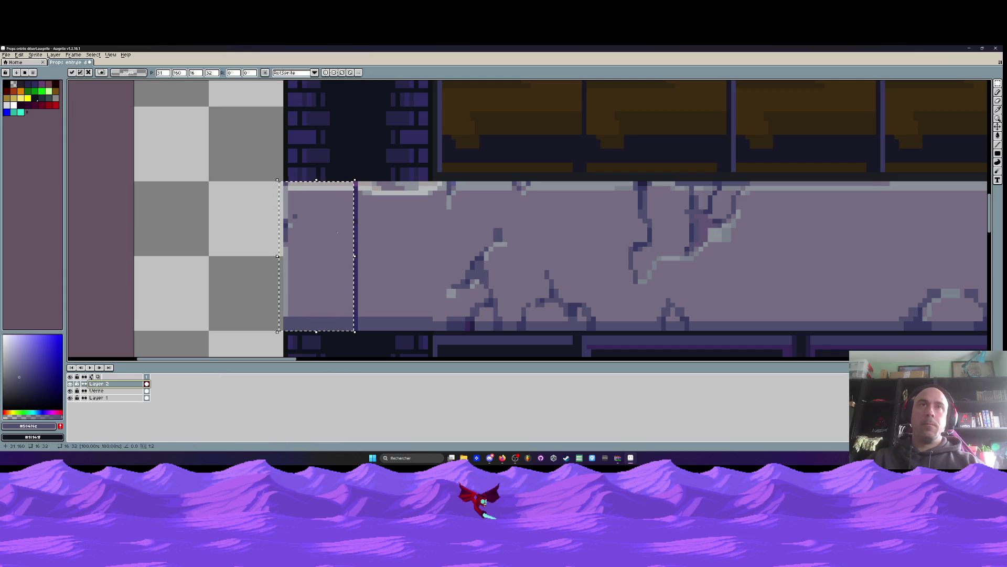
key(Return)
drag(340, 182, 355, 331)
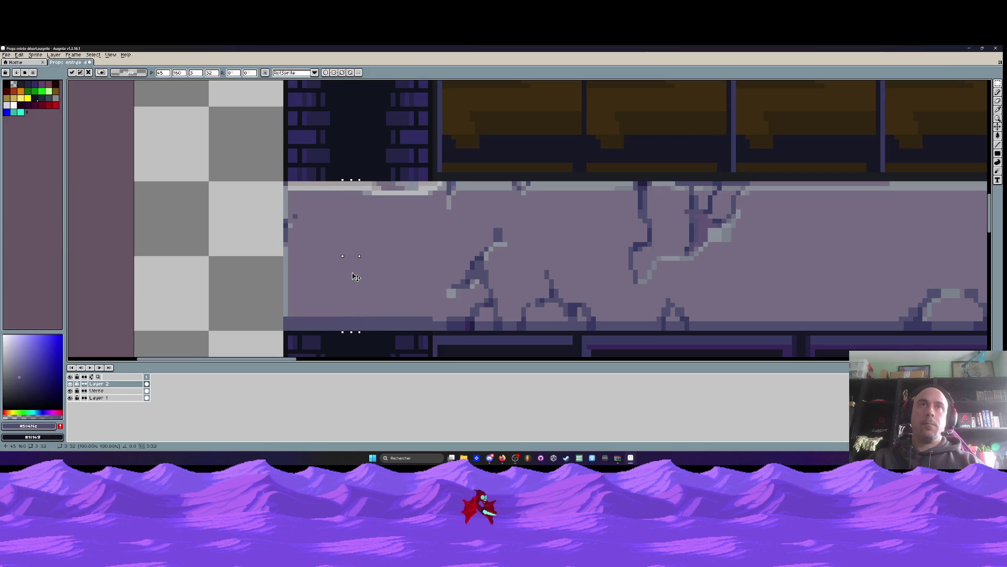
scroll(645, 237, down, 3)
scroll(565, 232, up, 3)
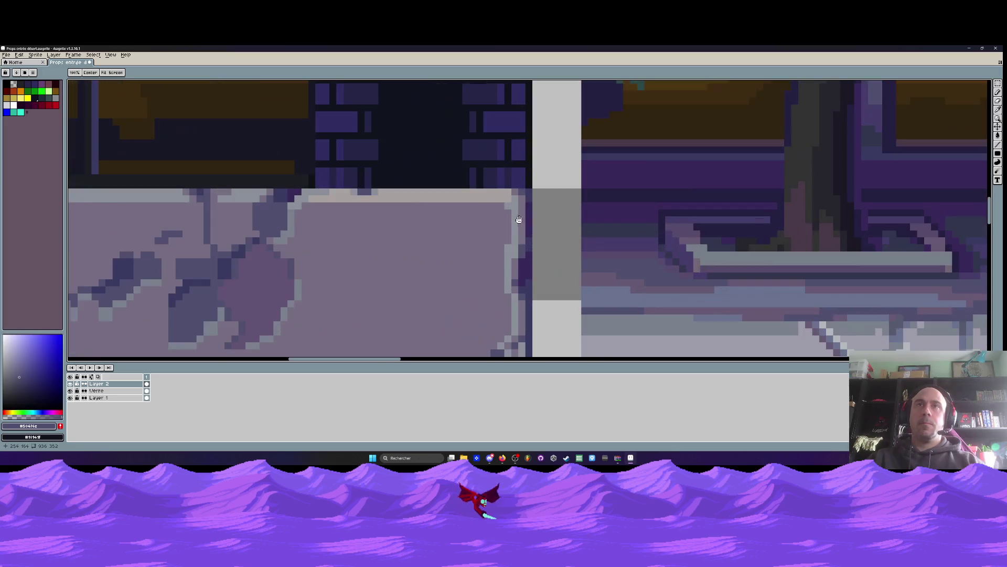
Move a thin slice at the lintel's right end to close the gap, then commit
key(m)
scroll(519, 236, down, 1)
drag(522, 193, 493, 291)
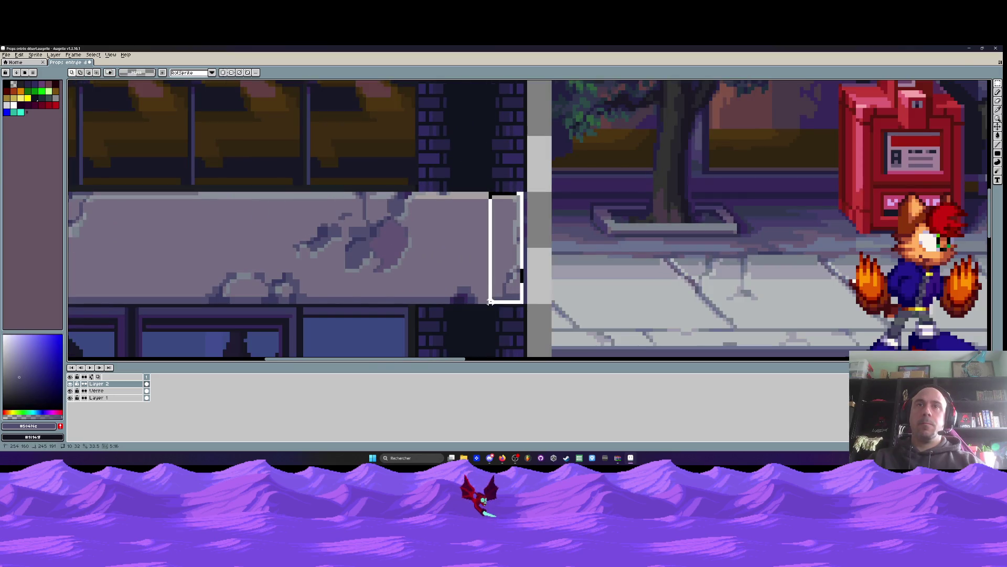
scroll(509, 228, up, 1)
drag(509, 229, 514, 230)
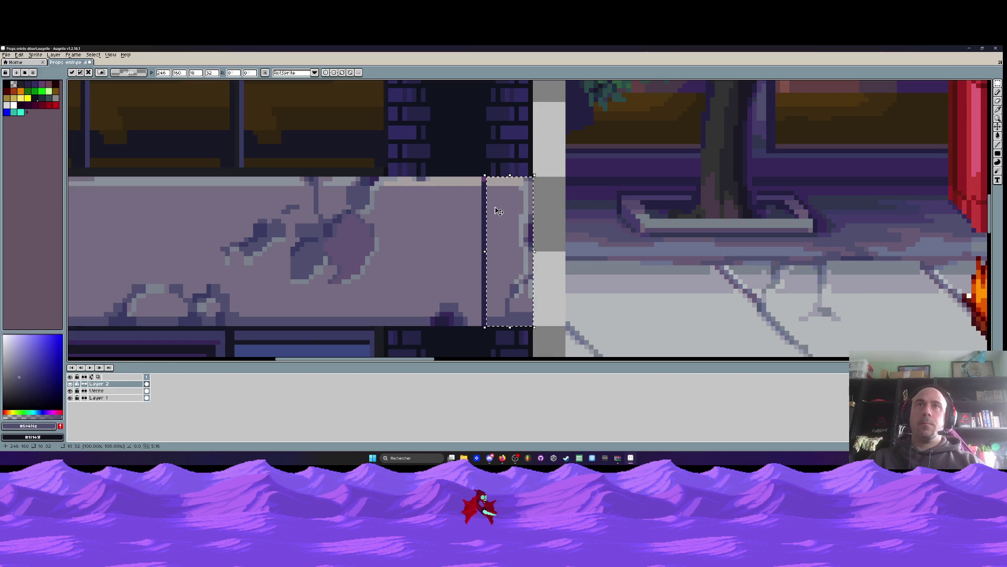
key(Return)
mouse_move(474, 179)
mouse_down()
mouse_move(486, 325)
mouse_move(486, 294)
mouse_up()
key(Return)
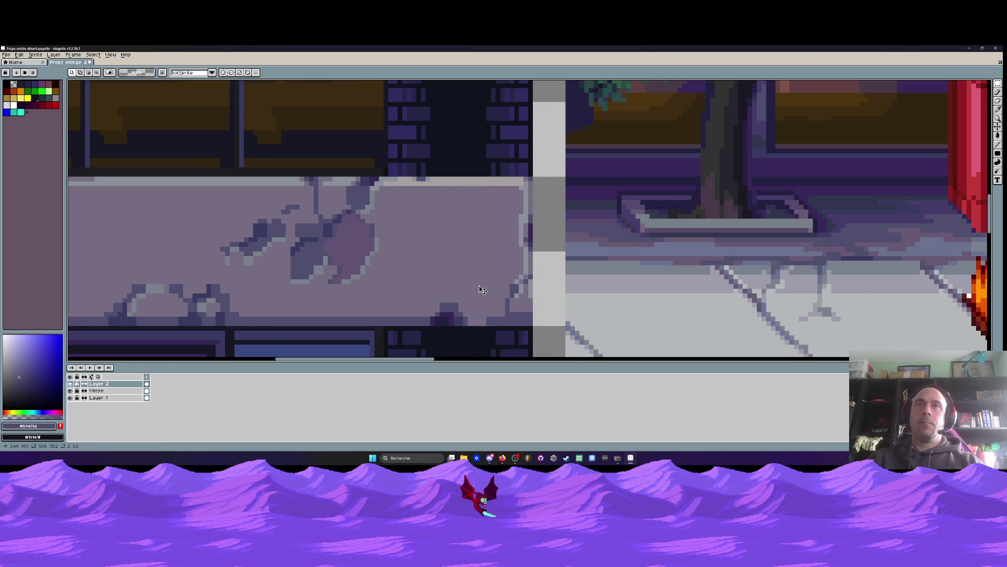
scroll(479, 283, down, 3)
scroll(478, 268, up, 3)
scroll(478, 268, up, 3)
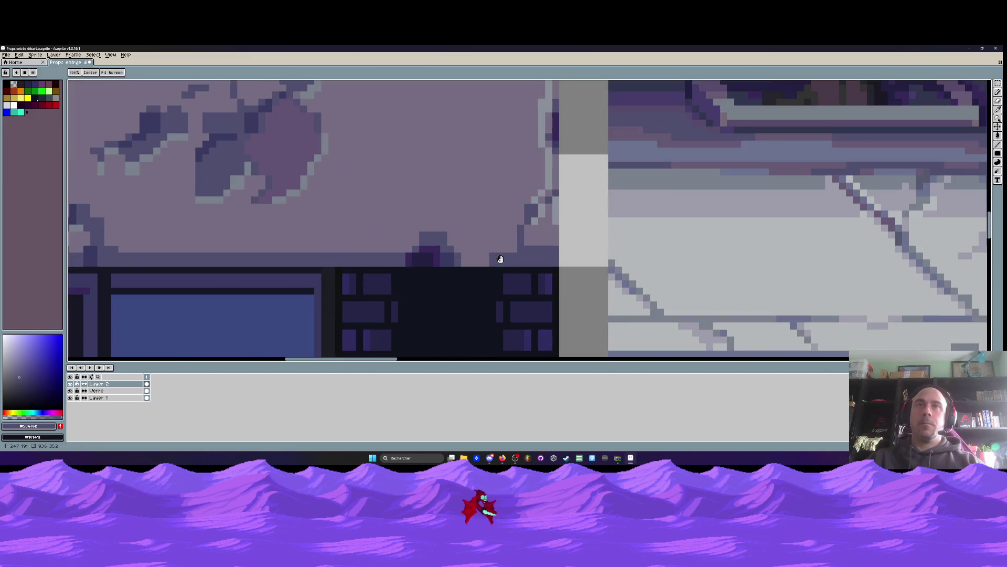
Darken the light strip beside the lintel with the pencil and resample the stone colour
key(i)
key(b)
mouse_move(474, 253)
mouse_down()
mouse_move(436, 253)
mouse_move(430, 269)
mouse_move(490, 265)
mouse_up()
scroll(496, 252, down, 3)
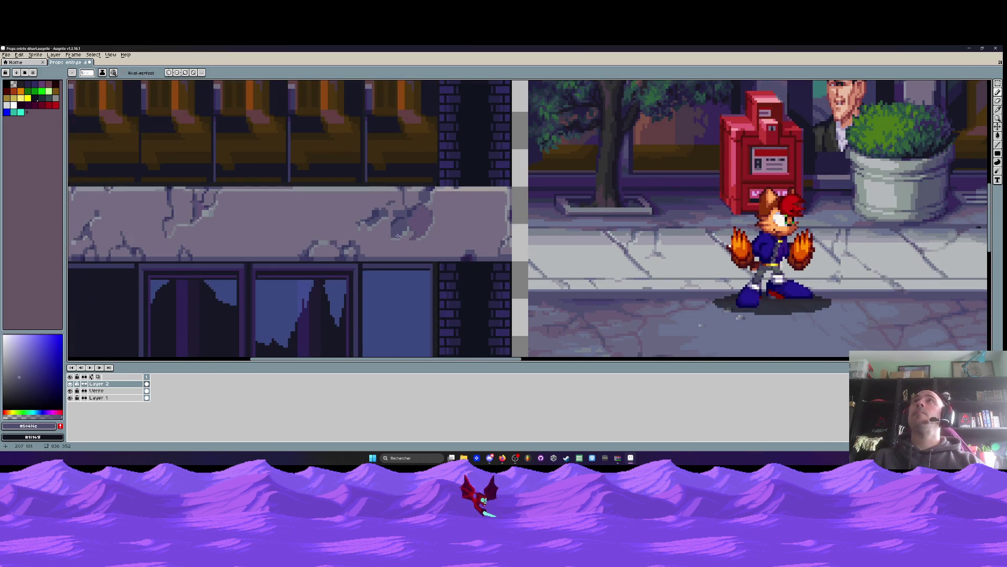
scroll(496, 251, down, 2)
drag(364, 231, 425, 230)
scroll(315, 229, up, 3)
key(i)
click(304, 185)
Repaint the dark strip under the lintel in the stone colour
key(b)
drag(324, 217, 112, 214)
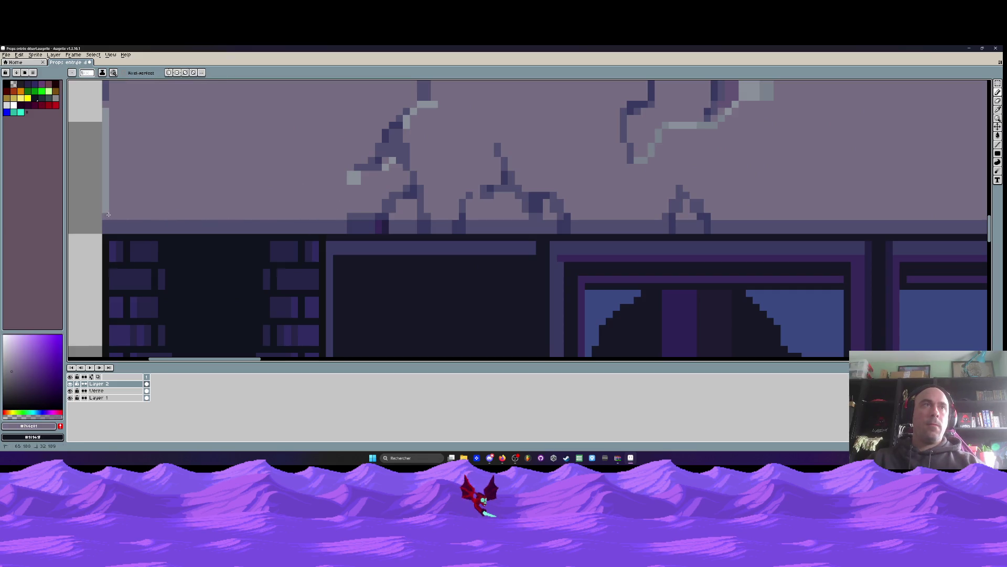
scroll(249, 186, down, 3)
scroll(332, 178, down, 2)
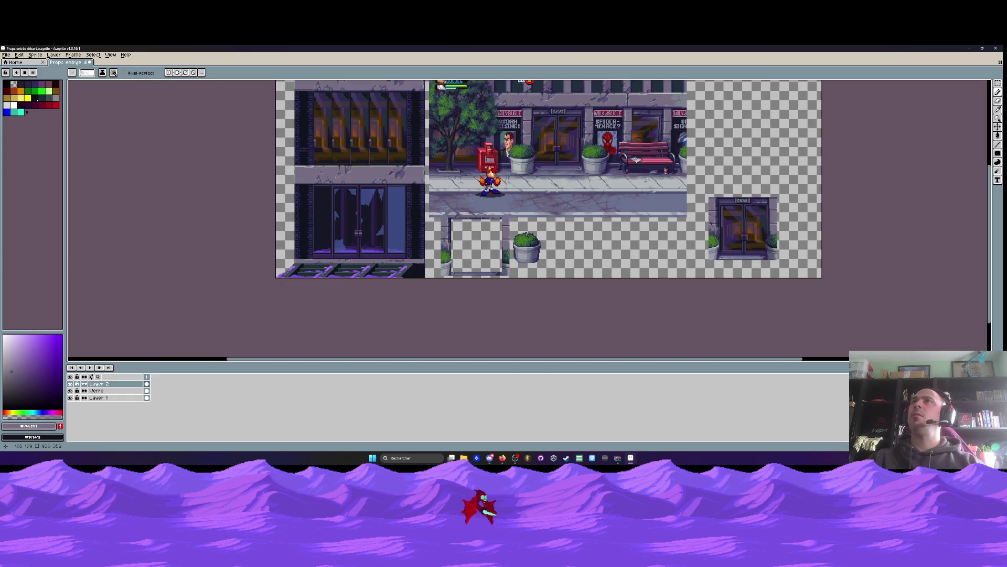
scroll(337, 177, up, 4)
scroll(315, 178, down, 3)
scroll(293, 180, up, 3)
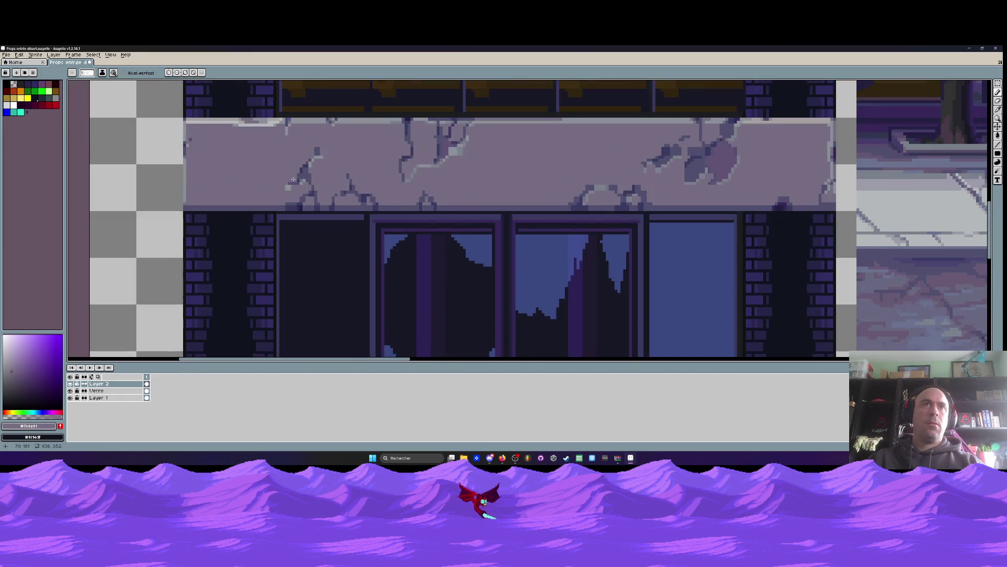
scroll(278, 209, down, 2)
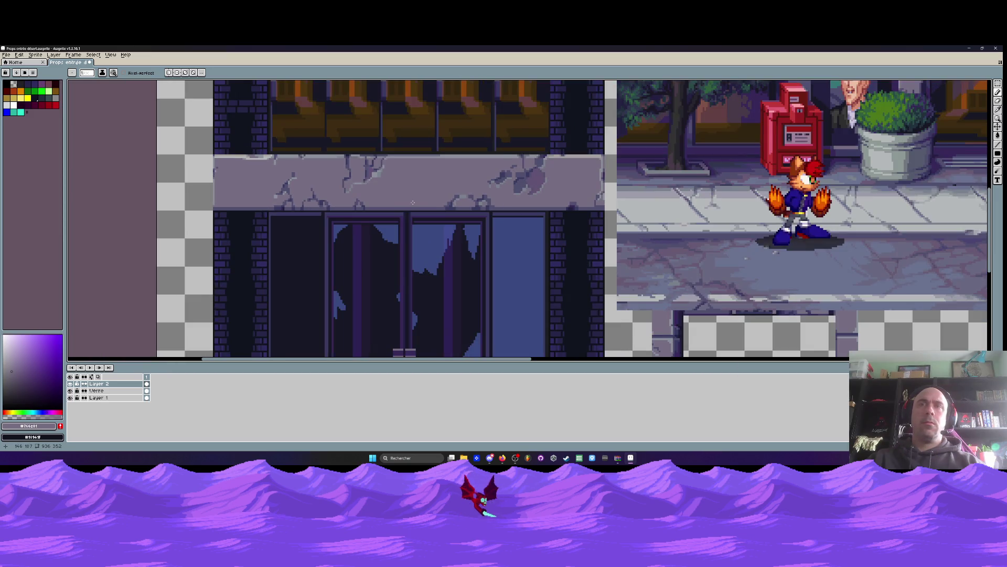
scroll(532, 173, up, 1)
scroll(361, 175, down, 1)
drag(267, 175, 386, 224)
scroll(324, 203, up, 3)
scroll(299, 210, down, 2)
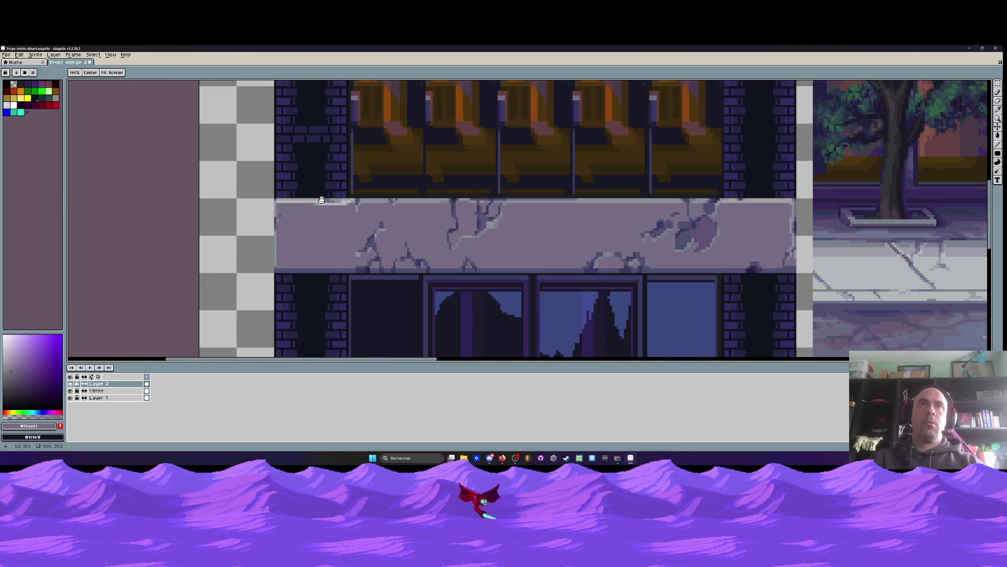
scroll(289, 214, up, 2)
Sample the dark crack colour and place a dark pixel at the lintel's left edge
key(i)
click(264, 216)
key(b)
click(247, 231)
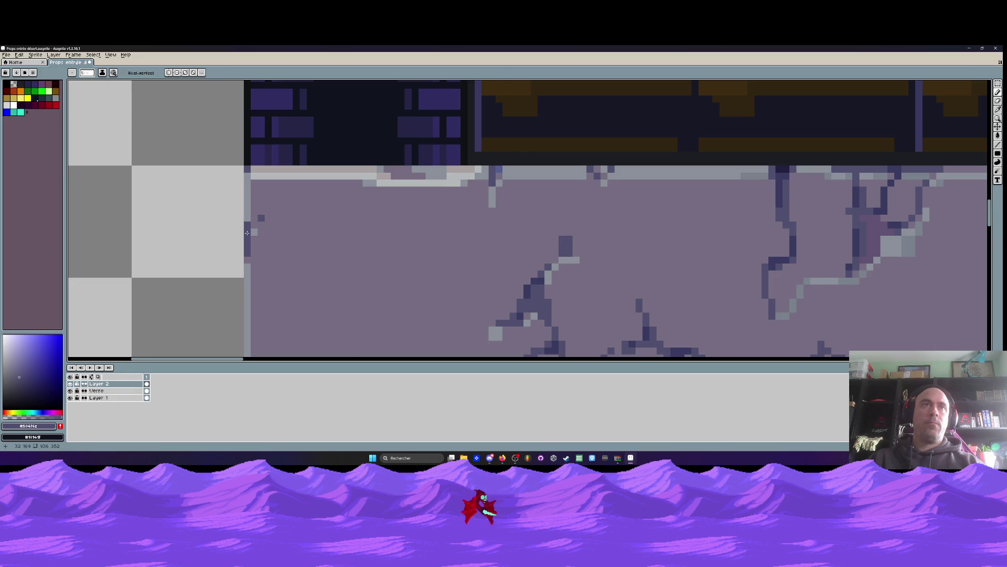
key(i)
right_click(98, 198)
key(b)
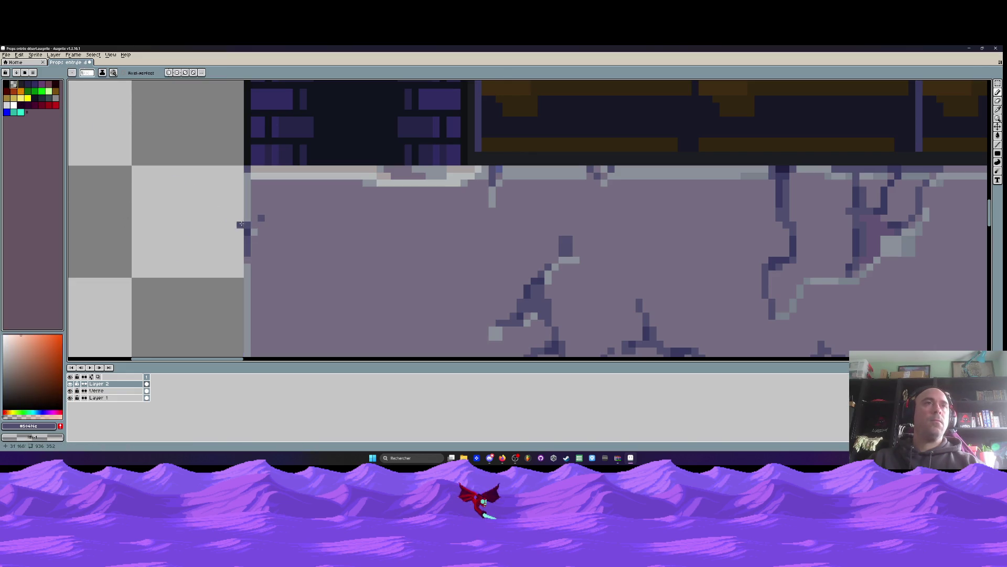
Pick the dark blue crack colour and paint three pixels extending the lintel crack
scroll(221, 227, down, 2)
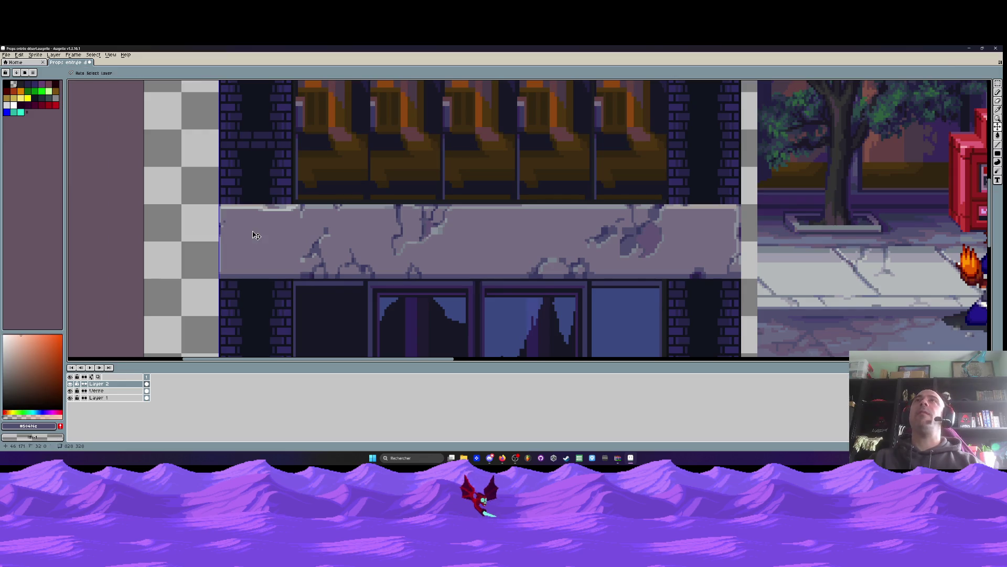
scroll(251, 230, down, 1)
scroll(310, 231, up, 2)
scroll(310, 231, up, 3)
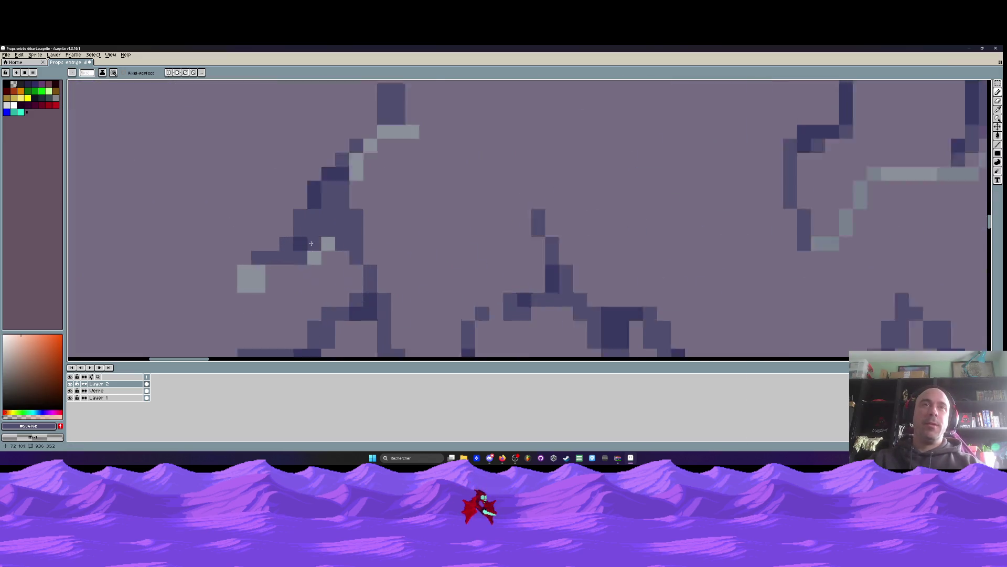
scroll(337, 158, down, 2)
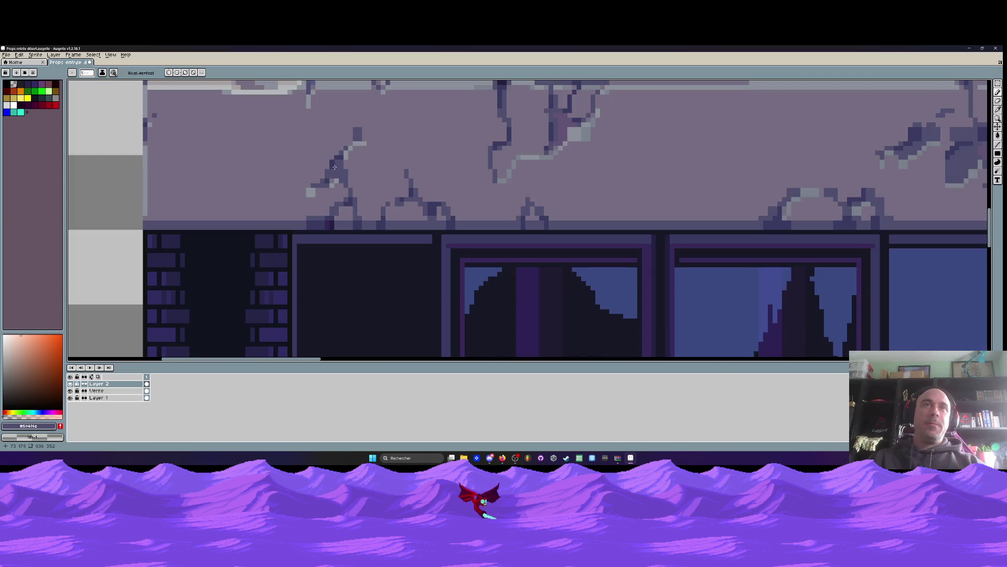
scroll(334, 167, up, 1)
alt+click(348, 155)
scroll(348, 155, up, 2)
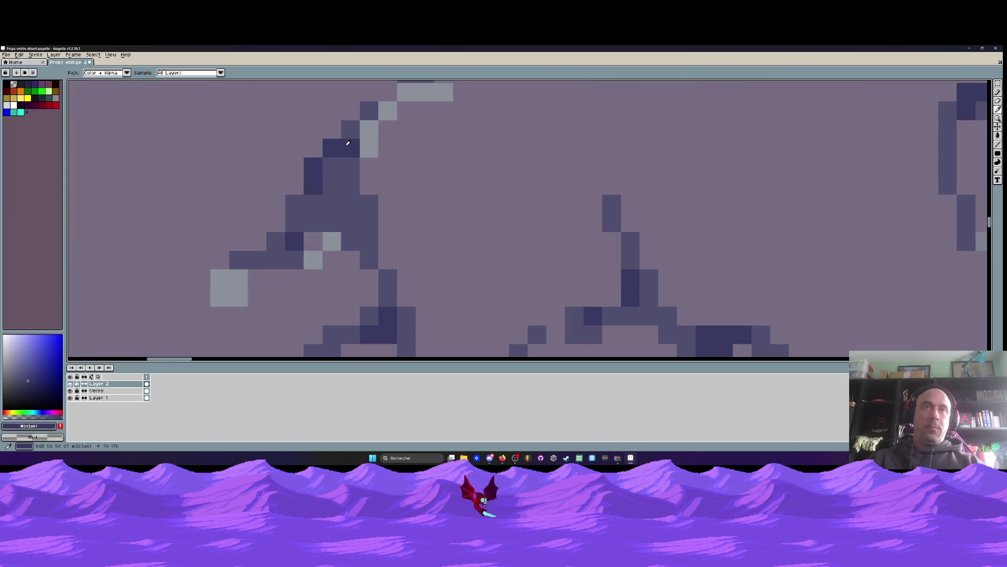
click(295, 204)
click(332, 166)
click(368, 110)
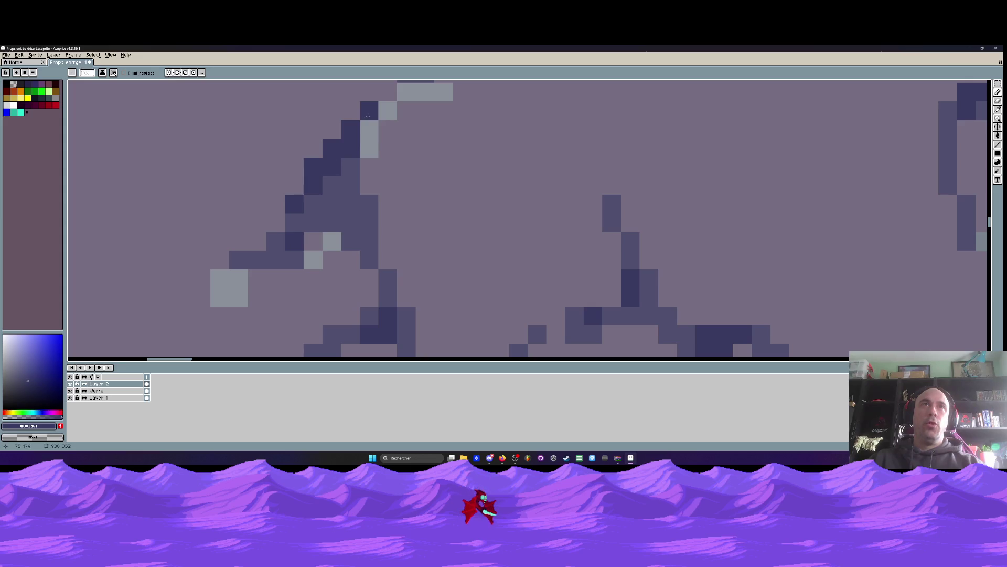
Add one more dark pixel to the lintel crack and zoom out to check it
scroll(356, 141, down, 3)
scroll(357, 140, down, 1)
scroll(354, 153, up, 2)
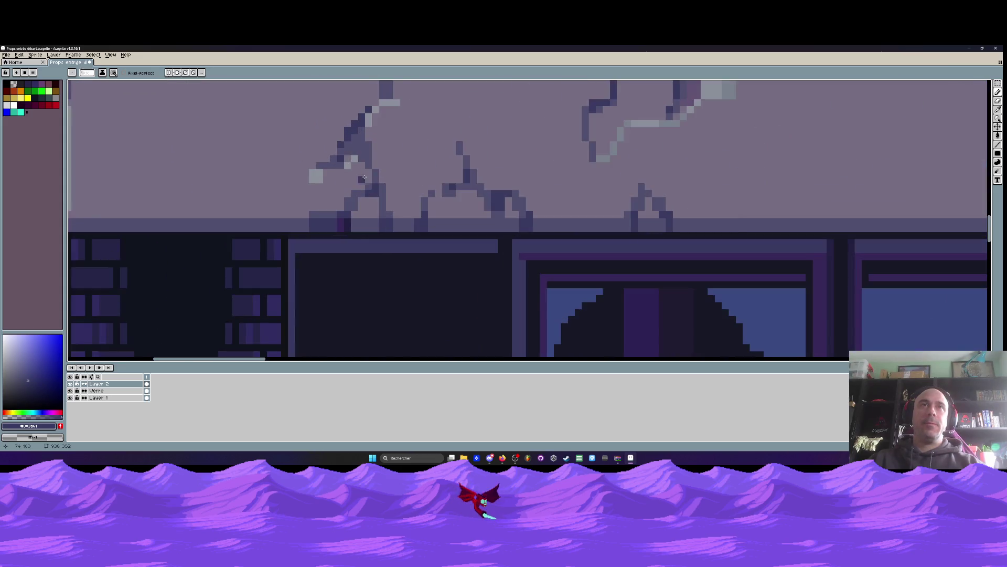
click(327, 222)
scroll(325, 224, down, 3)
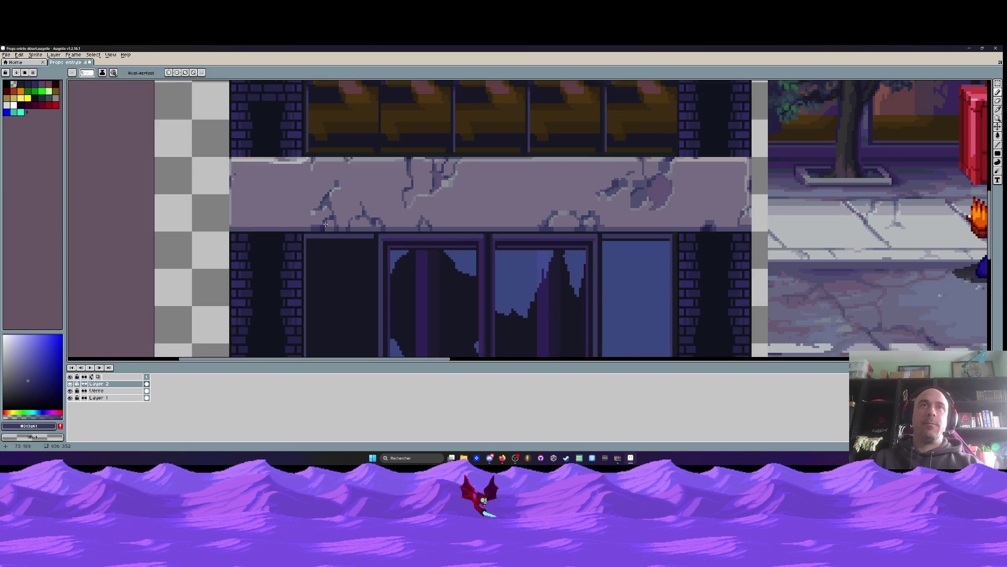
scroll(327, 199, up, 2)
scroll(335, 197, down, 5)
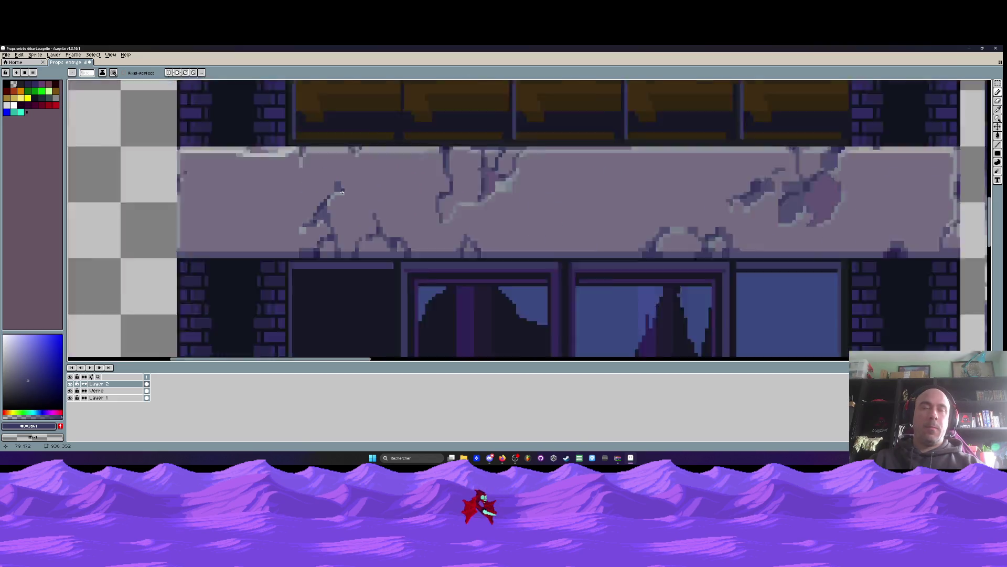
scroll(345, 194, up, 2)
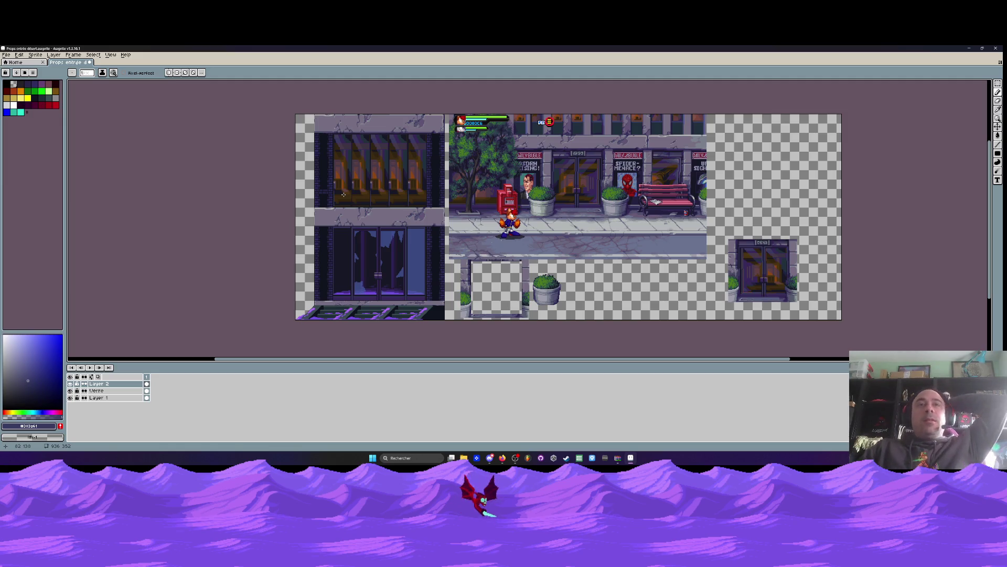
scroll(344, 291, up, 2)
Pick the door purple #2c2254, make Layer 1 active and hide the Verre layer
scroll(348, 283, up, 1)
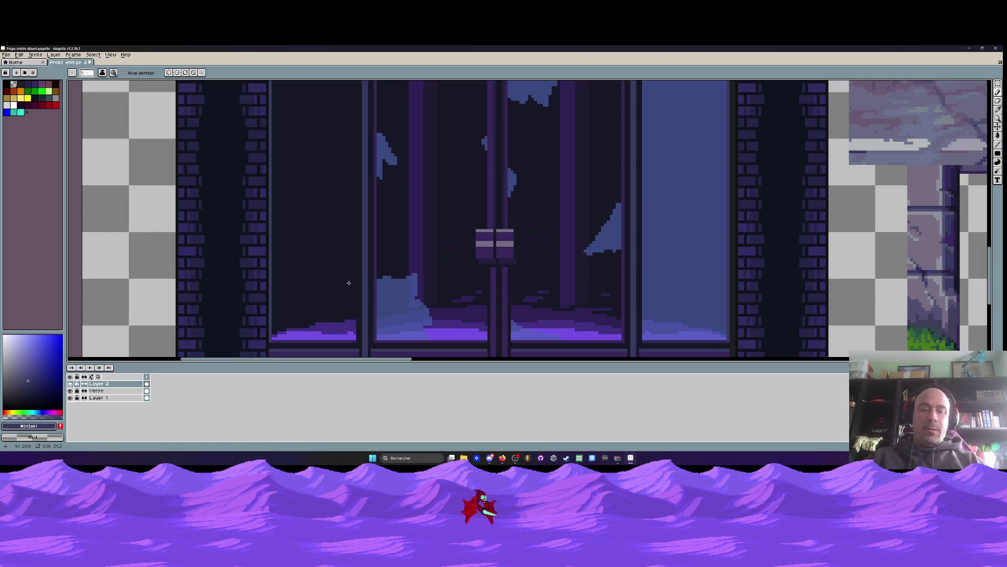
key(i)
click(420, 234)
click(148, 397)
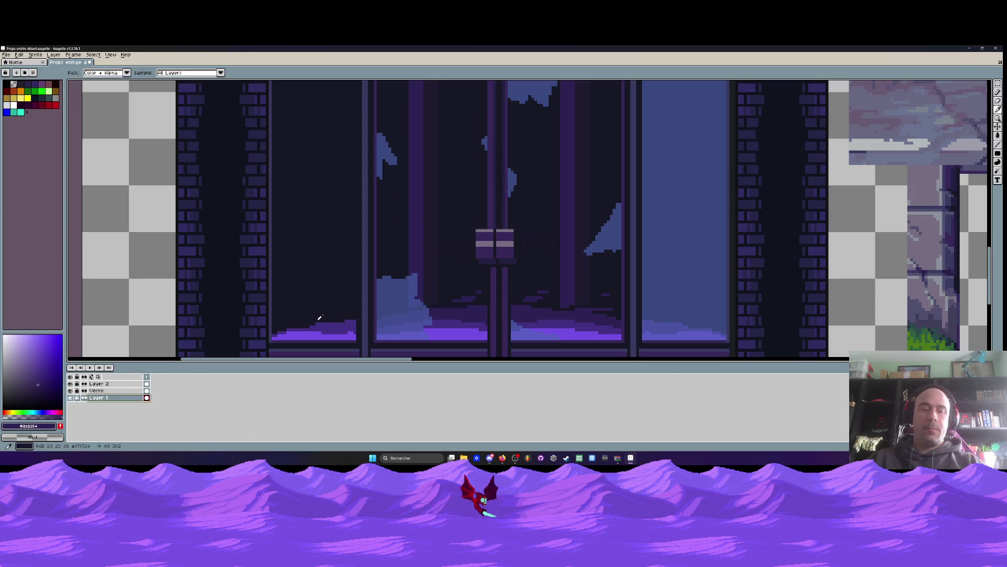
key(b)
scroll(408, 267, up, 1)
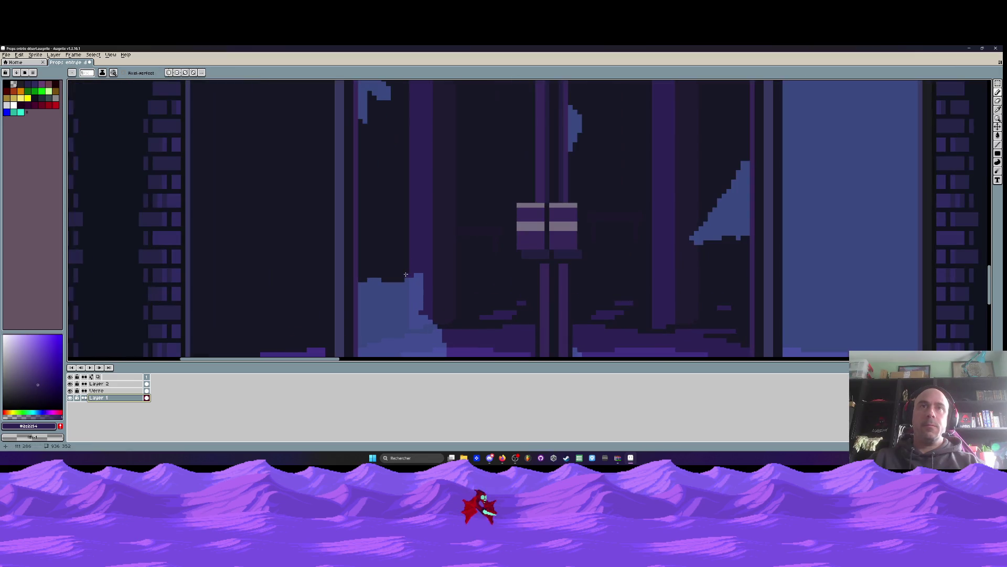
click(70, 391)
scroll(408, 302, up, 2)
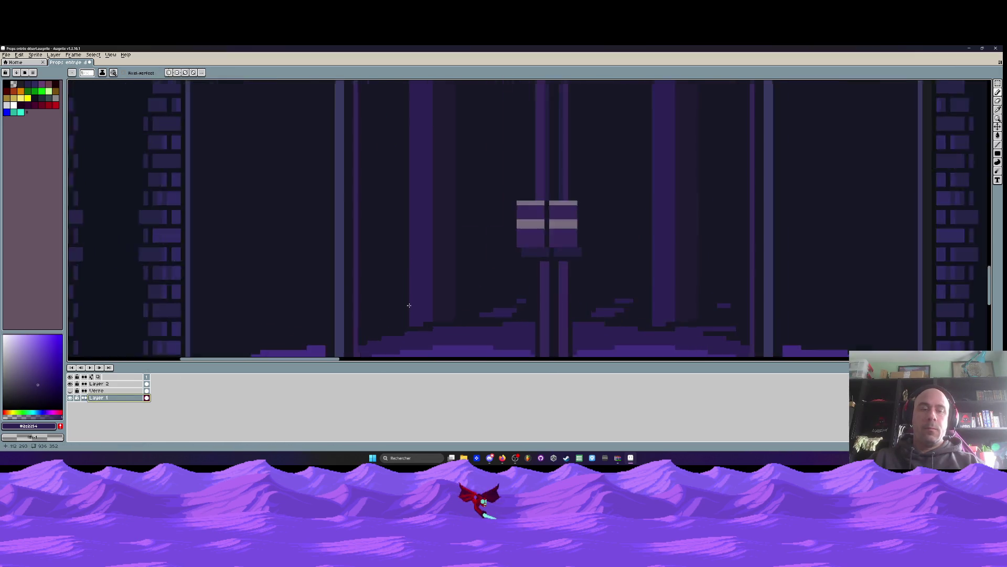
Draw two vertical purple lines up the door panels with the Line tool
key(alt)
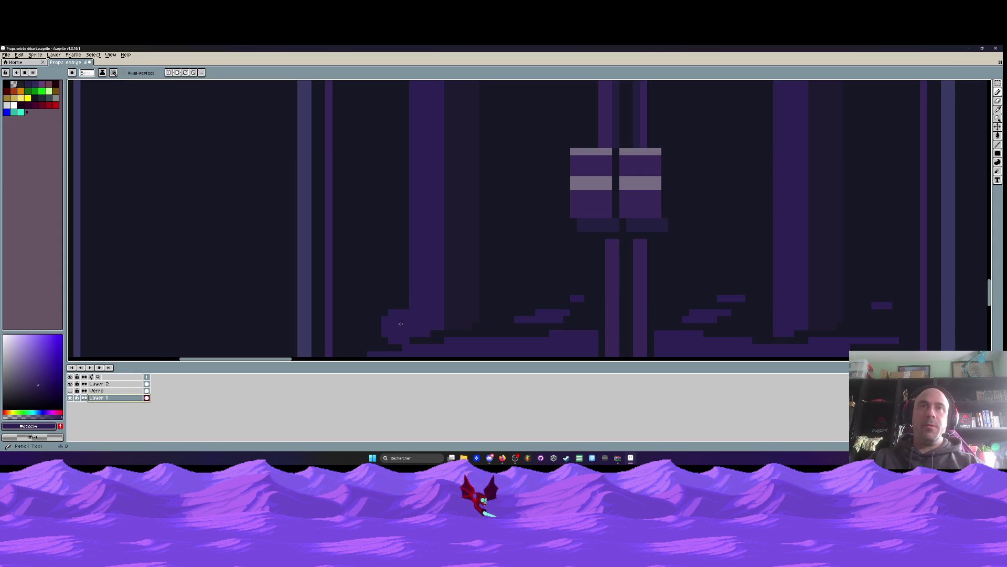
scroll(399, 319, down, 2)
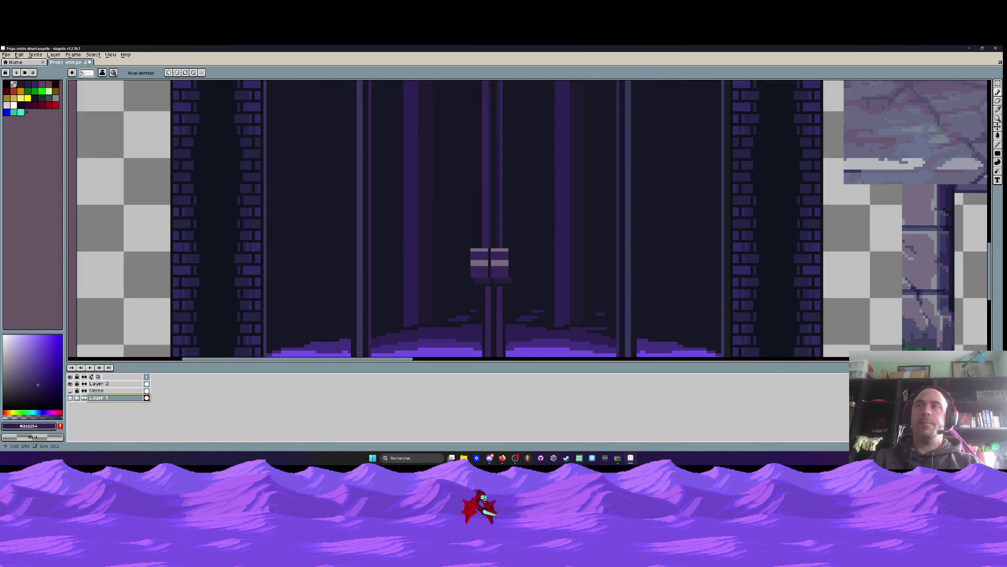
click(997, 144)
click(979, 147)
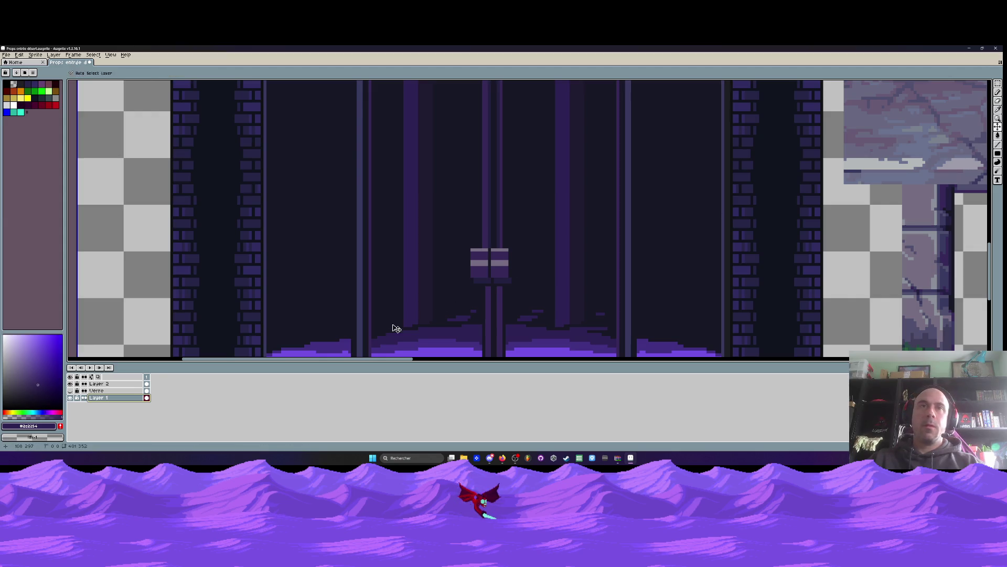
drag(401, 320, 401, 207)
scroll(402, 246, down, 2)
scroll(401, 215, up, 2)
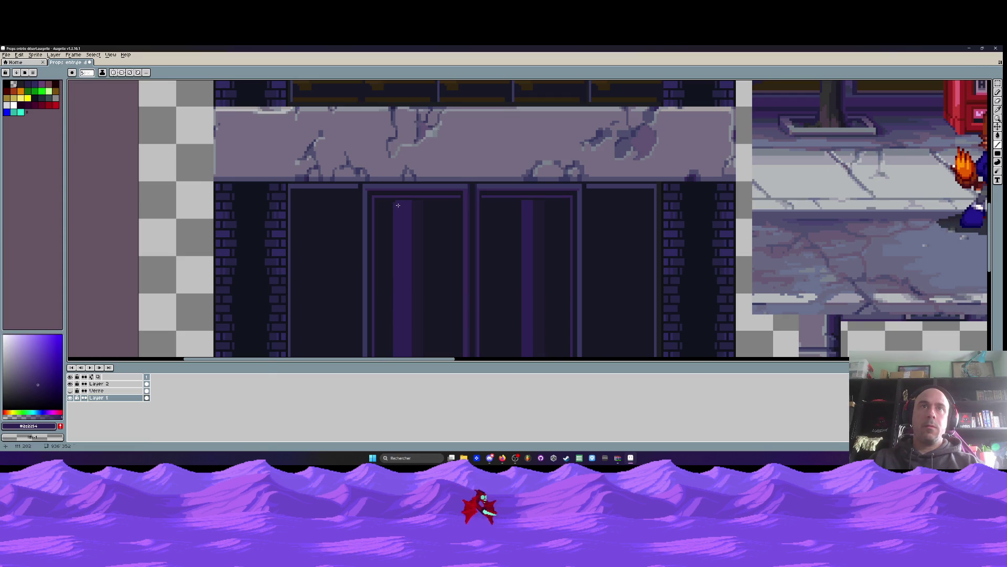
scroll(459, 307, down, 2)
scroll(459, 307, up, 3)
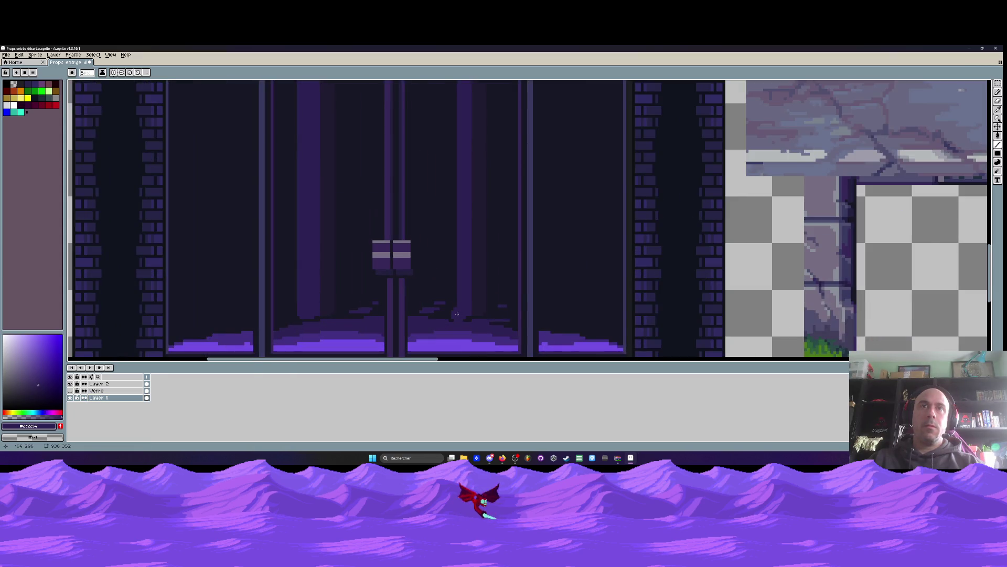
scroll(457, 311, down, 2)
drag(456, 311, 456, 150)
scroll(384, 266, down, 1)
scroll(379, 282, down, 2)
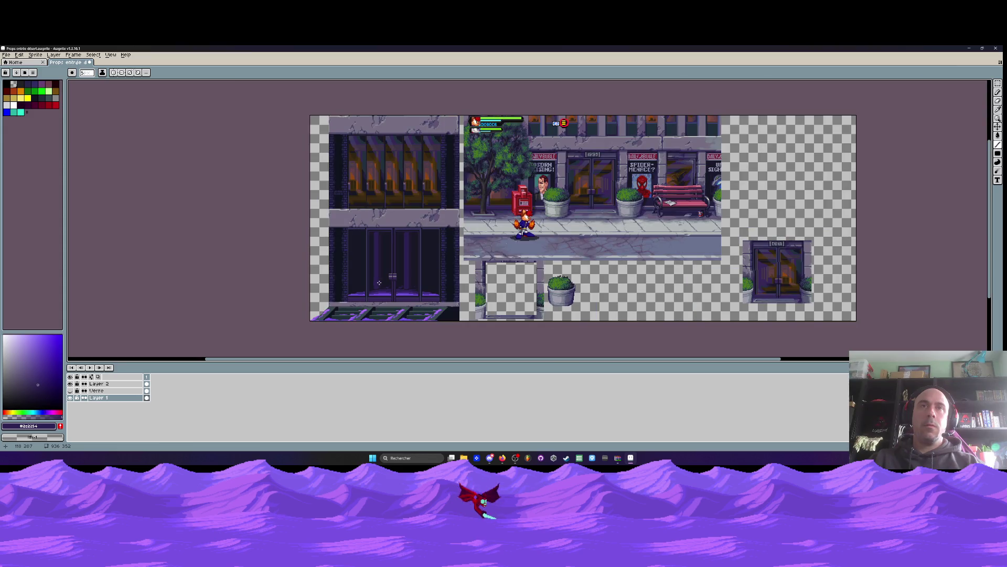
scroll(425, 295, up, 3)
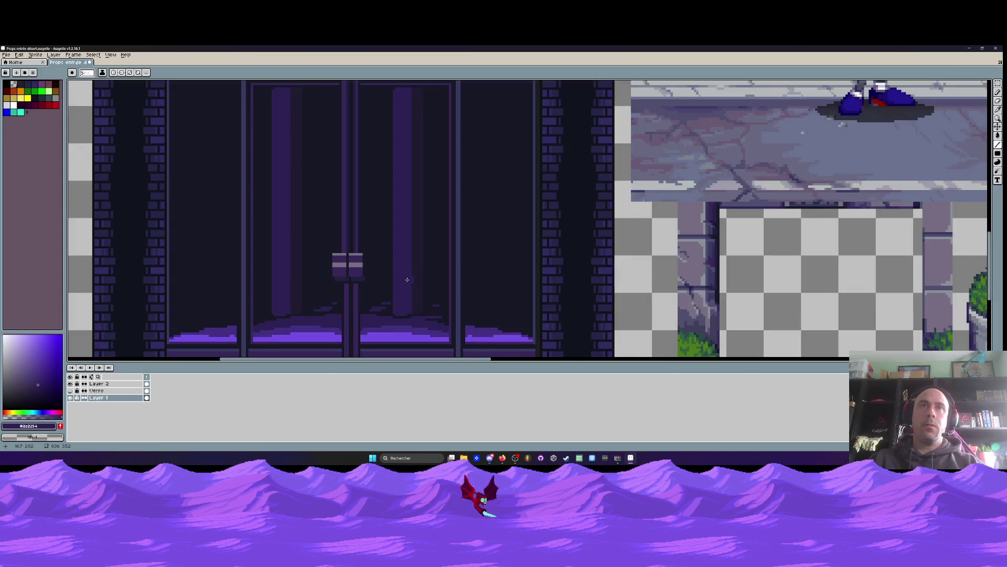
On the Verre layer, select the door handle area and adjacent glass, then hide Verre again
click(71, 390)
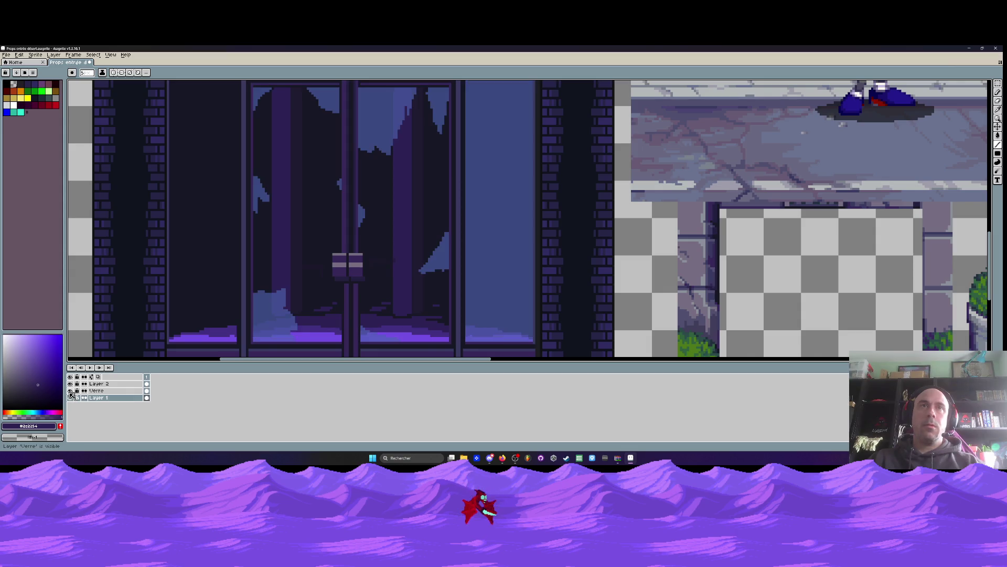
click(96, 390)
key(m)
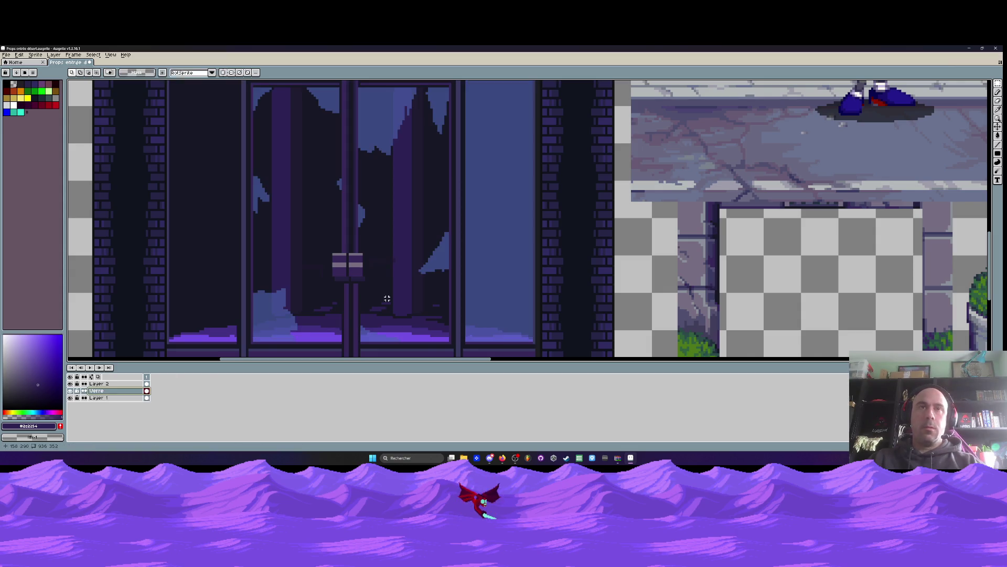
drag(361, 247, 407, 284)
drag(288, 253, 328, 284)
click(70, 391)
click(100, 398)
Pick the darker door colour #1f1a30 and set the pencil brush size to 2
key(i)
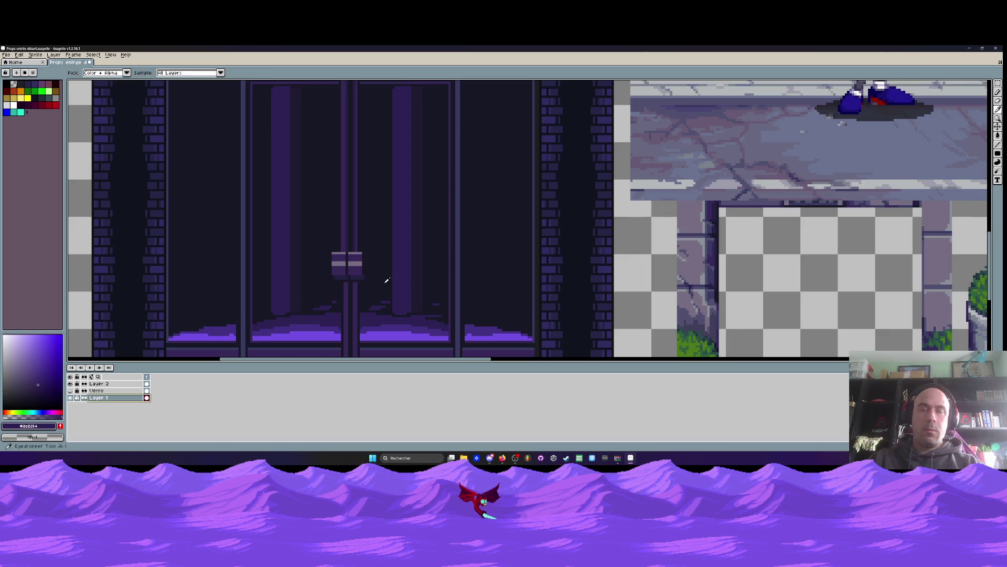
click(295, 294)
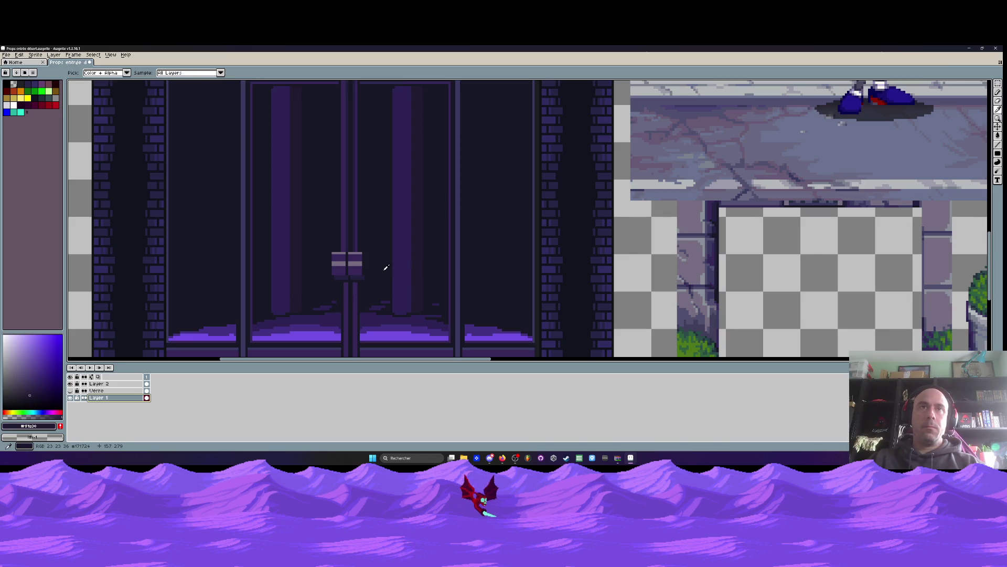
scroll(379, 261, up, 1)
key(b)
key(minus)
key(minus)
key(minus)
scroll(266, 231, up, 2)
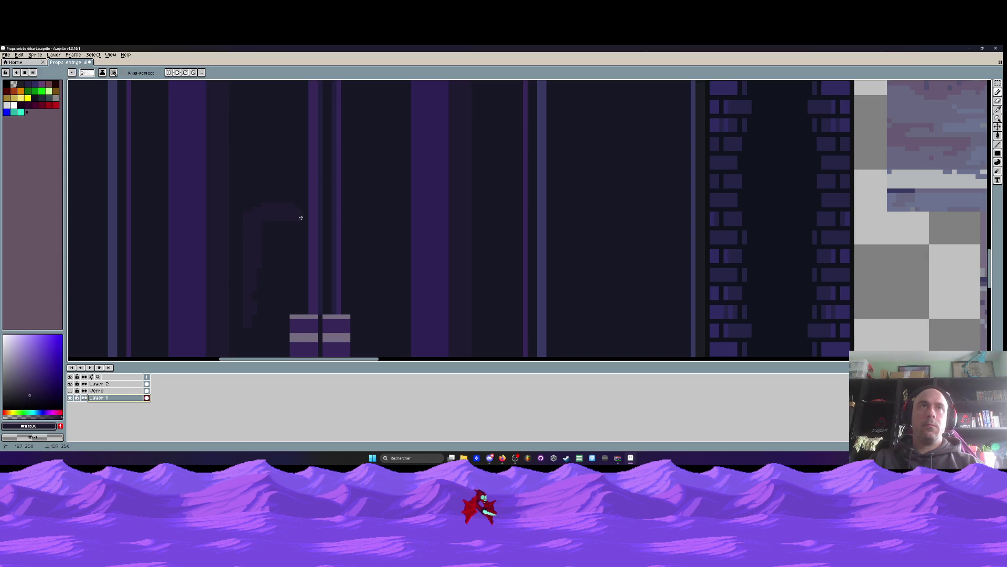
scroll(257, 325, down, 2)
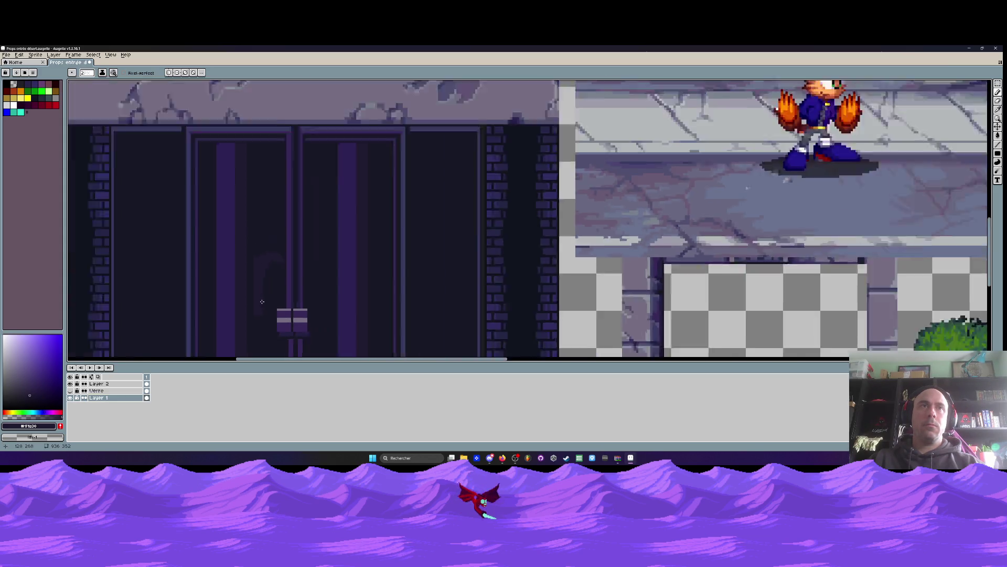
scroll(279, 271, up, 2)
scroll(255, 261, up, 1)
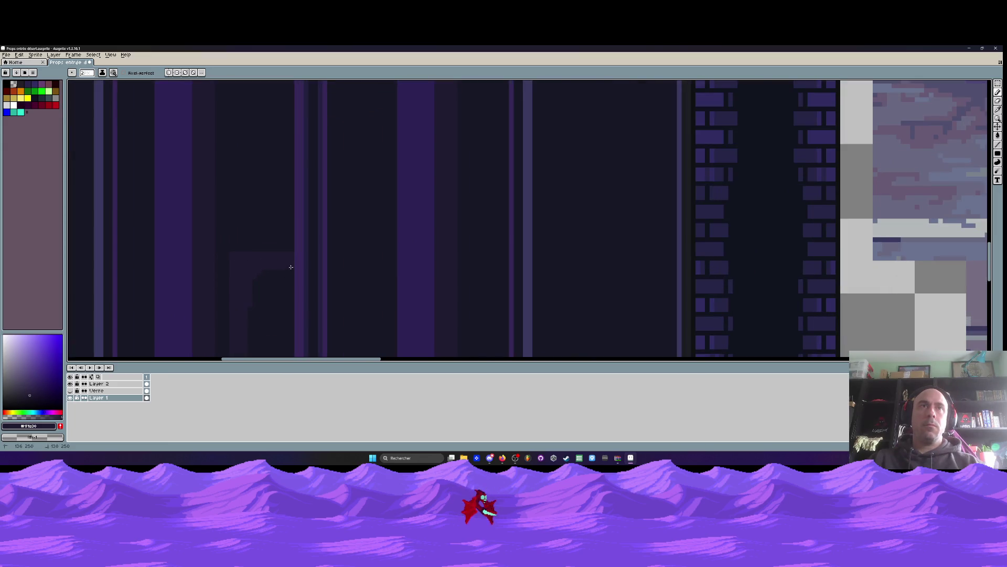
scroll(264, 284, down, 3)
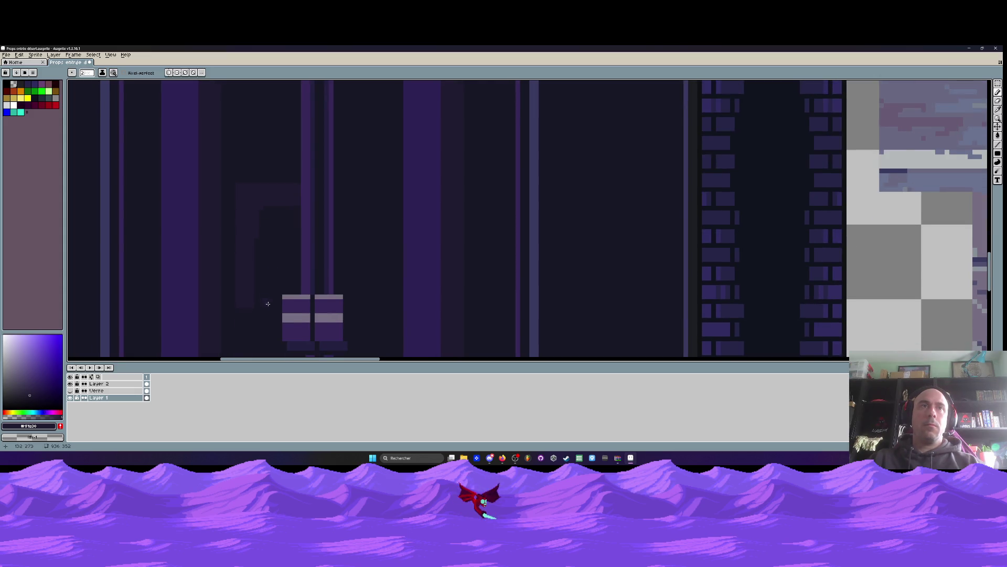
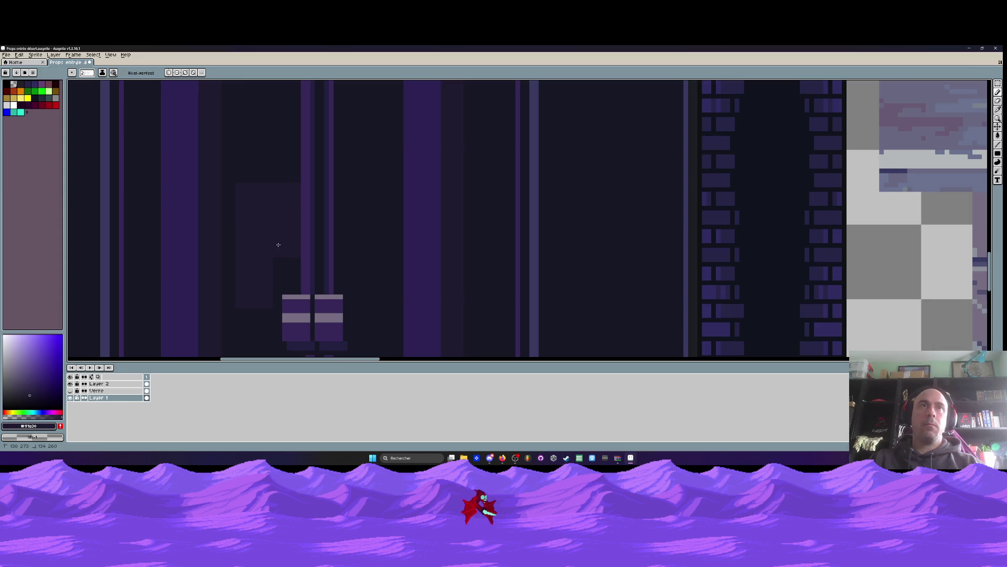
Zoom into the door panels and sample the dark glass colour #171724 with the Eyedropper
scroll(279, 245, down, 3)
scroll(328, 245, up, 2)
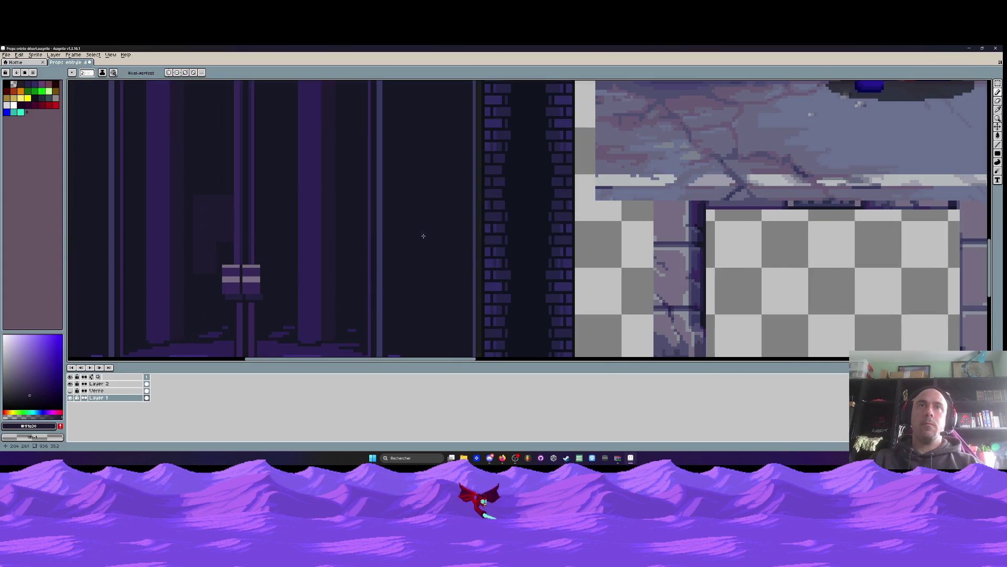
scroll(426, 205, down, 1)
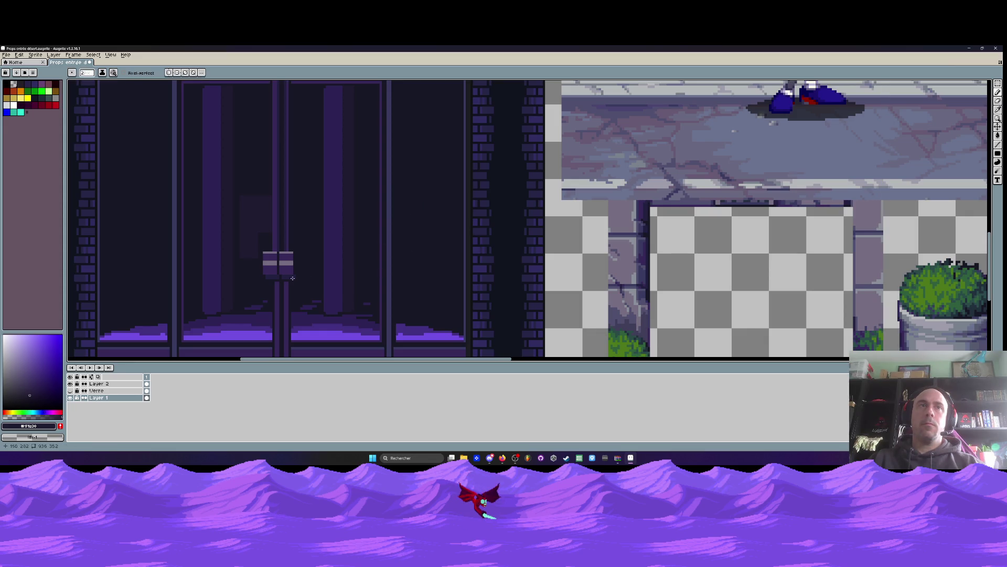
scroll(247, 263, up, 1)
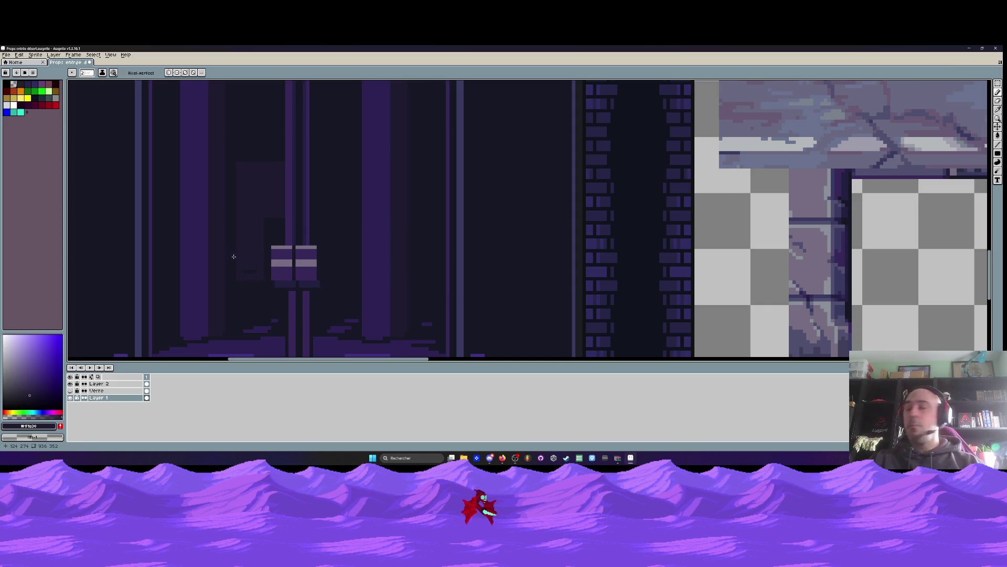
scroll(234, 257, up, 1)
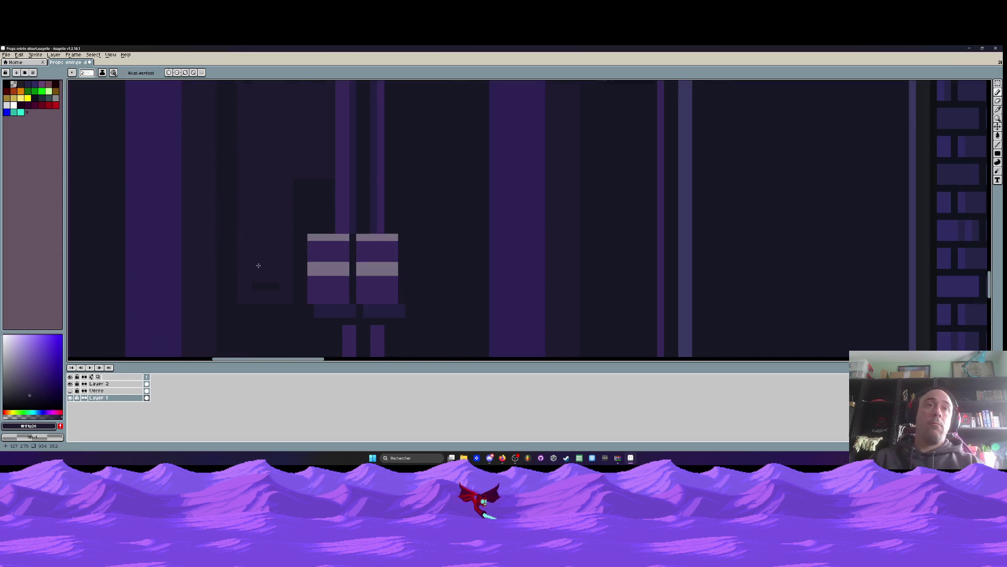
scroll(325, 193, down, 2)
scroll(308, 231, up, 3)
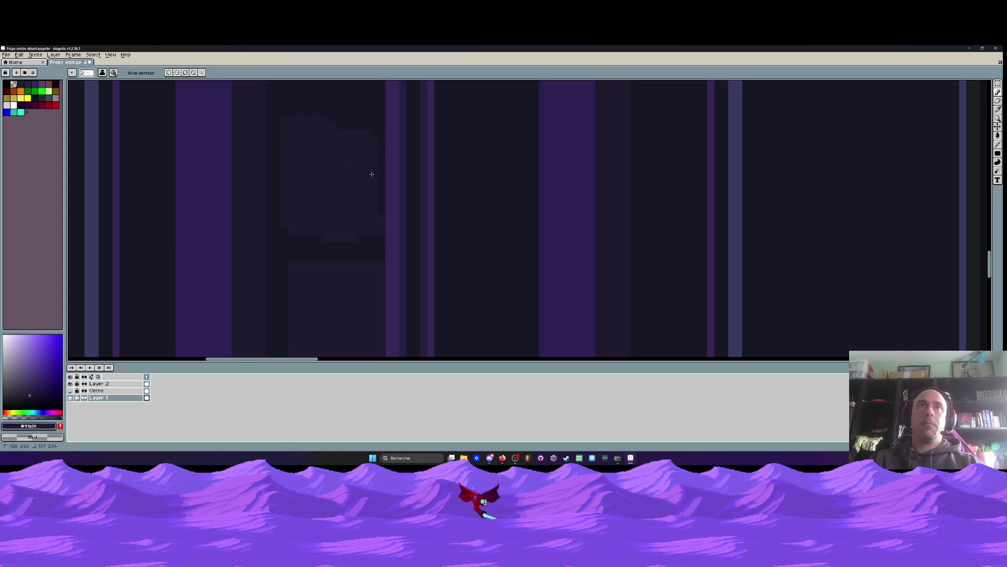
scroll(372, 174, down, 4)
scroll(339, 195, up, 4)
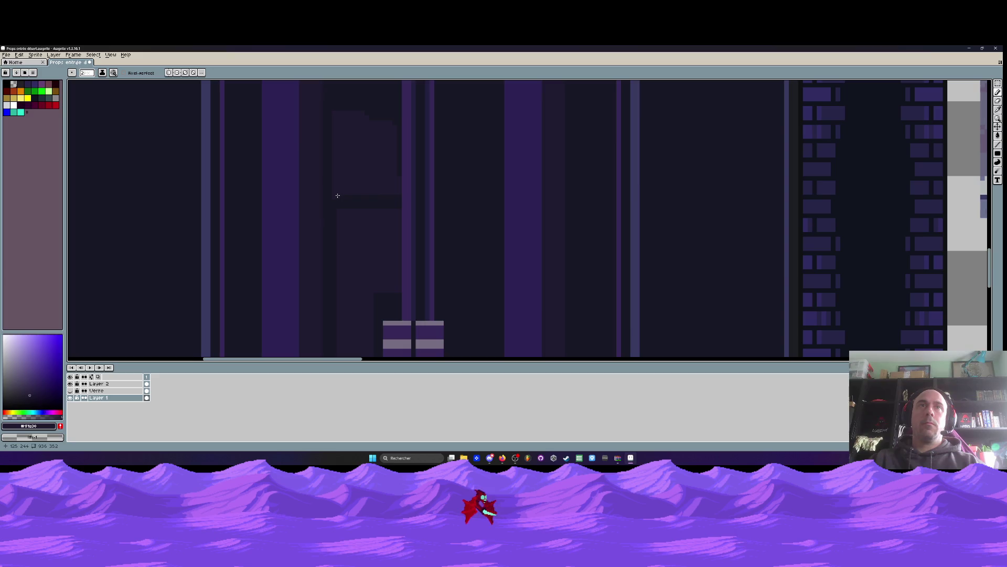
key(i)
click(351, 195)
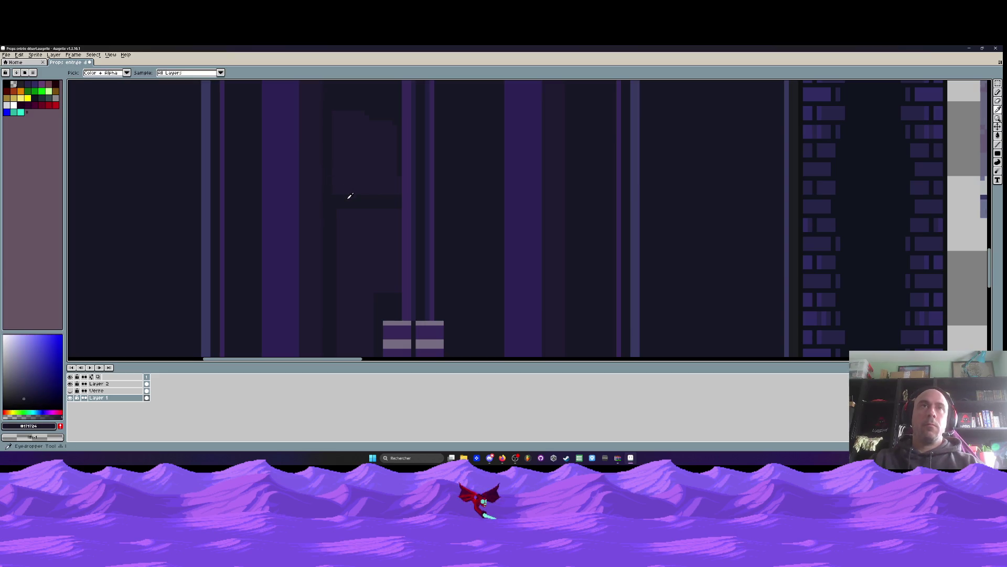
Draw faint slanted lines across the right glass pane with the Line tool
key(b)
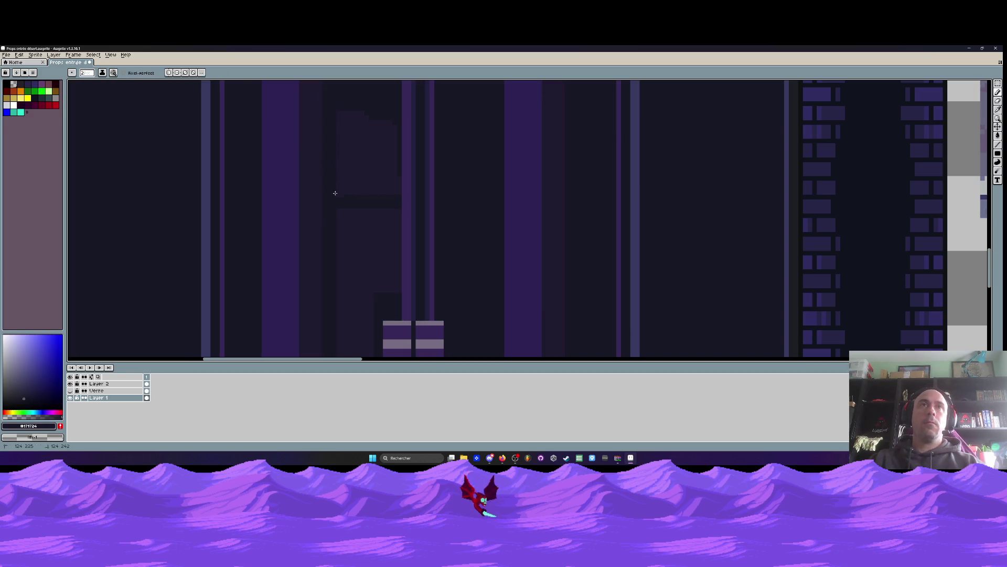
scroll(335, 193, down, 3)
scroll(349, 245, down, 2)
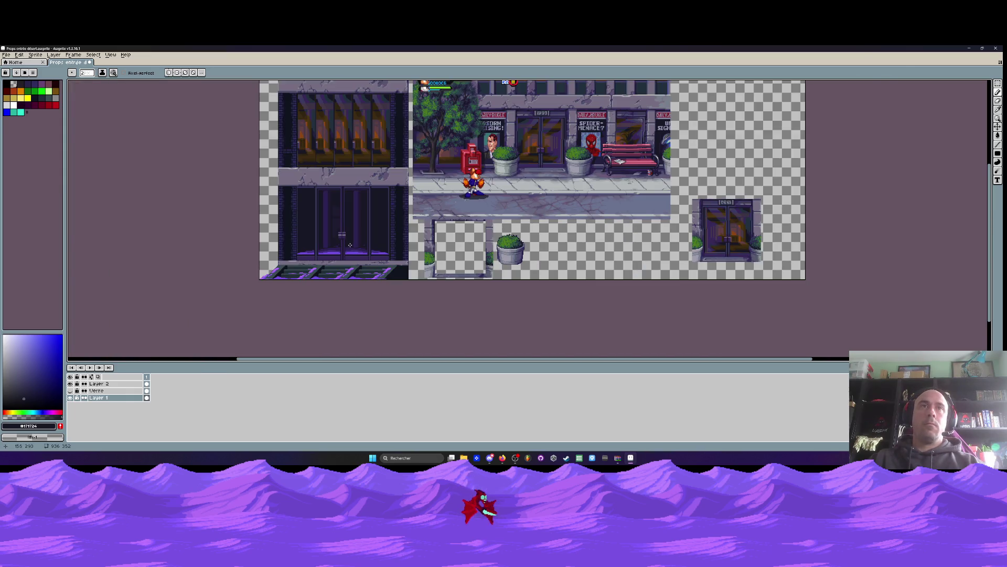
scroll(350, 245, up, 2)
scroll(386, 230, up, 1)
scroll(386, 229, down, 1)
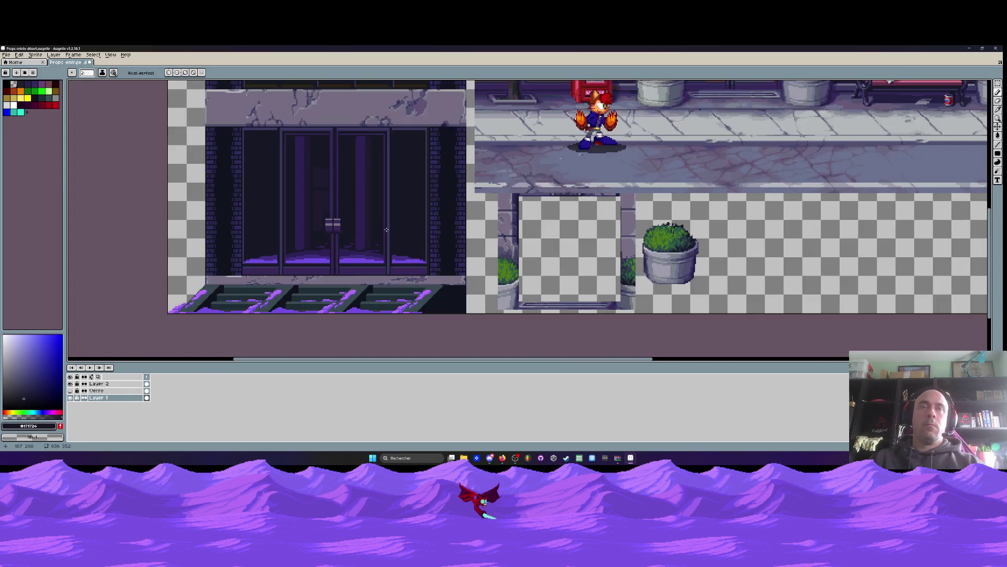
scroll(344, 272, up, 1)
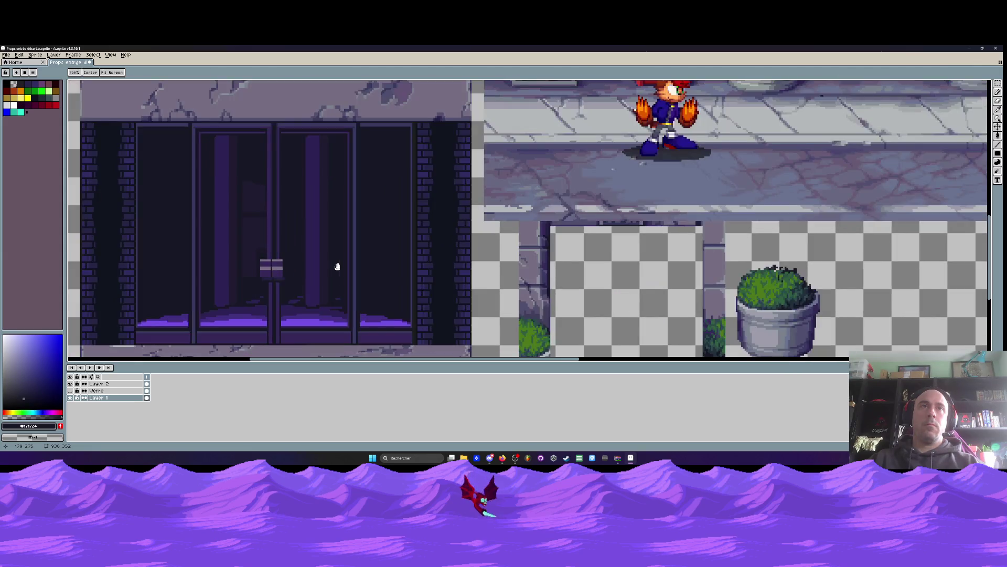
scroll(337, 266, up, 1)
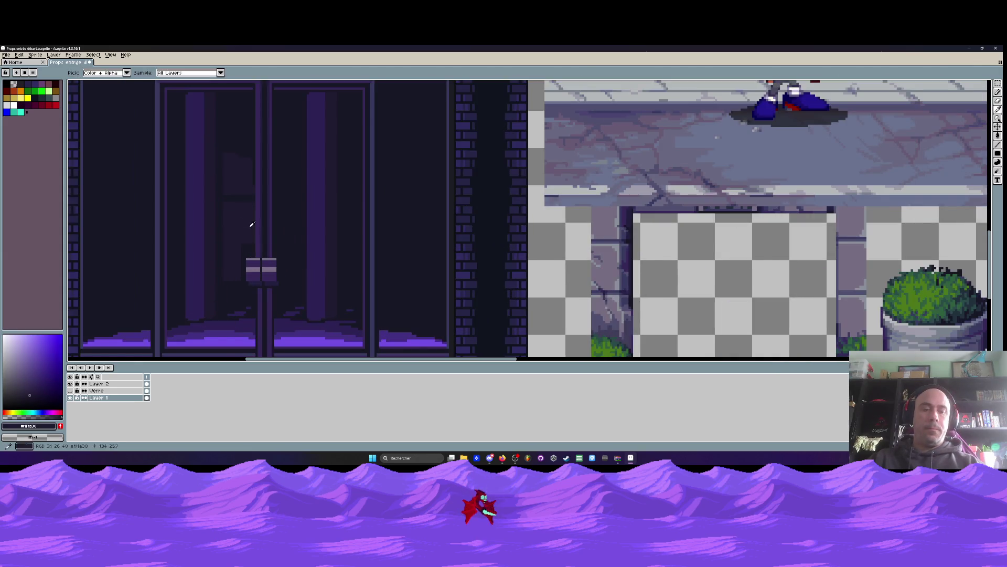
scroll(362, 263, up, 1)
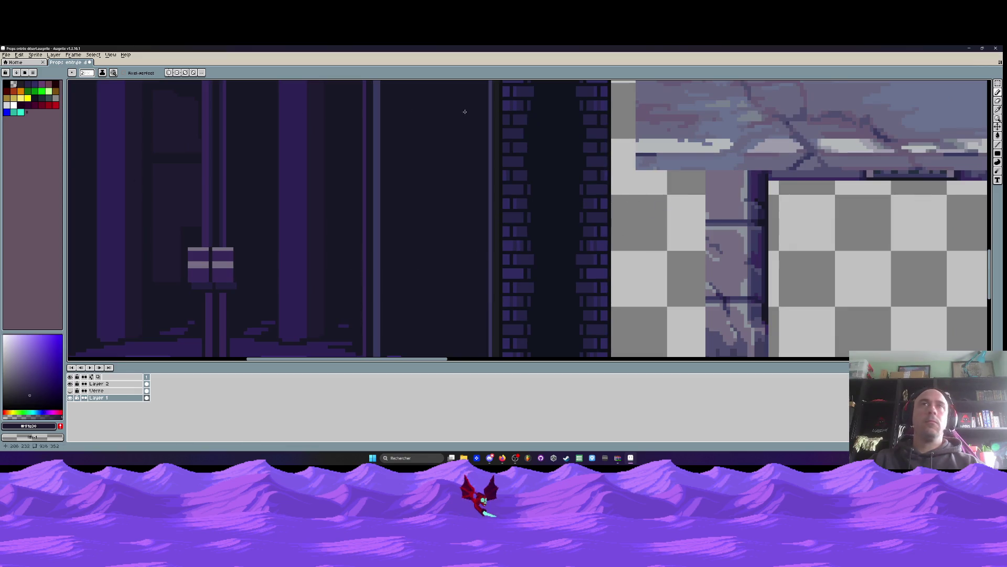
click(997, 145)
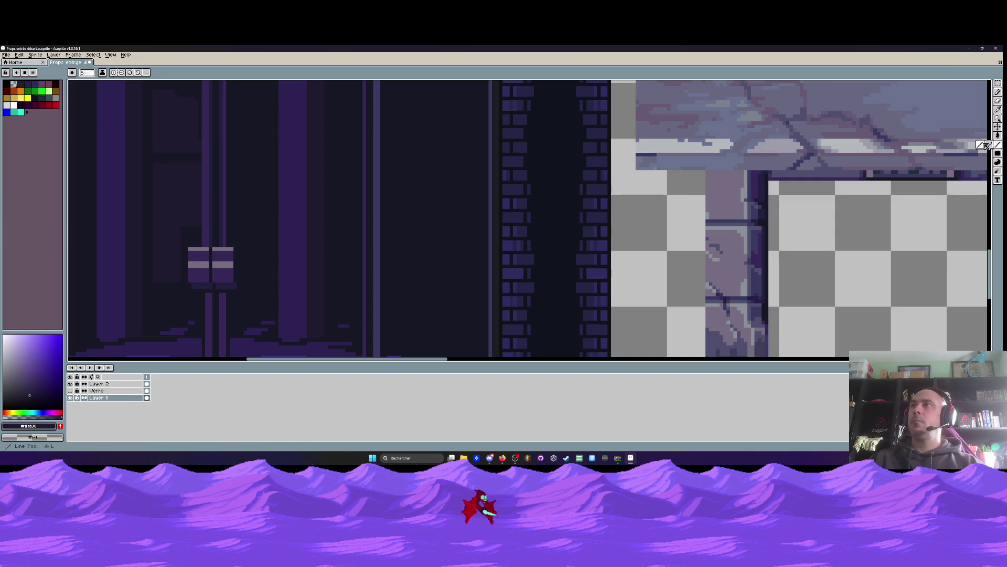
drag(479, 280, 404, 260)
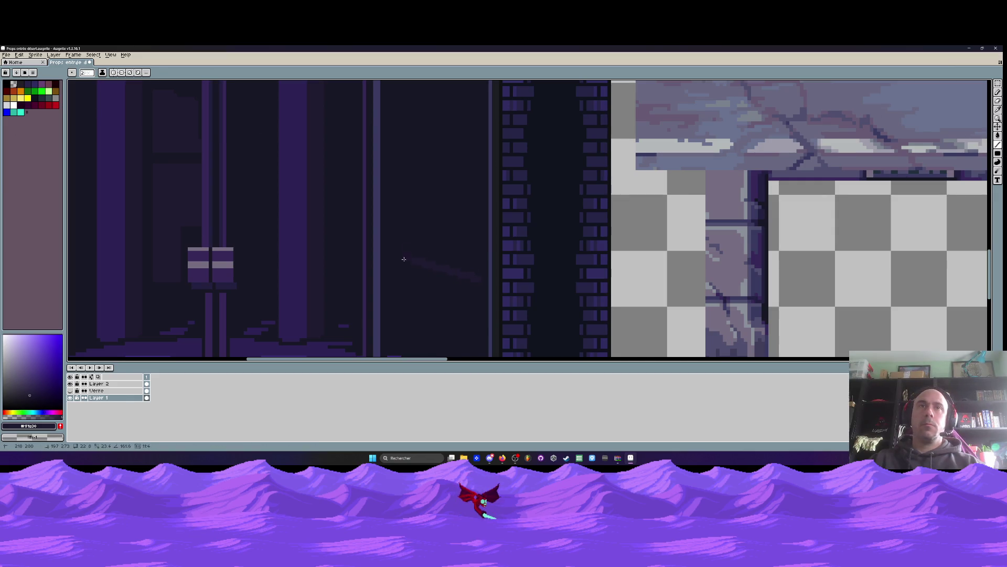
scroll(402, 262, down, 2)
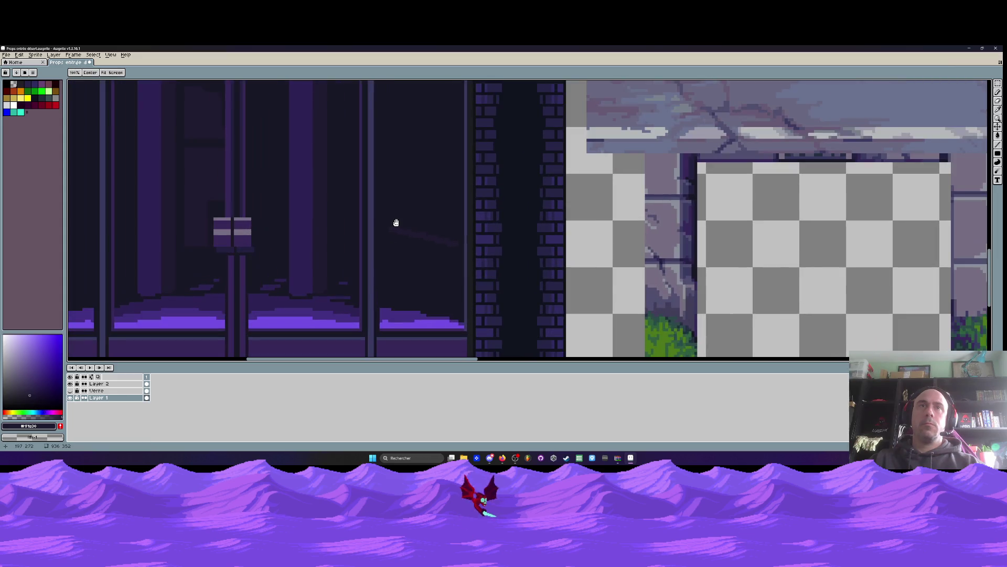
drag(382, 226, 386, 222)
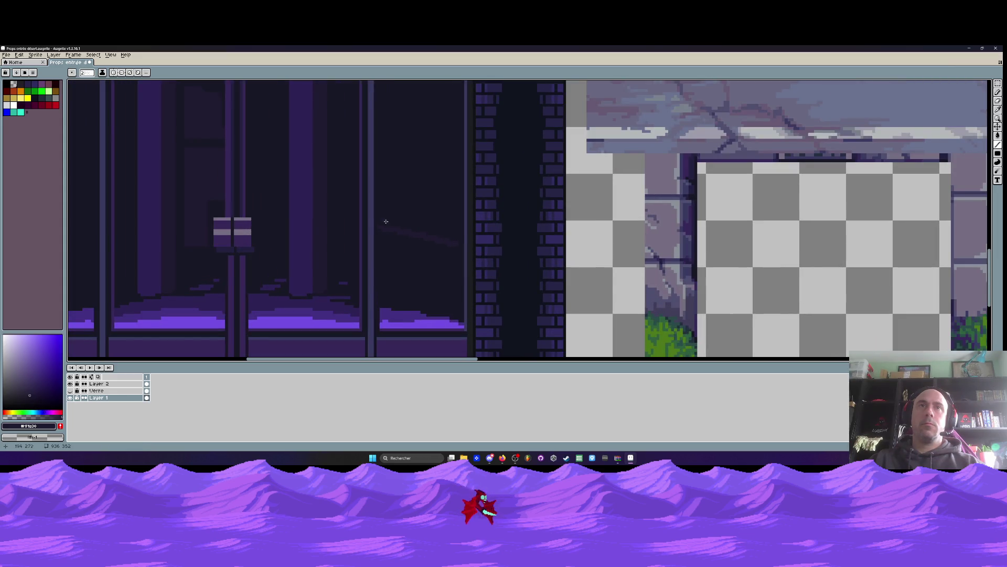
Add vertical and rising faint lines down the right glass pane
drag(441, 252, 441, 309)
drag(387, 246, 386, 297)
scroll(387, 297, down, 4)
scroll(429, 288, up, 5)
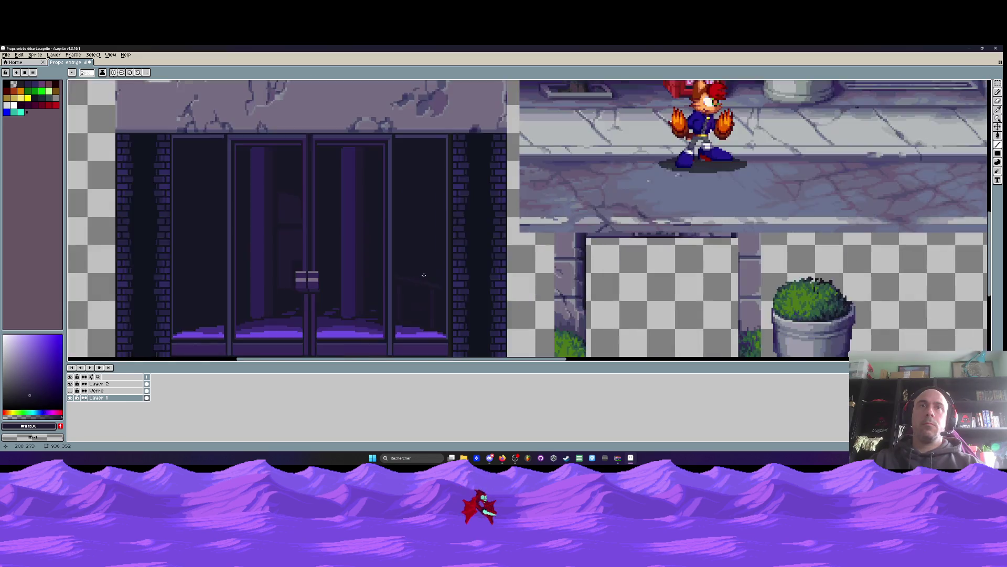
drag(338, 273, 422, 259)
drag(459, 300, 460, 300)
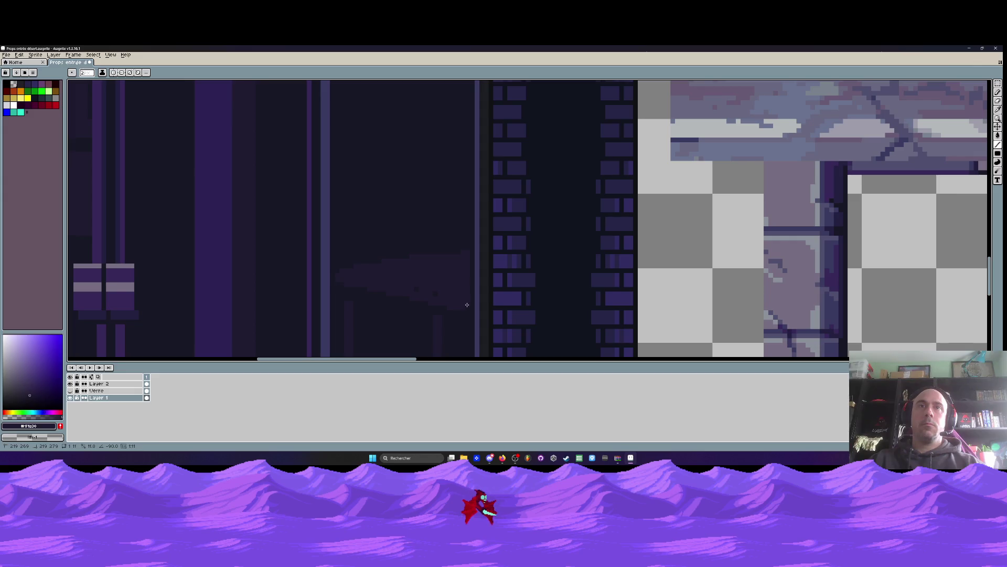
scroll(415, 290, down, 3)
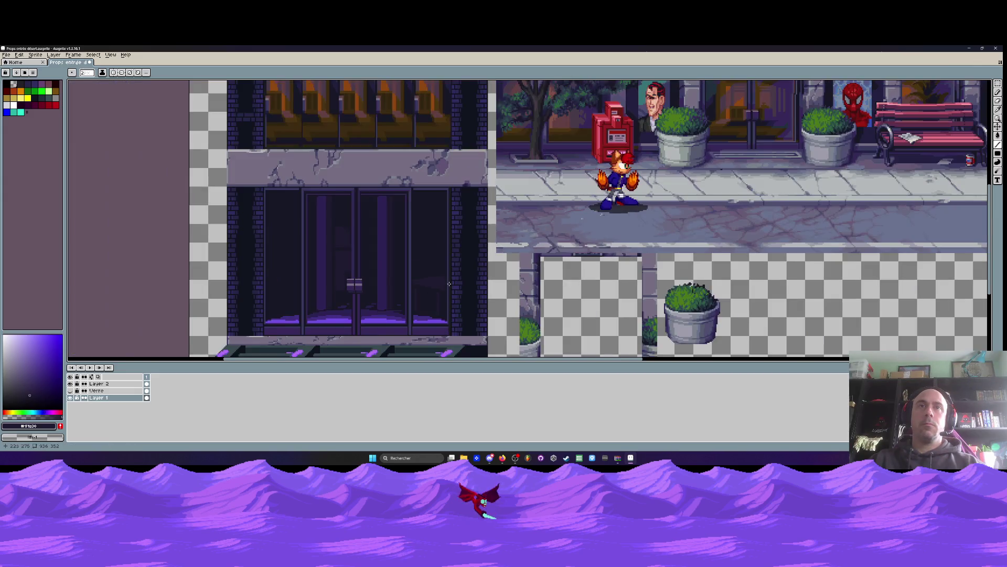
scroll(377, 261, up, 3)
mouse_move(380, 260)
mouse_down()
mouse_move(498, 285)
mouse_move(488, 284)
mouse_up()
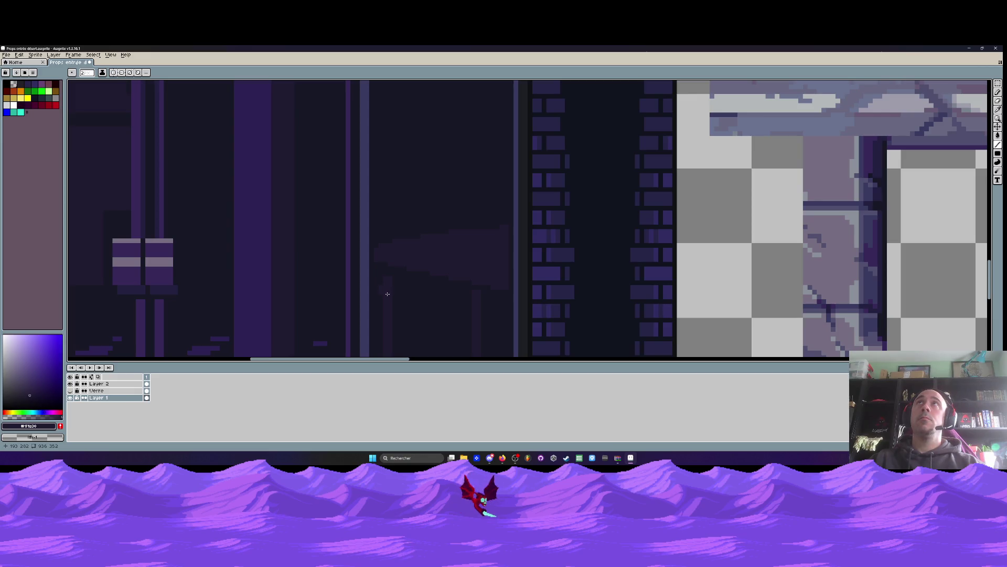
scroll(385, 270, up, 1)
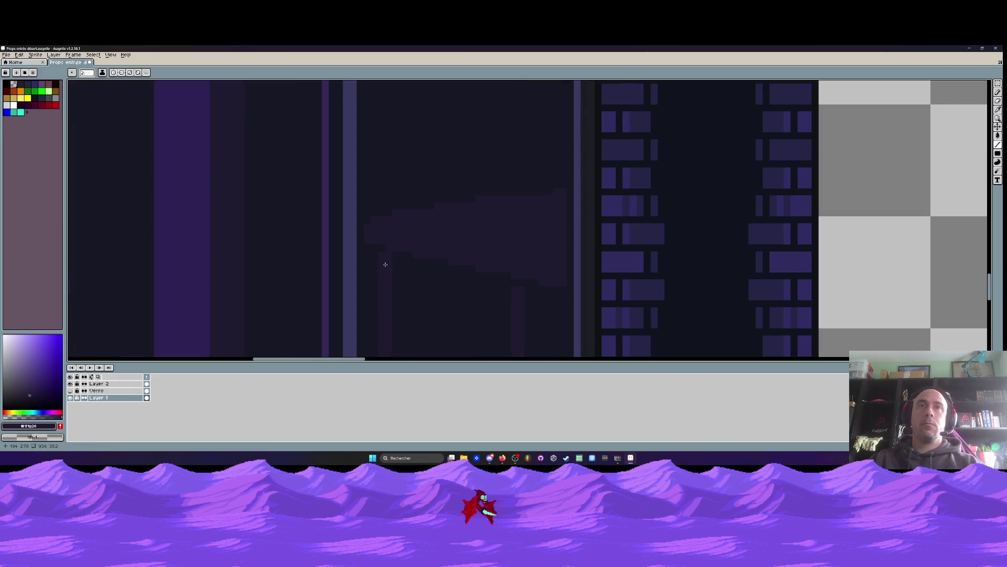
scroll(512, 265, down, 2)
scroll(479, 281, up, 1)
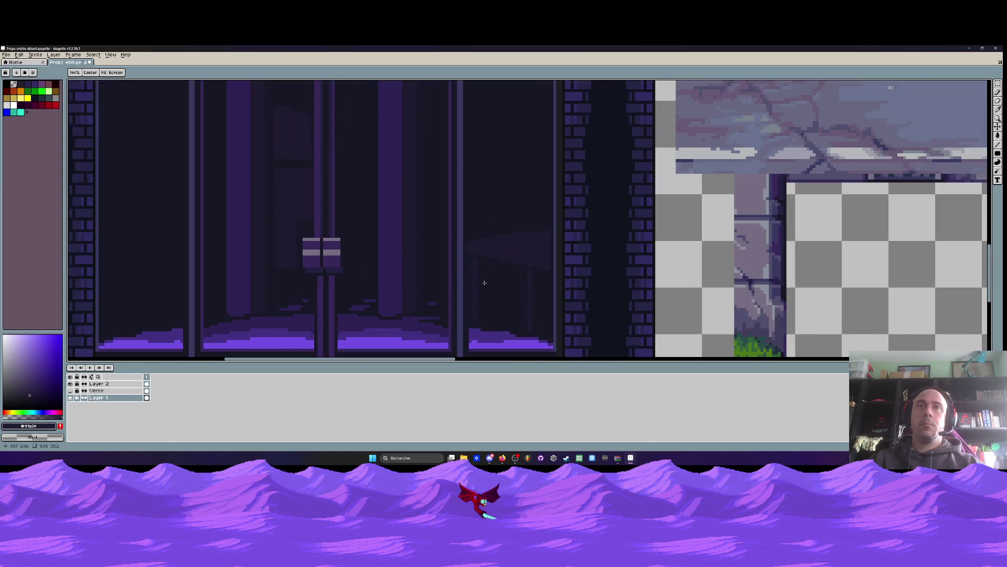
drag(482, 279, 480, 341)
mouse_move(557, 304)
mouse_down()
mouse_move(500, 259)
mouse_move(513, 312)
mouse_up()
drag(432, 298, 484, 316)
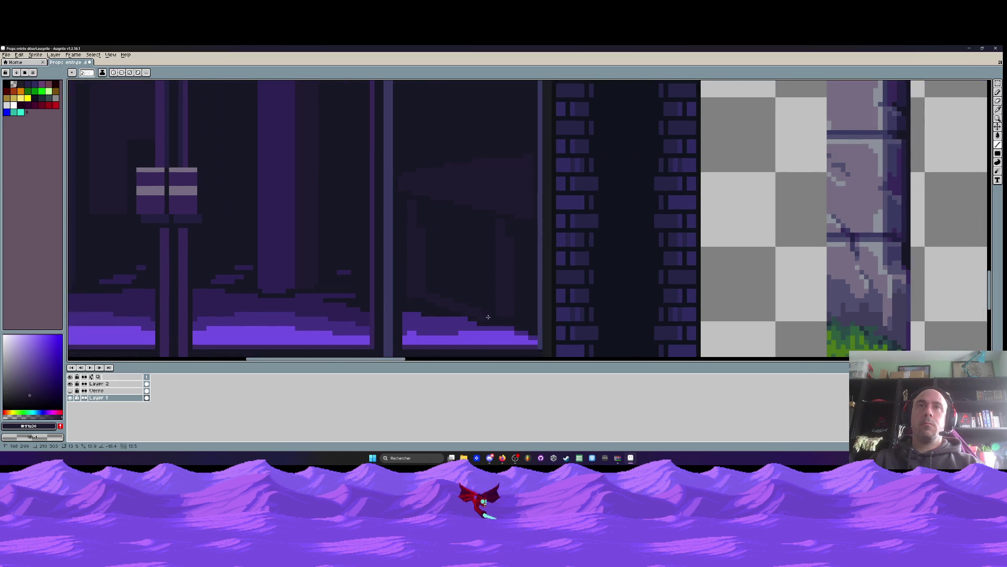
scroll(488, 317, down, 3)
scroll(493, 319, down, 1)
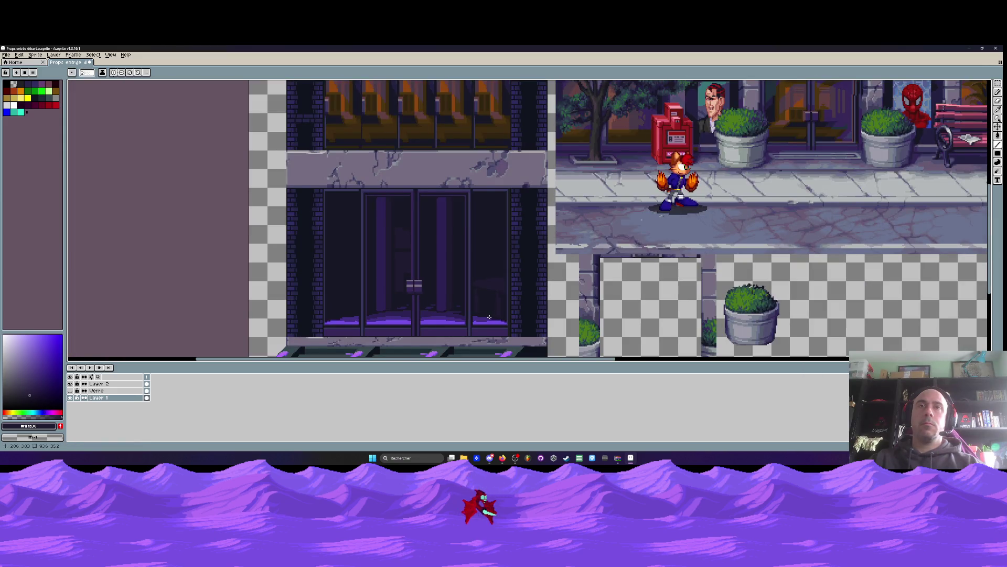
scroll(494, 282, up, 4)
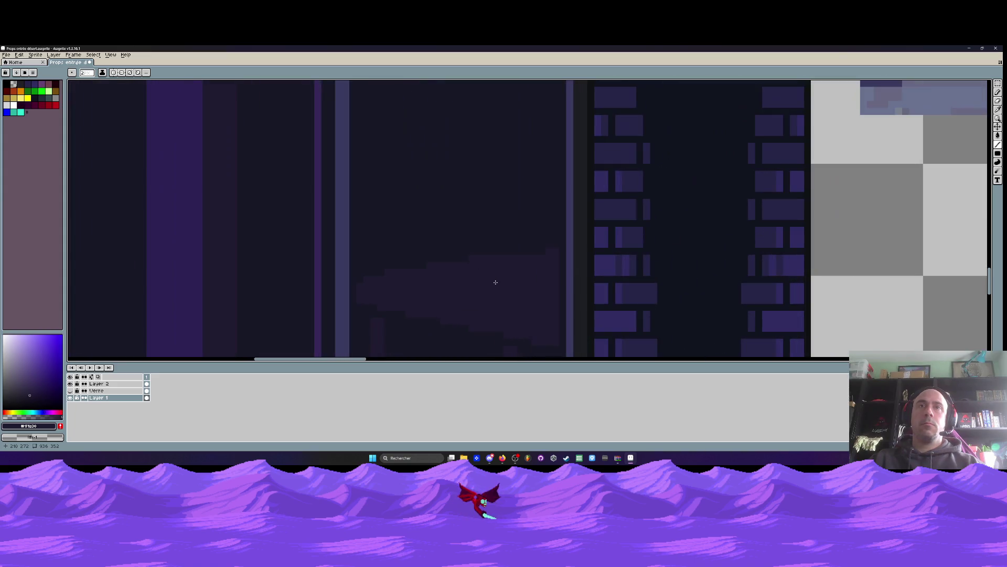
key(i)
scroll(290, 268, down, 2)
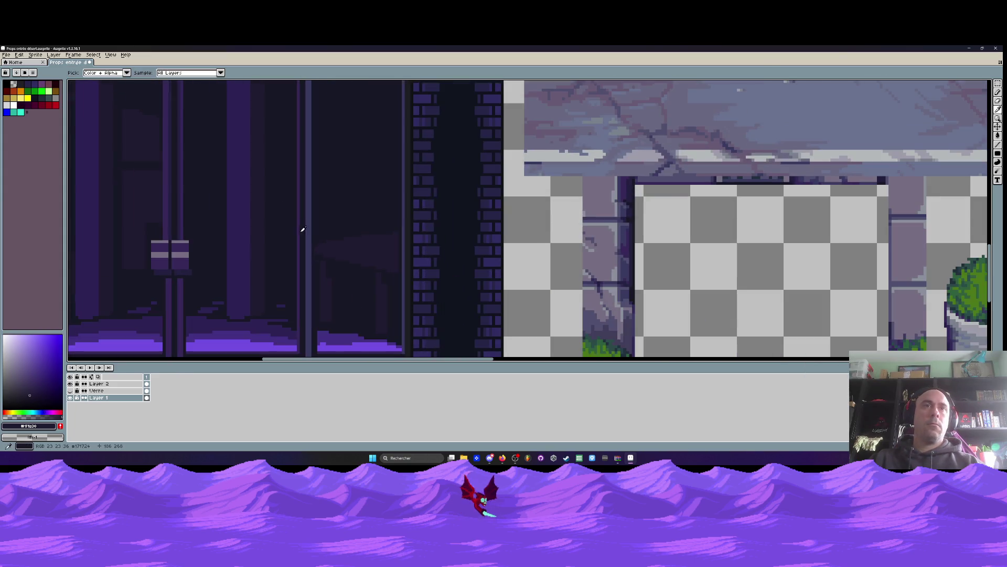
scroll(360, 216, up, 1)
scroll(359, 217, up, 1)
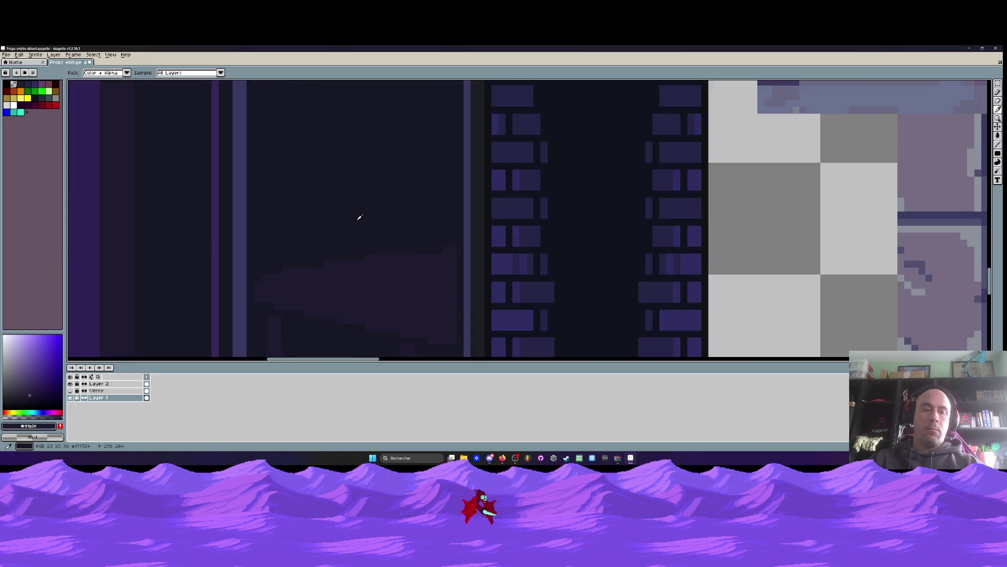
key(b)
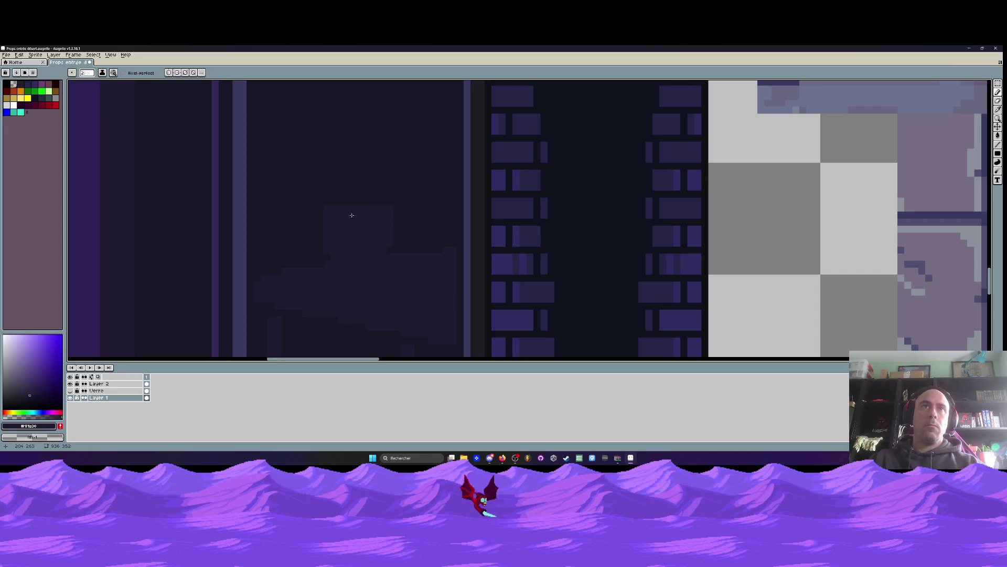
scroll(362, 222, down, 3)
scroll(342, 231, up, 3)
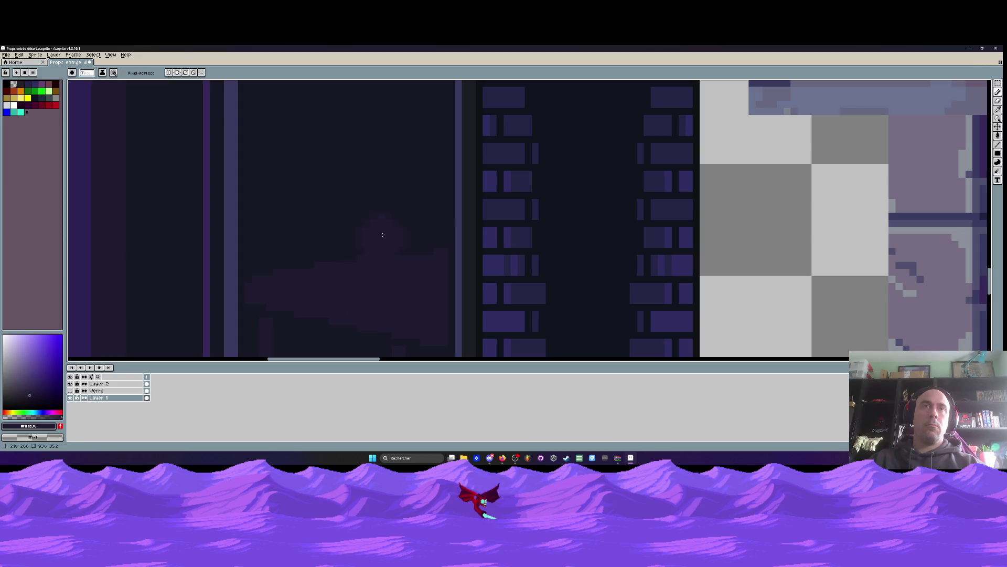
scroll(383, 240, down, 3)
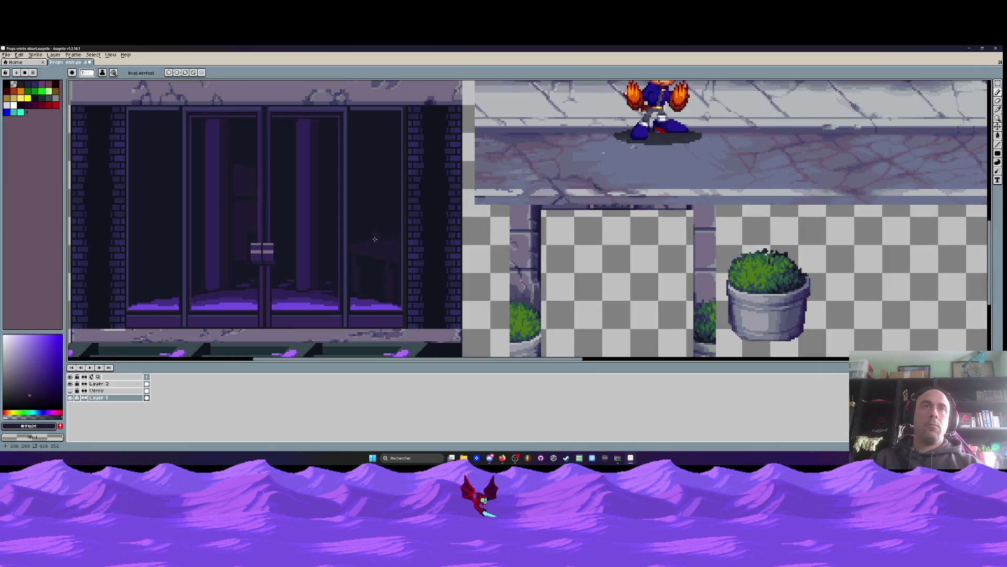
scroll(374, 239, down, 3)
scroll(377, 239, up, 5)
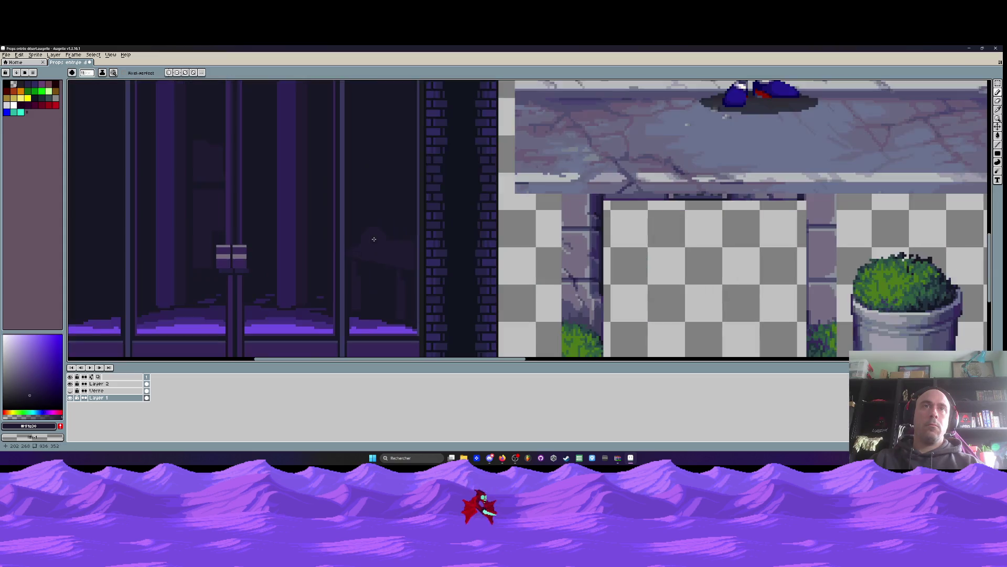
key(i)
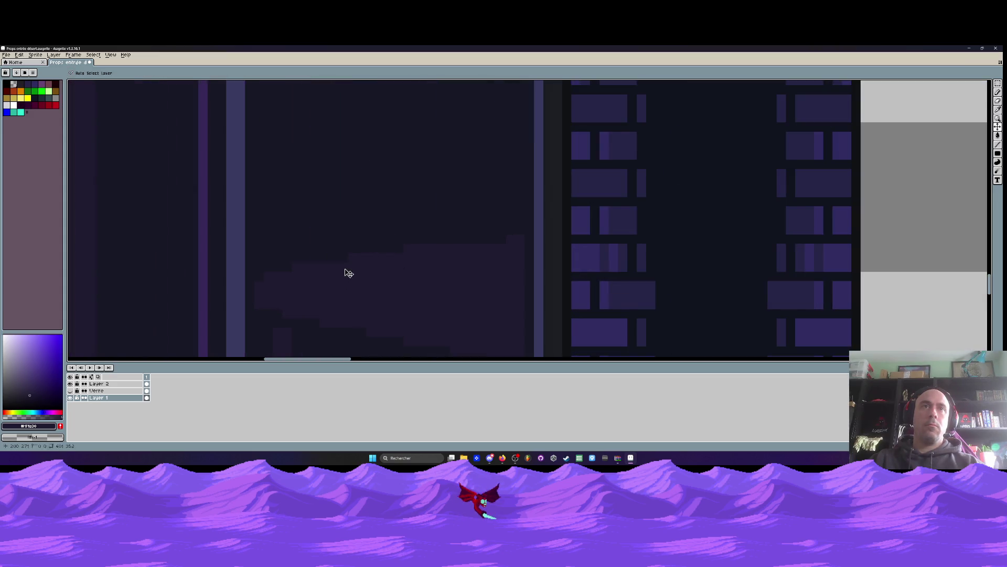
Pick #171724 and pencil over the faint shape's stepped upper-left edge in the right pane
click(344, 232)
key(b)
mouse_move(303, 252)
mouse_down()
mouse_move(275, 276)
mouse_move(511, 241)
mouse_up()
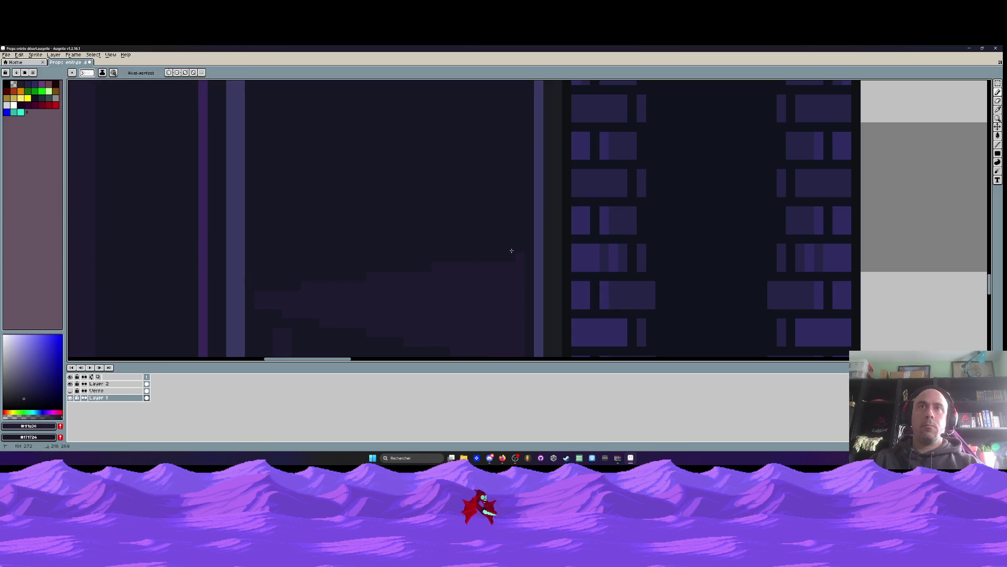
scroll(511, 251, down, 2)
scroll(495, 260, up, 3)
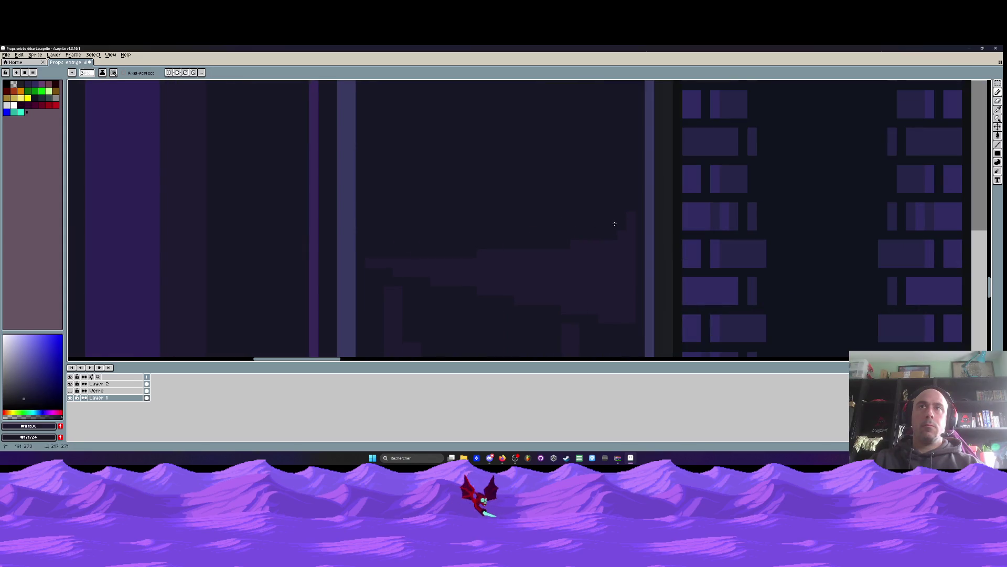
scroll(604, 221, down, 3)
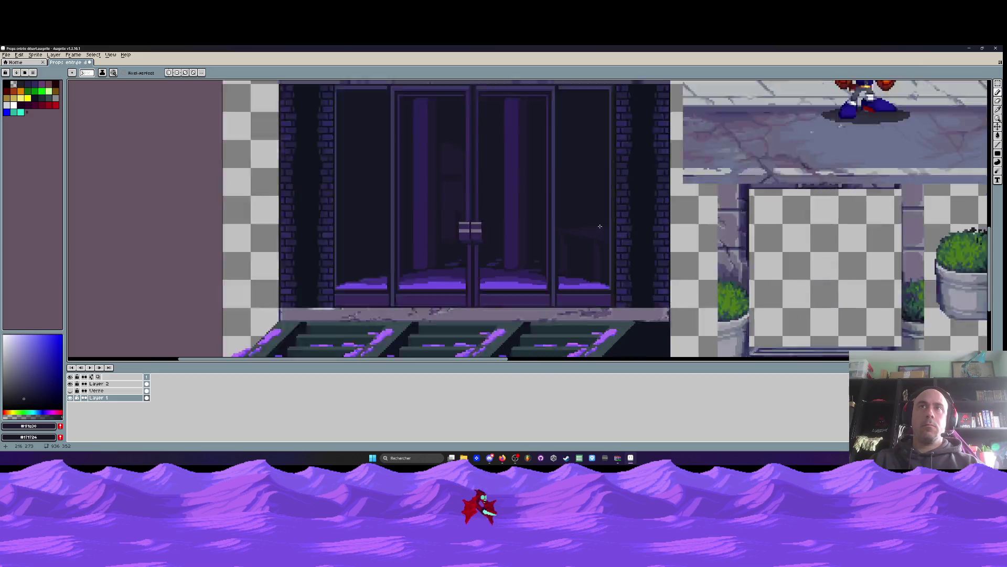
scroll(598, 226, up, 3)
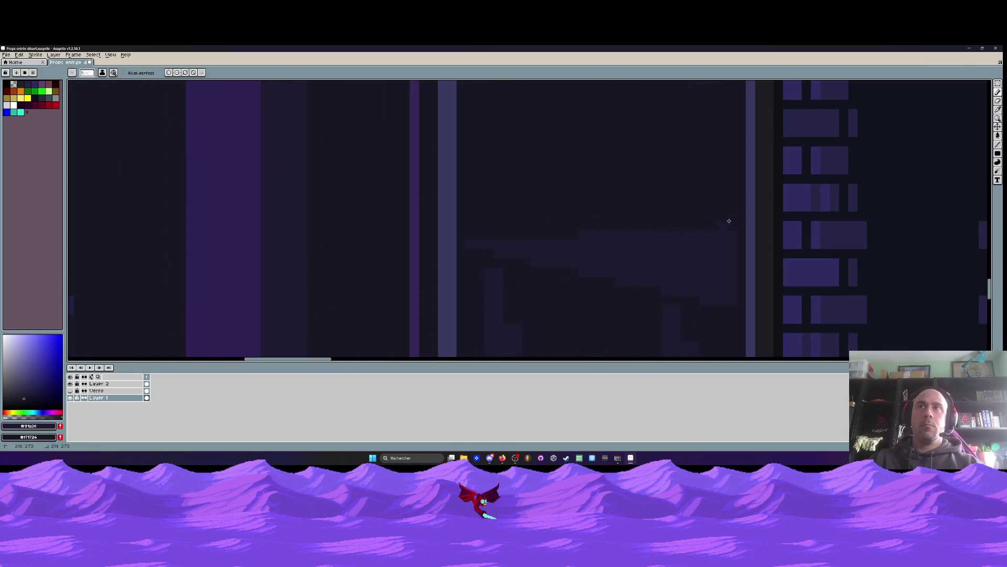
scroll(670, 219, down, 2)
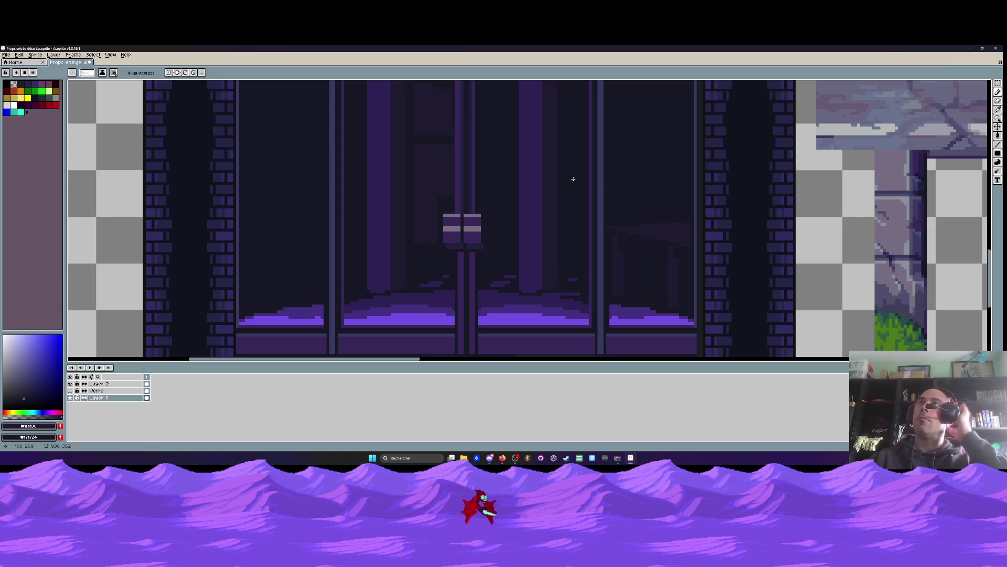
scroll(643, 220, up, 2)
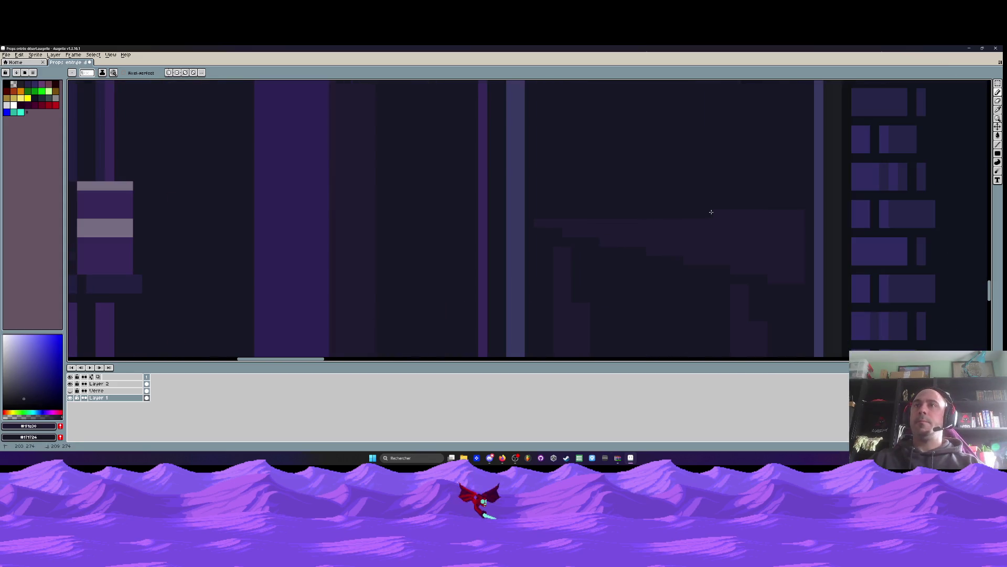
scroll(699, 213, down, 2)
scroll(699, 212, up, 2)
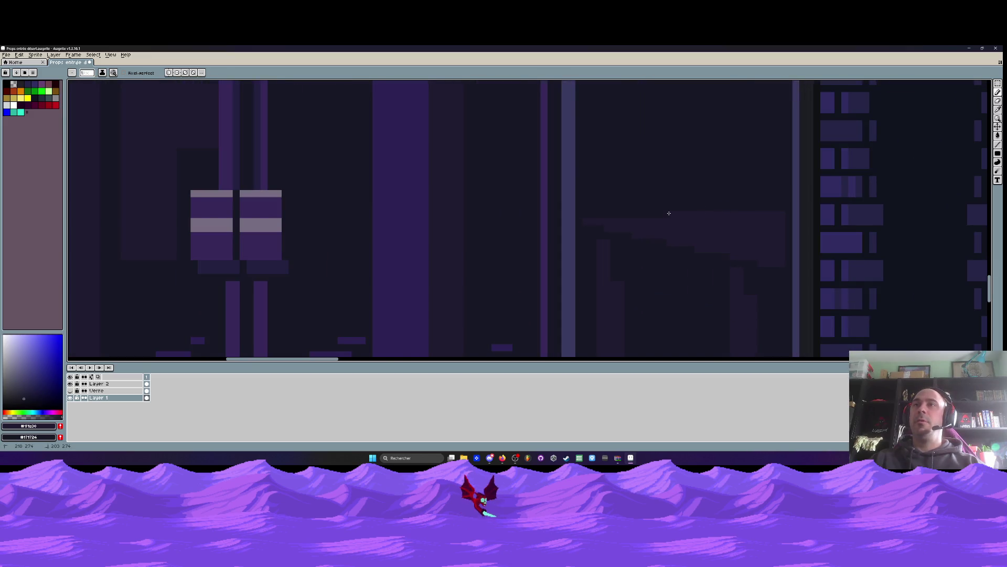
scroll(739, 215, down, 3)
scroll(719, 219, up, 3)
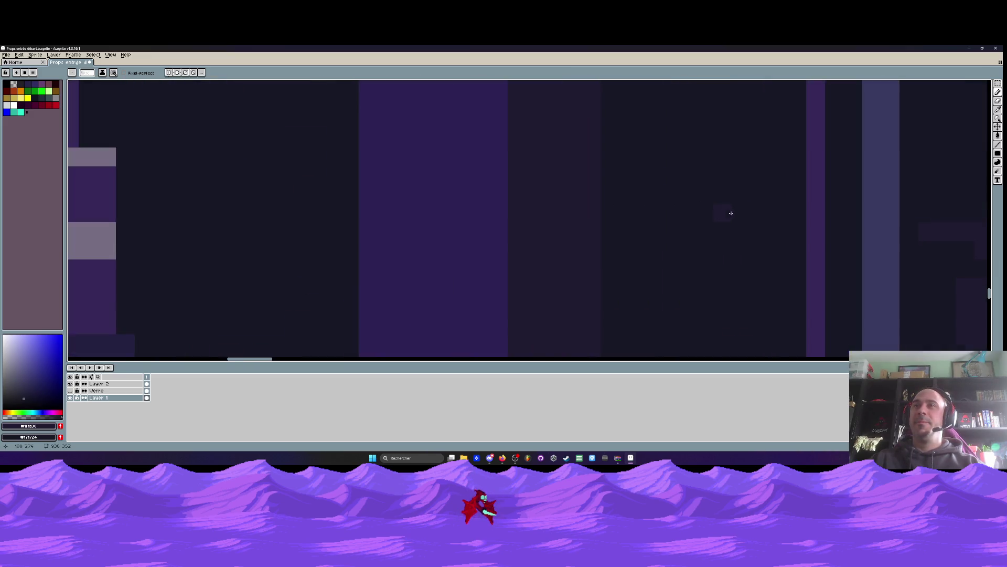
scroll(602, 211, down, 2)
scroll(706, 209, up, 2)
scroll(707, 221, down, 3)
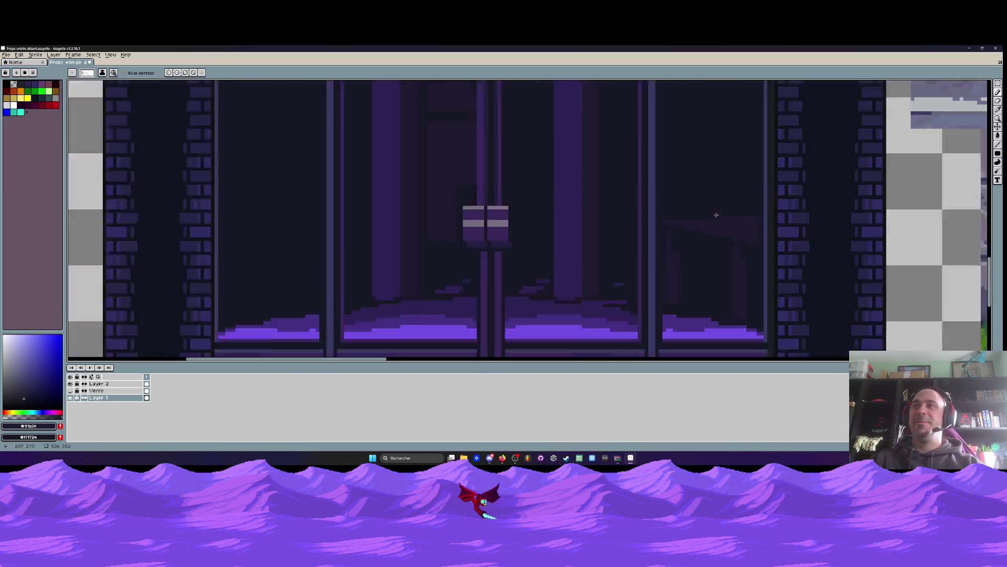
scroll(687, 228, up, 3)
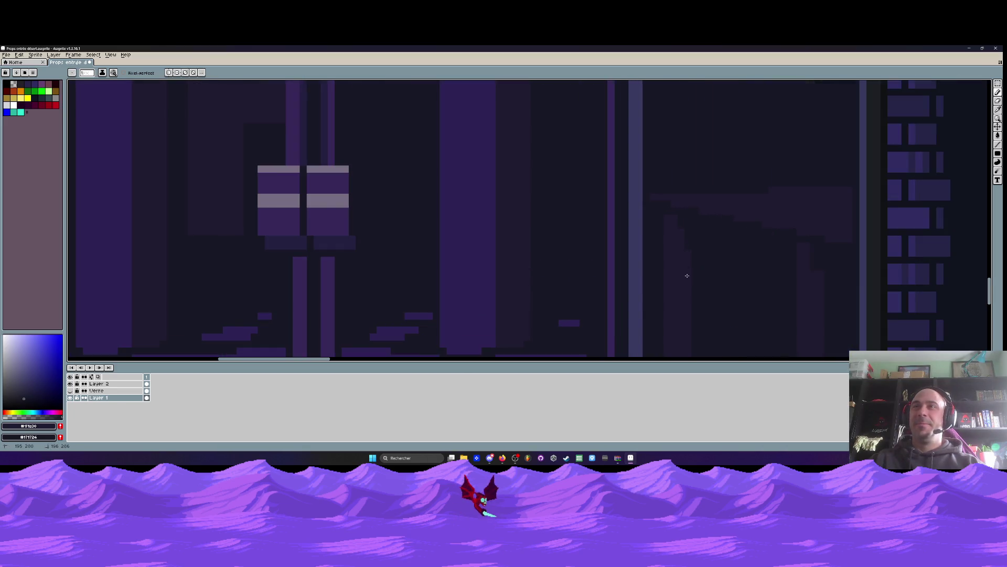
scroll(676, 251, down, 2)
scroll(755, 242, down, 2)
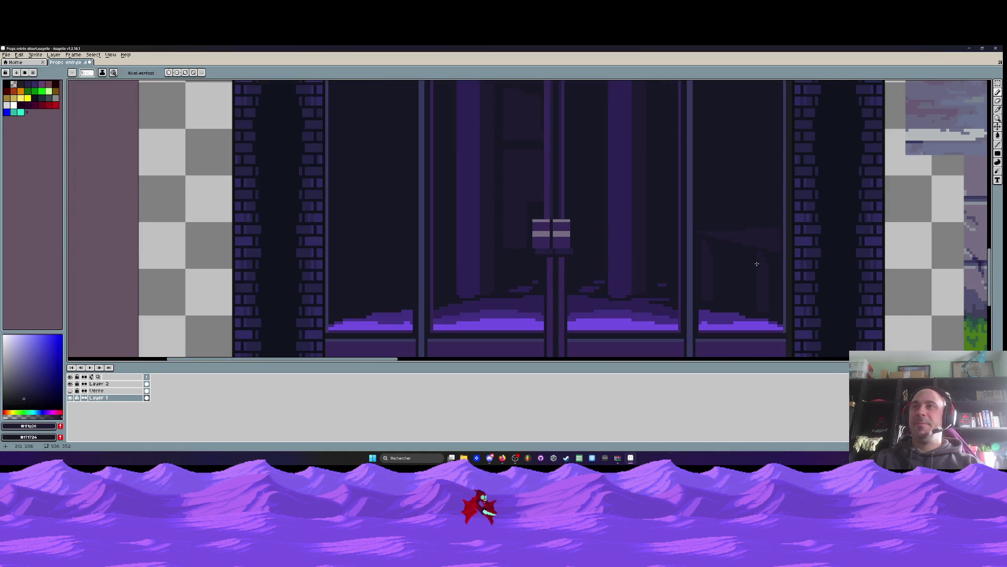
scroll(757, 263, up, 2)
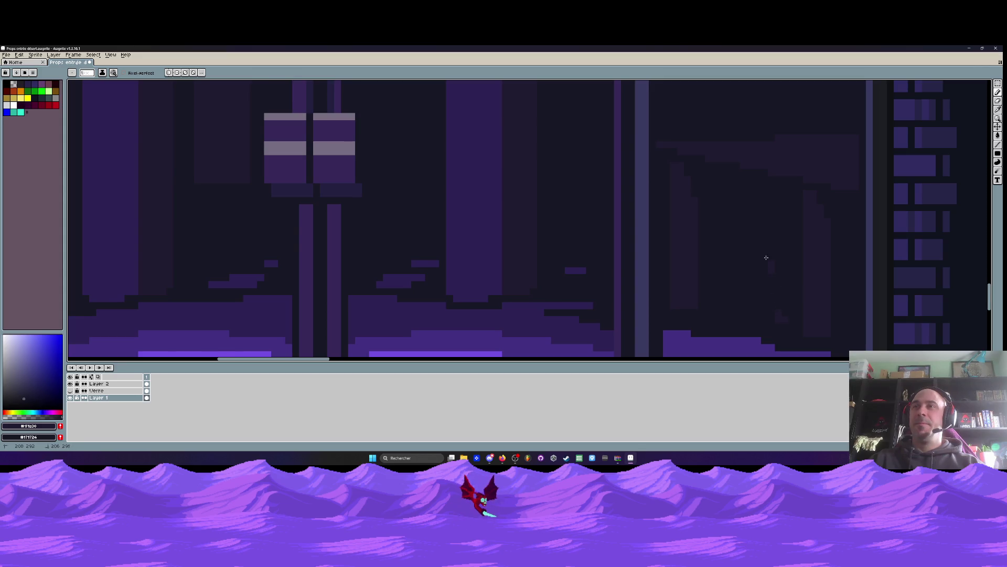
scroll(583, 251, up, 2)
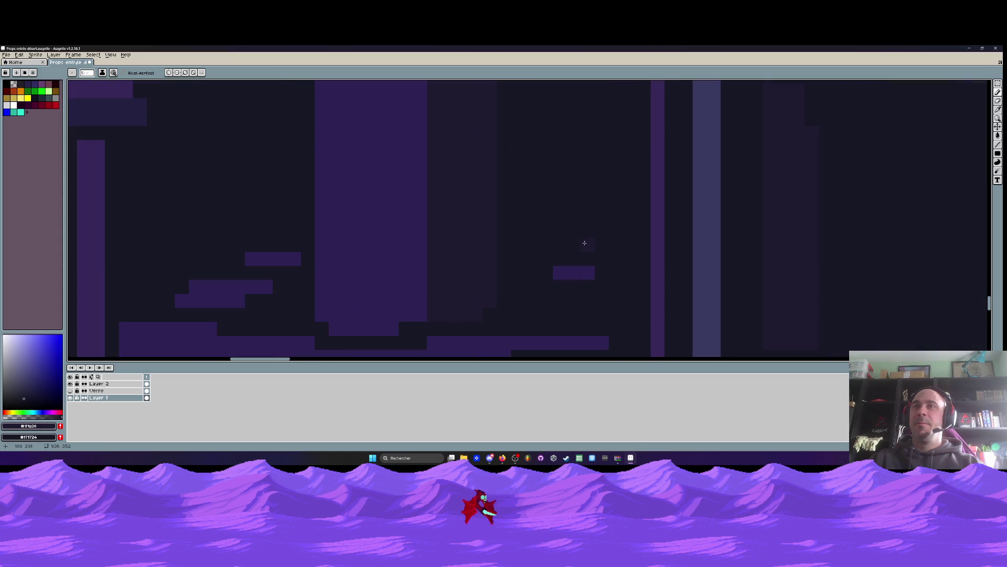
scroll(609, 242, down, 3)
scroll(611, 245, up, 3)
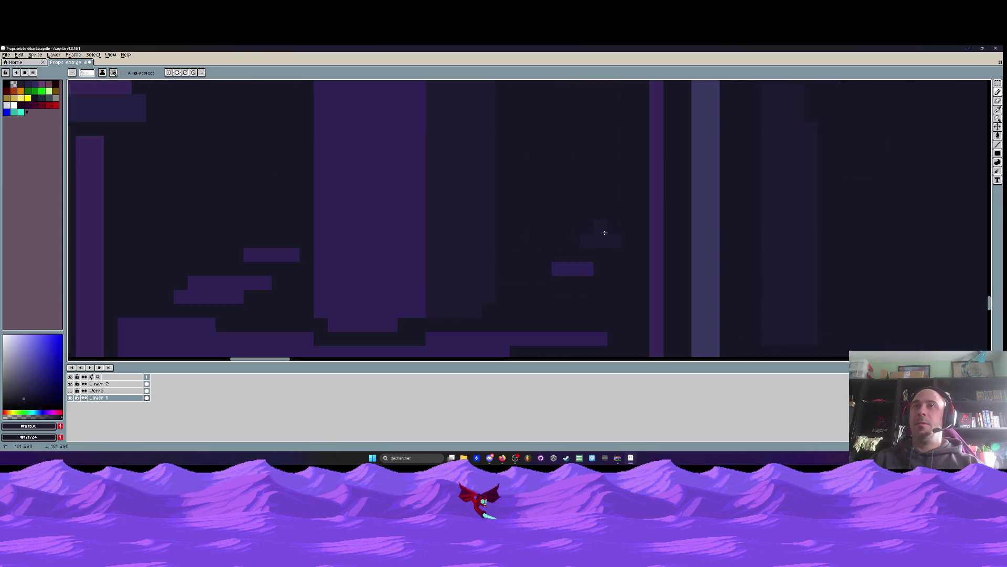
scroll(629, 235, down, 3)
scroll(626, 221, up, 3)
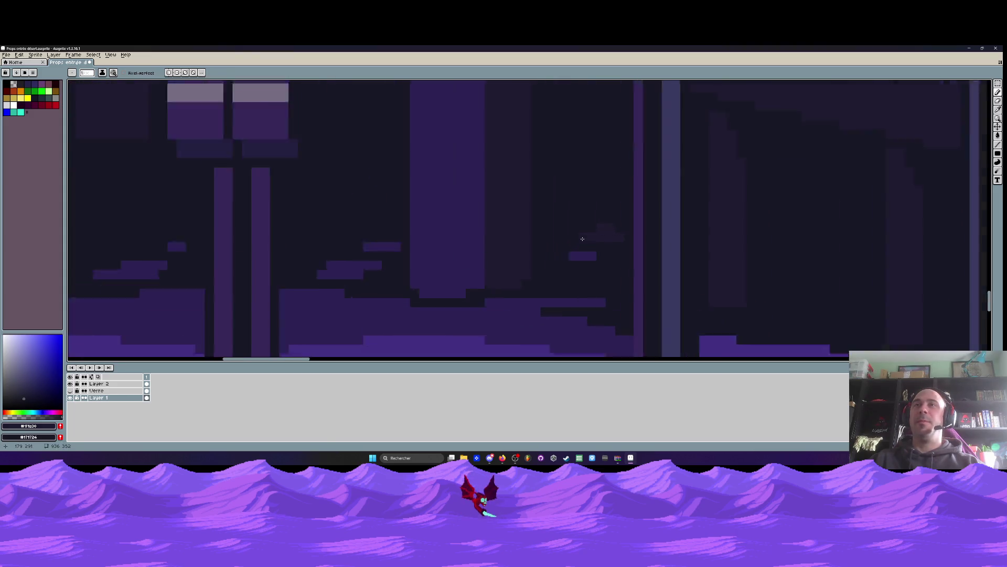
scroll(591, 224, down, 2)
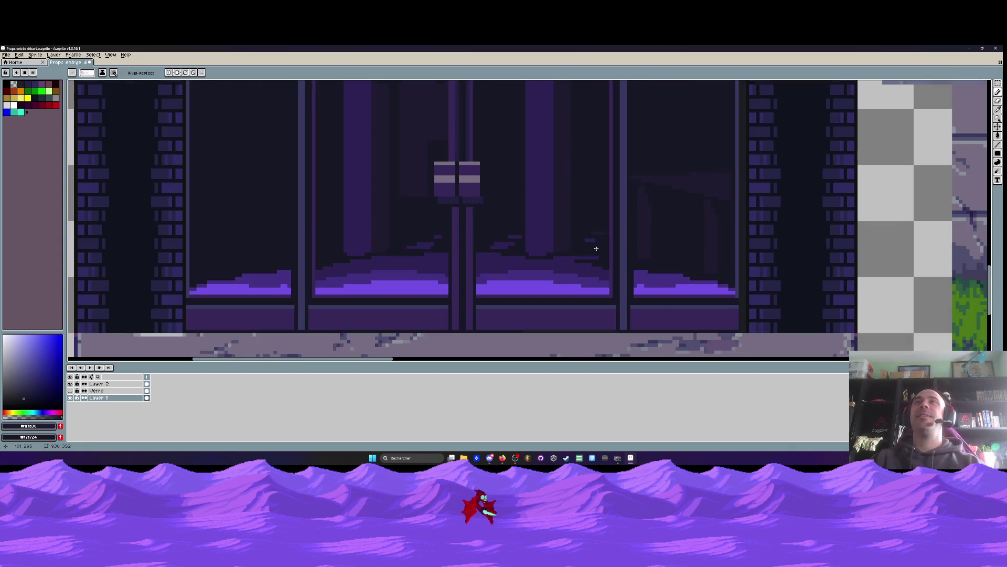
scroll(424, 223, down, 1)
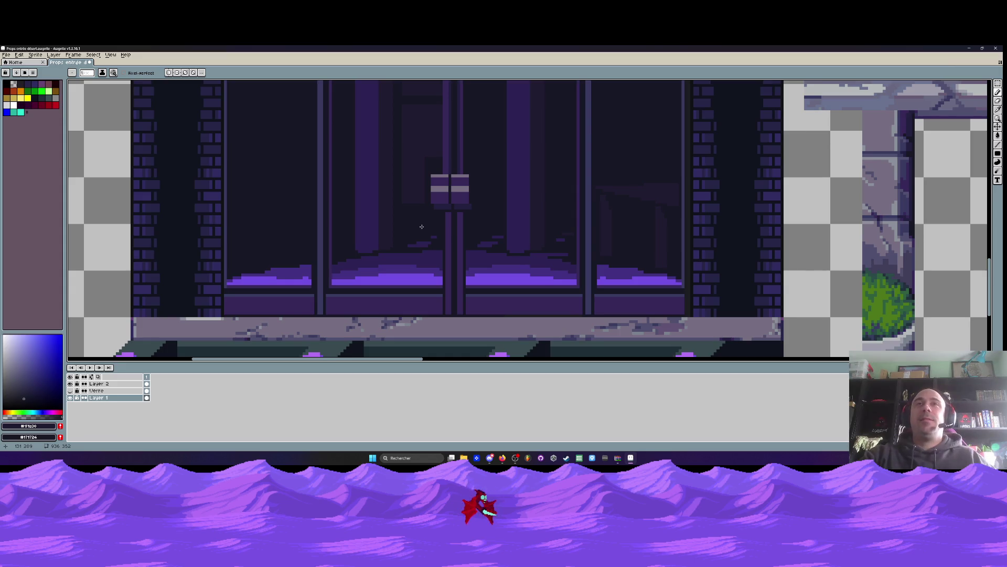
scroll(421, 226, down, 2)
scroll(448, 204, up, 4)
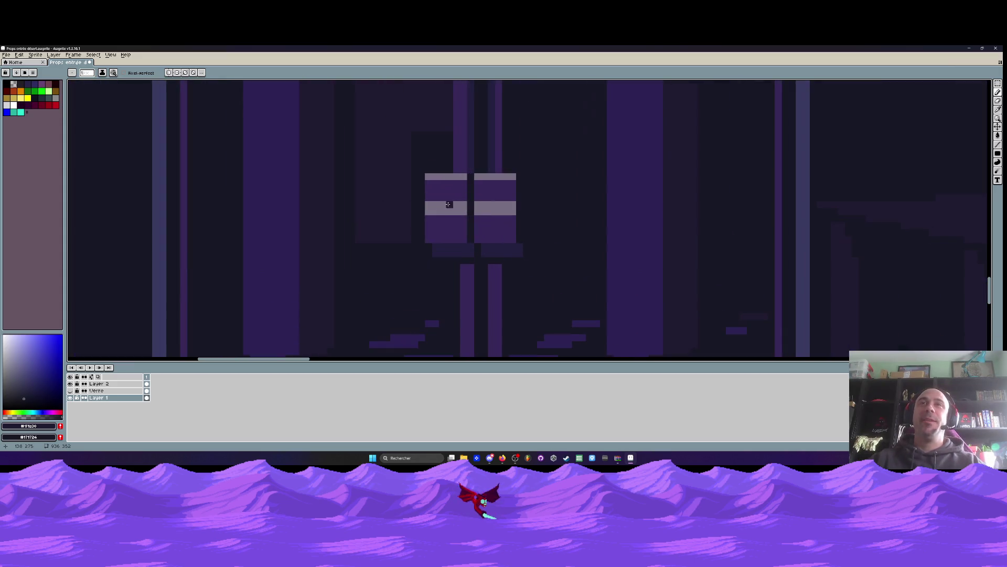
scroll(448, 204, down, 3)
scroll(456, 205, up, 3)
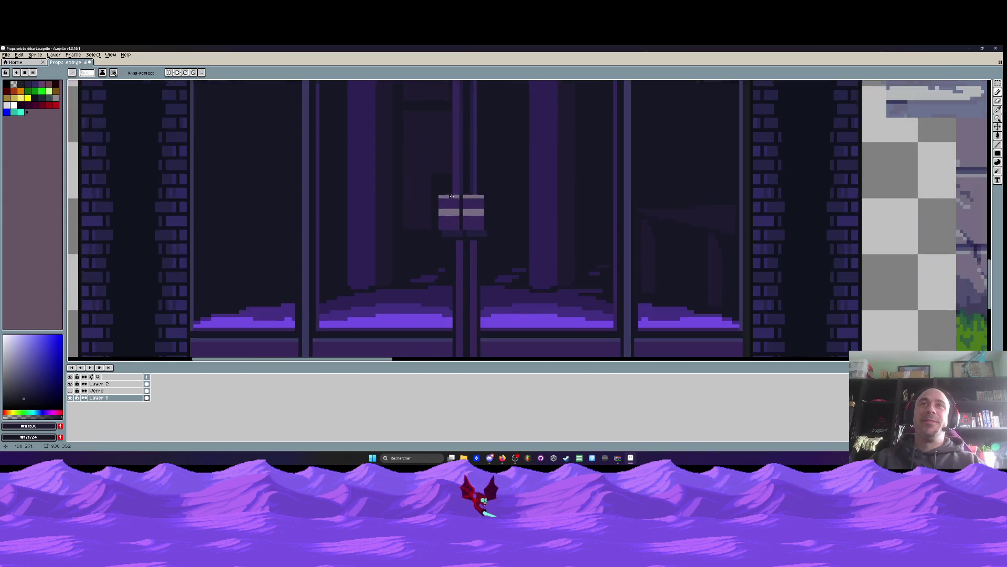
scroll(457, 204, down, 2)
scroll(326, 192, down, 2)
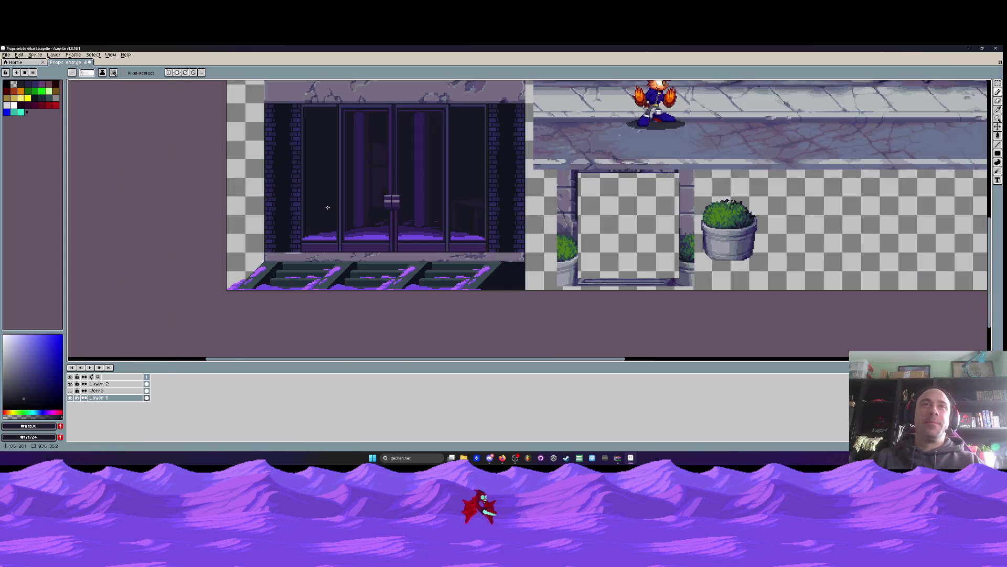
scroll(317, 236, up, 3)
scroll(315, 234, up, 2)
Draw a tall vertical #2c2254 strip in the leftmost door pane with the Line tool
key(i)
click(630, 152)
click(1000, 151)
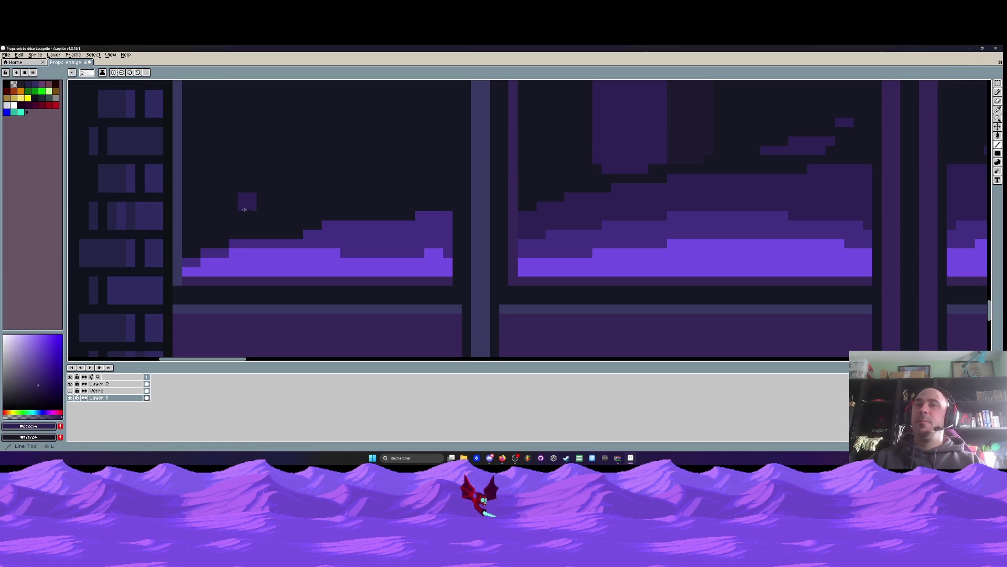
scroll(272, 199, down, 2)
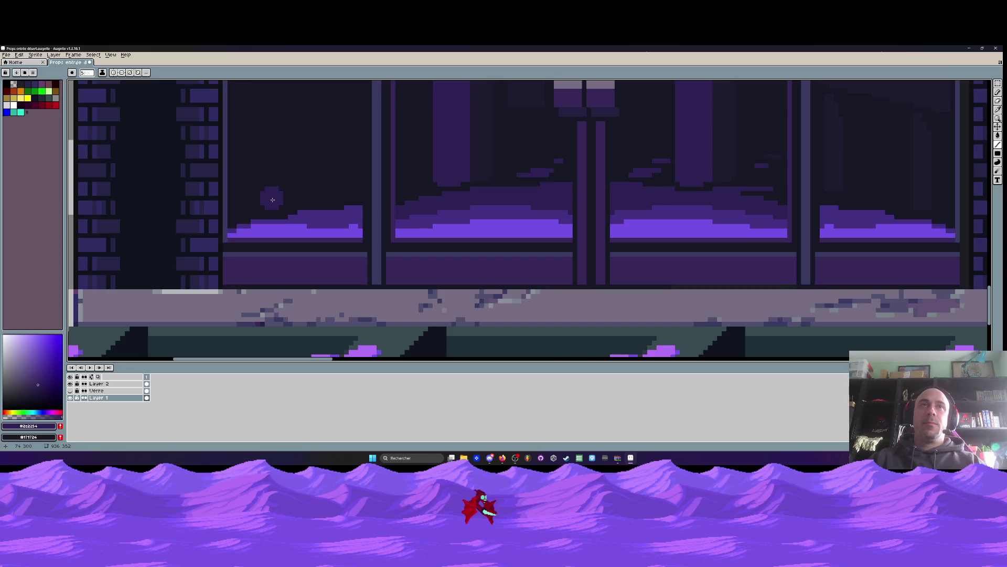
scroll(272, 199, down, 2)
drag(274, 196, 278, 111)
scroll(283, 202, up, 2)
key(ctrl+z)
click(274, 277)
shift+click(274, 114)
scroll(273, 81, up, 2)
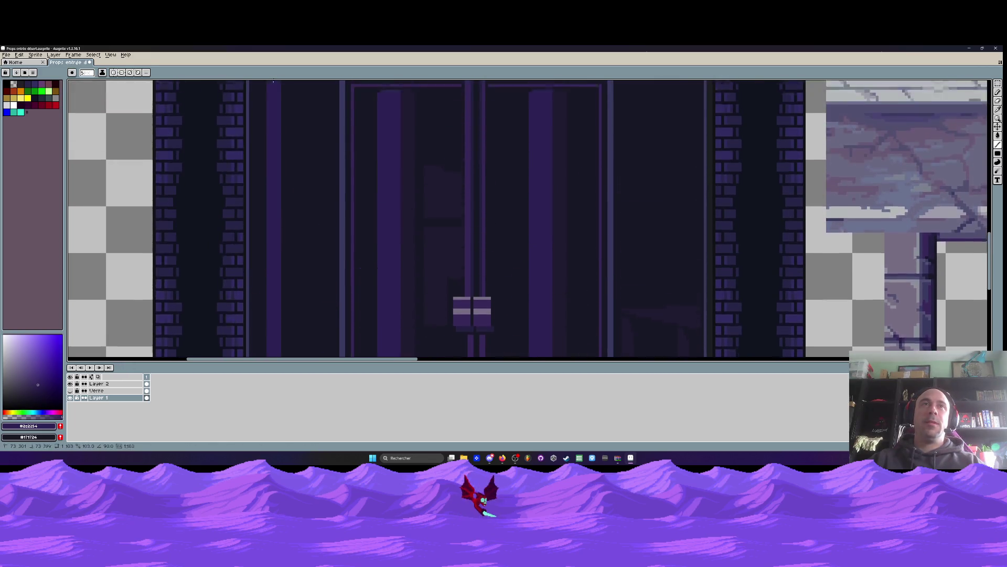
scroll(273, 80, up, 2)
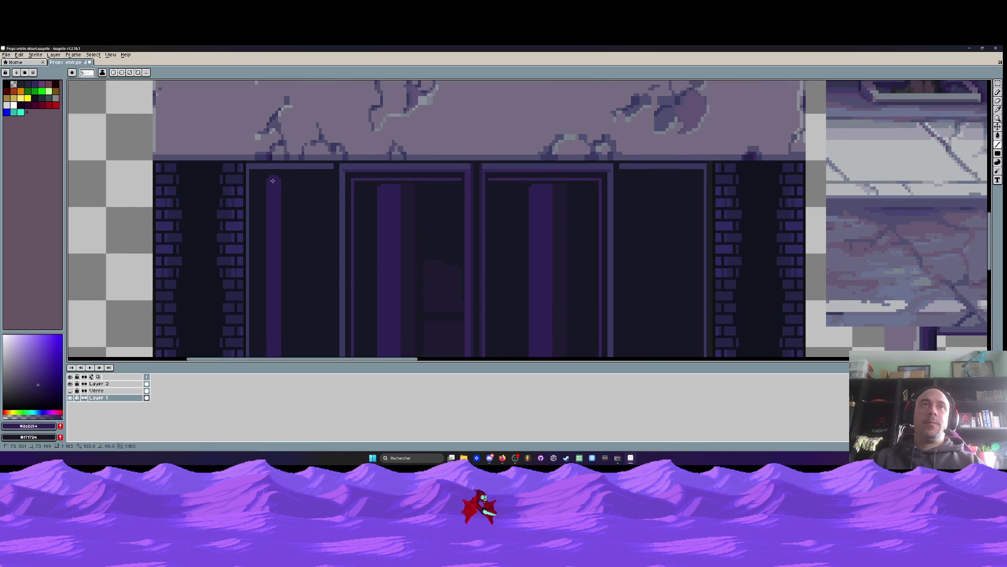
drag(271, 180, 261, 185)
scroll(260, 186, down, 2)
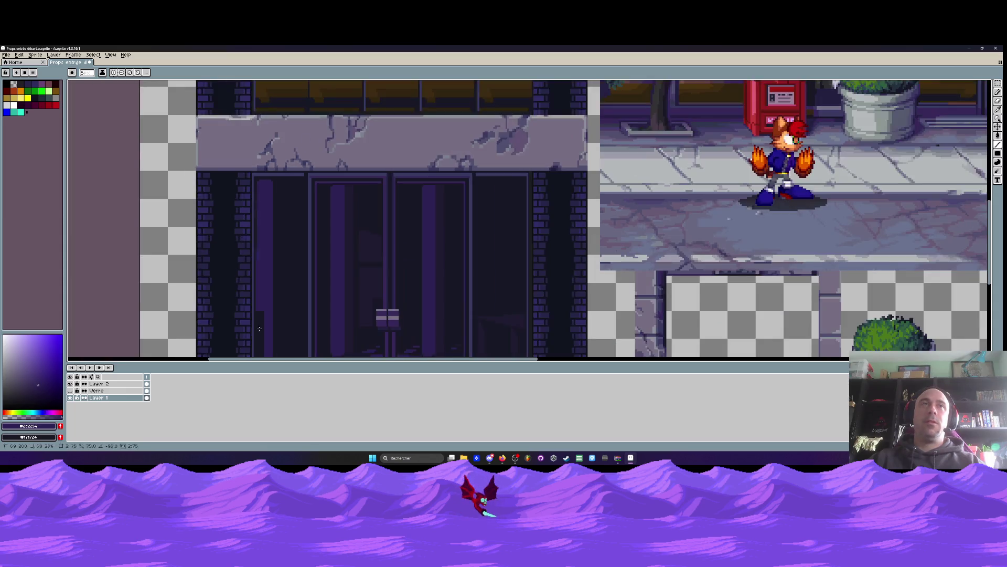
scroll(265, 174, up, 2)
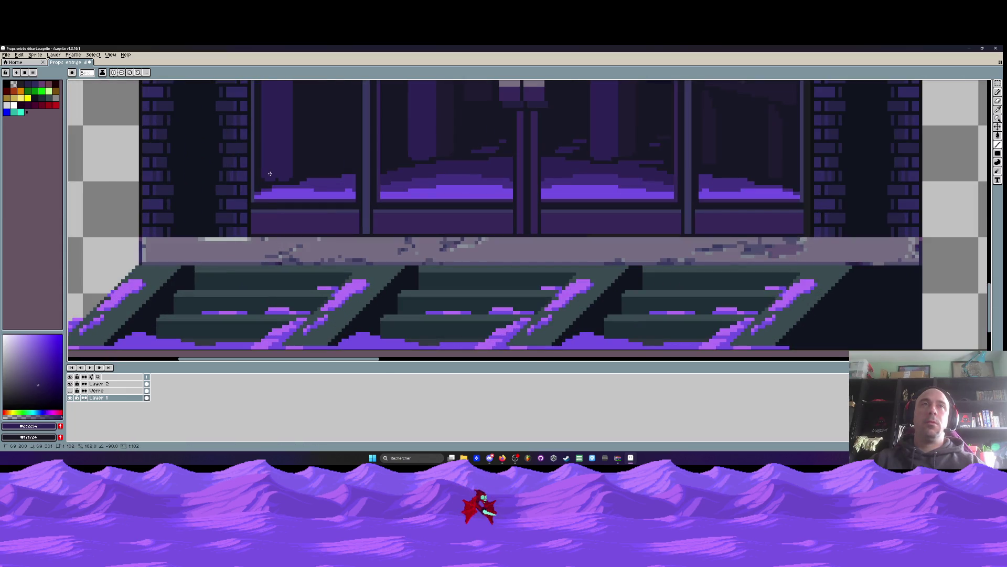
scroll(265, 173, down, 3)
scroll(270, 178, up, 1)
scroll(270, 178, up, 2)
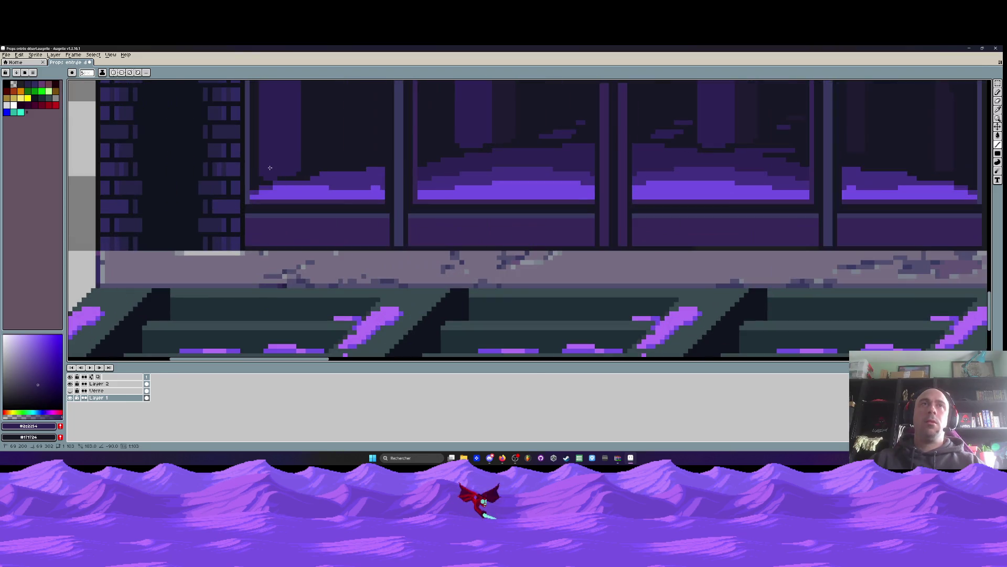
scroll(269, 168, down, 3)
scroll(262, 175, up, 1)
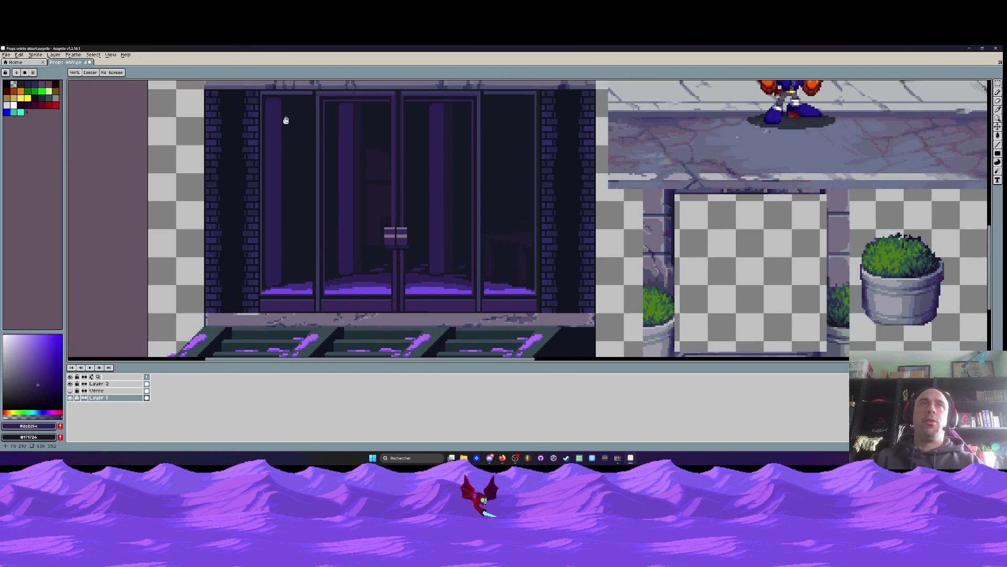
scroll(284, 121, up, 2)
scroll(284, 123, down, 1)
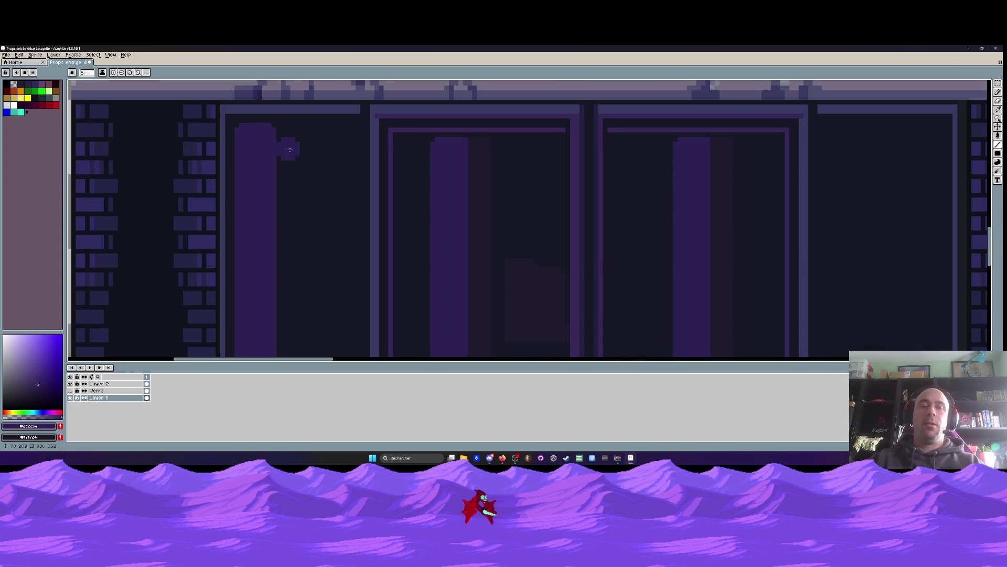
Paint over the top of the strip with near-black #171724 to shorten it
key(i)
click(292, 146)
key(b)
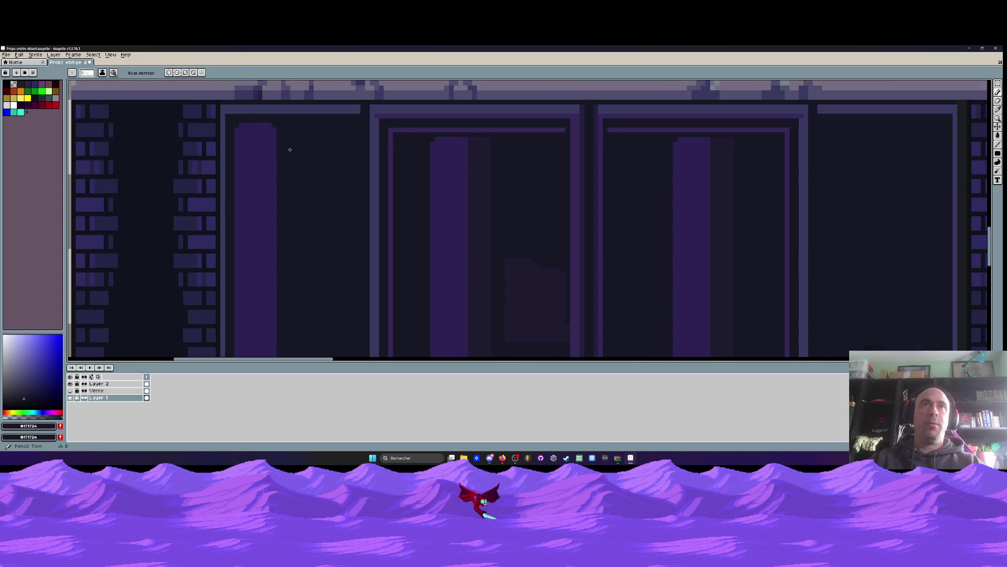
mouse_move(239, 125)
mouse_down()
mouse_move(277, 131)
mouse_move(258, 143)
mouse_move(276, 141)
mouse_move(257, 139)
mouse_up()
scroll(276, 144, down, 1)
scroll(286, 185, down, 4)
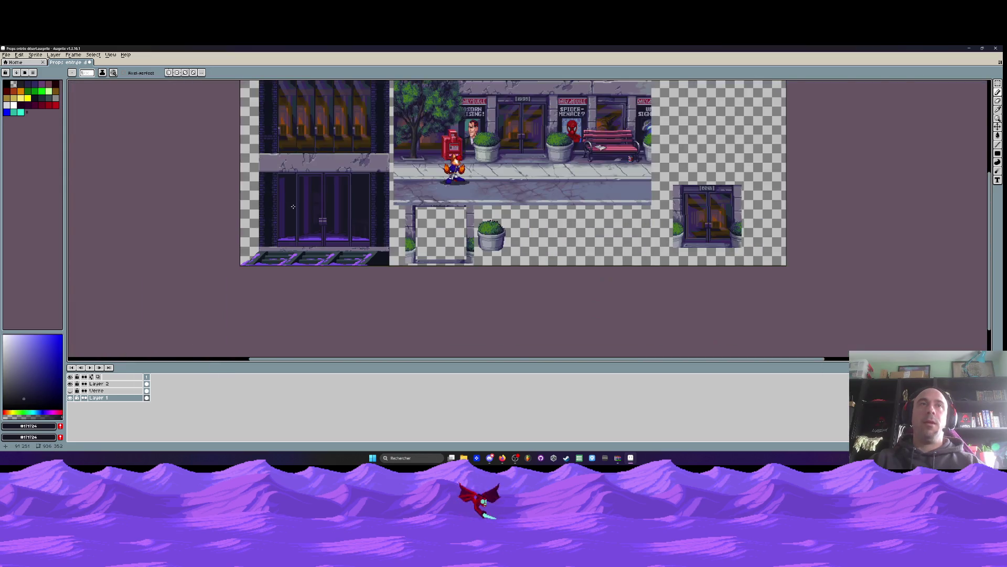
Darken pixels at the strip's base, then add a short #1f1a30 line where it meets the glow
scroll(292, 203, up, 3)
scroll(259, 300, up, 3)
drag(242, 307, 279, 292)
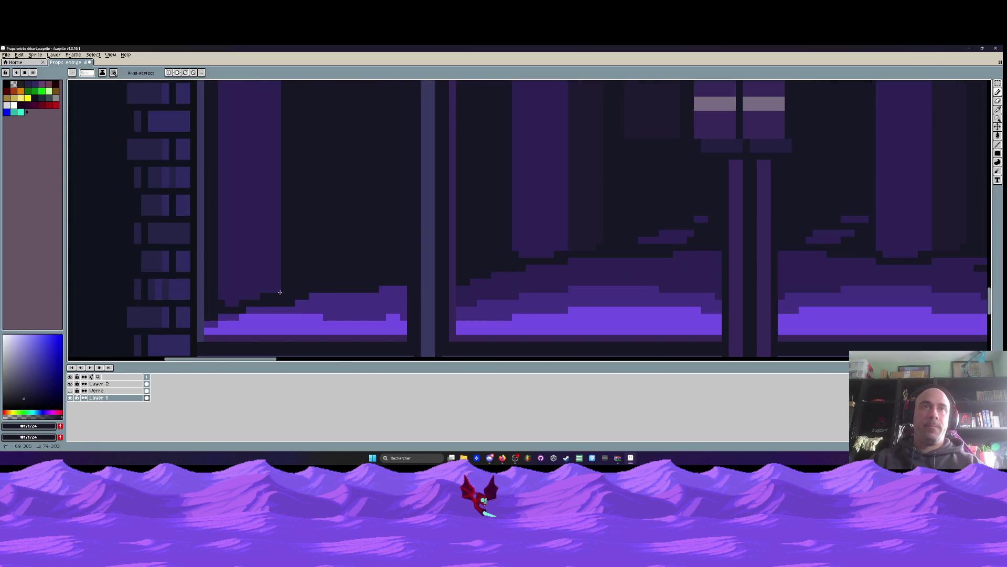
scroll(305, 284, down, 3)
alt+click(420, 231)
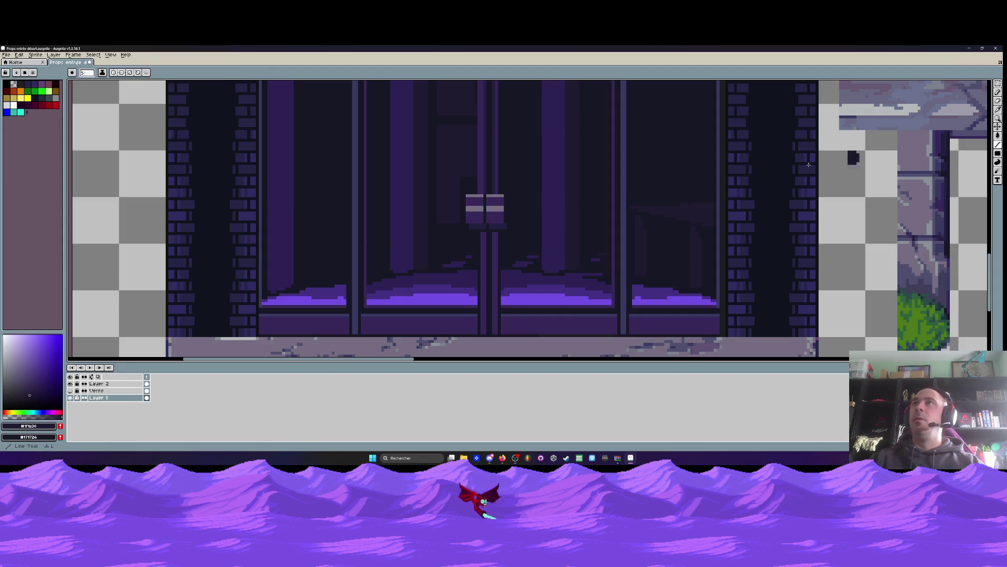
scroll(313, 257, up, 1)
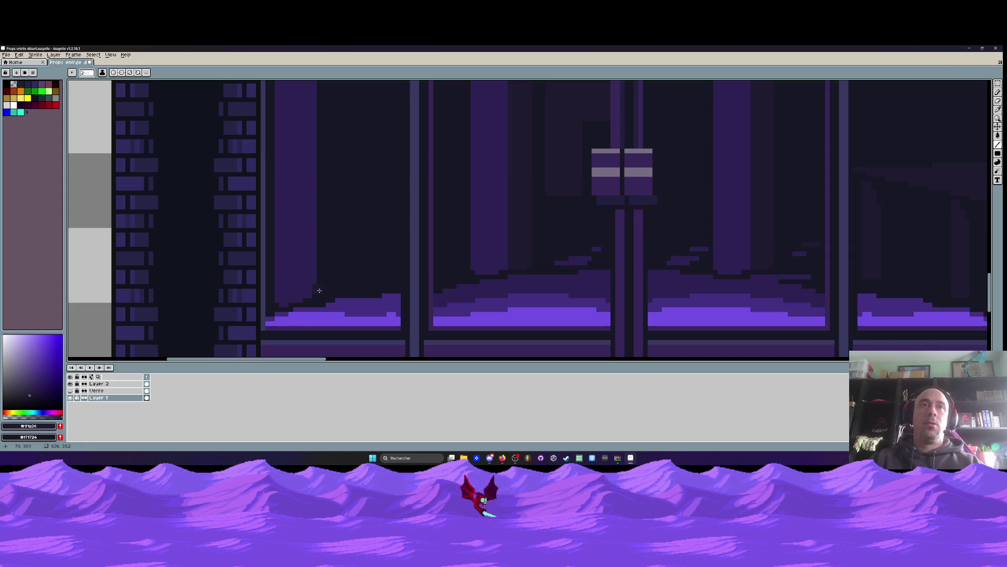
drag(323, 295, 332, 290)
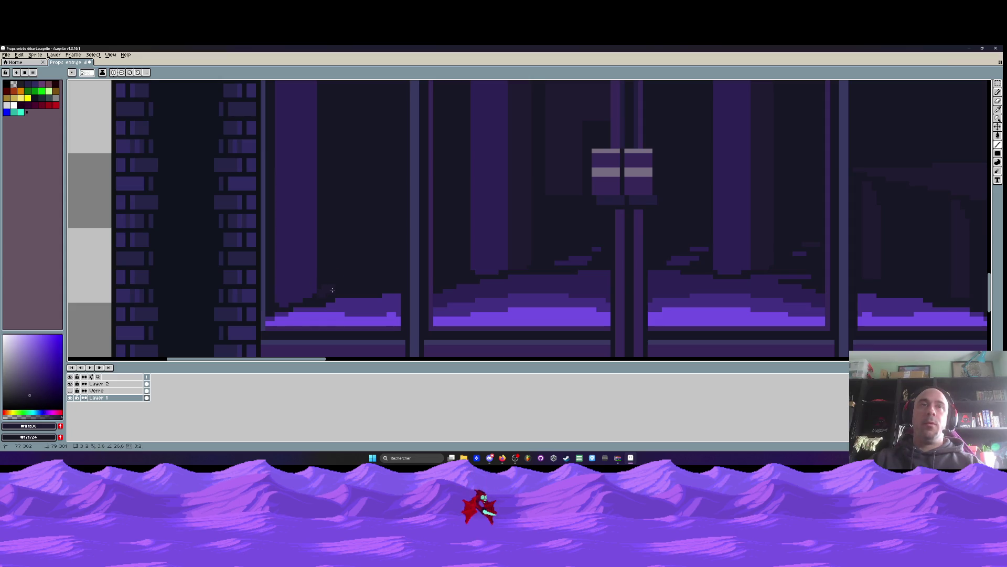
scroll(336, 289, down, 1)
scroll(338, 190, up, 5)
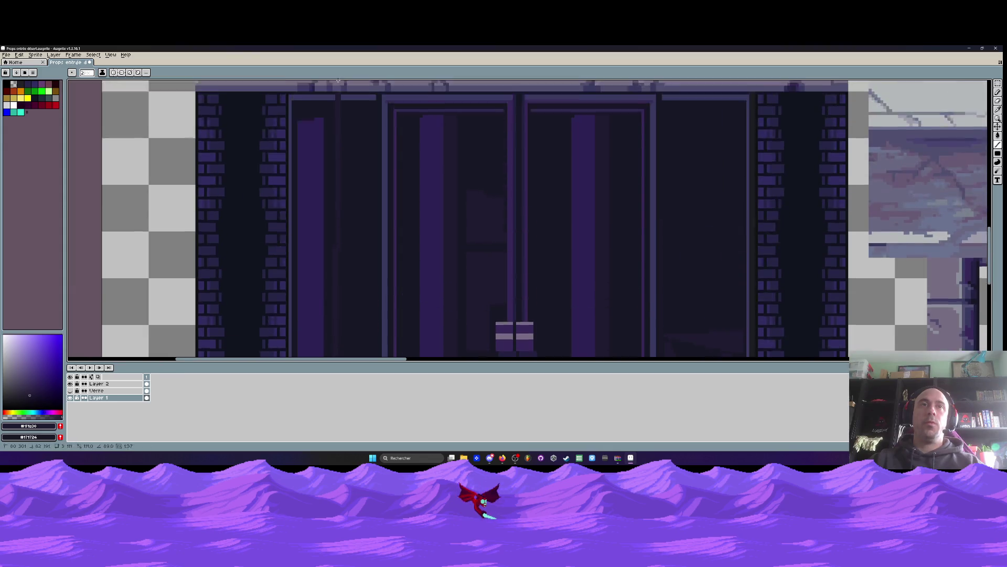
scroll(338, 189, up, 1)
scroll(336, 183, down, 3)
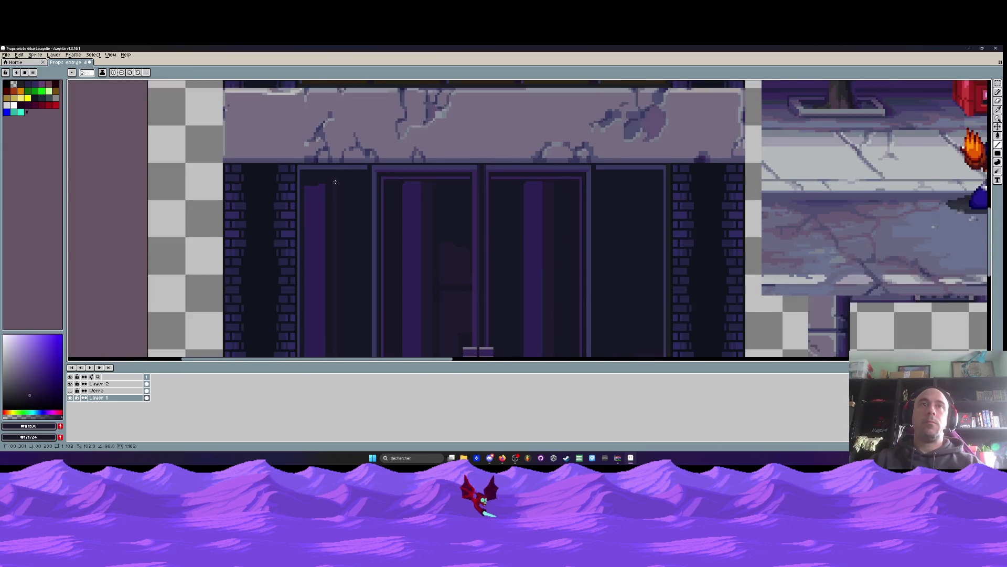
scroll(335, 182, down, 1)
scroll(334, 181, up, 3)
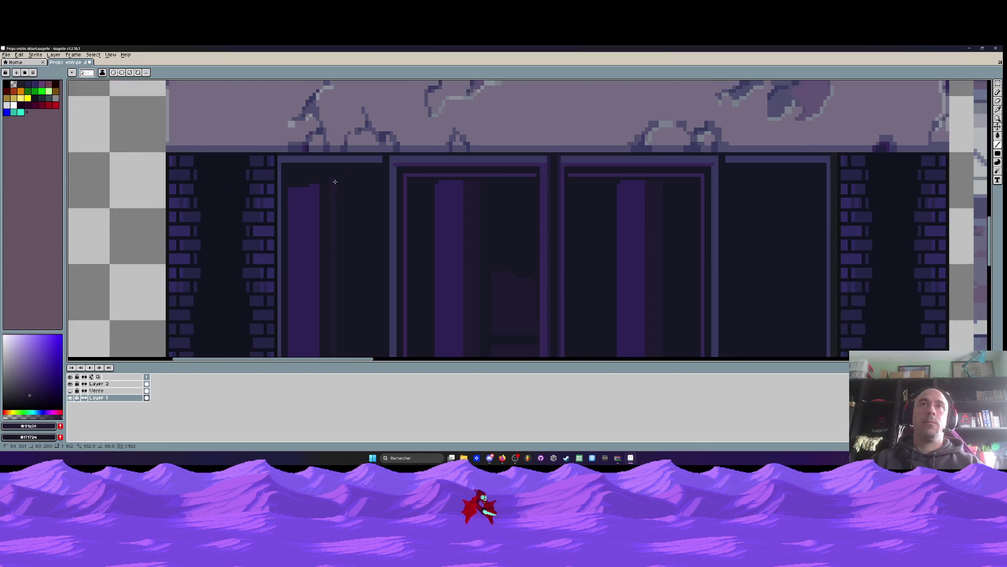
scroll(335, 182, up, 2)
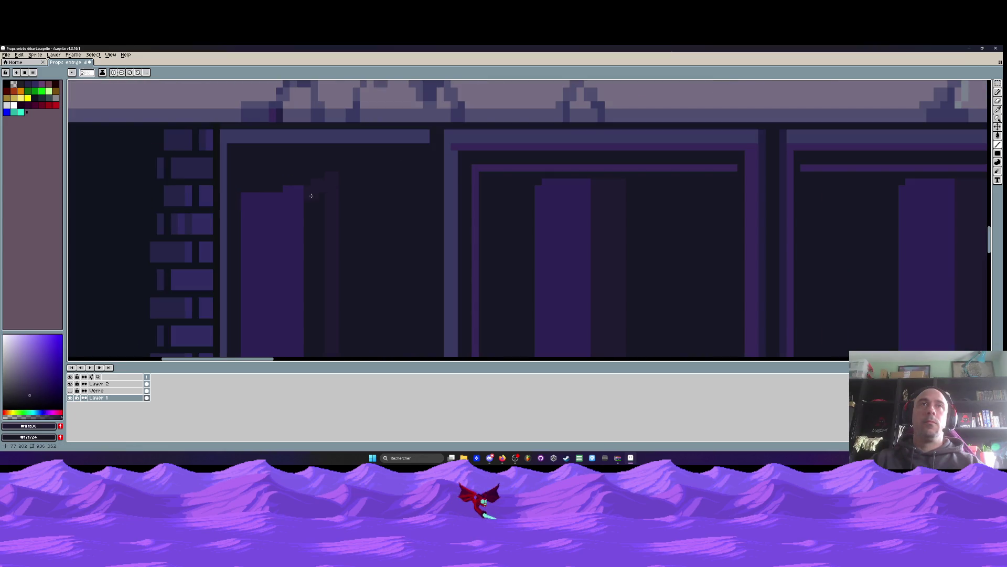
scroll(312, 195, down, 3)
scroll(311, 210, down, 3)
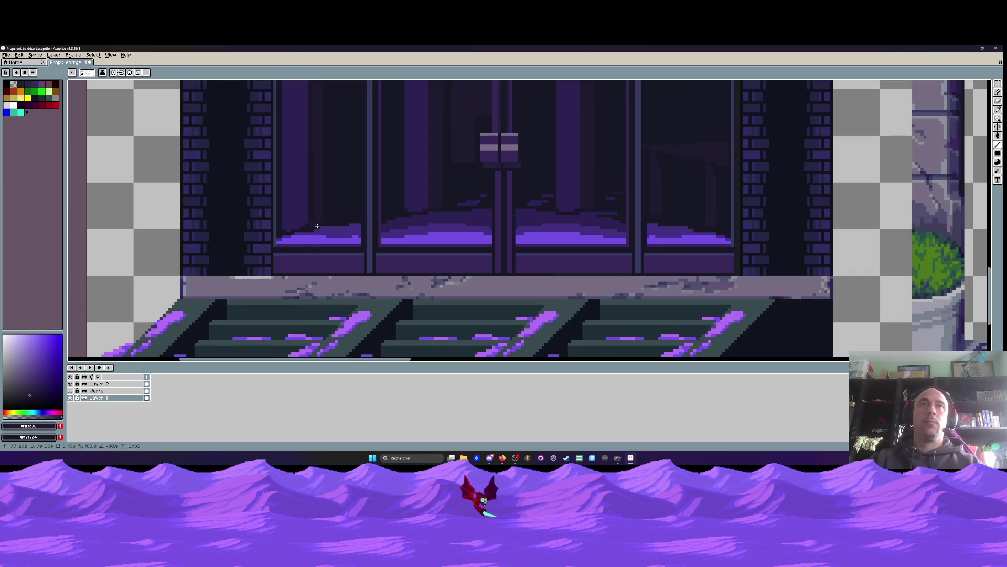
scroll(311, 221, up, 3)
Sample purple #2c2254 from the door, try a stroke over the steps, then undo it
key(g)
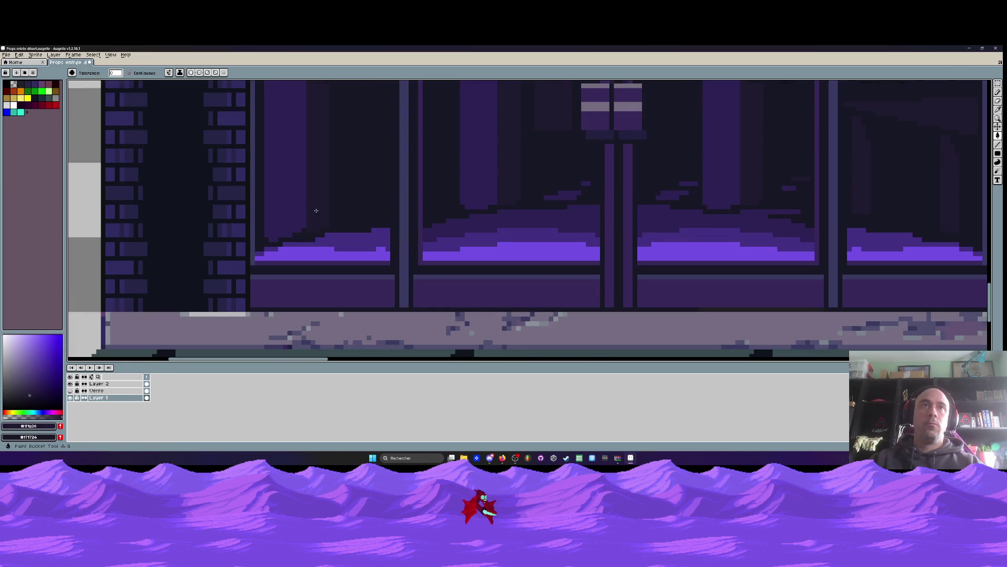
scroll(314, 210, down, 2)
key(h)
scroll(313, 210, down, 1)
scroll(310, 257, down, 1)
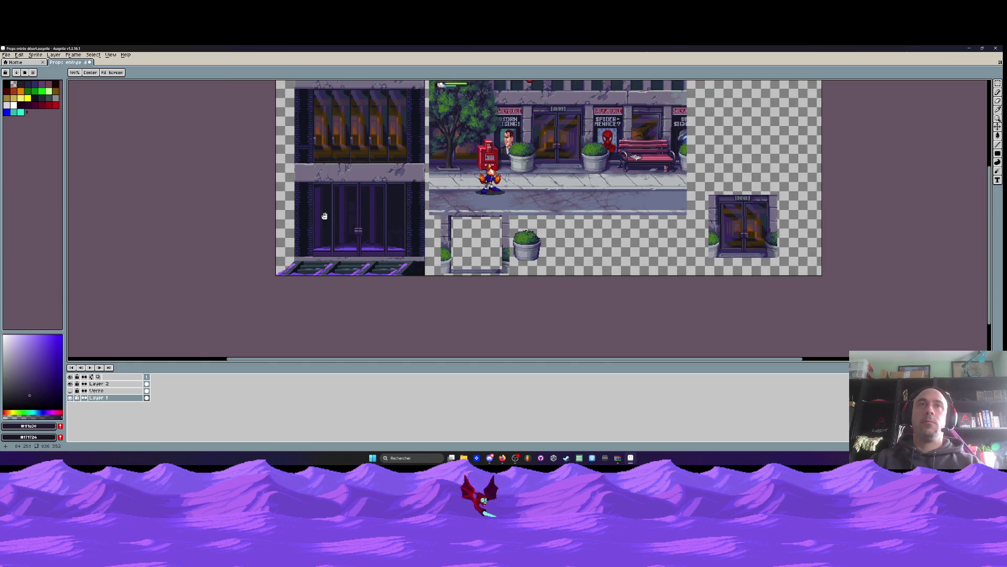
scroll(324, 215, up, 2)
scroll(304, 284, up, 1)
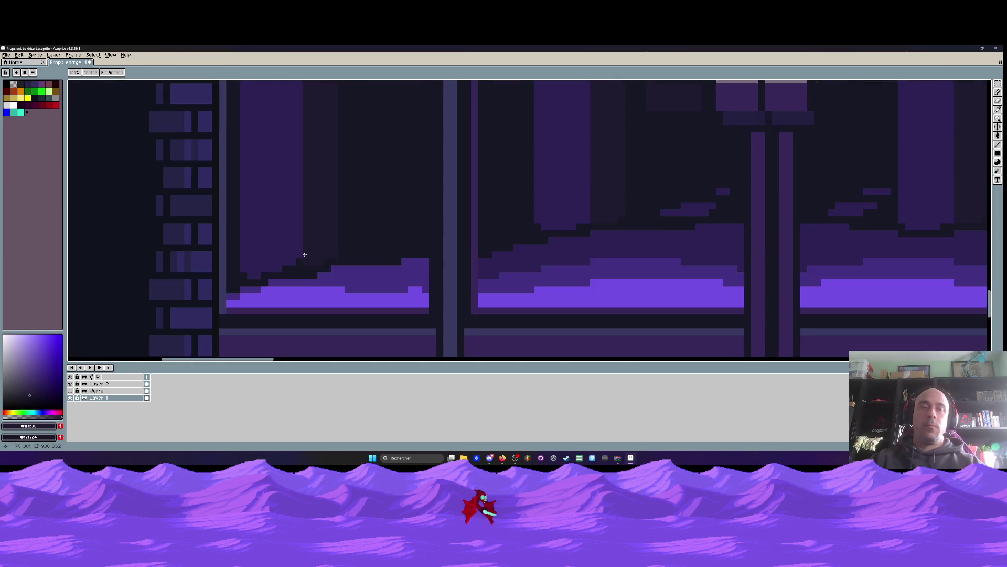
scroll(305, 254, up, 1)
key(i)
click(294, 247)
key(b)
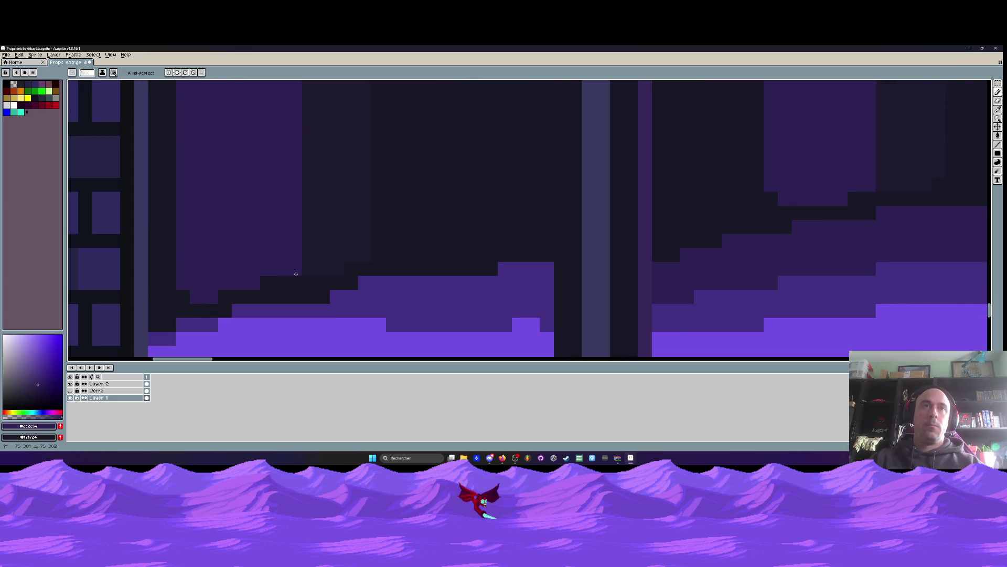
drag(295, 273, 216, 295)
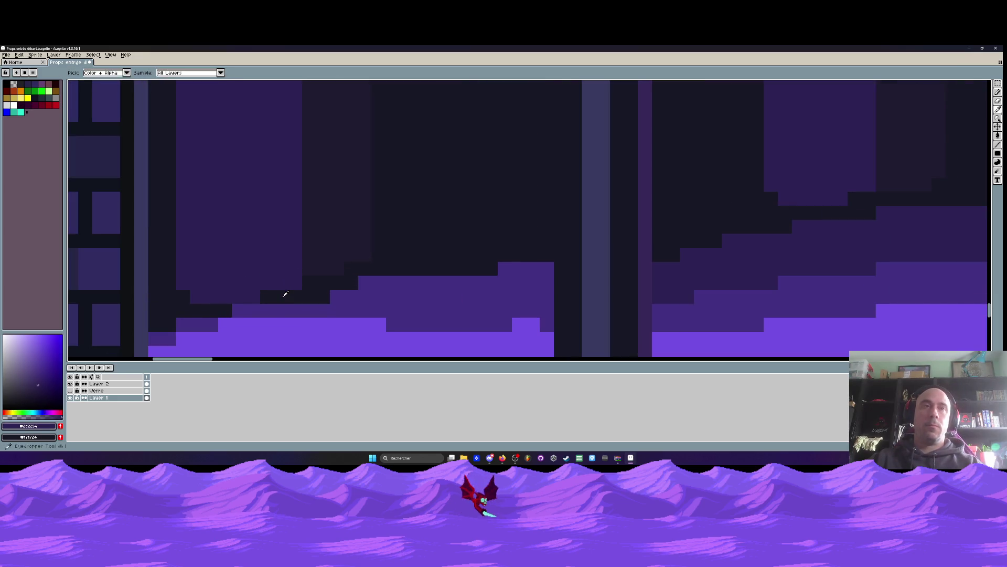
key(ctrl+z)
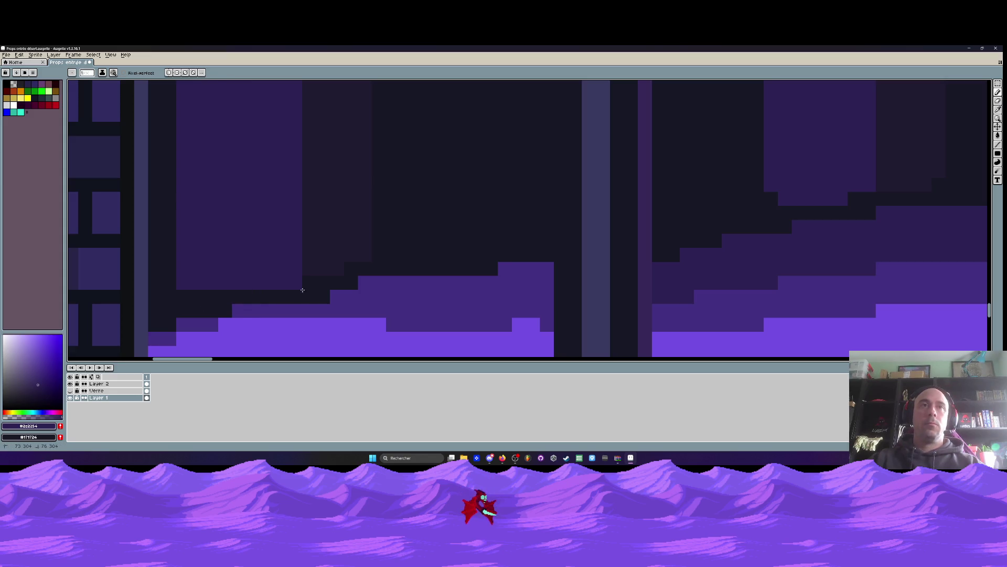
Pan across the doors and sidewalk, then box-select the left door panel
scroll(302, 290, down, 5)
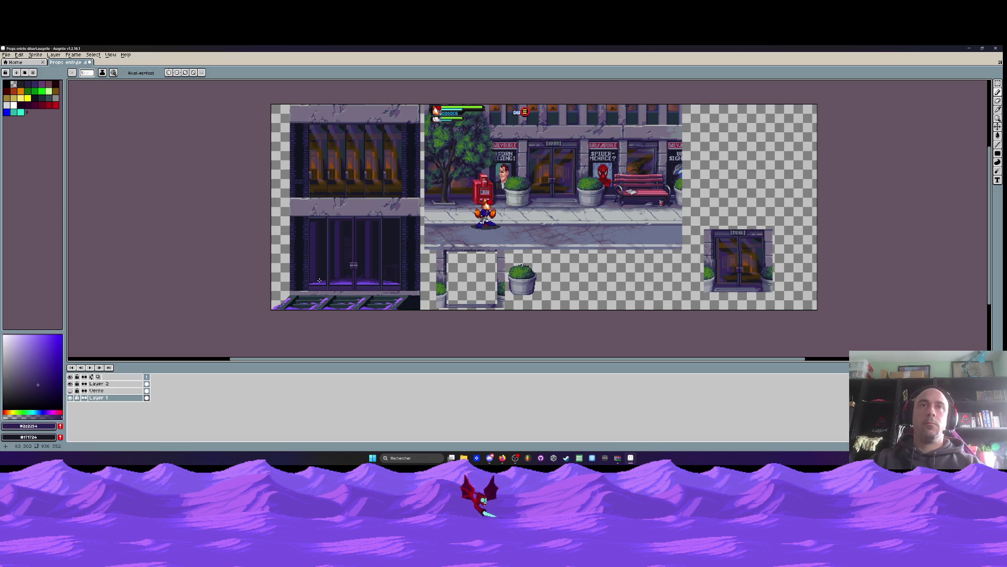
scroll(373, 265, up, 3)
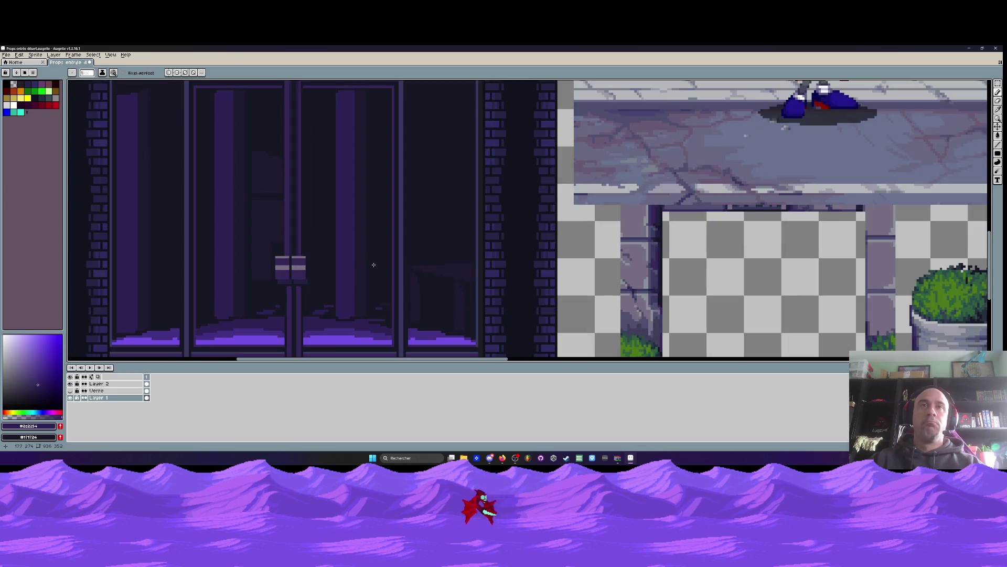
drag(373, 265, 350, 229)
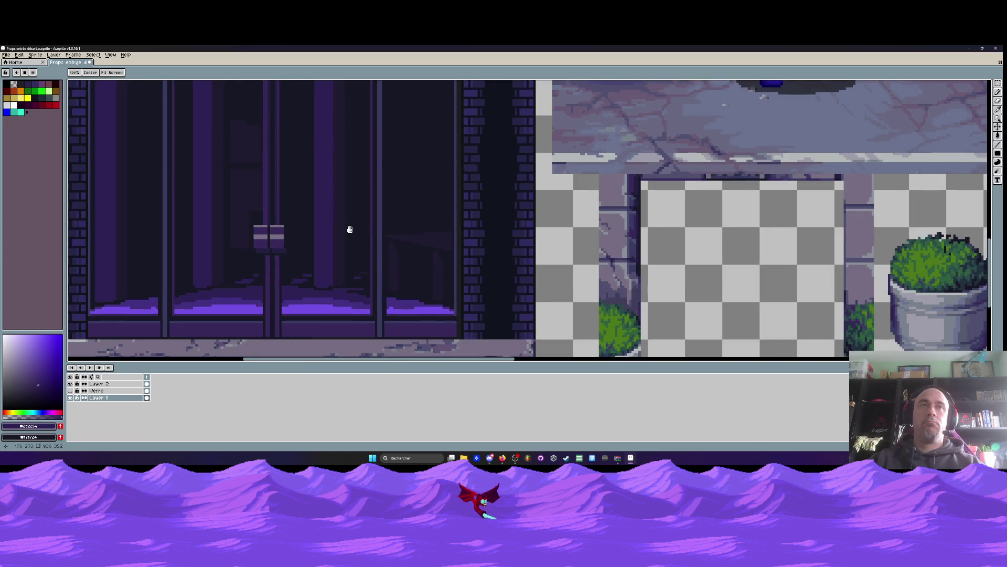
scroll(350, 230, down, 2)
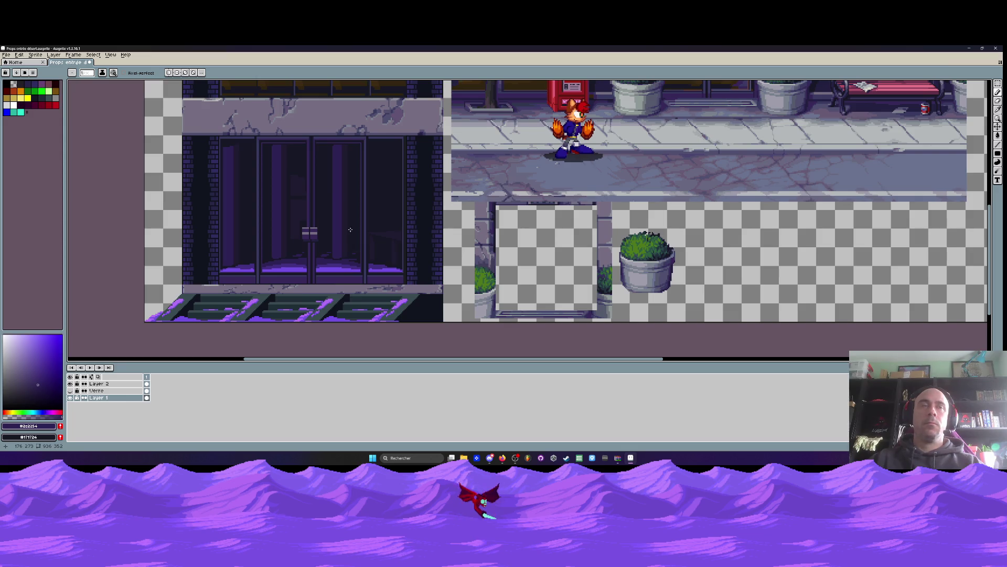
scroll(350, 229, down, 3)
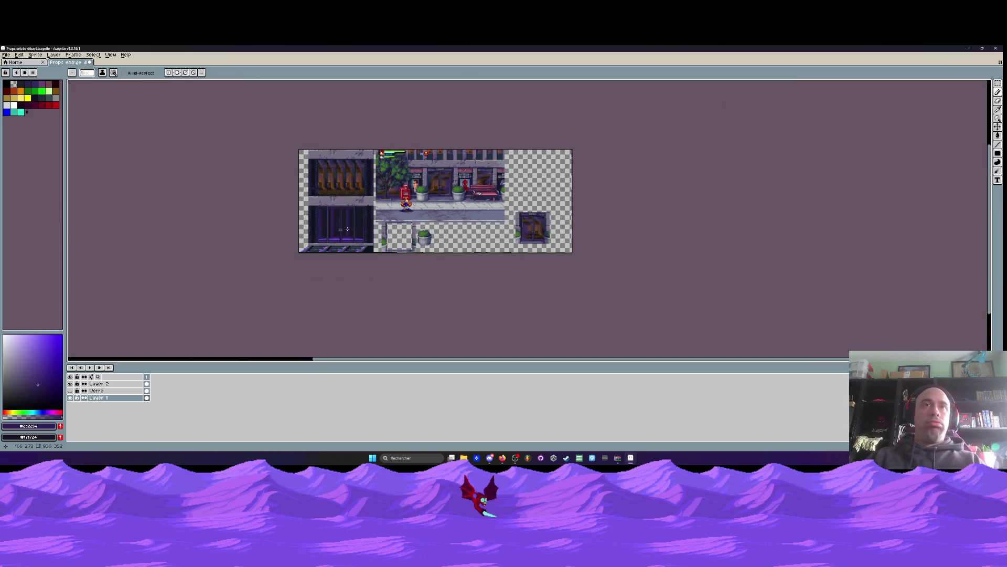
scroll(347, 229, up, 2)
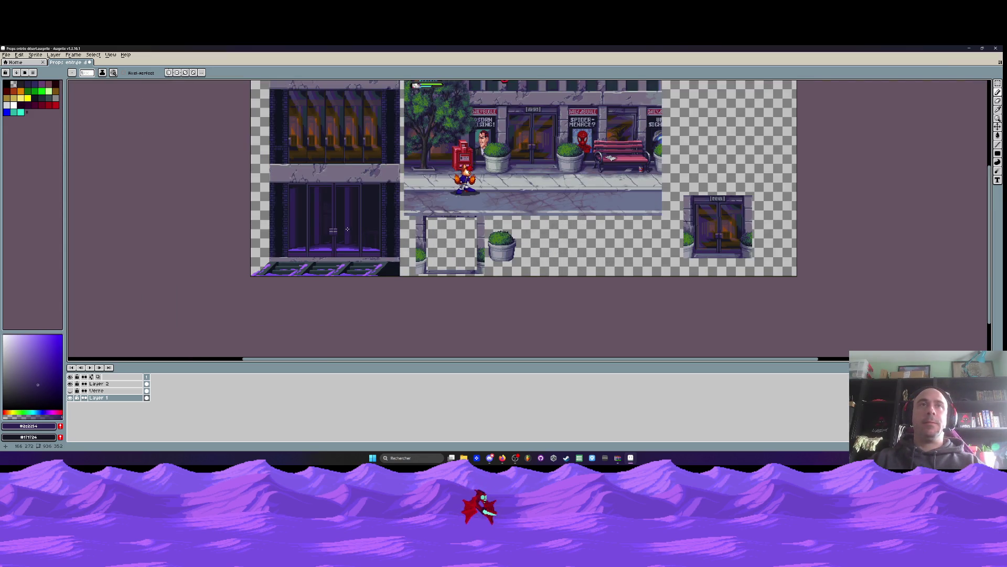
scroll(348, 229, up, 2)
key(i)
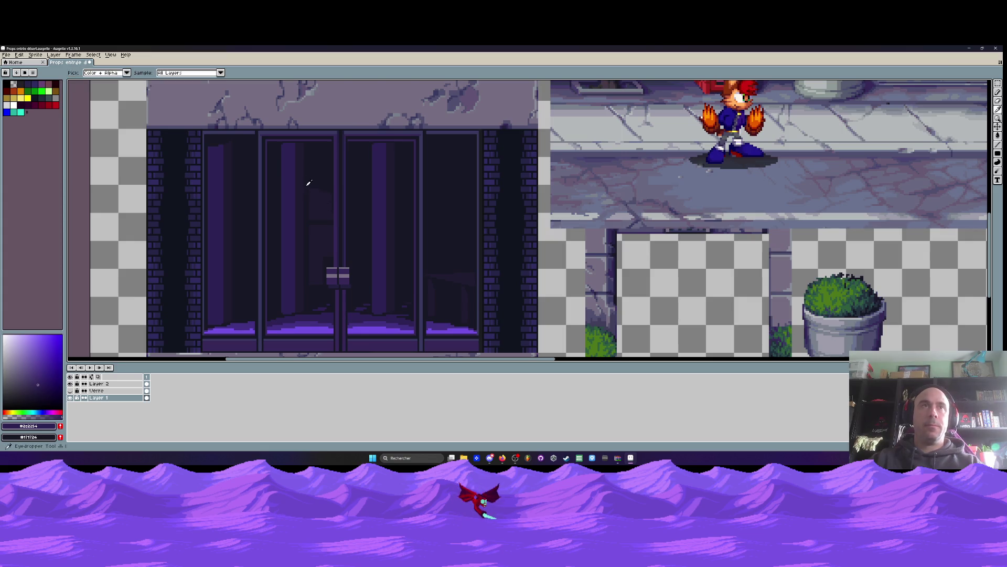
scroll(289, 158, up, 1)
key(m)
scroll(283, 144, up, 1)
mouse_move(274, 135)
mouse_down()
mouse_move(326, 196)
mouse_move(299, 168)
mouse_move(306, 191)
mouse_up()
Move the top sections of the right and left doors down about 47 px
mouse_move(430, 136)
mouse_down()
mouse_move(474, 206)
mouse_move(460, 209)
mouse_up()
key(Return)
mouse_move(153, 128)
mouse_down()
mouse_move(211, 184)
mouse_move(187, 197)
mouse_up()
key(Return)
Fill the left gap, middle gap and right door's grey block with dark glass
key(g)
click(181, 143)
click(291, 148)
click(436, 149)
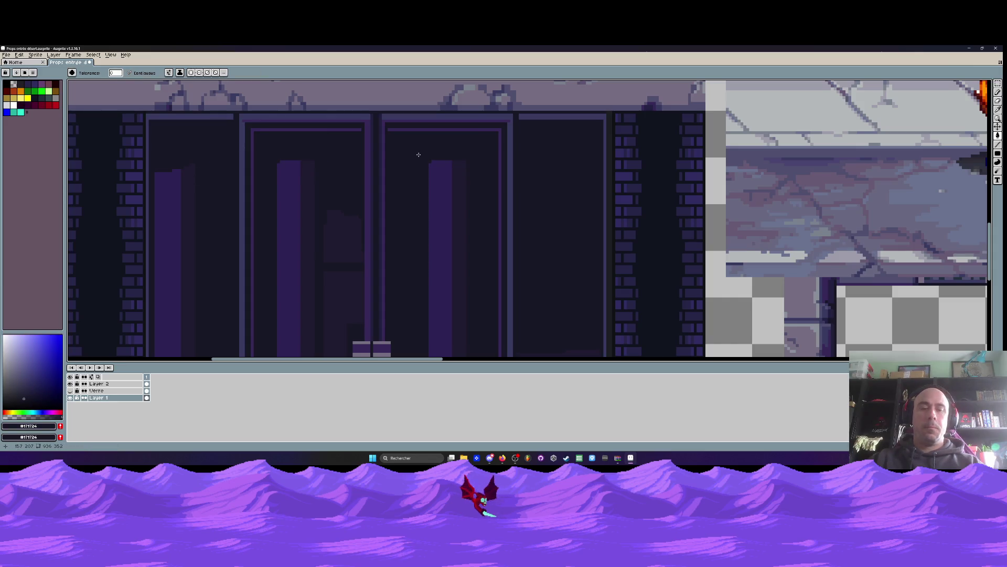
key(i)
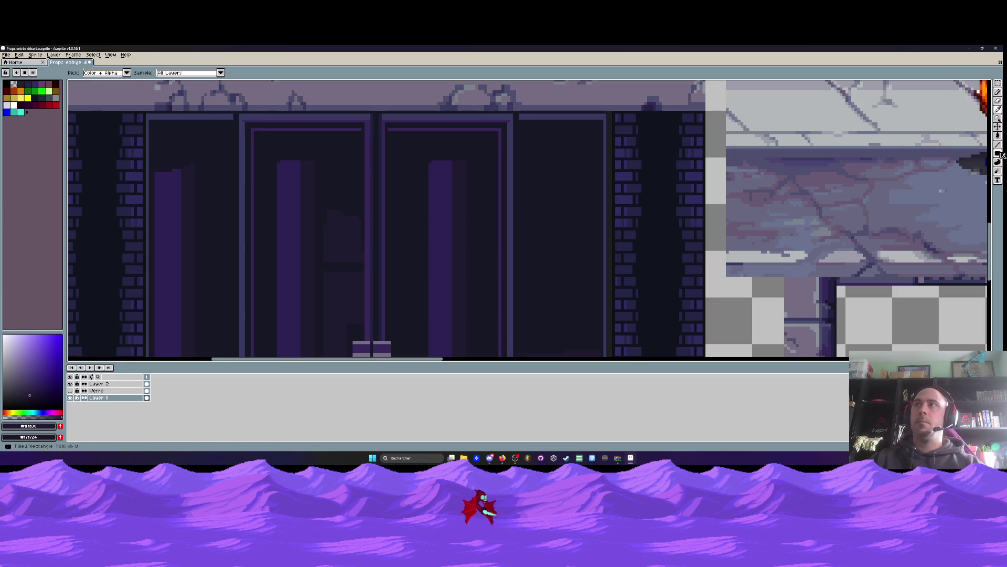
click(998, 145)
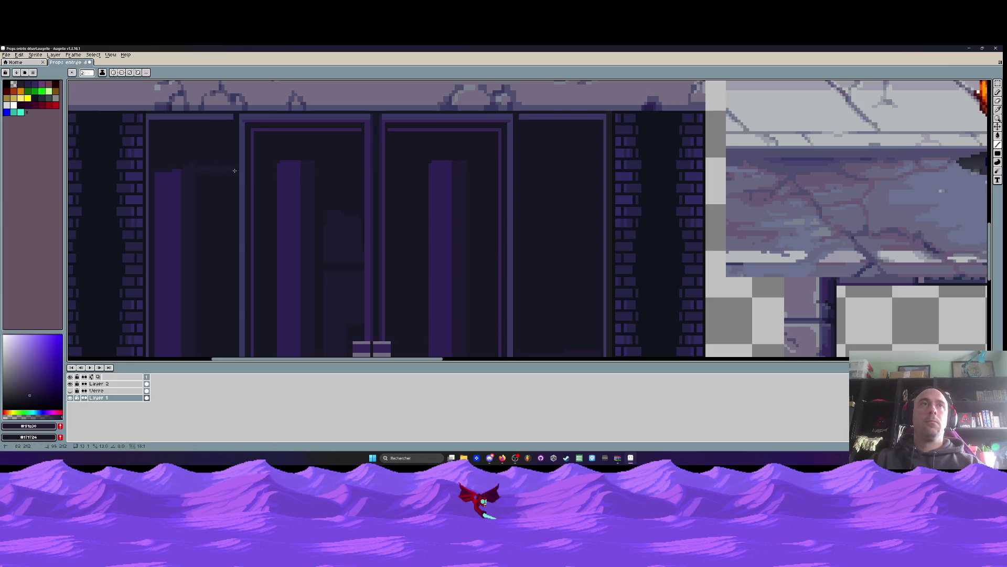
Draw faint horizontal lines across the door top and the glass panels
scroll(207, 173, up, 1)
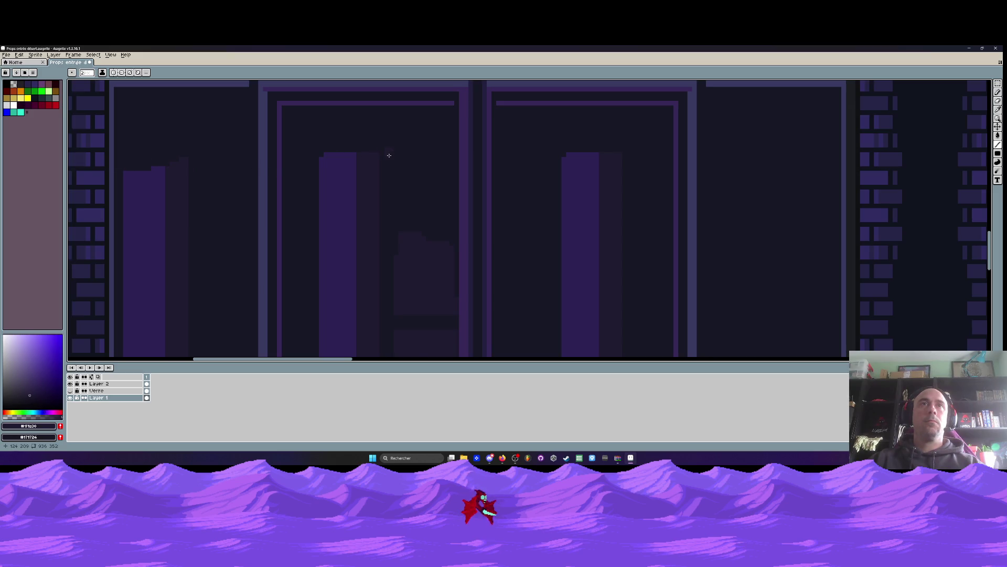
drag(369, 155, 454, 157)
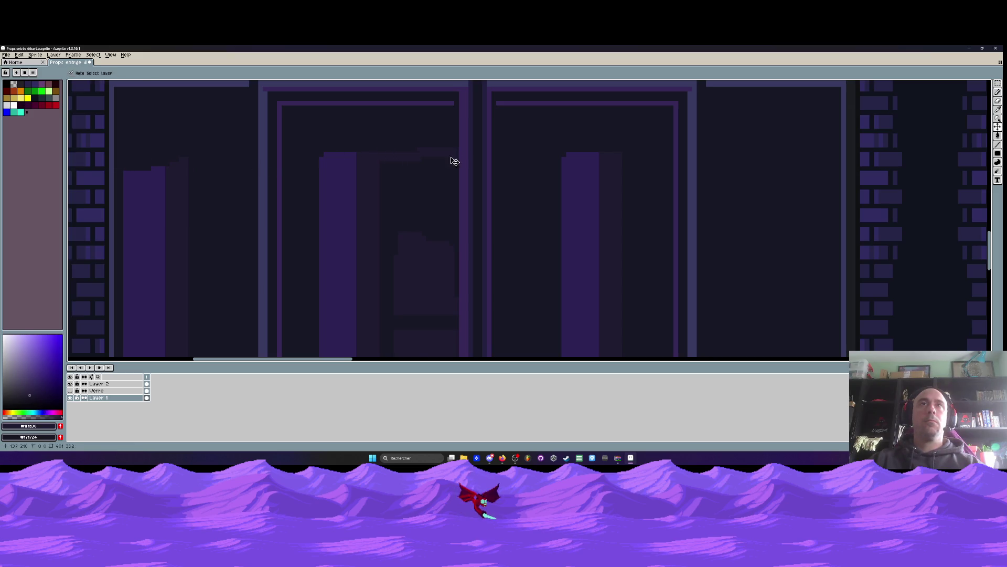
drag(386, 160, 551, 158)
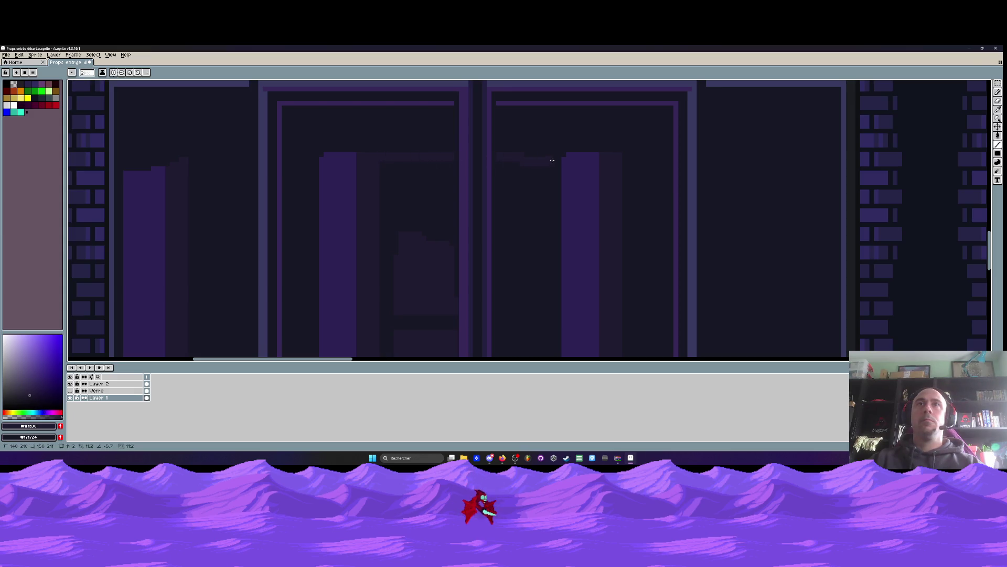
scroll(499, 157, right, 5)
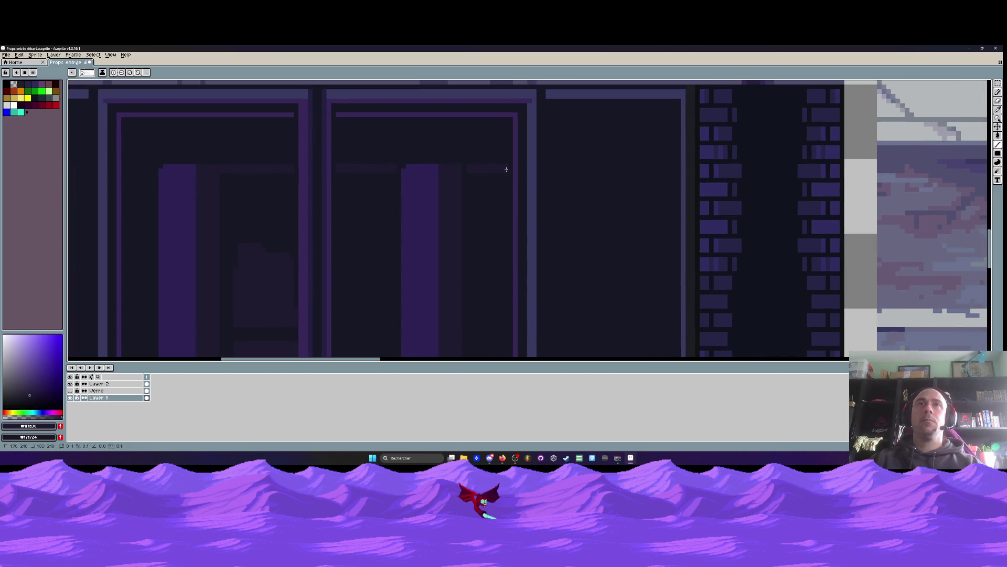
scroll(662, 174, down, 3)
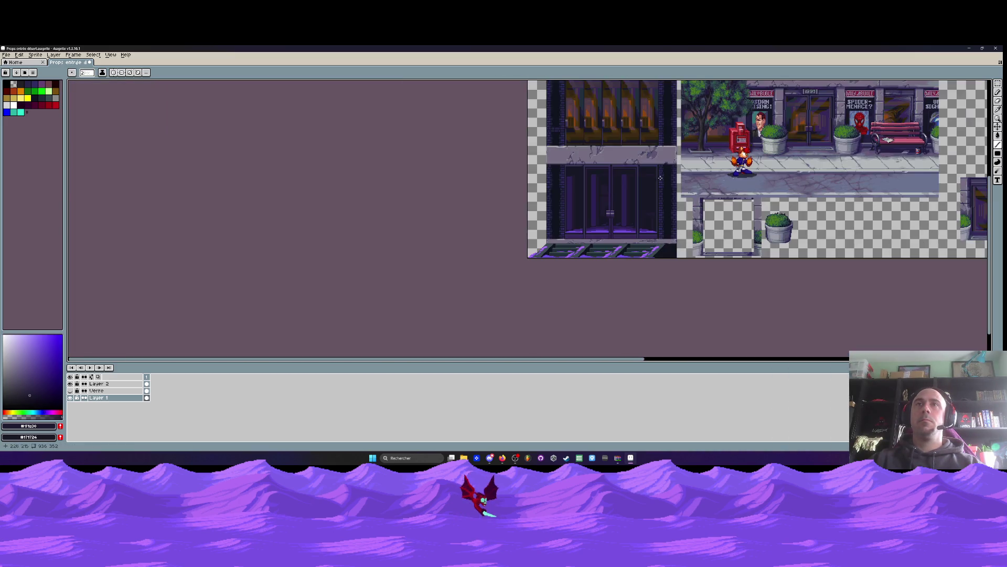
scroll(660, 178, up, 3)
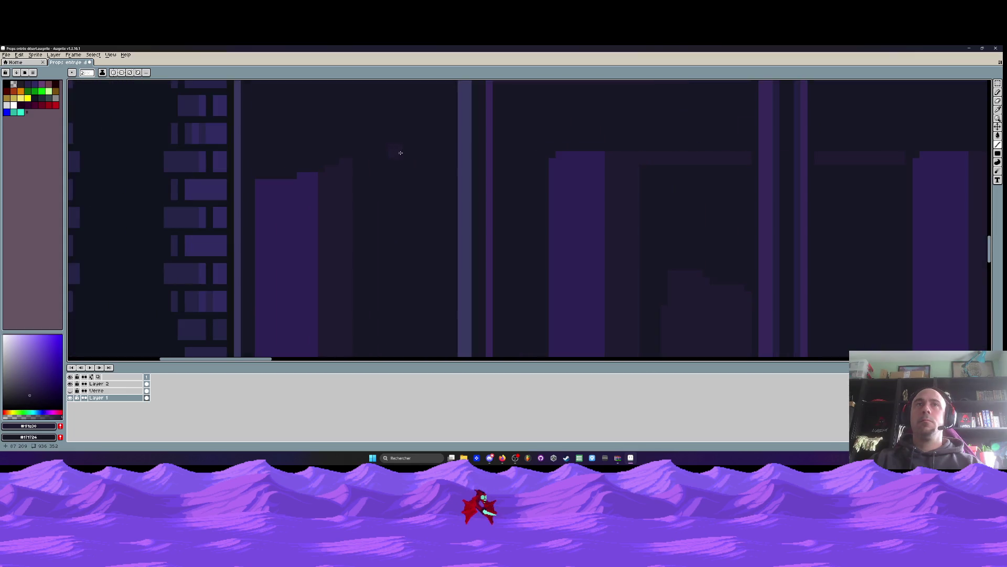
Paint a wide dark strip across the upper glass with a lighter line through it
drag(448, 163, 373, 158)
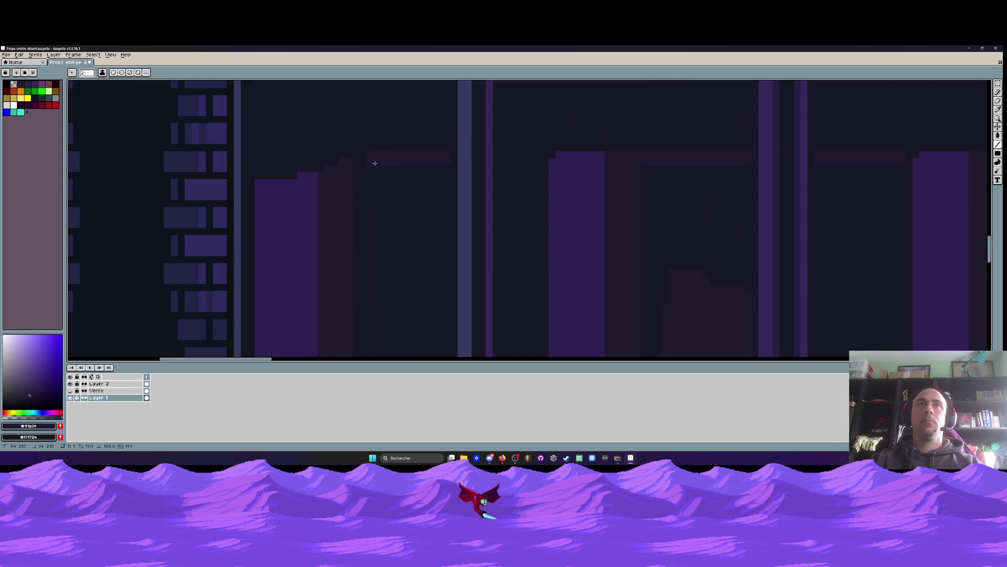
mouse_move(443, 137)
mouse_down()
mouse_move(250, 138)
mouse_move(436, 147)
mouse_up()
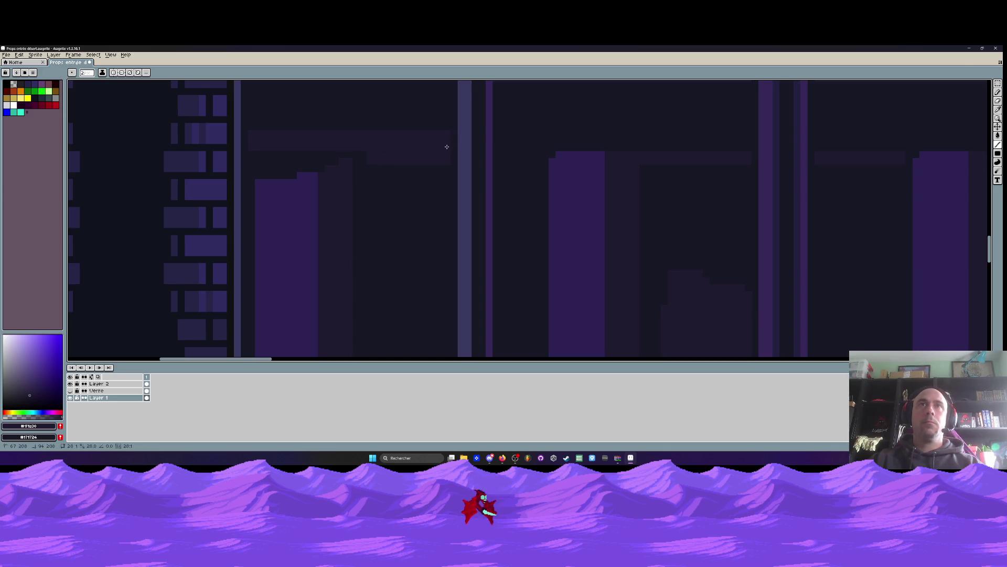
scroll(447, 158, up, 5)
drag(443, 250, 271, 249)
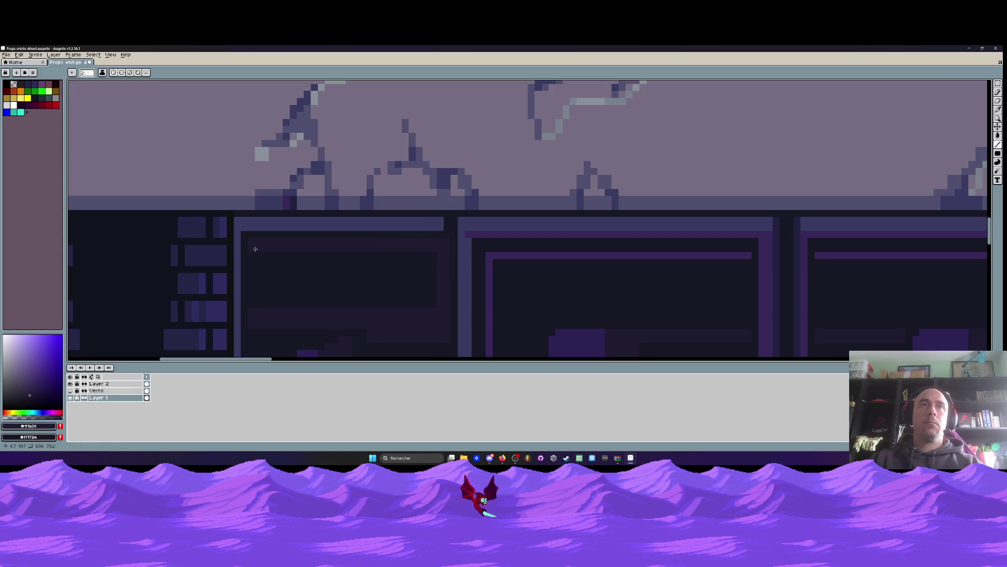
key(g)
scroll(292, 162, down, 4)
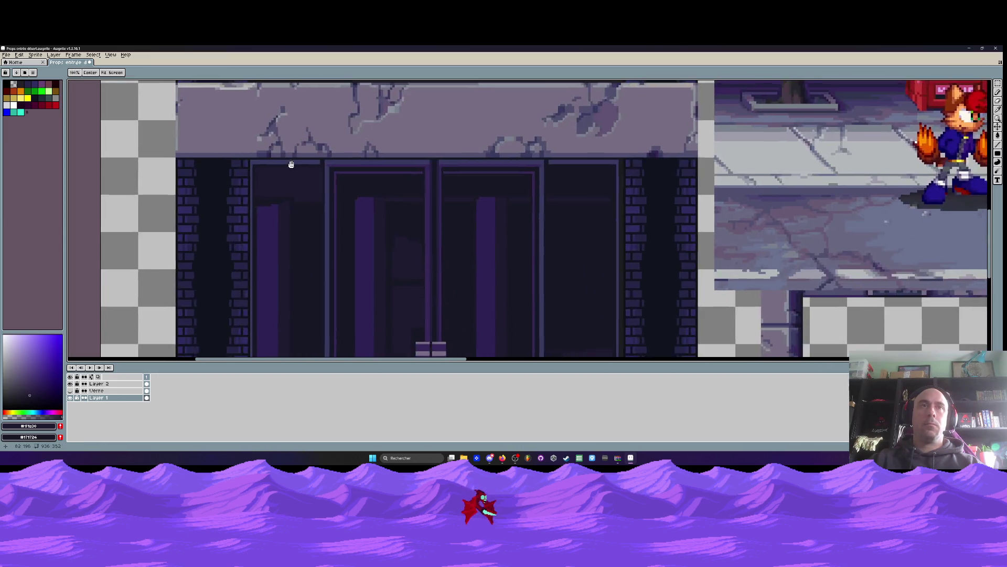
scroll(364, 187, up, 2)
scroll(344, 182, up, 3)
key(b)
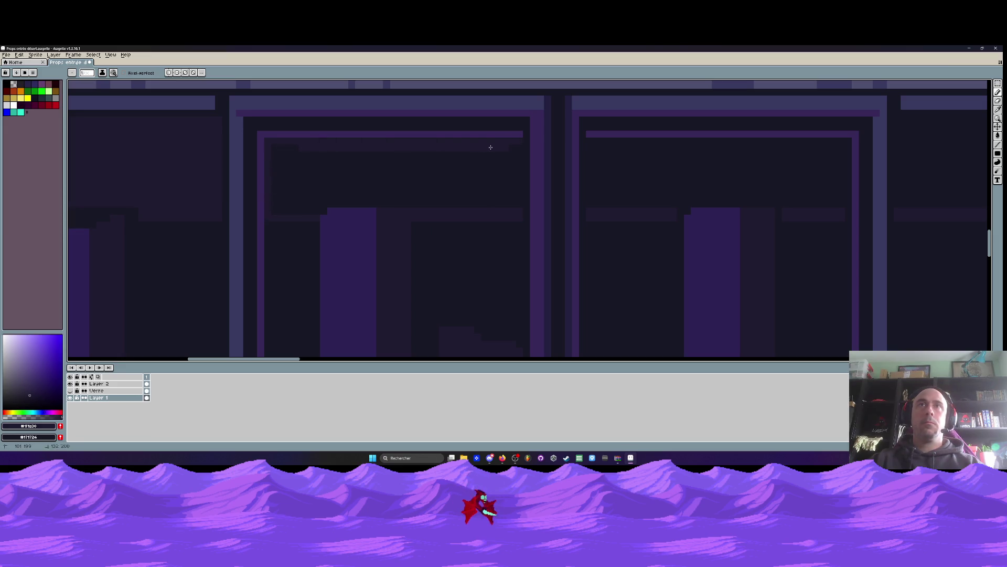
key(h)
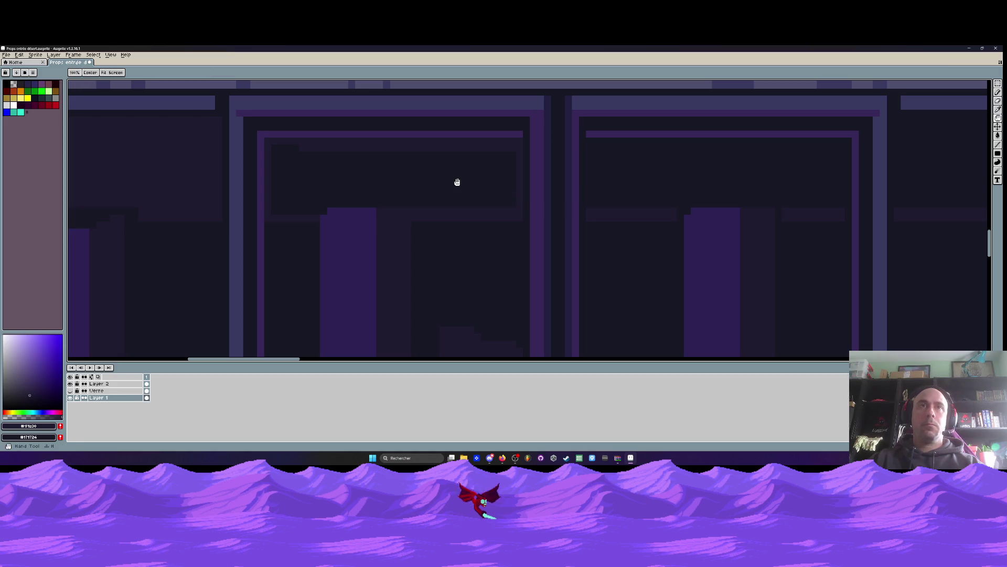
scroll(457, 182, down, 4)
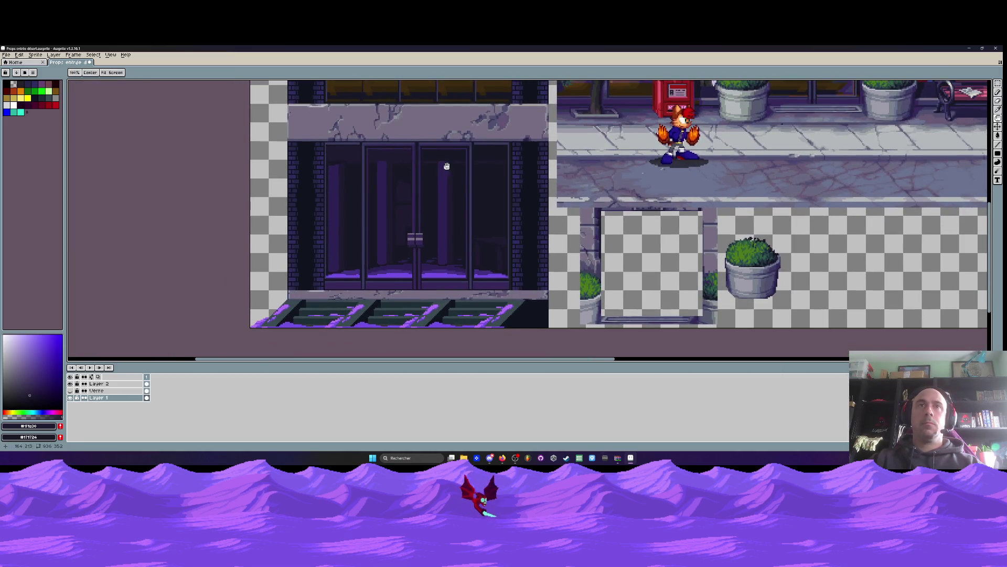
scroll(436, 158, up, 5)
key(b)
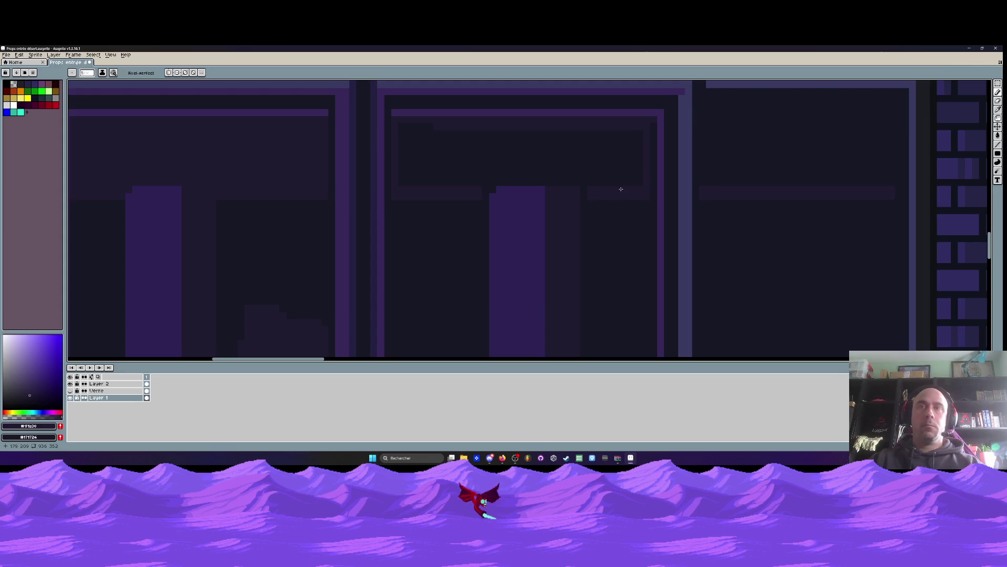
Undo the last bucket fill on the door glass
key(g)
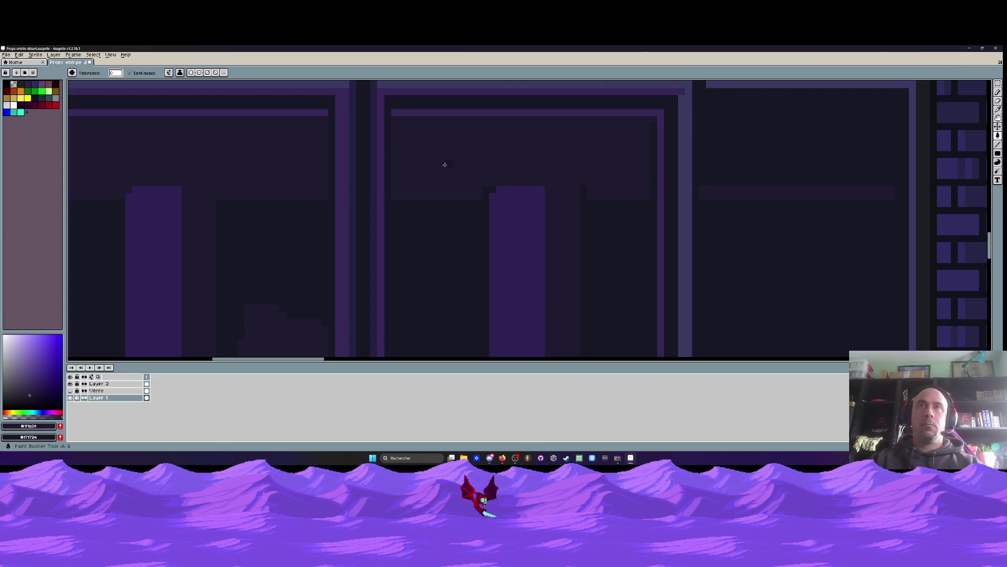
scroll(472, 173, down, 3)
scroll(485, 167, up, 5)
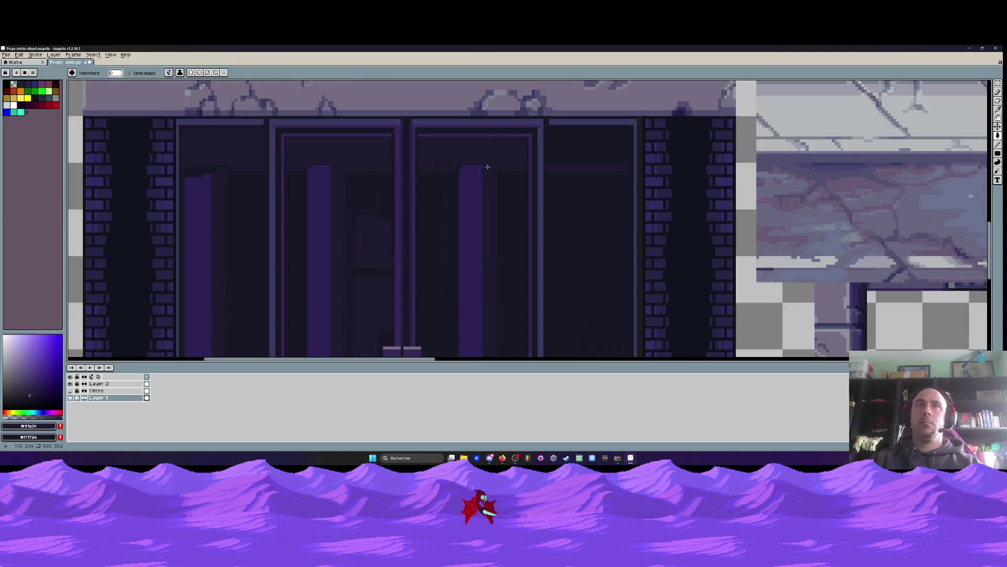
key(ctrl+z)
key(v)
key(b)
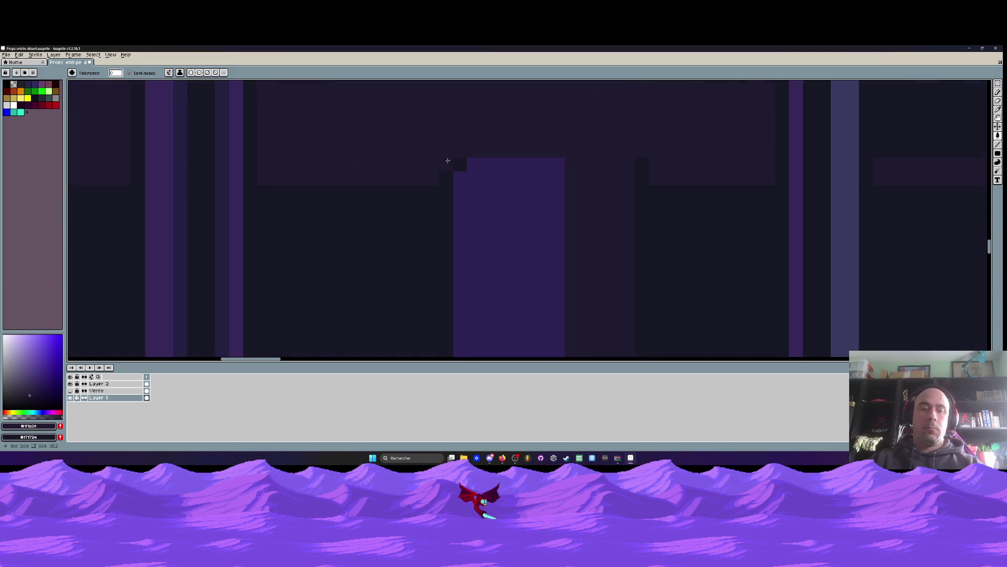
scroll(640, 160, down, 3)
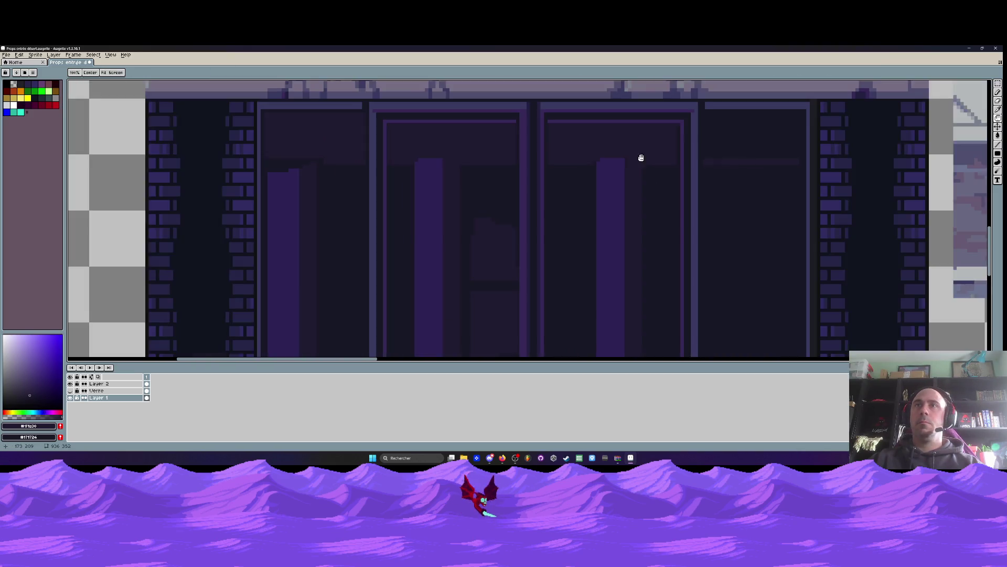
scroll(577, 173, up, 1)
scroll(581, 178, down, 2)
scroll(581, 178, down, 2)
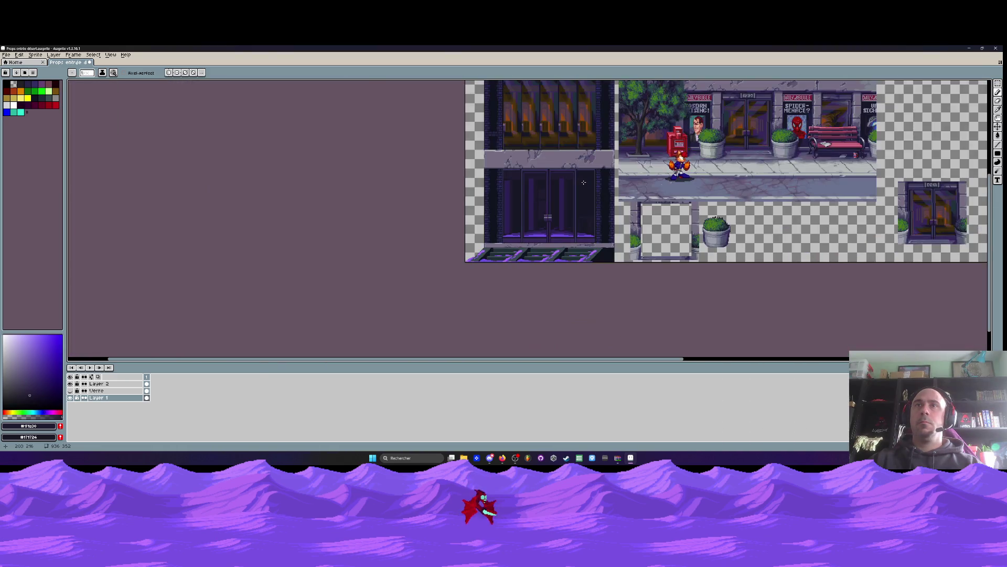
scroll(534, 184, up, 5)
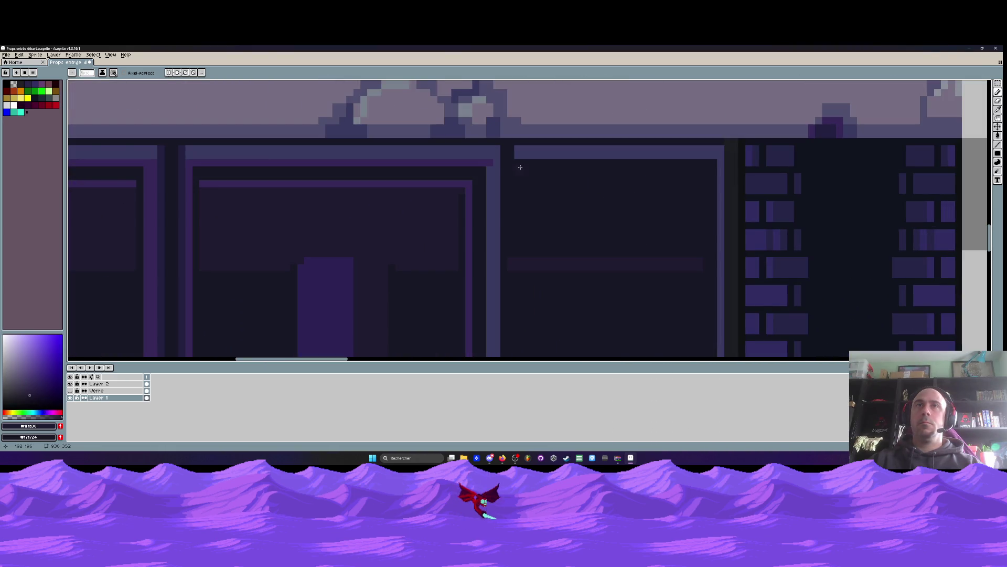
scroll(519, 167, down, 2)
scroll(520, 168, up, 1)
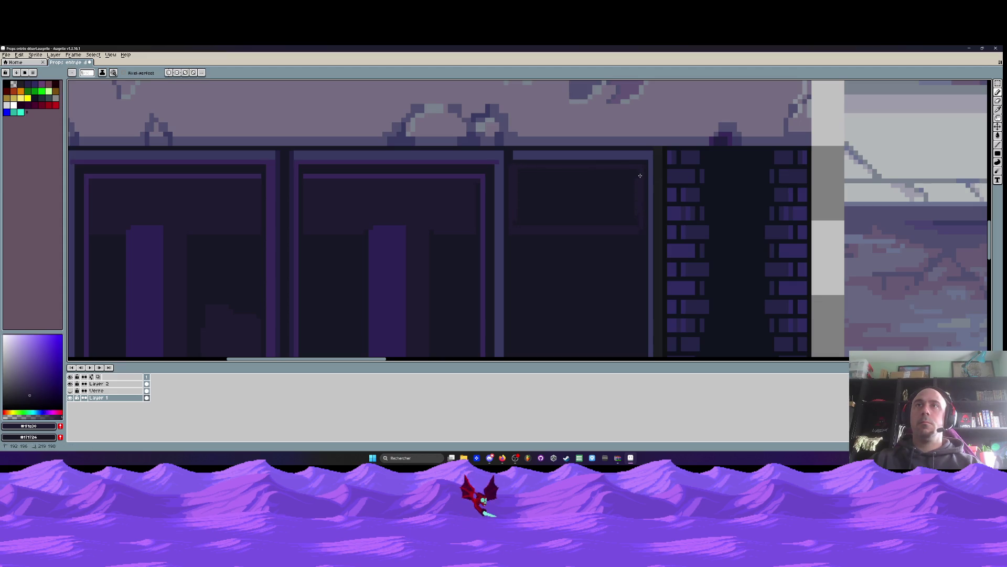
Paint over the door top in dark purple #2c2254 picked from the door
key(g)
scroll(583, 202, down, 1)
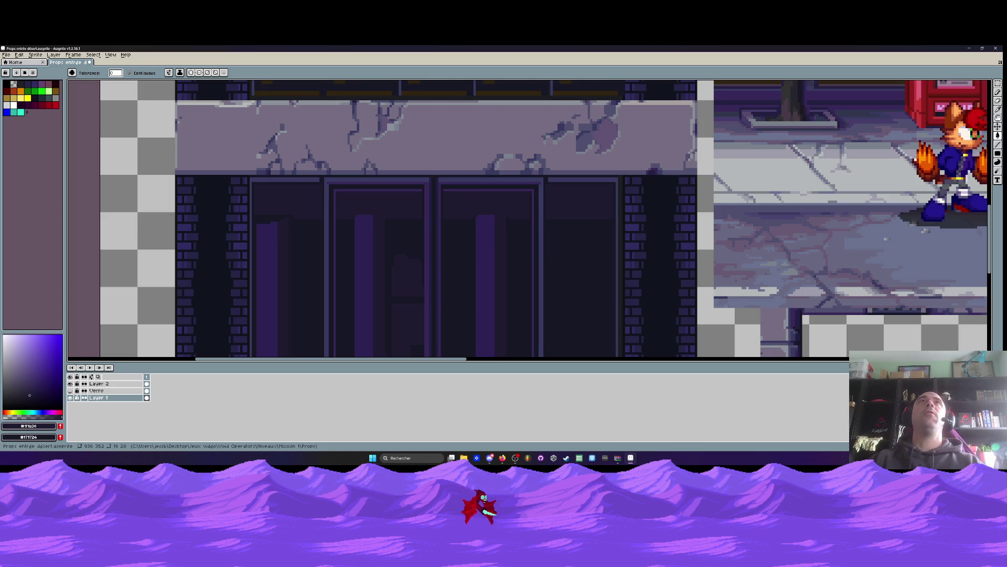
scroll(484, 260, down, 3)
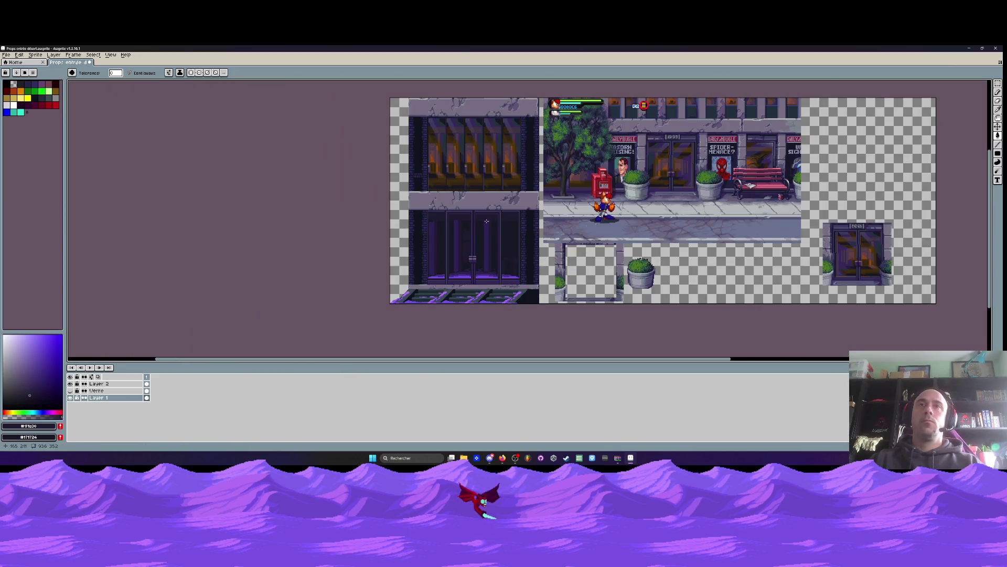
scroll(483, 260, up, 2)
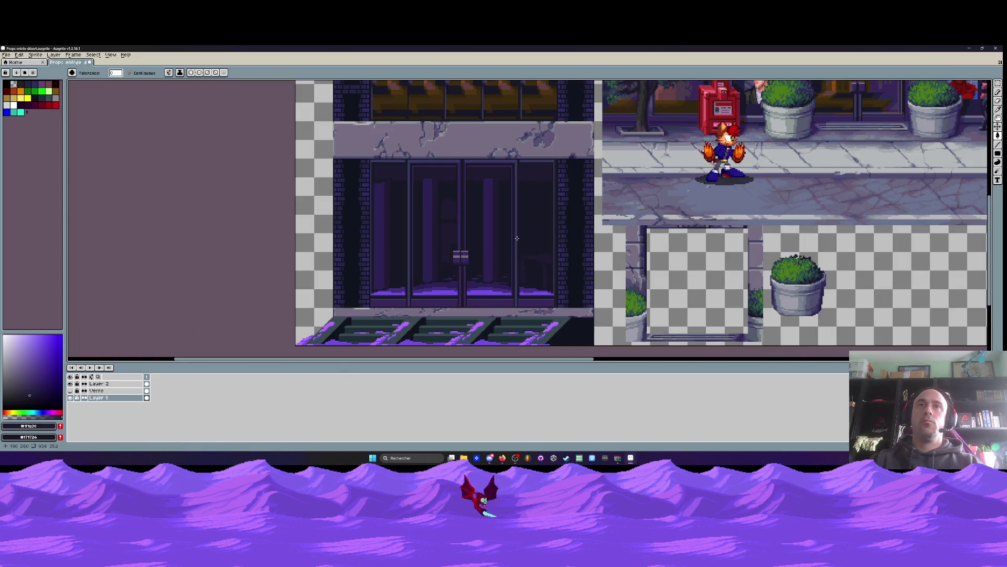
scroll(375, 180, up, 4)
alt+click(383, 197)
key(b)
mouse_move(413, 137)
mouse_down()
mouse_move(360, 135)
mouse_move(362, 158)
mouse_move(360, 139)
mouse_move(384, 154)
mouse_move(406, 146)
mouse_move(394, 158)
mouse_up()
Pick up the dark #1f1a30 shade from the door as the Pencil colour
scroll(409, 165, down, 3)
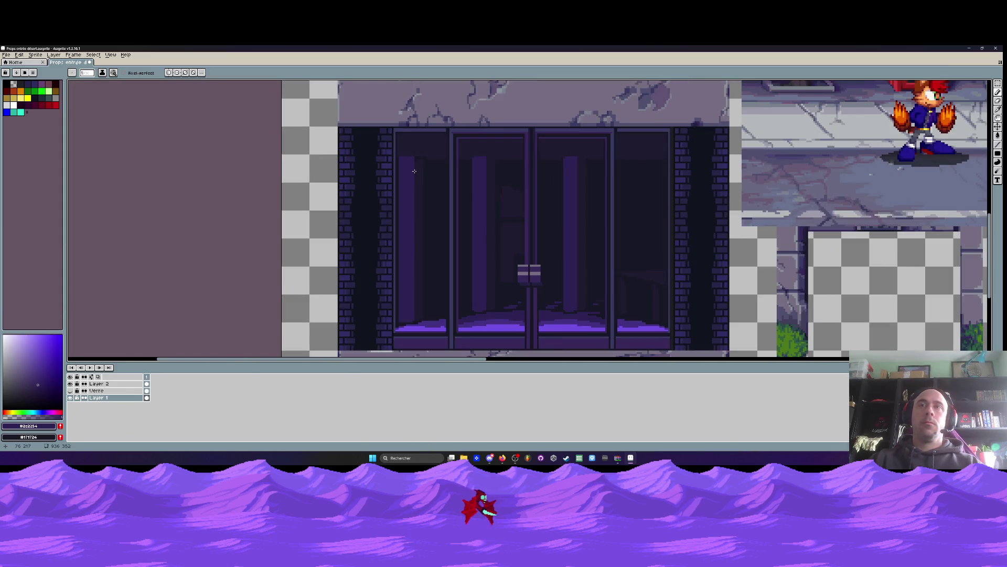
scroll(413, 171, down, 3)
scroll(419, 172, up, 3)
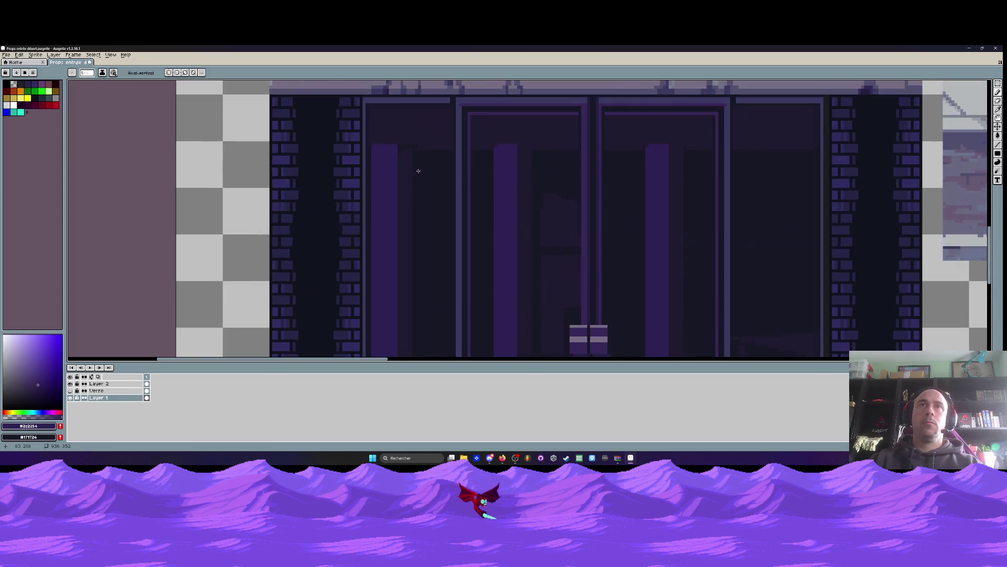
scroll(411, 157, up, 1)
key(i)
click(411, 156)
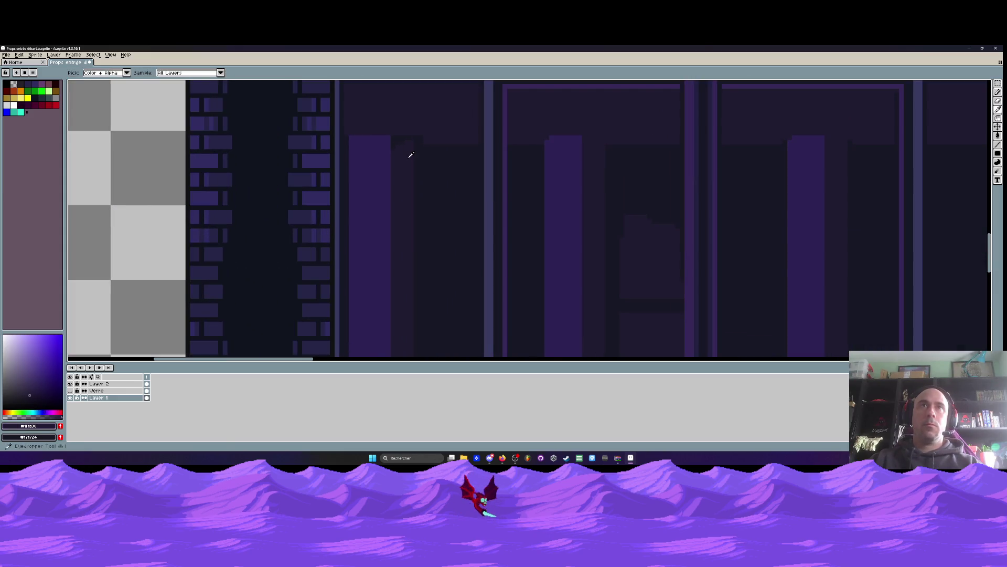
key(b)
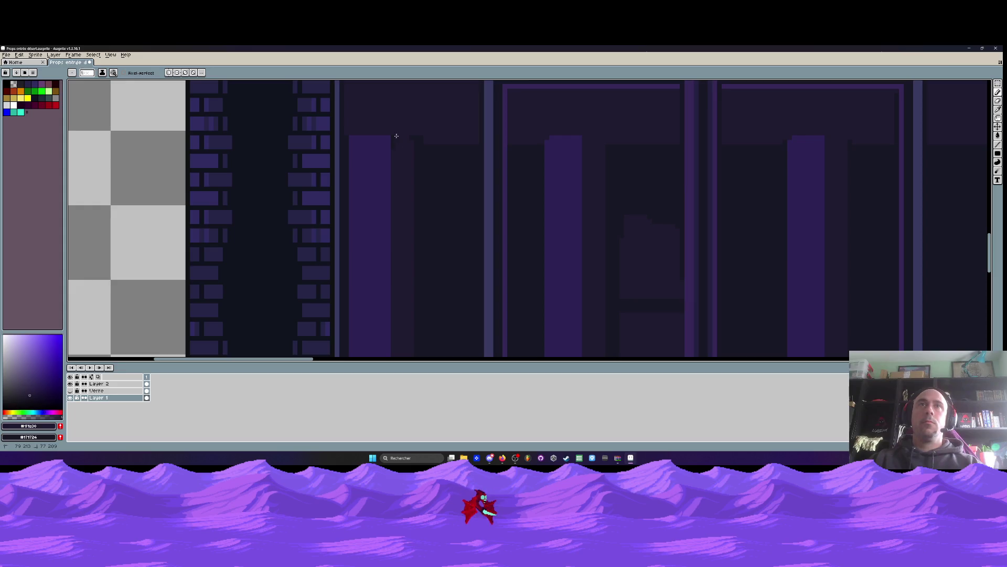
scroll(419, 135, down, 3)
scroll(427, 141, up, 2)
scroll(425, 152, down, 3)
scroll(420, 176, up, 1)
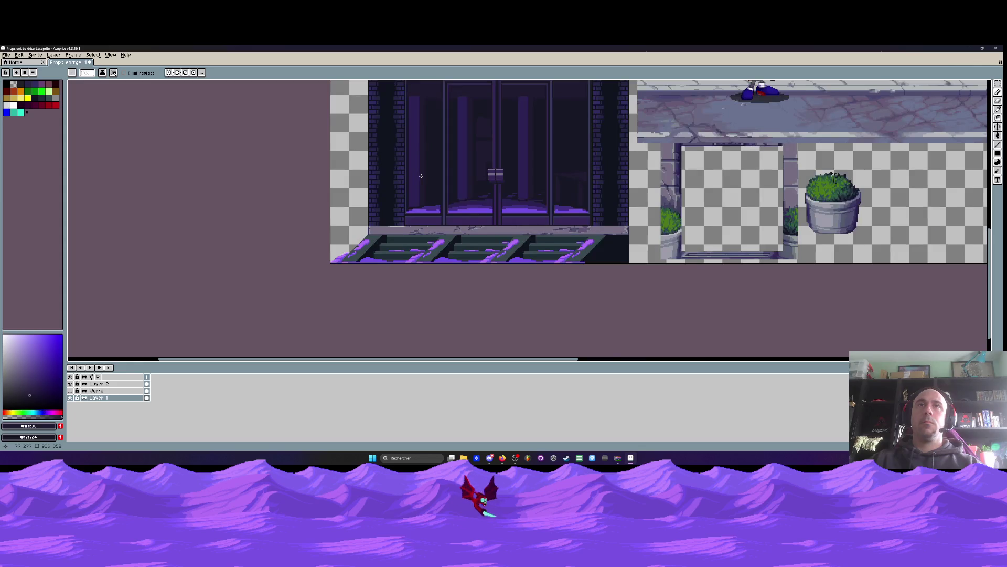
Draw a dark diagonal staircase streak on the first purple glass panel, tidying stray pixels
scroll(421, 176, up, 3)
scroll(419, 182, up, 2)
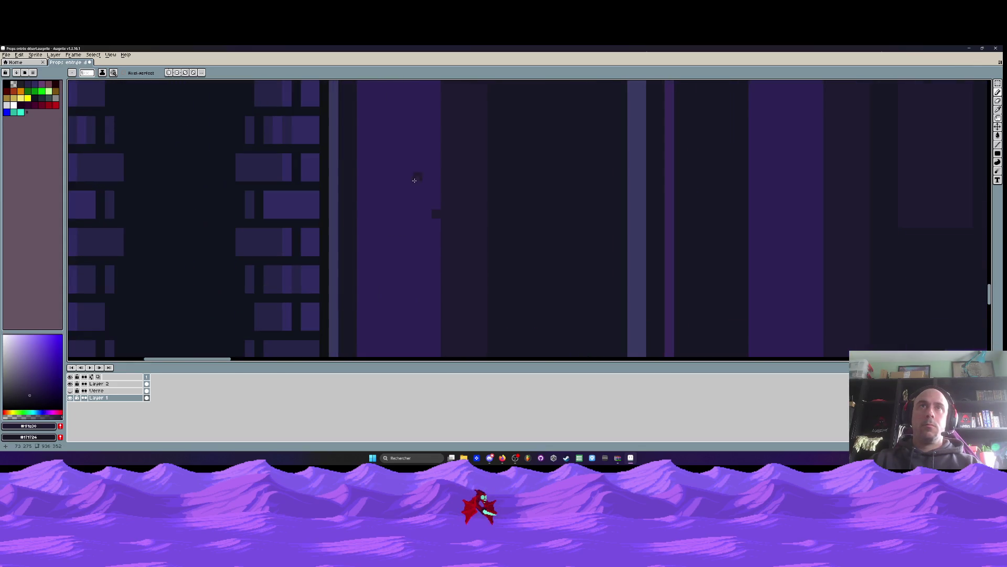
drag(427, 211, 414, 189)
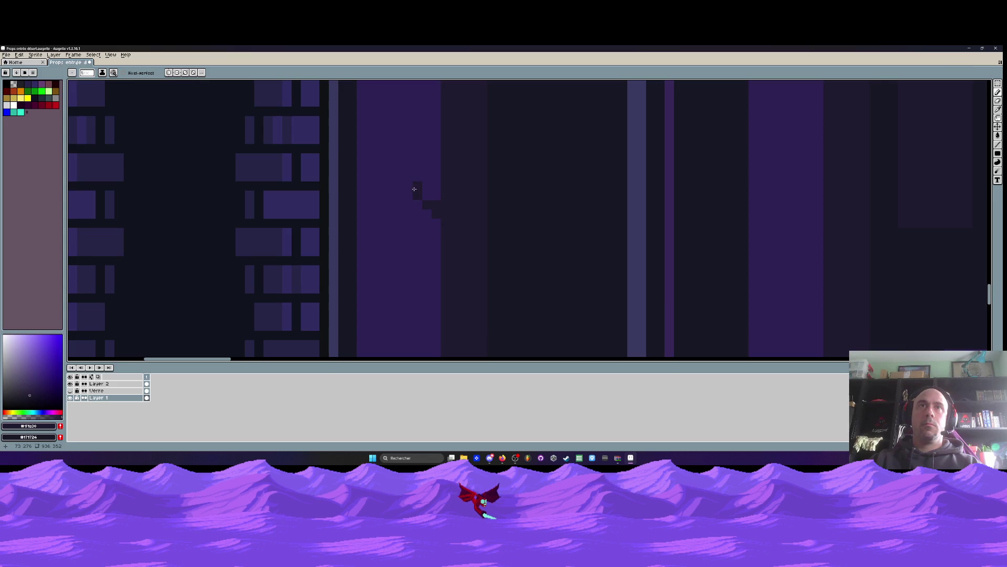
click(389, 167)
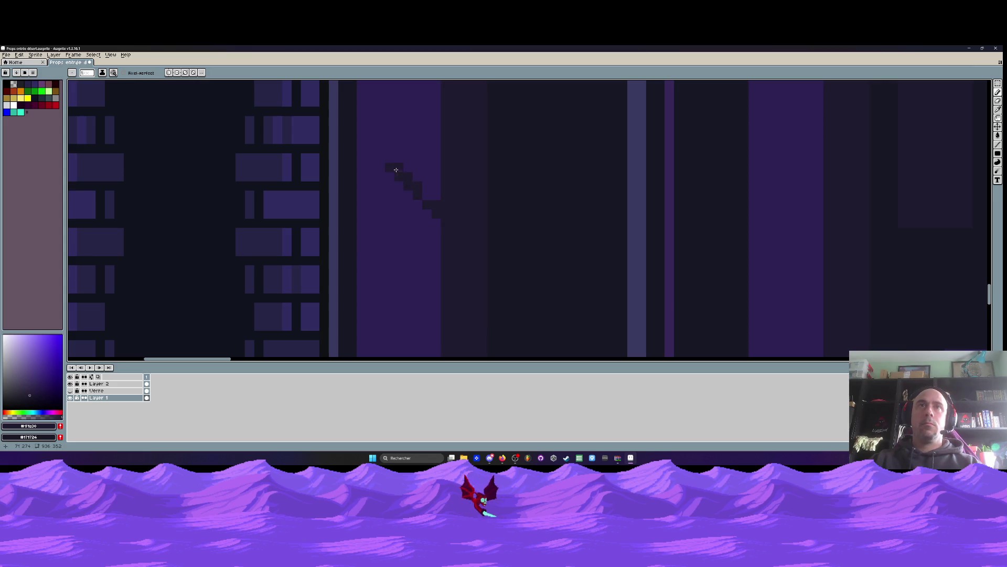
drag(417, 176, 389, 167)
alt+right_click(418, 152)
click(408, 179)
click(405, 162)
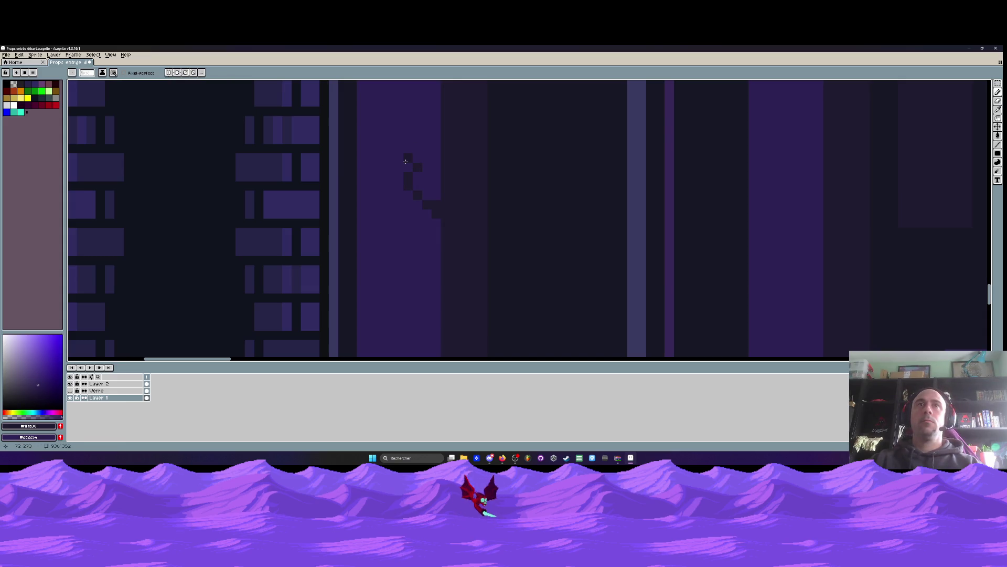
Add dark diagonal and vertical streaks down the next glass panel
scroll(400, 155, down, 3)
scroll(400, 162, up, 4)
click(565, 160)
mouse_move(555, 166)
mouse_down()
mouse_move(540, 169)
mouse_move(533, 184)
mouse_move(578, 189)
mouse_move(570, 258)
mouse_move(529, 266)
mouse_up()
scroll(543, 259, down, 3)
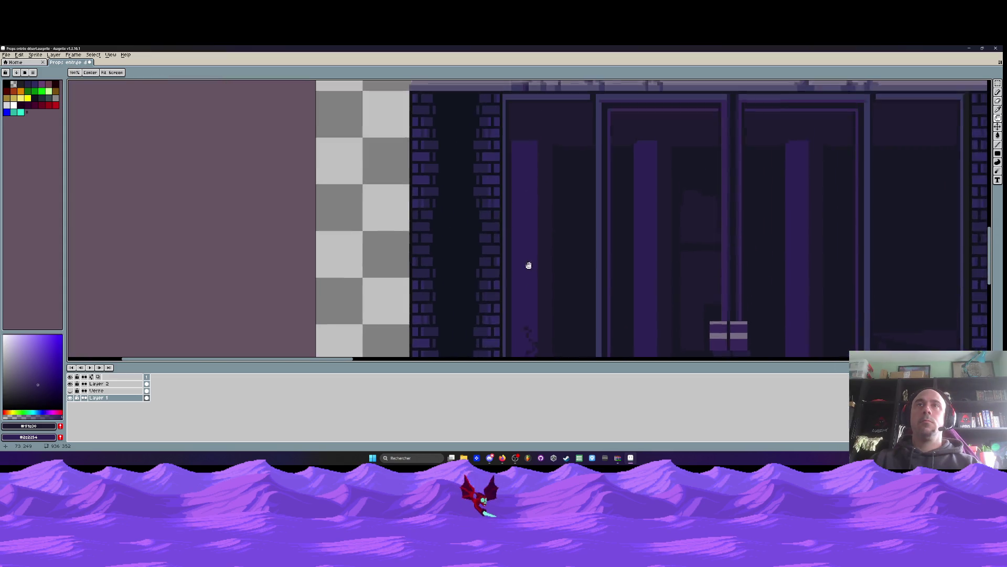
scroll(521, 209, up, 3)
drag(582, 197, 608, 220)
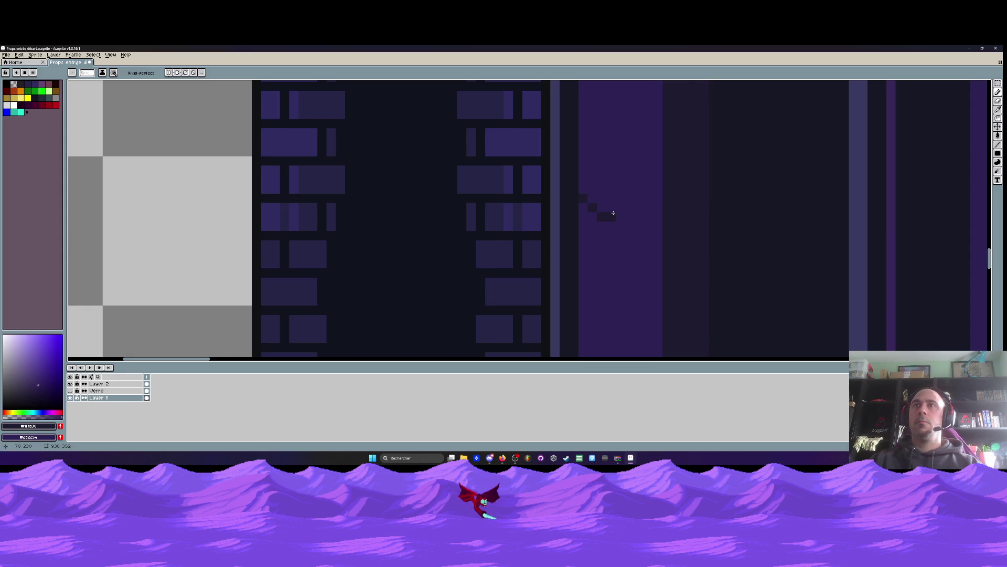
click(619, 209)
scroll(599, 236, down, 6)
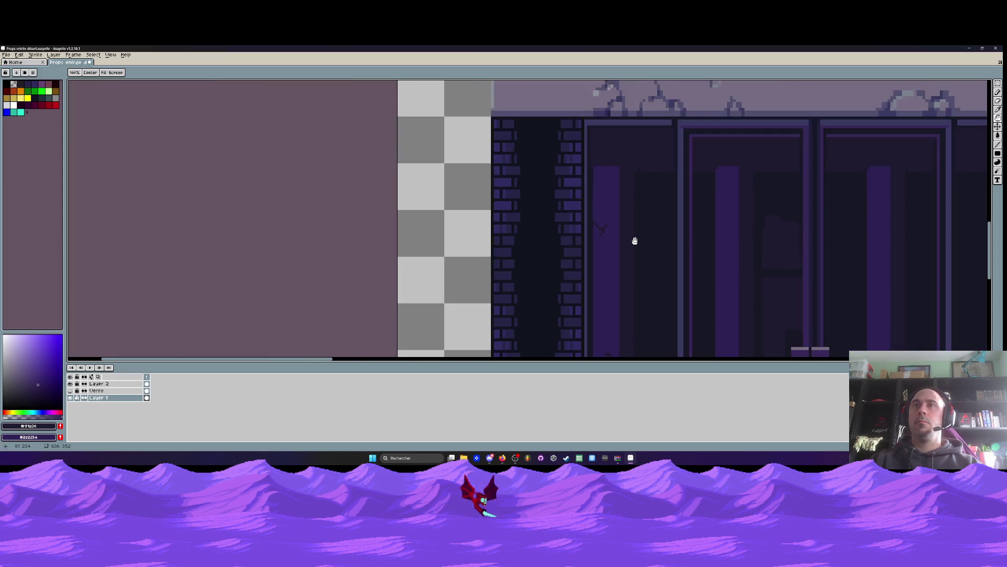
Sample the #2c2254 door purple and draw a vertical stroke along the door's right edge
drag(618, 189, 546, 194)
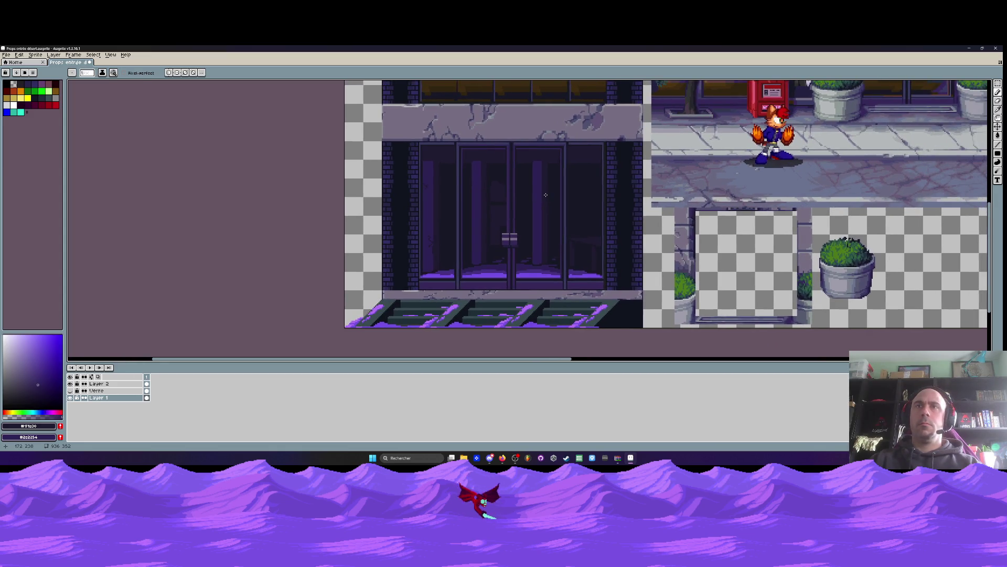
alt+click(449, 254)
scroll(485, 255, up, 3)
scroll(574, 254, up, 3)
mouse_move(603, 231)
mouse_down()
mouse_move(647, 225)
mouse_move(647, 237)
mouse_up()
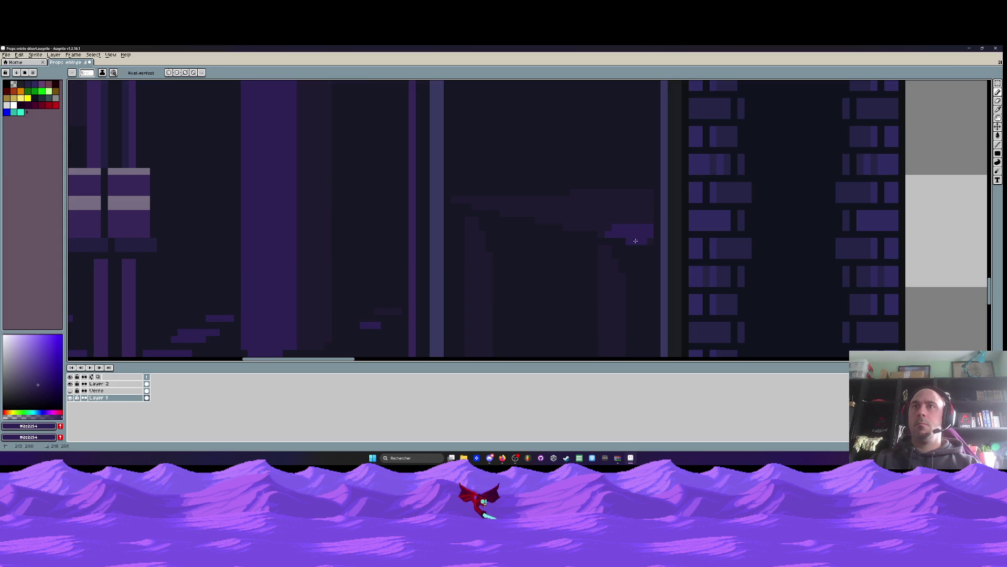
drag(613, 274, 611, 329)
scroll(596, 216, down, 5)
drag(598, 231, 606, 252)
scroll(606, 270, down, 5)
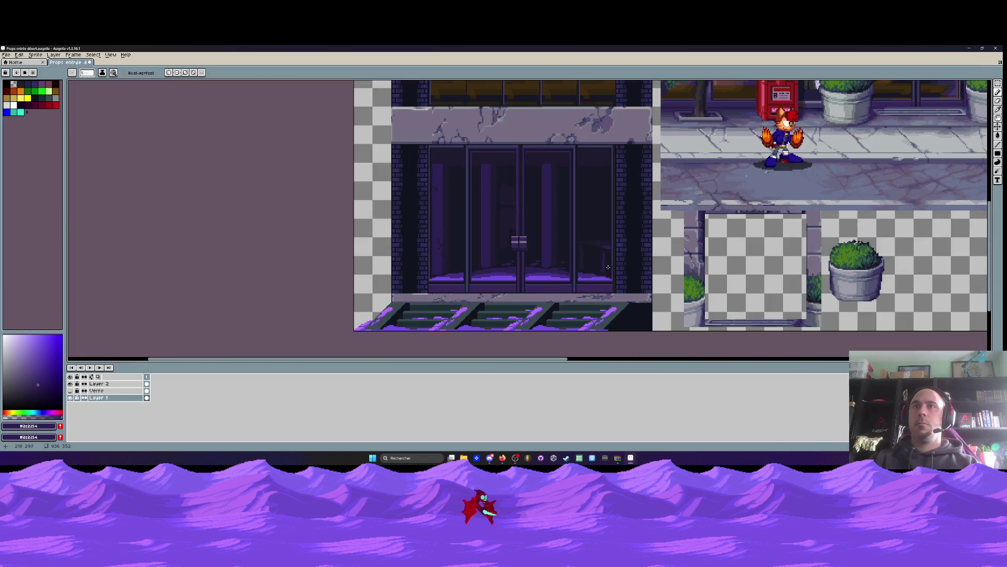
scroll(600, 248, up, 5)
Sample the dark #1f1a30 shade and paint a small dark mark on a door panel
key(v)
key(b)
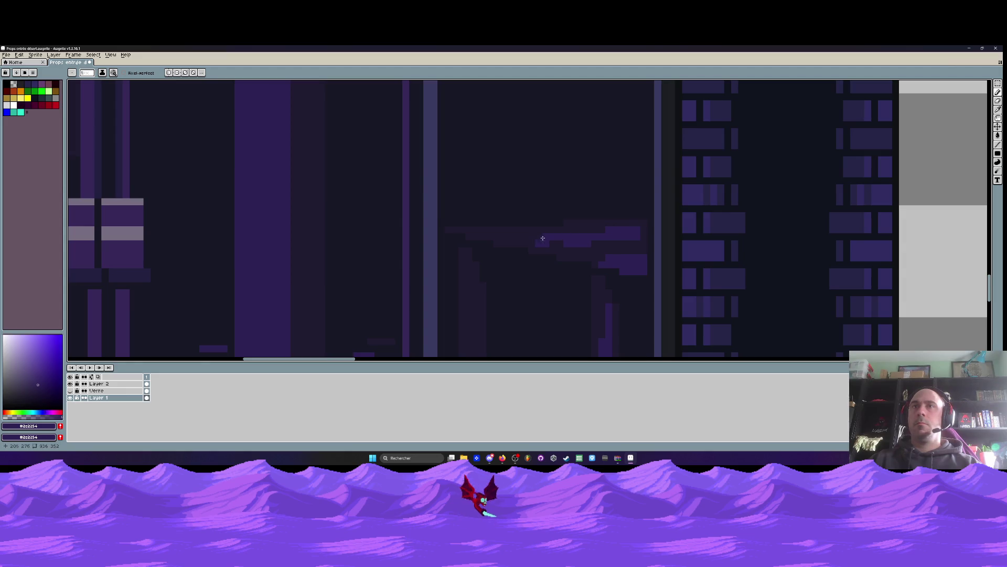
scroll(612, 237, down, 5)
scroll(612, 237, up, 4)
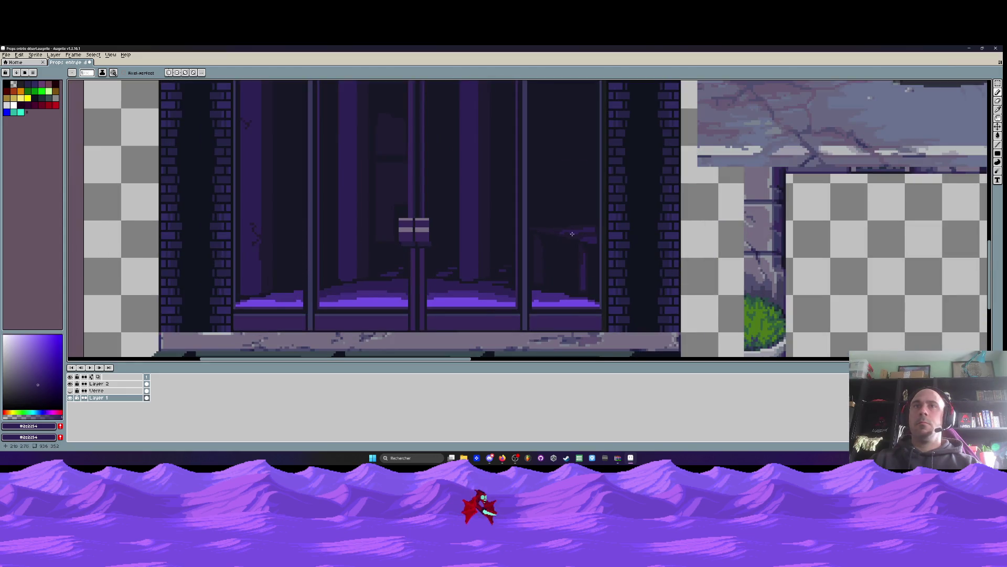
scroll(548, 224, up, 1)
scroll(548, 224, down, 1)
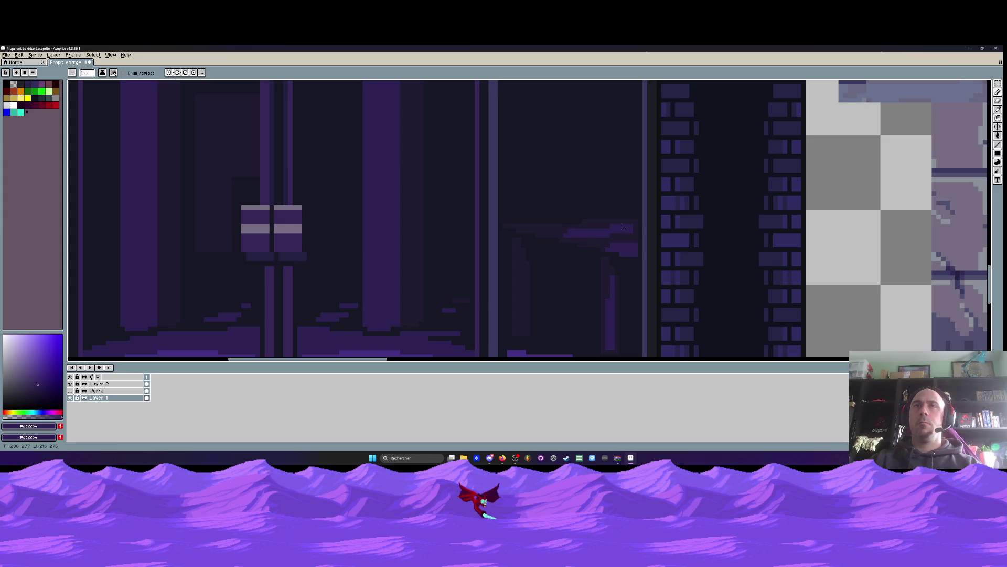
scroll(622, 224, down, 2)
scroll(621, 224, down, 1)
scroll(563, 227, up, 2)
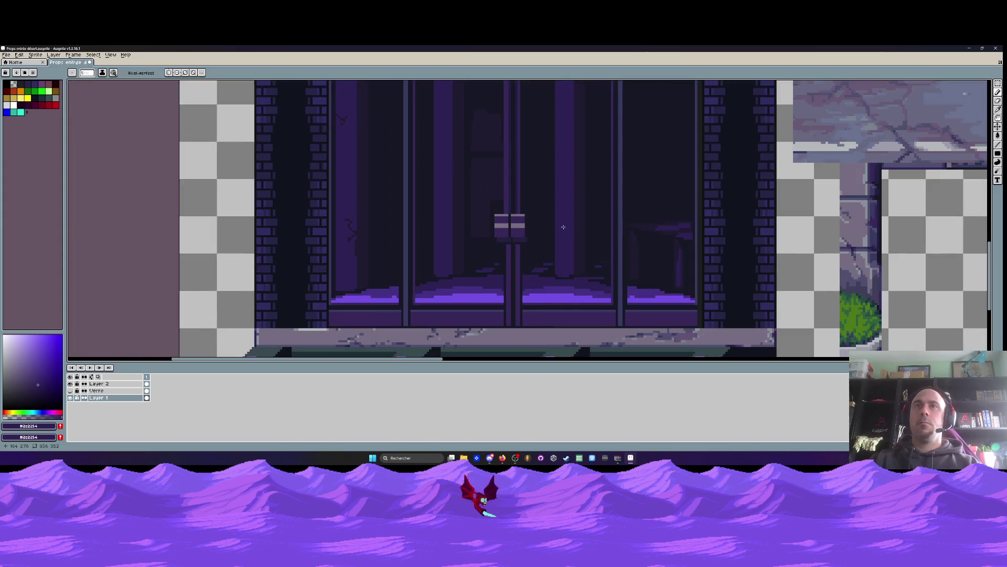
key(i)
click(579, 209)
scroll(579, 206, up, 1)
key(b)
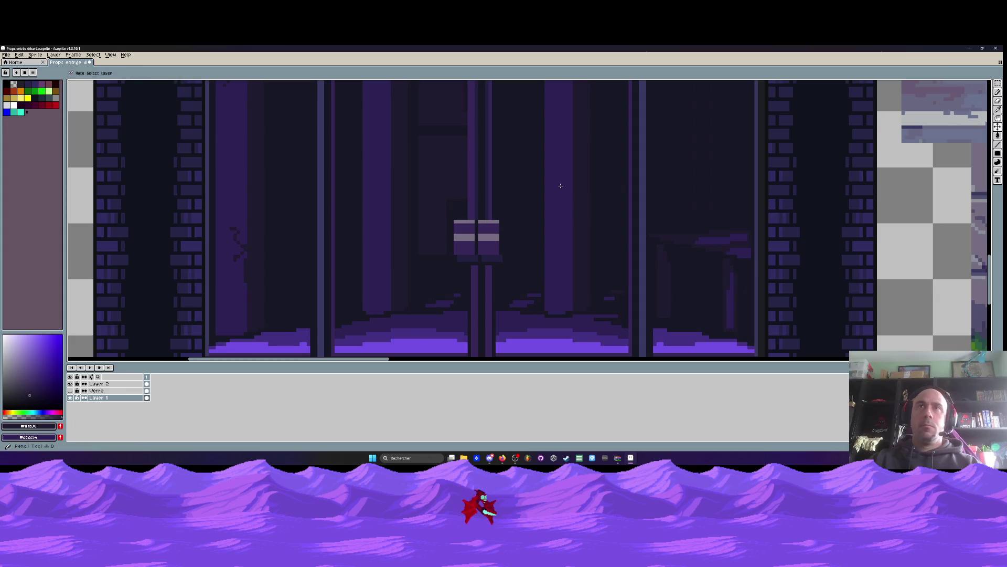
scroll(556, 184, up, 1)
mouse_move(555, 184)
mouse_down()
mouse_move(543, 172)
mouse_move(546, 182)
mouse_up()
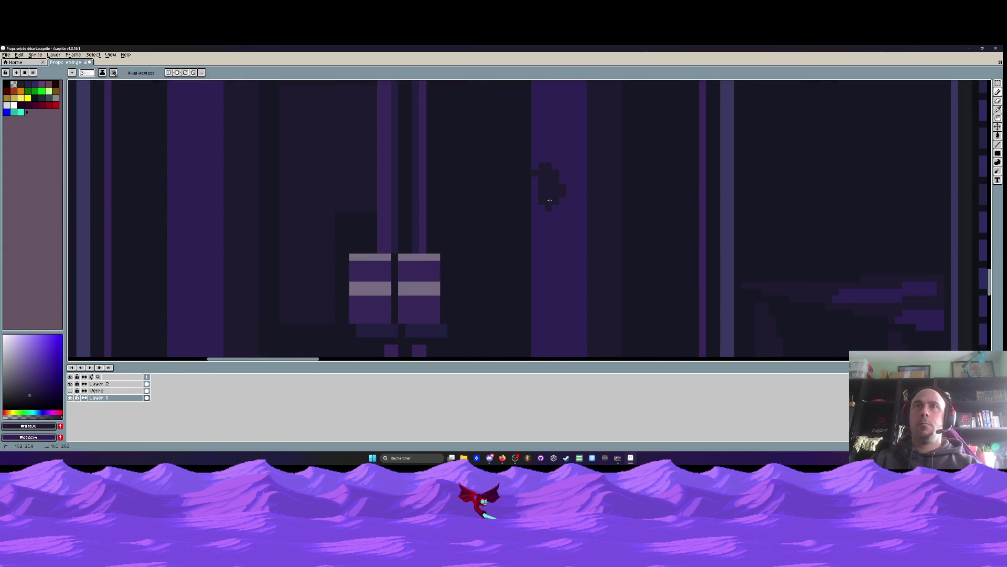
Zoom out to view the whole building sprite sheet
scroll(543, 183, down, 2)
scroll(559, 266, up, 3)
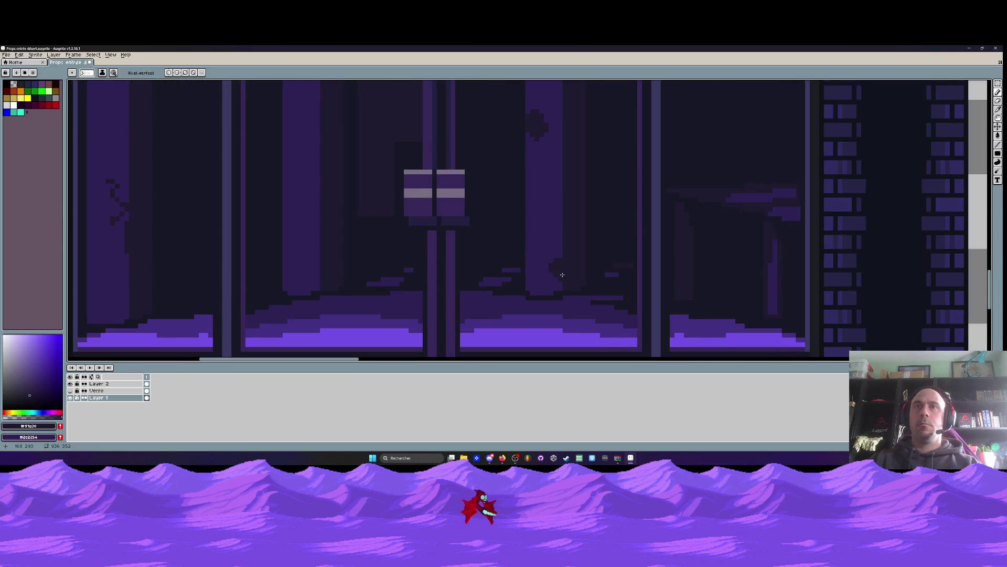
scroll(561, 275, down, 3)
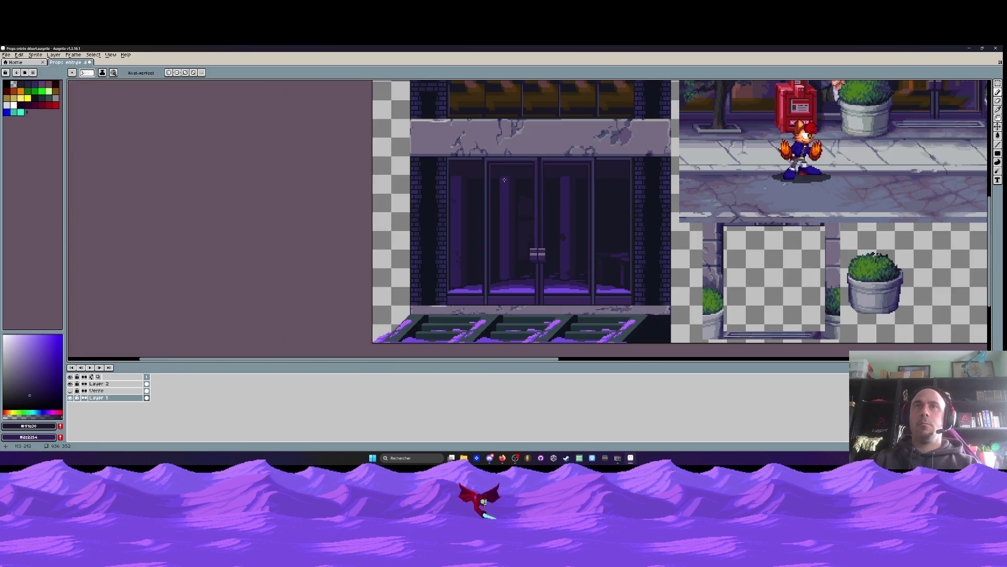
scroll(504, 180, up, 3)
scroll(500, 196, down, 3)
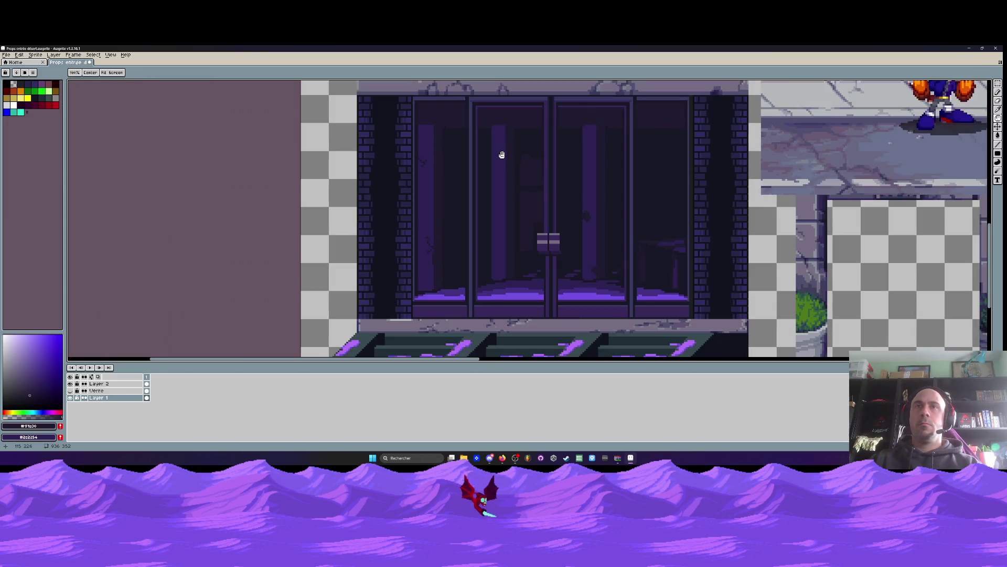
scroll(508, 208, up, 2)
scroll(510, 208, down, 2)
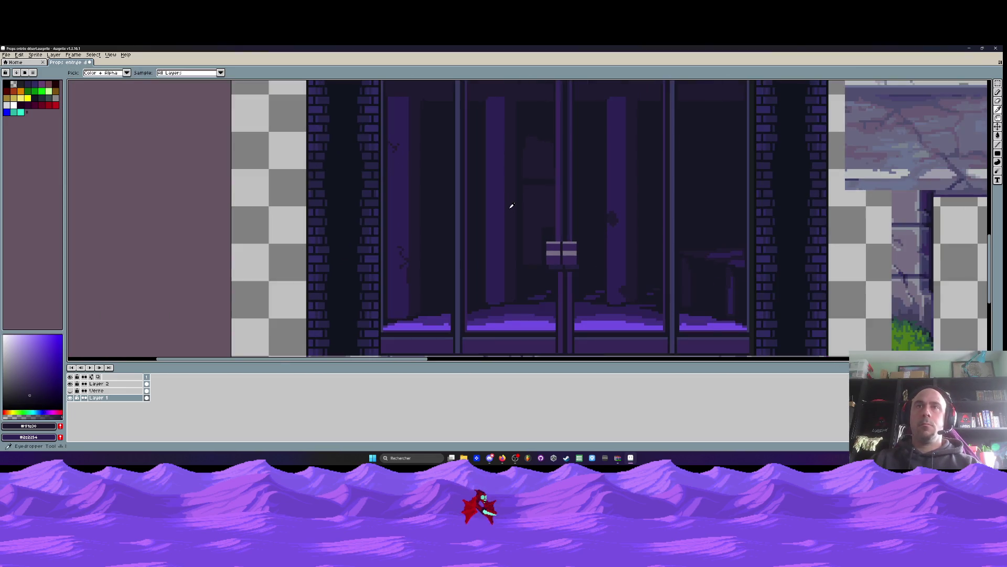
scroll(511, 205, down, 1)
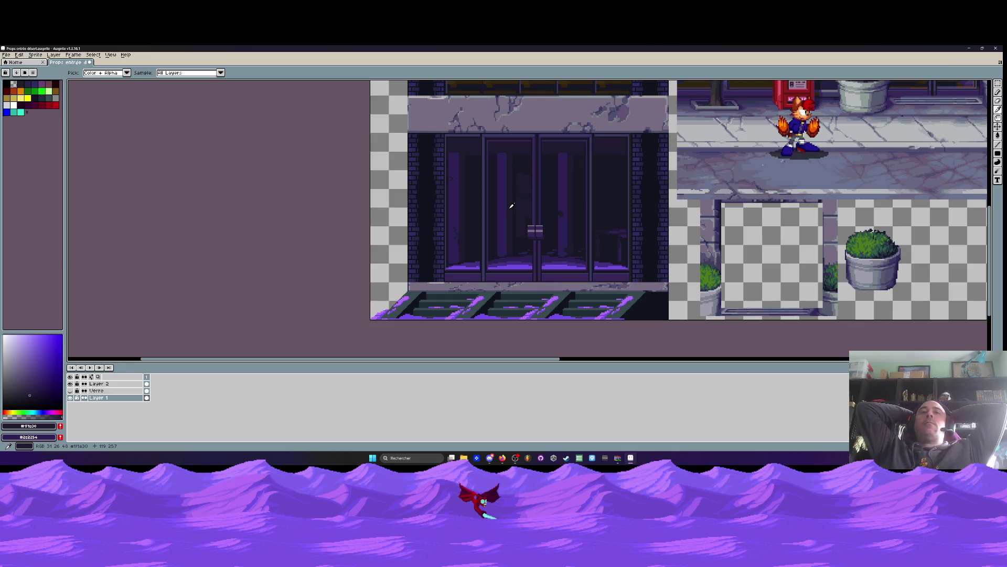
scroll(607, 313, up, 1)
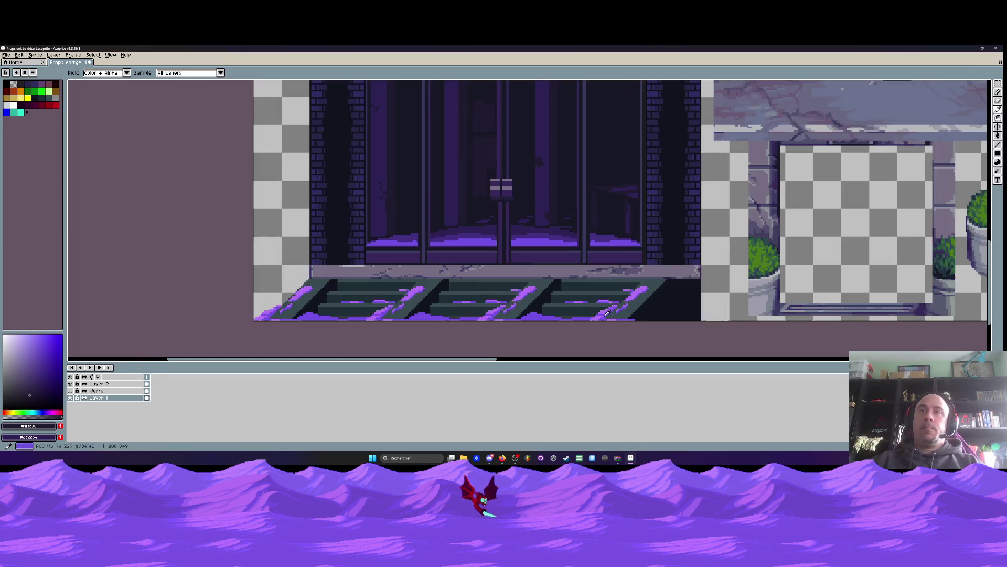
scroll(627, 303, up, 1)
key(m)
scroll(680, 274, down, 1)
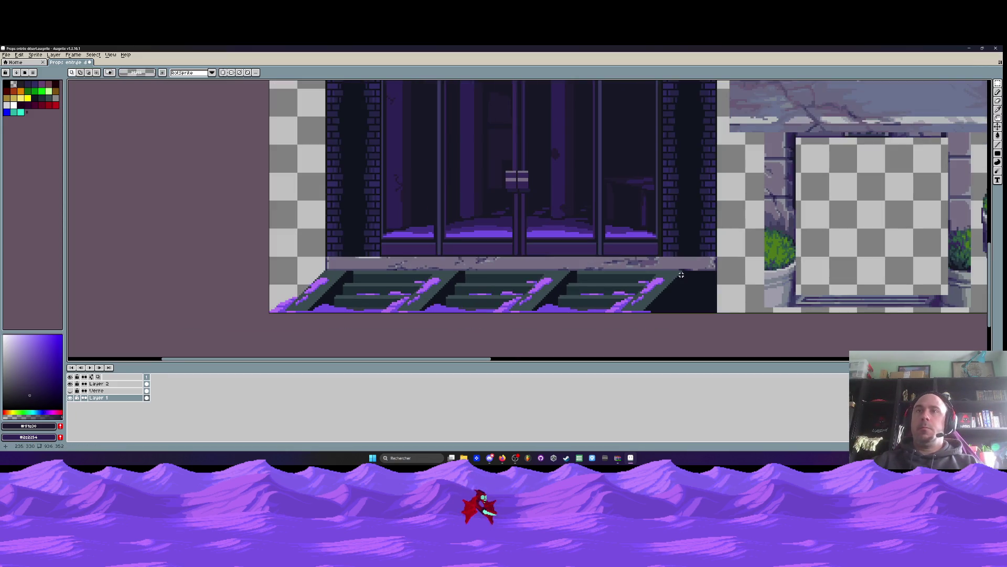
scroll(686, 279, up, 1)
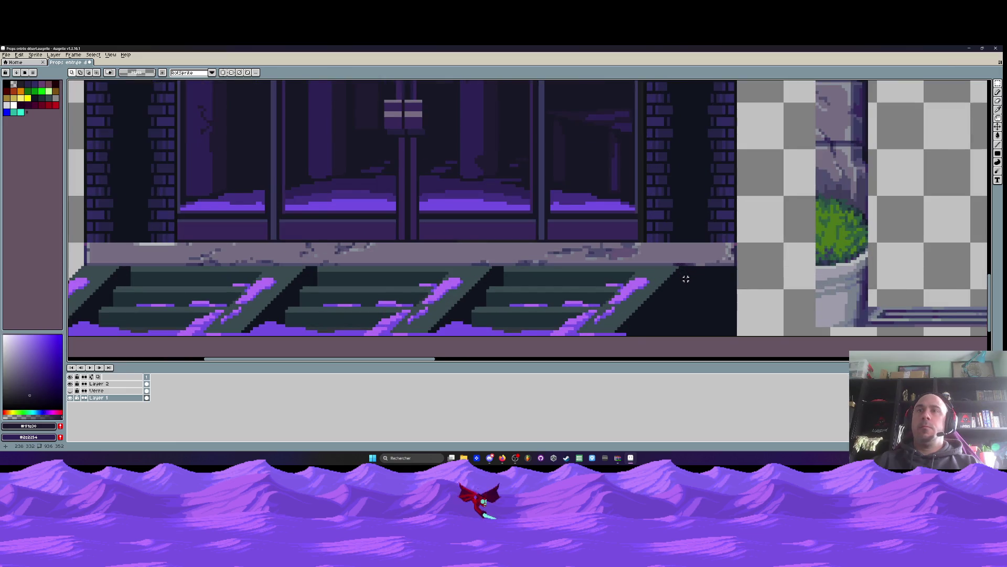
scroll(685, 279, down, 4)
drag(641, 267, 593, 299)
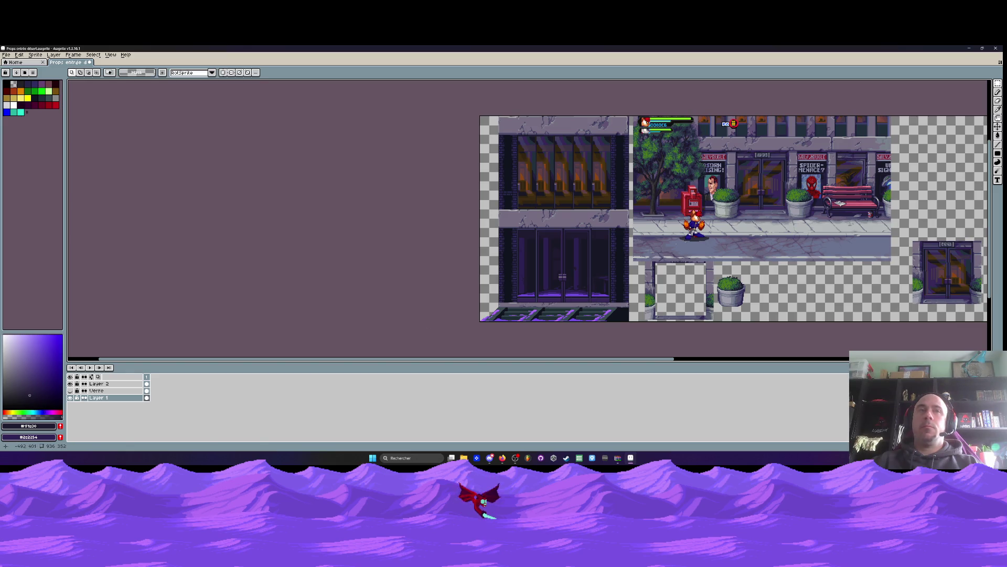
Show and select the Verre glass layer, then sample the glass pane's blue
click(70, 391)
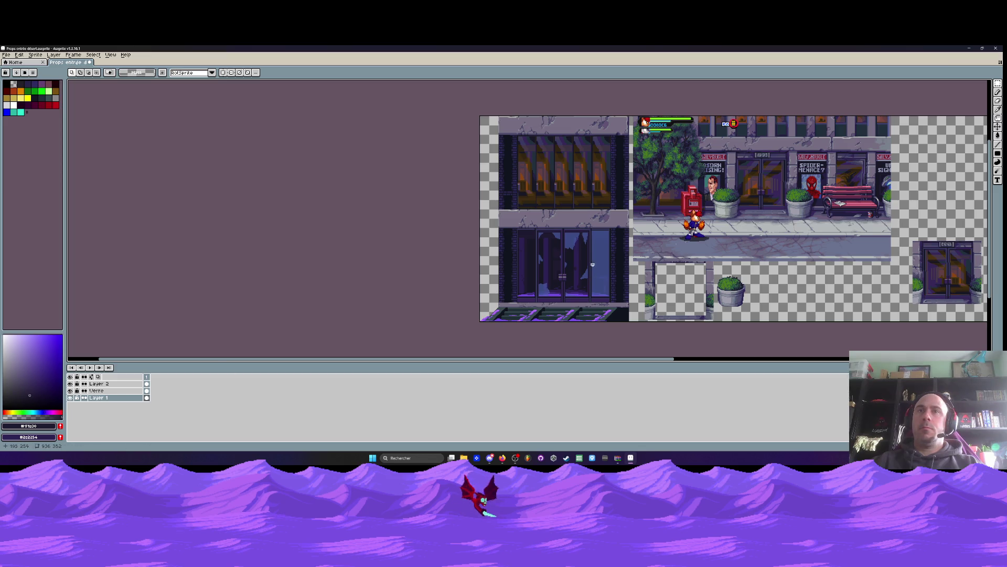
scroll(551, 268, up, 2)
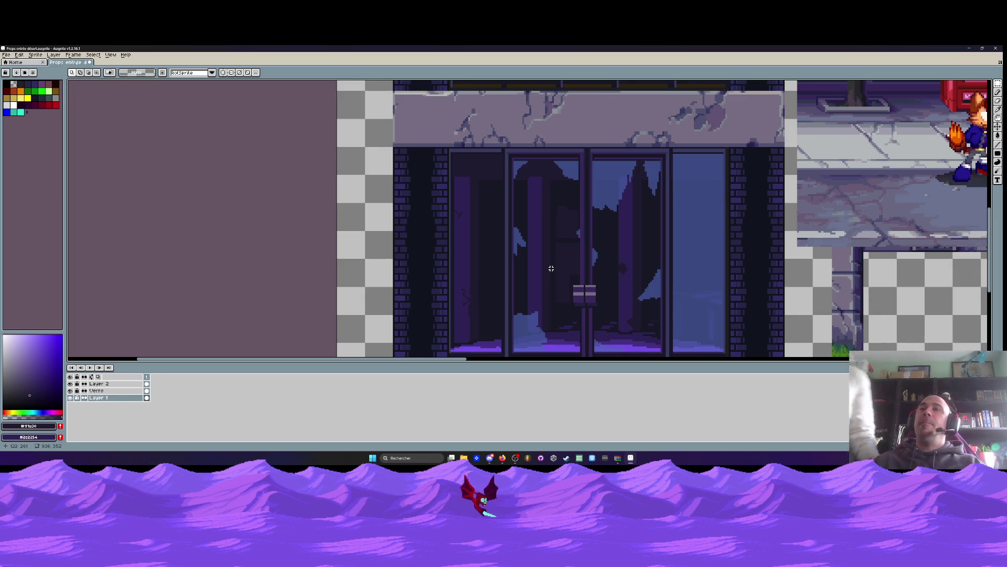
scroll(526, 205, down, 2)
scroll(526, 205, up, 2)
click(97, 390)
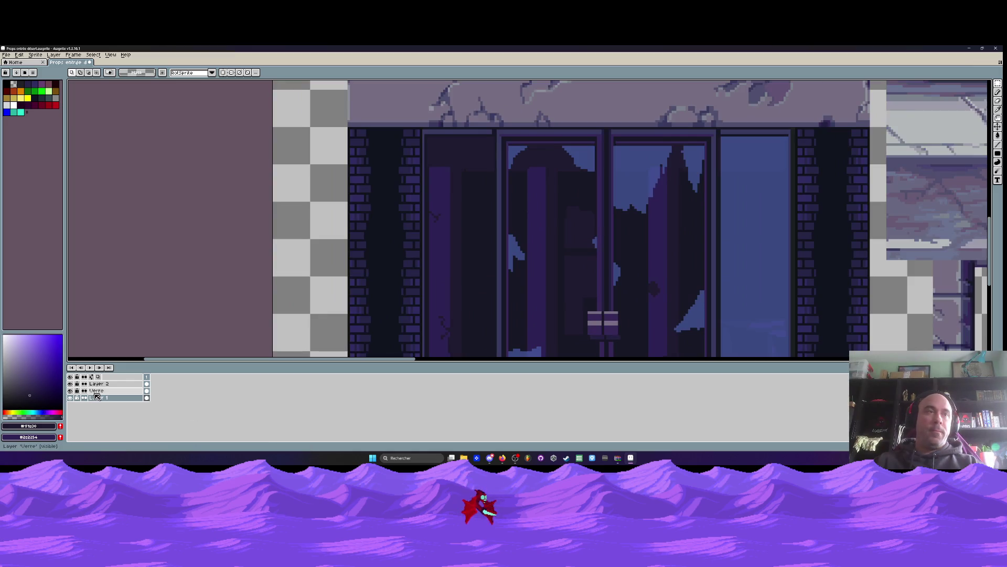
key(i)
click(767, 223)
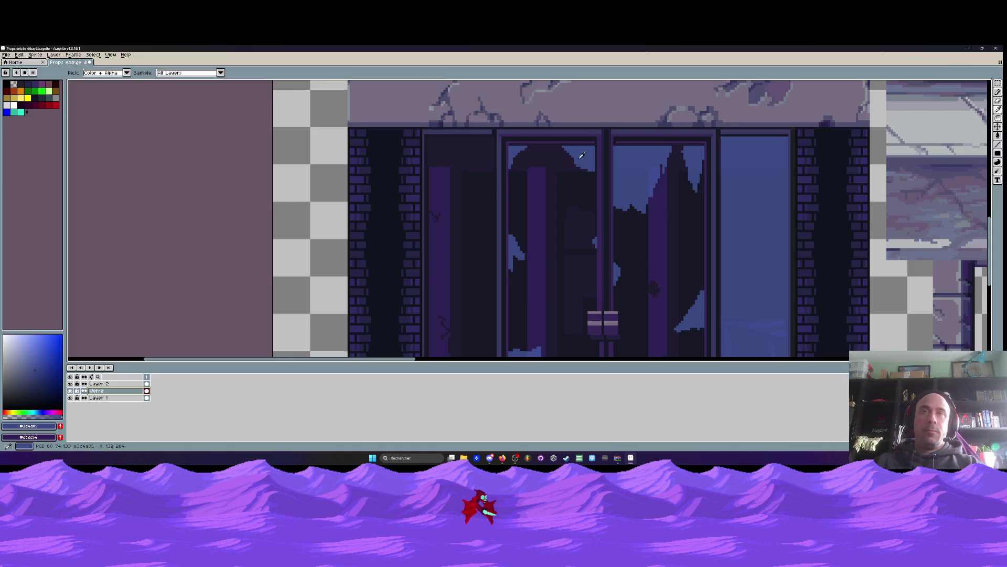
Paint a stepped blue sky wedge into the left pane's dark upper corner
key(b)
scroll(455, 146, down, 2)
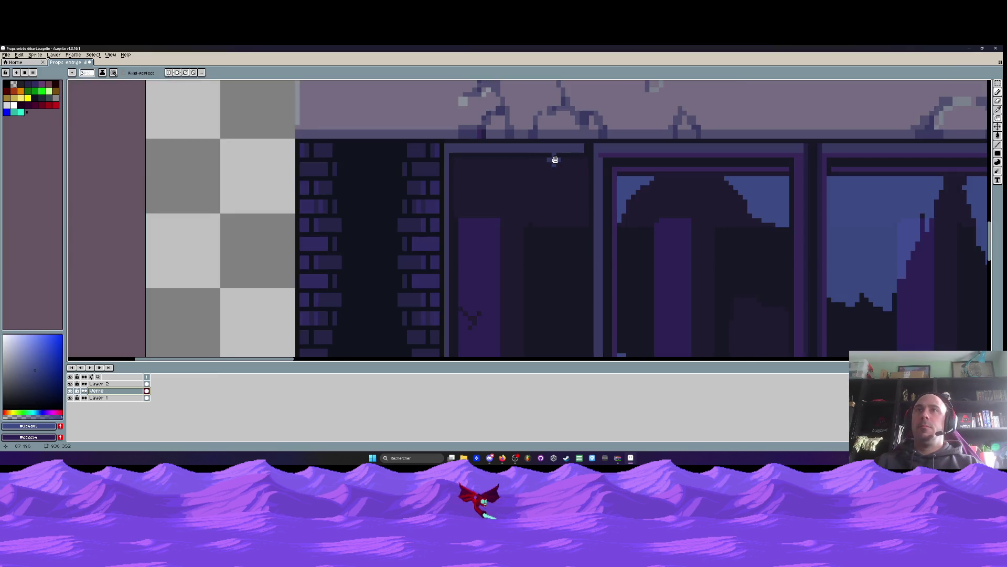
scroll(553, 160, up, 1)
scroll(340, 165, up, 3)
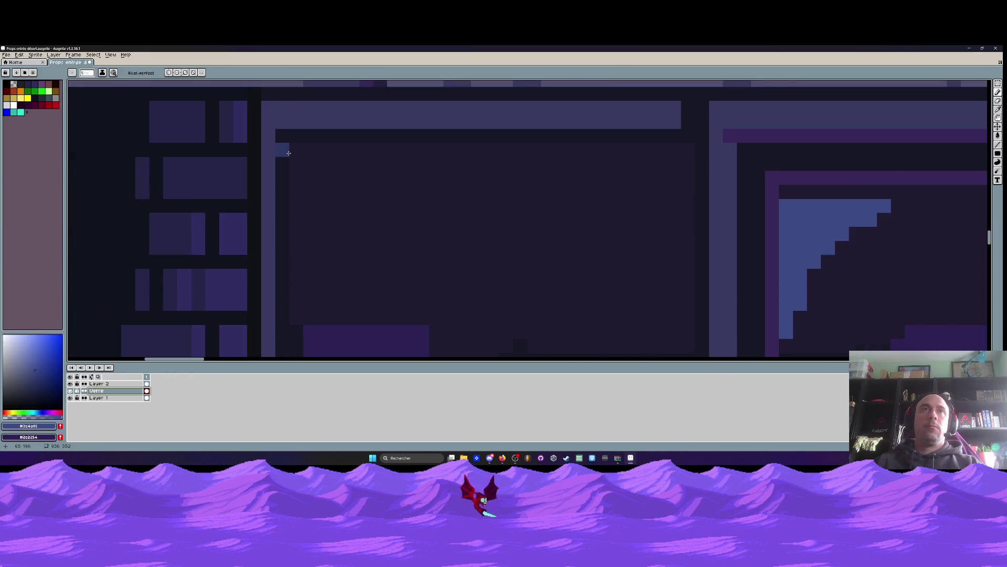
mouse_move(296, 150)
mouse_down()
mouse_move(322, 150)
mouse_move(329, 179)
mouse_move(378, 194)
mouse_move(315, 212)
mouse_move(315, 163)
mouse_move(294, 215)
mouse_move(352, 163)
mouse_move(367, 212)
mouse_move(338, 246)
mouse_up()
scroll(375, 227, down, 3)
scroll(376, 227, down, 3)
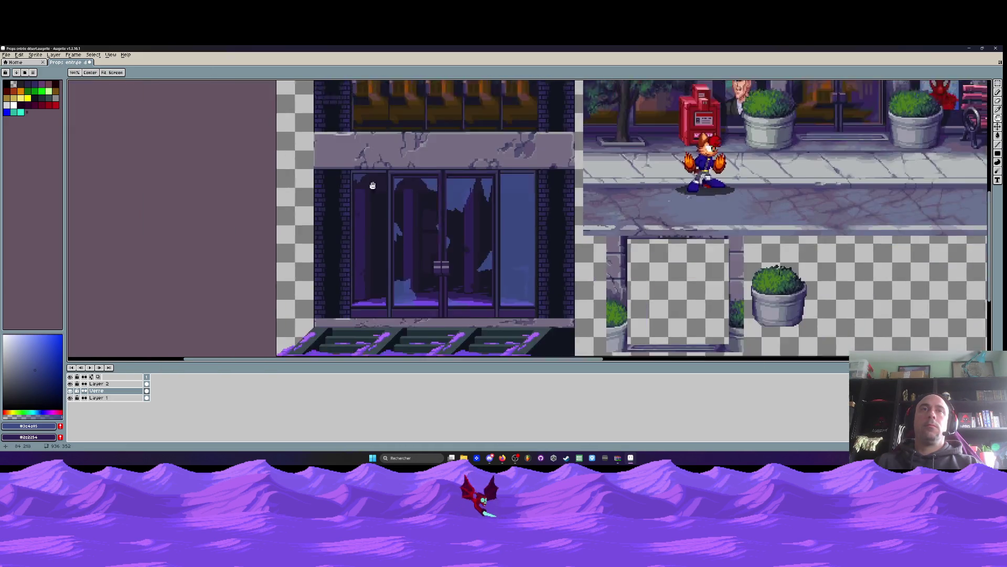
Raise the Verre layer's opacity to fully opaque
double_click(97, 391)
drag(182, 291, 216, 287)
key(Return)
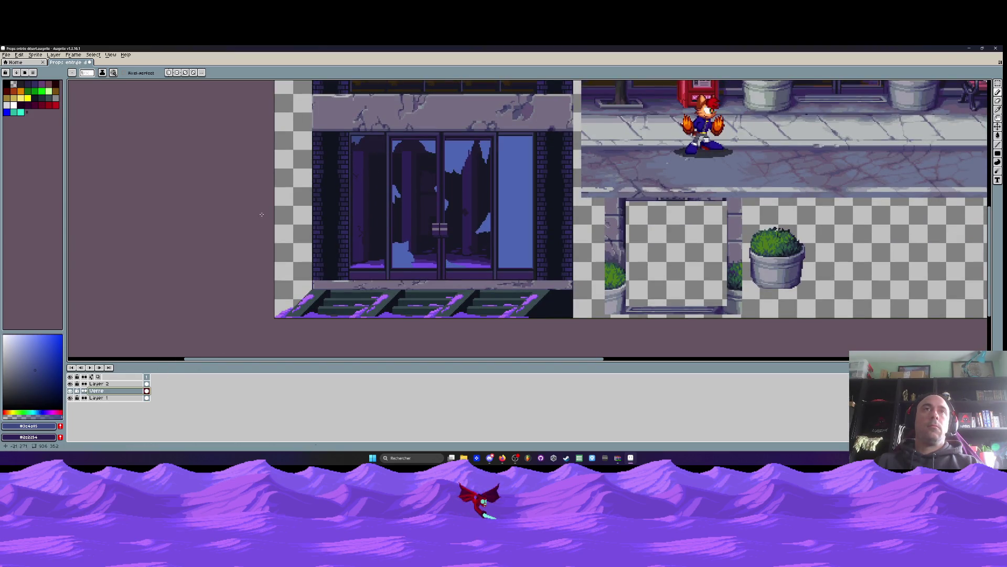
Pick the pane blue and paint blue reflections along the glass pane's bottom edge
key(g)
alt+click(522, 168)
scroll(519, 169, up, 1)
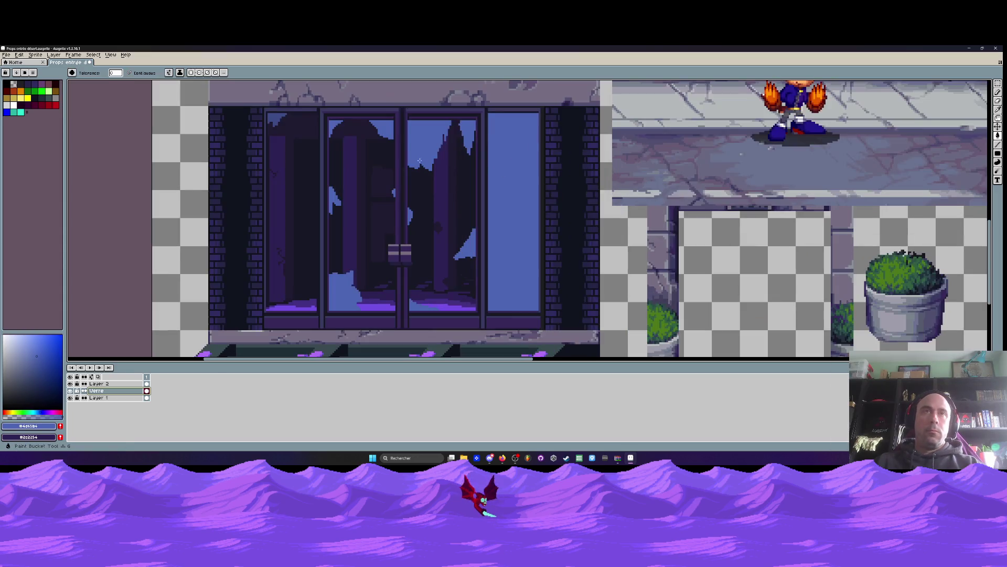
key(b)
scroll(265, 238, up, 2)
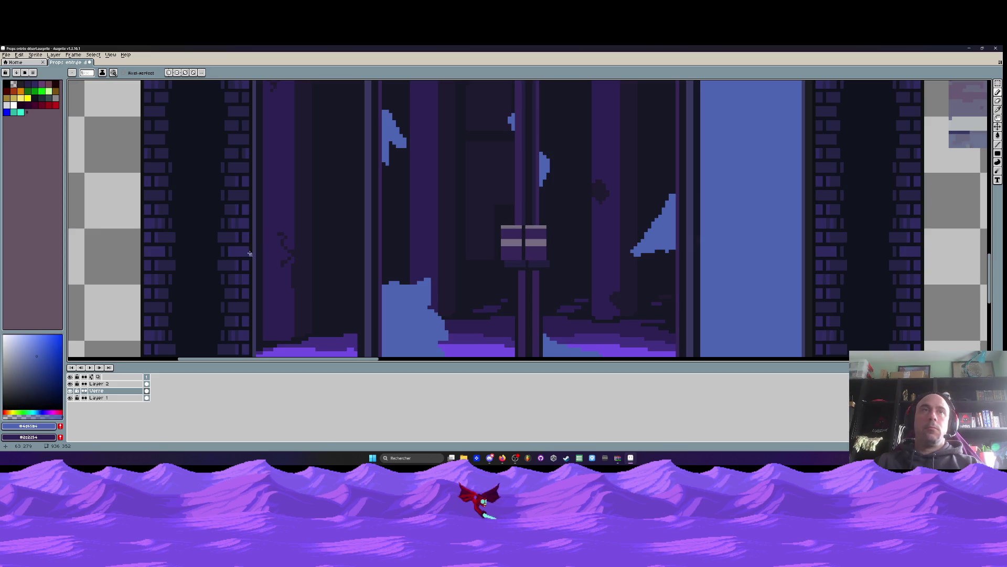
scroll(254, 252, up, 2)
scroll(263, 224, down, 3)
scroll(328, 243, up, 2)
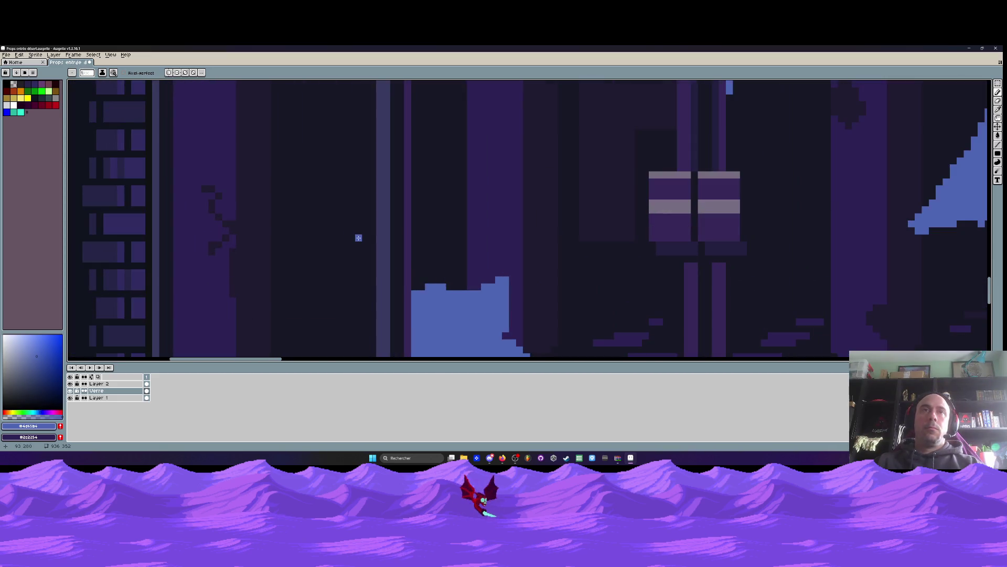
scroll(366, 238, down, 2)
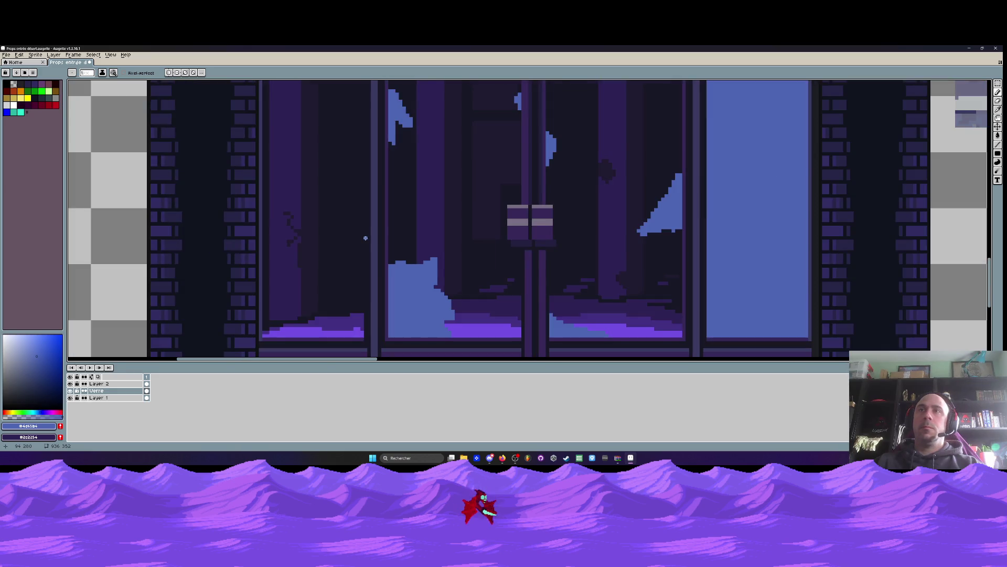
scroll(366, 237, down, 2)
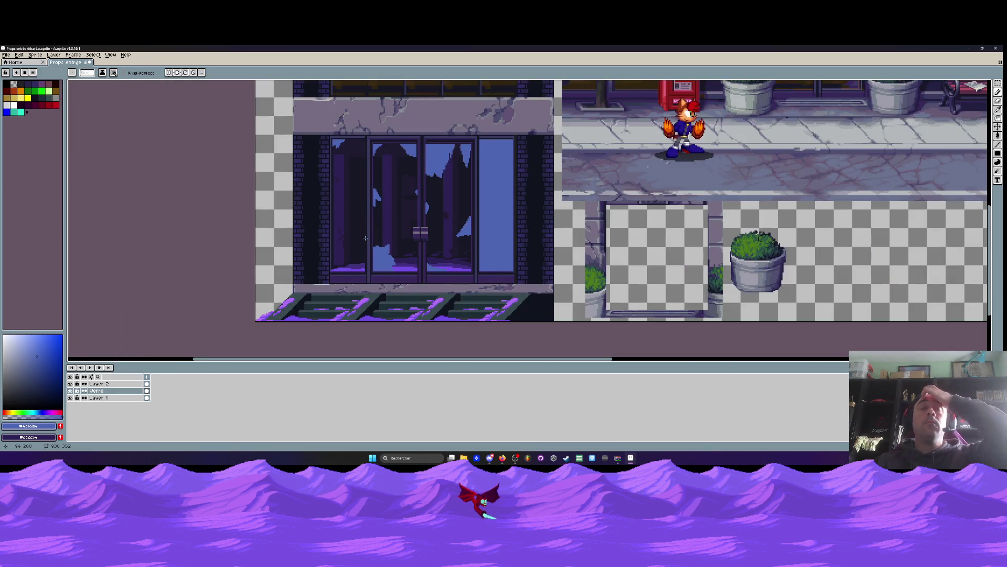
scroll(346, 269, up, 3)
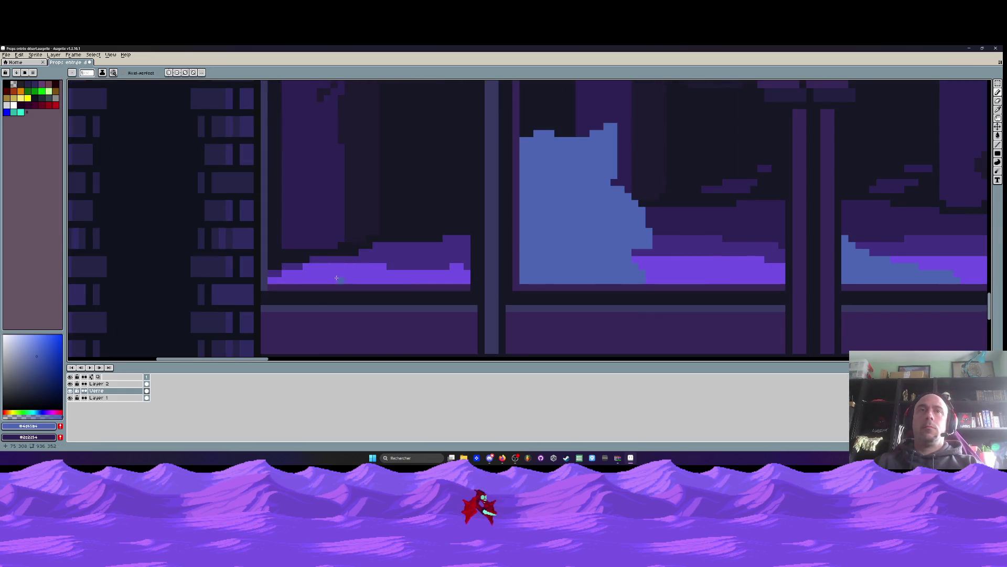
drag(401, 279, 321, 266)
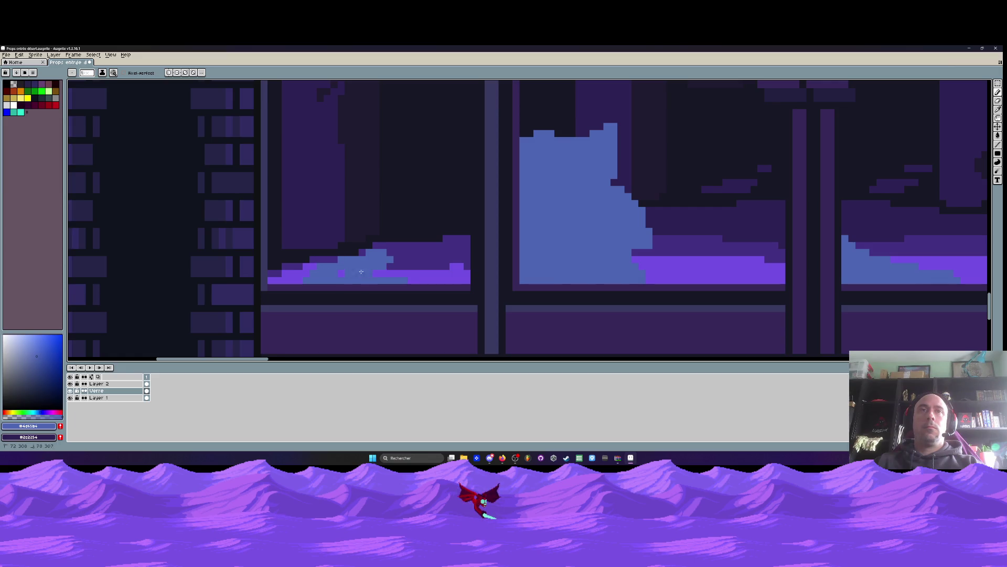
Paint blue reflection pixels along the top of the left window arch
scroll(403, 282, down, 4)
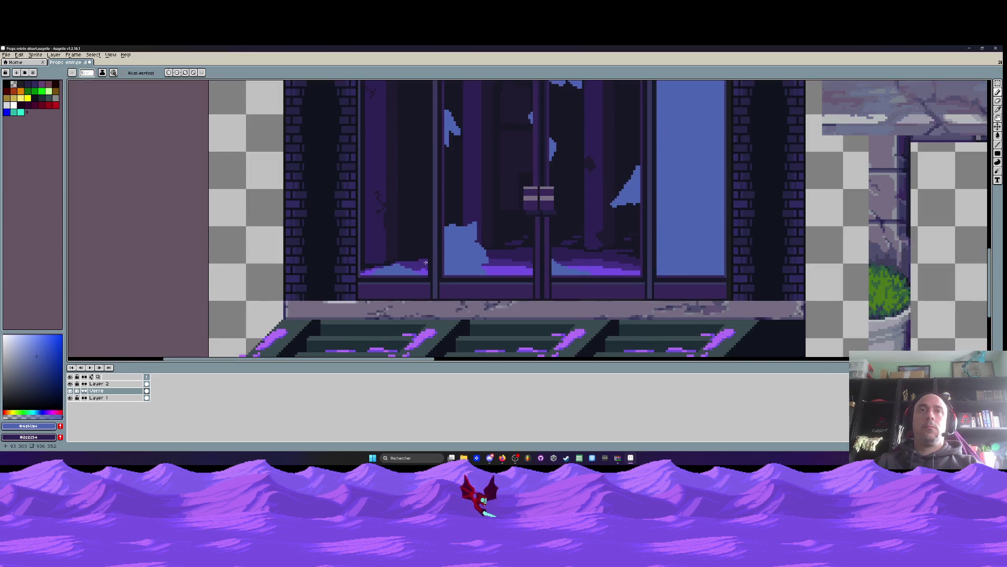
scroll(411, 117, up, 3)
click(414, 116)
scroll(412, 115, up, 1)
mouse_move(411, 113)
mouse_down()
mouse_move(435, 117)
mouse_move(415, 126)
mouse_move(383, 109)
mouse_up()
scroll(408, 140, down, 2)
scroll(408, 140, down, 2)
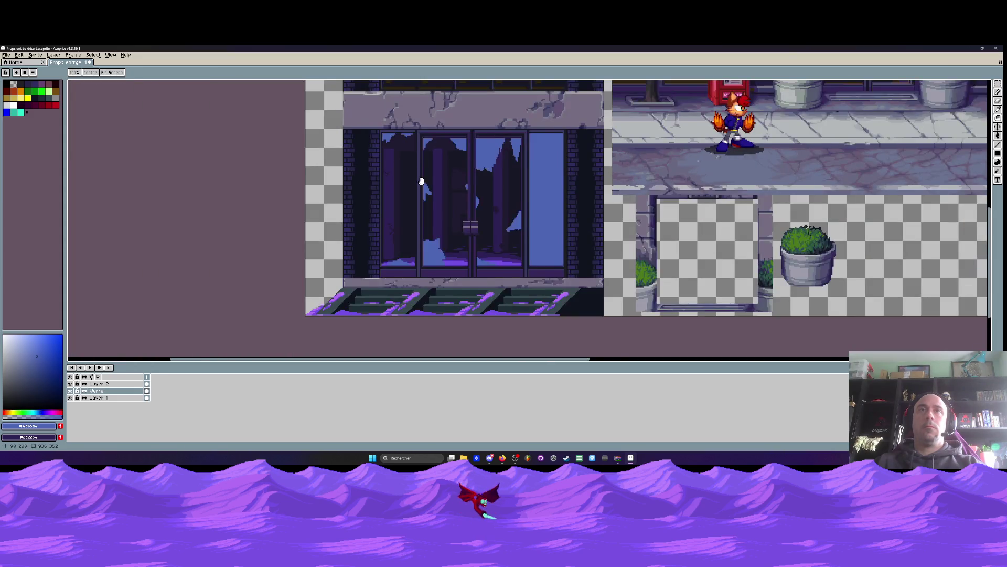
Reopen the Verre layer's properties
scroll(420, 180, right, 2)
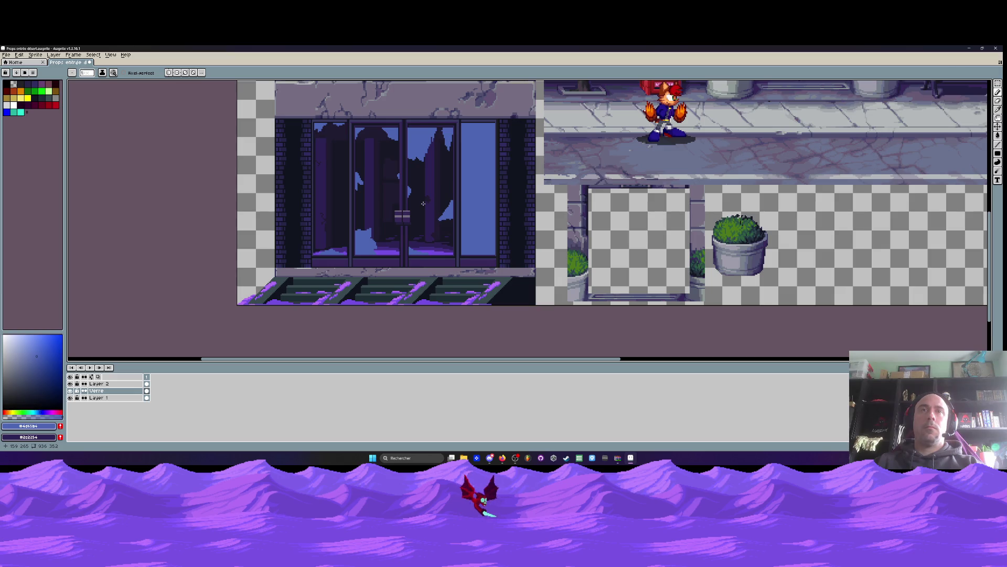
scroll(423, 204, down, 1)
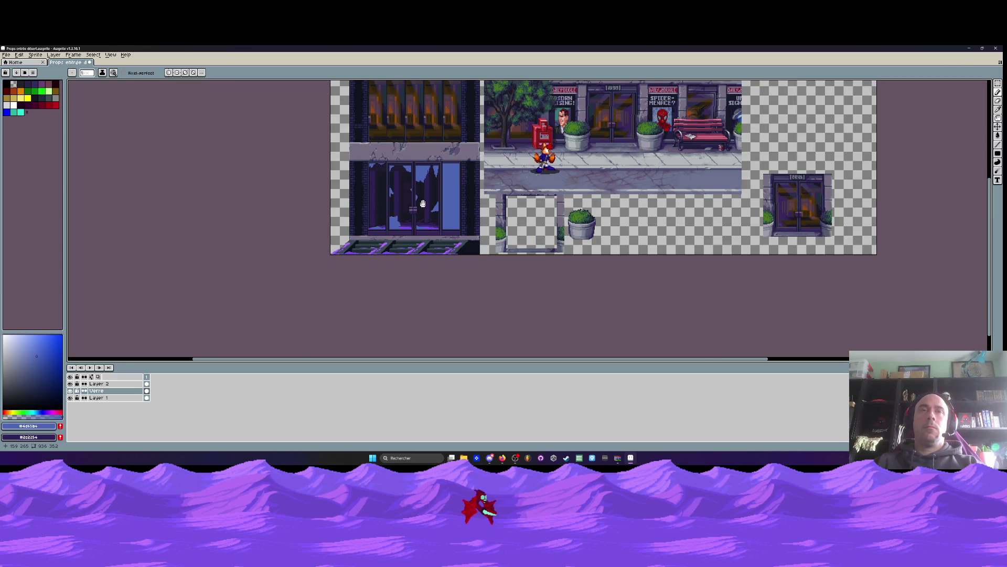
drag(423, 204, 383, 221)
double_click(110, 392)
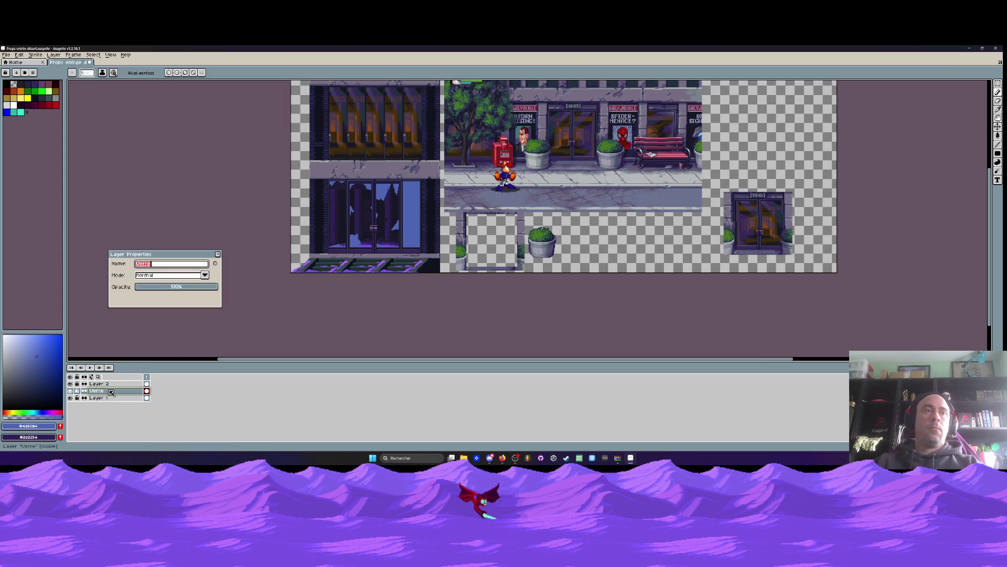
Set the Verre glass layer's opacity to 60% and close its properties
click(184, 286)
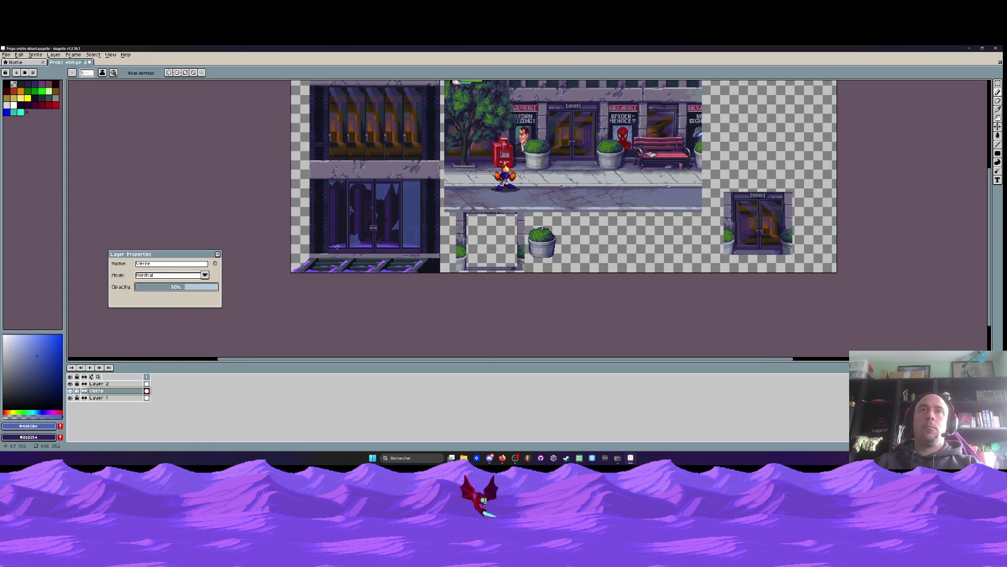
scroll(418, 203, up, 2)
drag(346, 218, 446, 203)
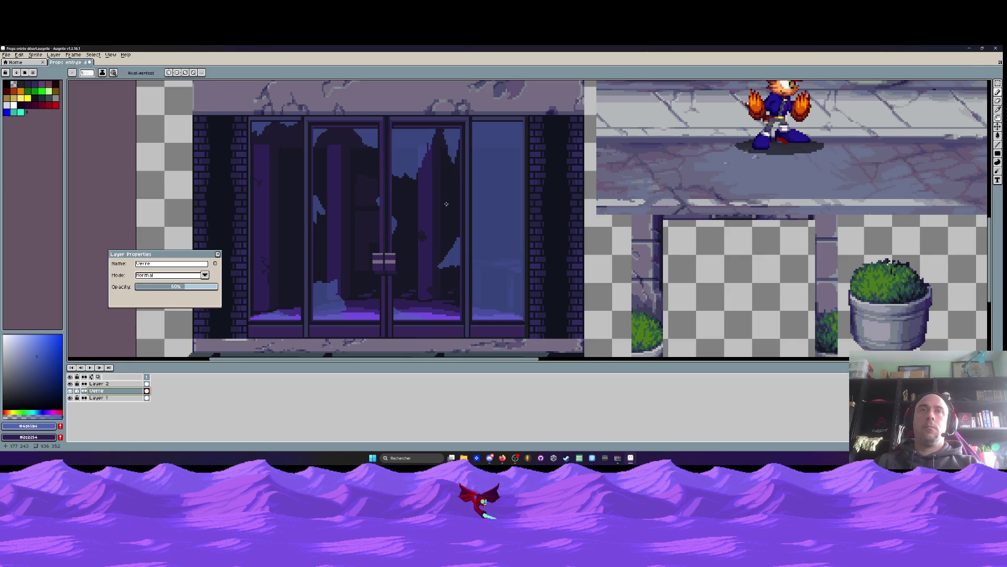
scroll(353, 266, up, 2)
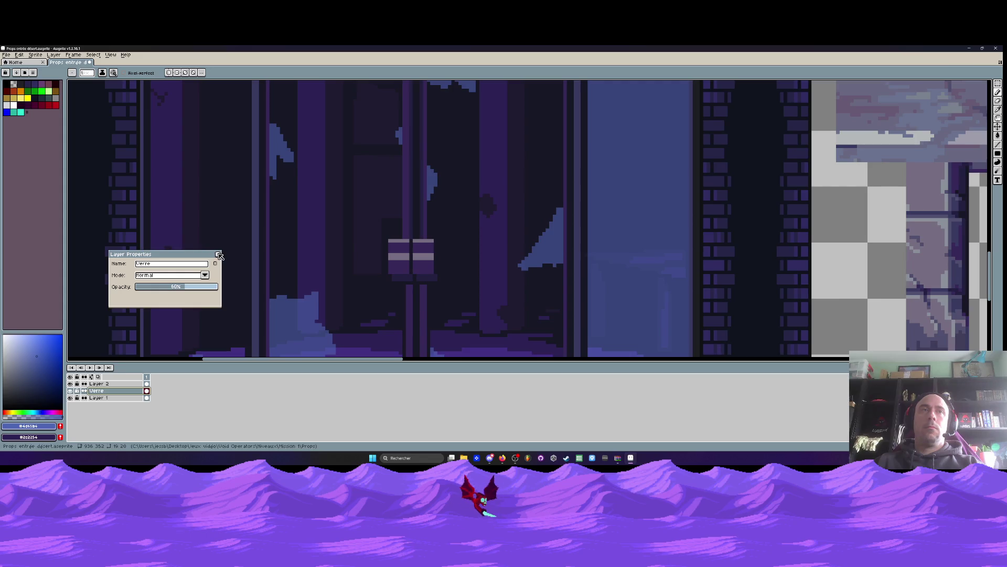
key(Return)
Choose the teal palette swatch as the drawing colour
scroll(376, 251, up, 2)
scroll(380, 246, down, 1)
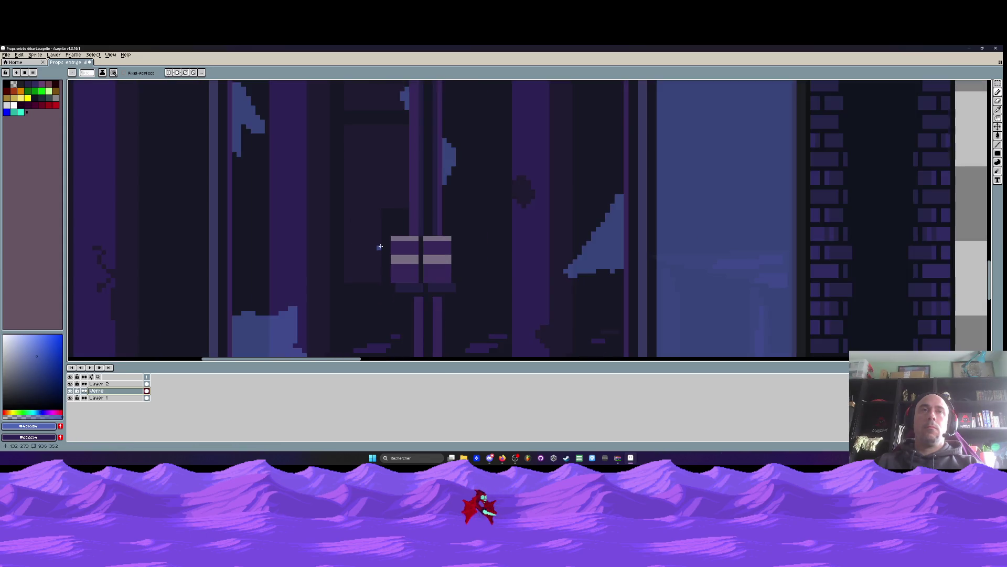
click(21, 112)
scroll(367, 251, up, 2)
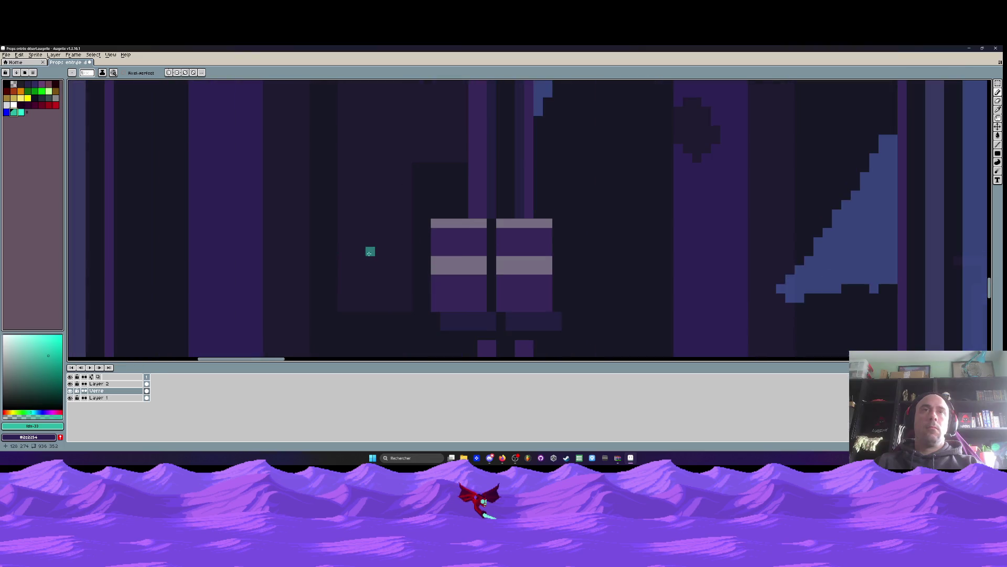
drag(417, 248, 415, 264)
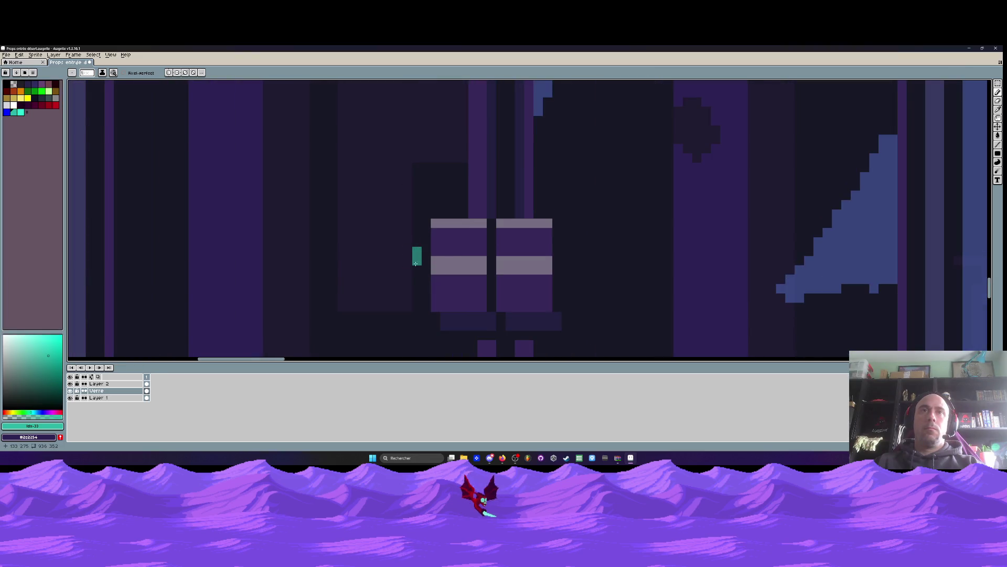
scroll(416, 269, down, 4)
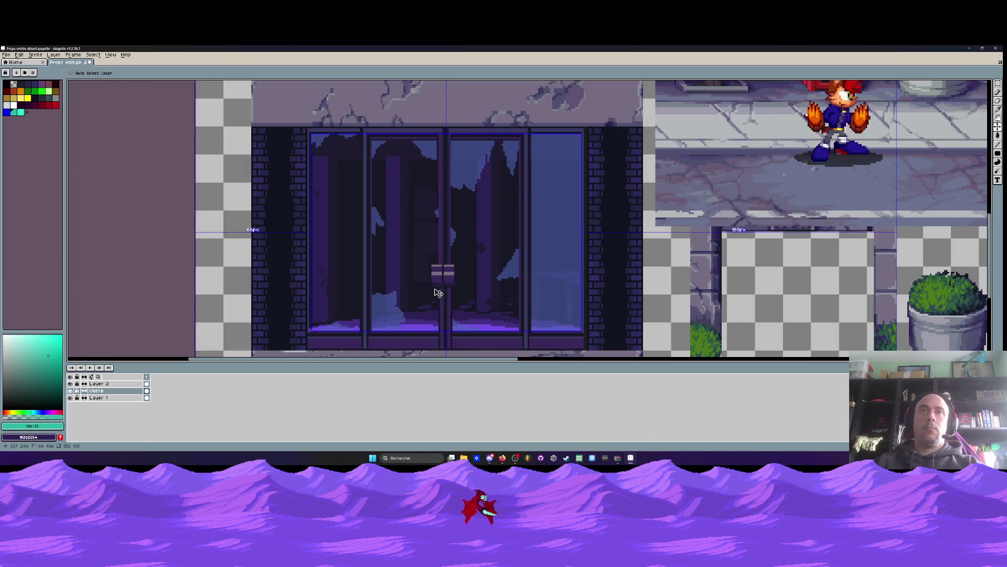
scroll(438, 288, up, 4)
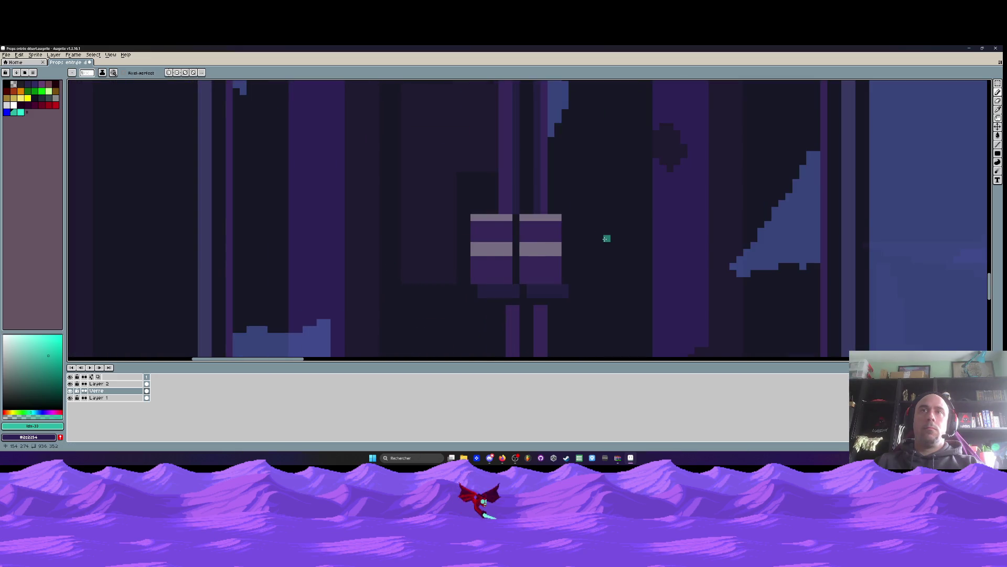
scroll(618, 238, down, 4)
drag(607, 247, 539, 248)
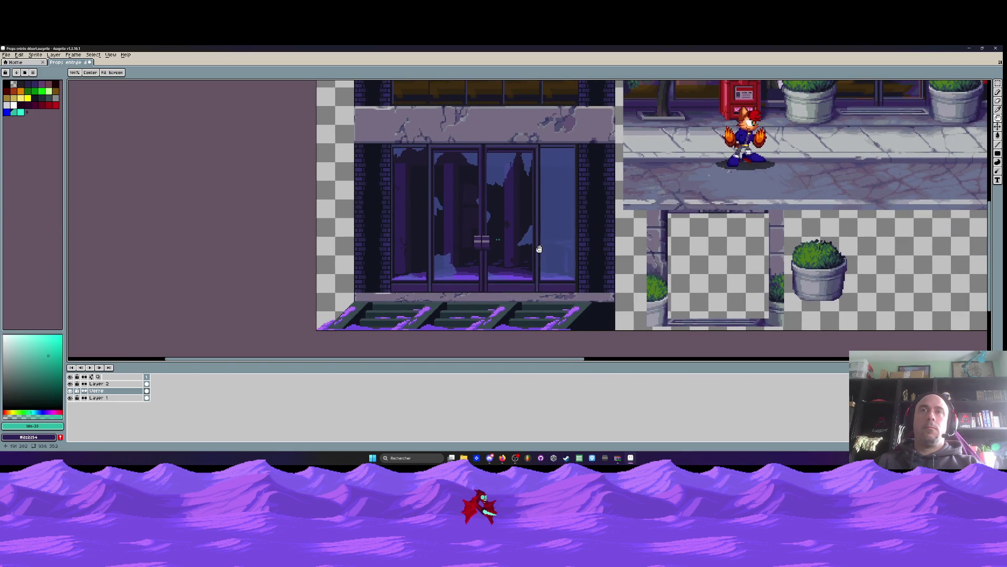
scroll(505, 249, up, 3)
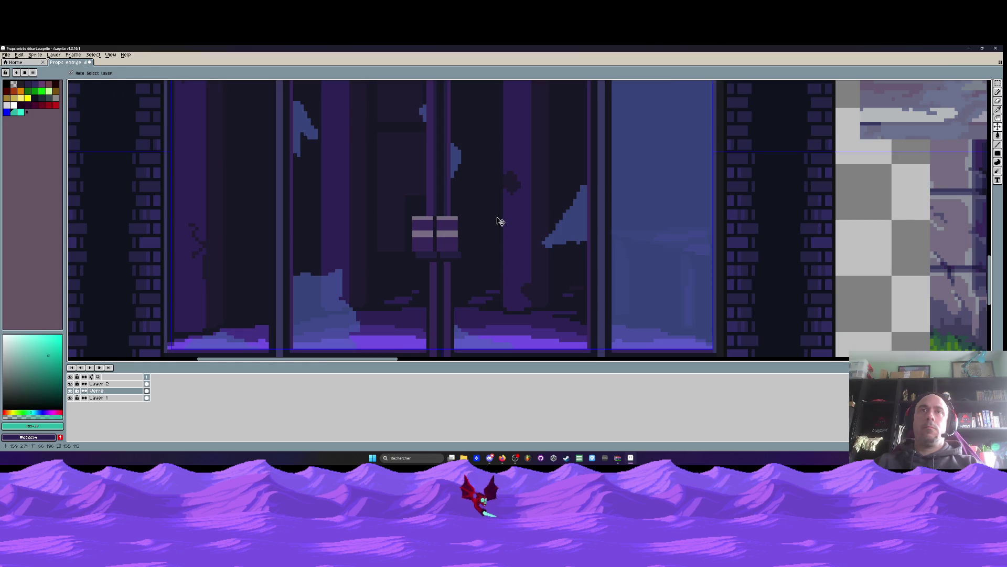
scroll(494, 226, down, 5)
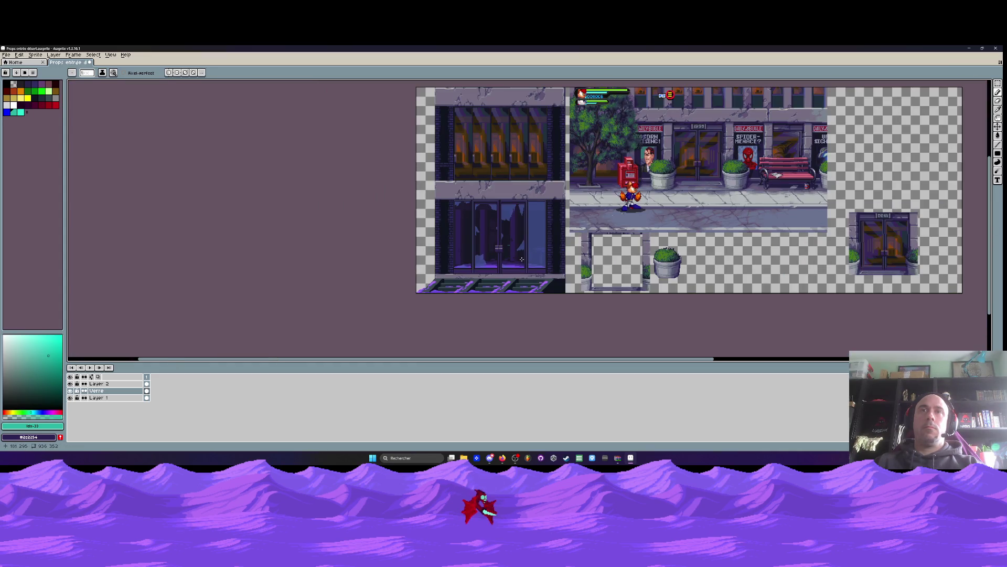
scroll(493, 257, up, 4)
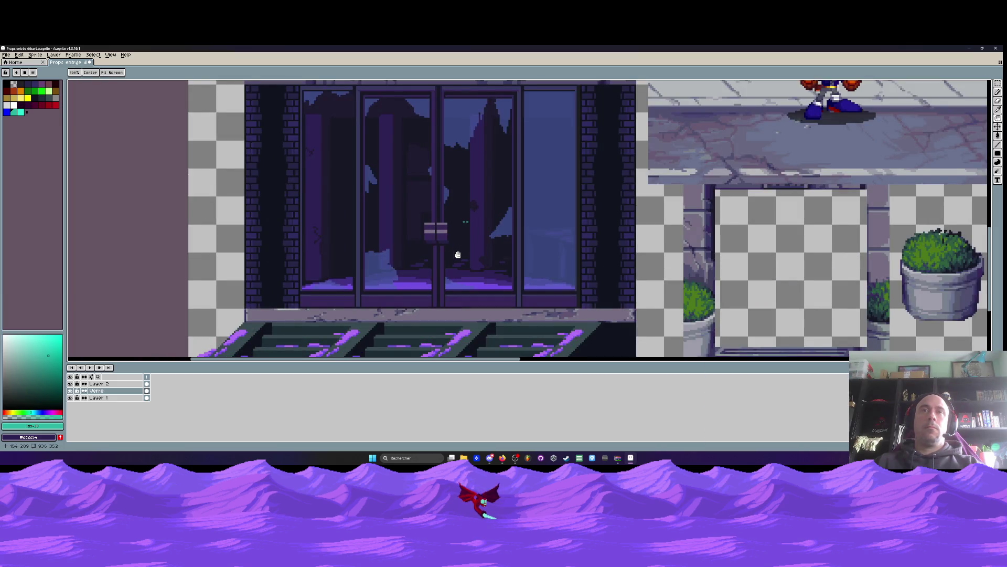
drag(457, 255, 438, 254)
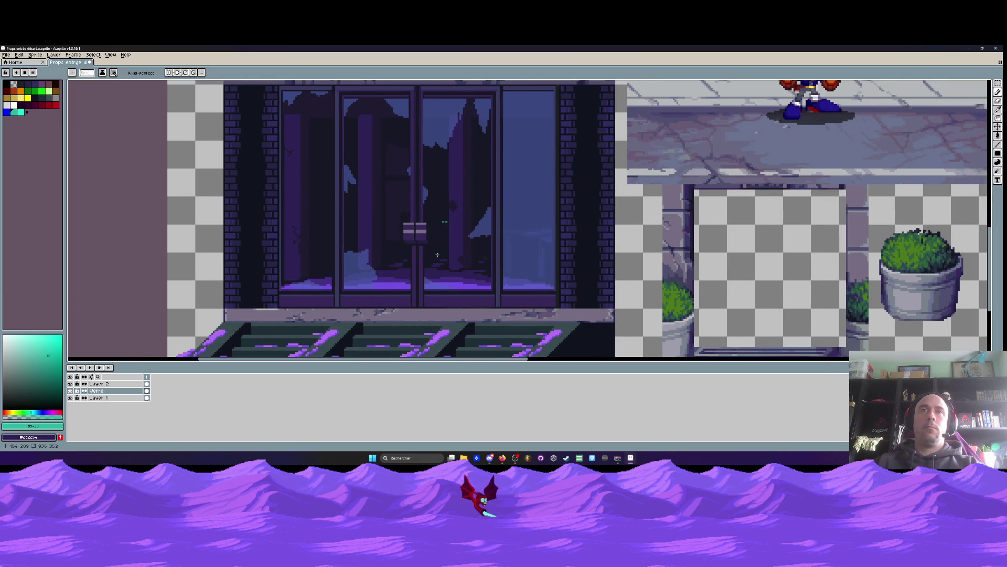
scroll(437, 254, down, 1)
drag(430, 257, 385, 257)
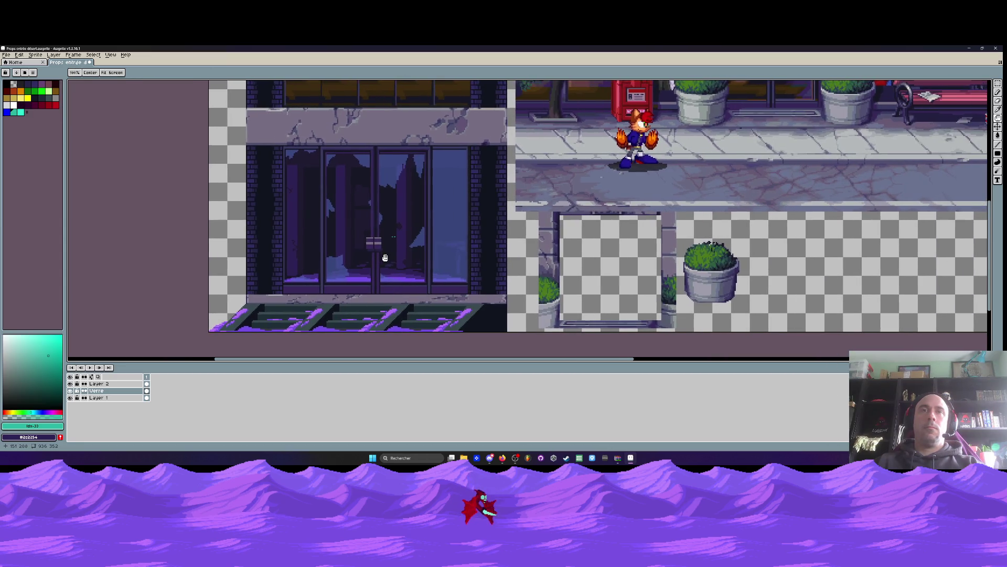
scroll(454, 226, up, 3)
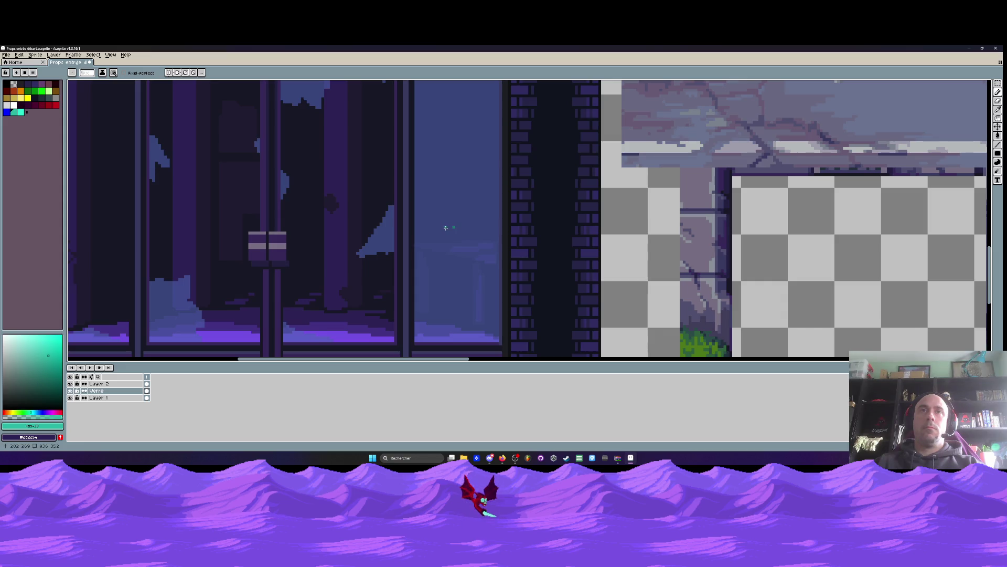
scroll(445, 228, down, 5)
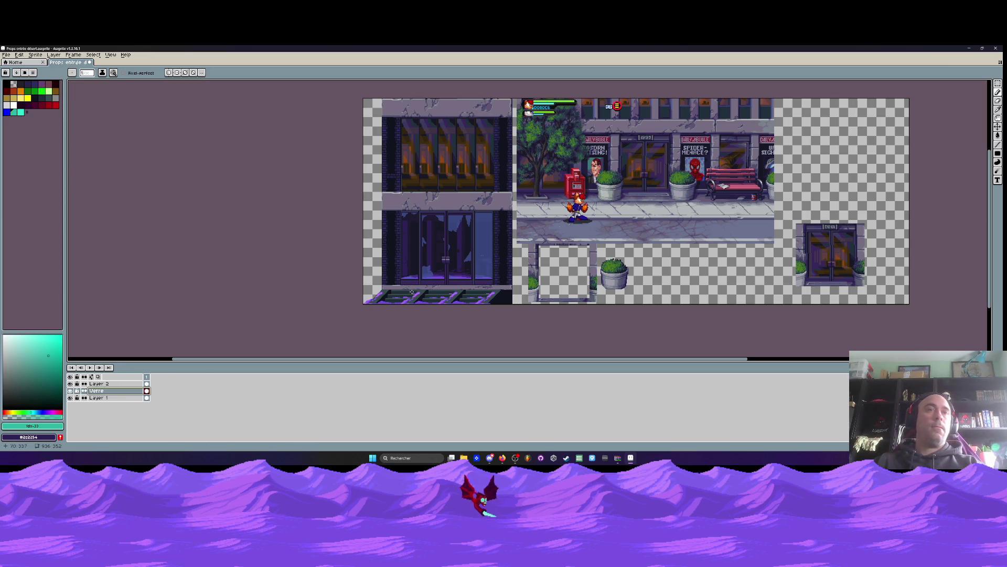
scroll(475, 243, up, 4)
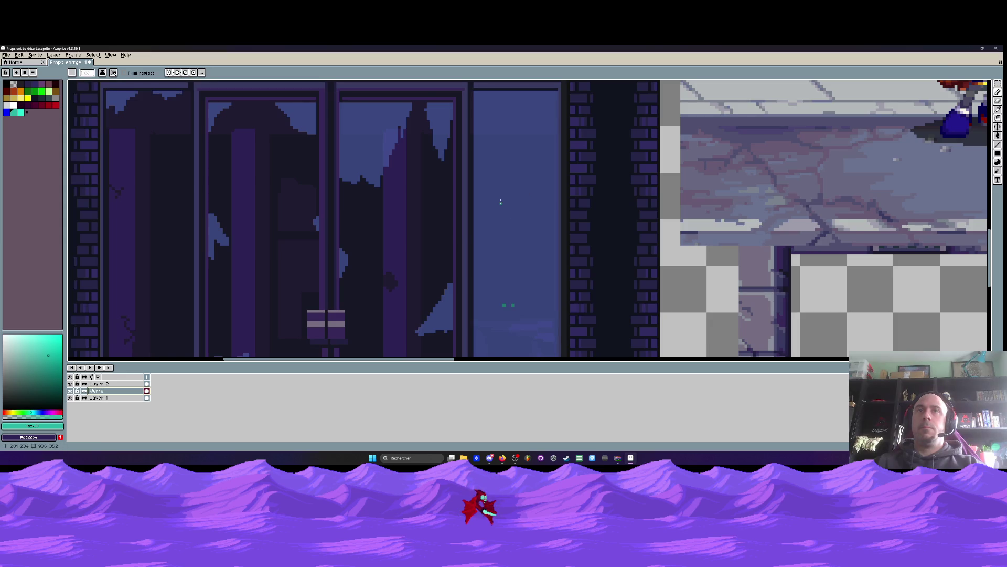
Try dark strokes on the right pane, undoing the X and blob, keeping a dark diagonal star mark
scroll(507, 194, up, 1)
drag(491, 149, 522, 210)
drag(560, 141, 469, 222)
mouse_move(506, 210)
mouse_down()
mouse_move(520, 238)
mouse_move(518, 190)
mouse_move(545, 233)
mouse_move(486, 233)
mouse_up()
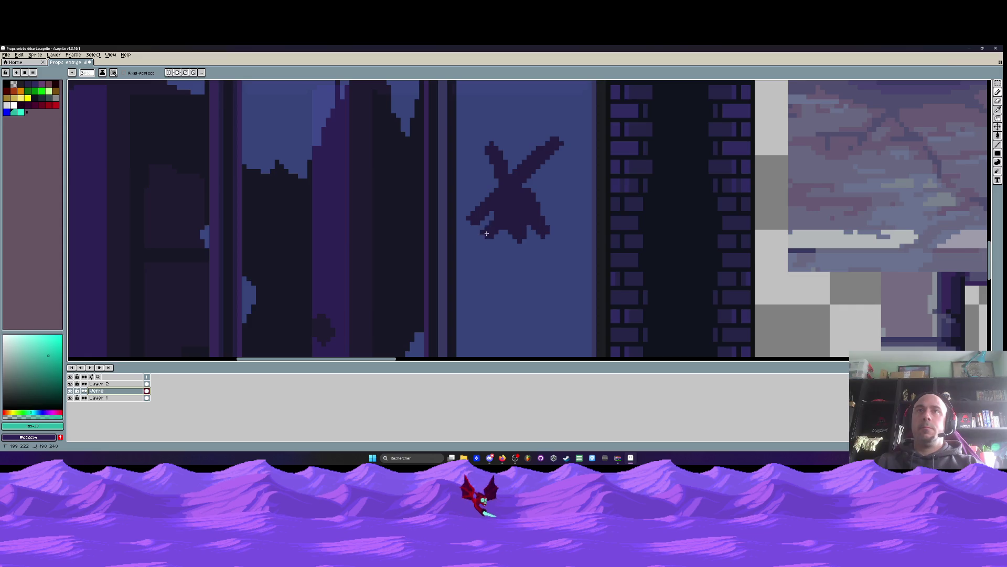
scroll(525, 187, down, 1)
scroll(526, 226, up, 1)
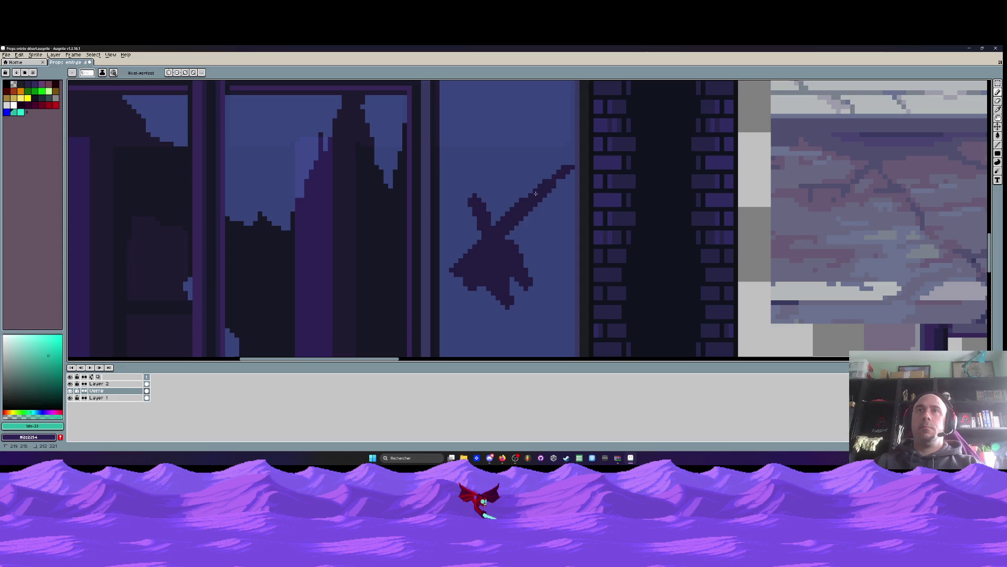
scroll(536, 194, down, 3)
key(ctrl)
key(ctrl+z)
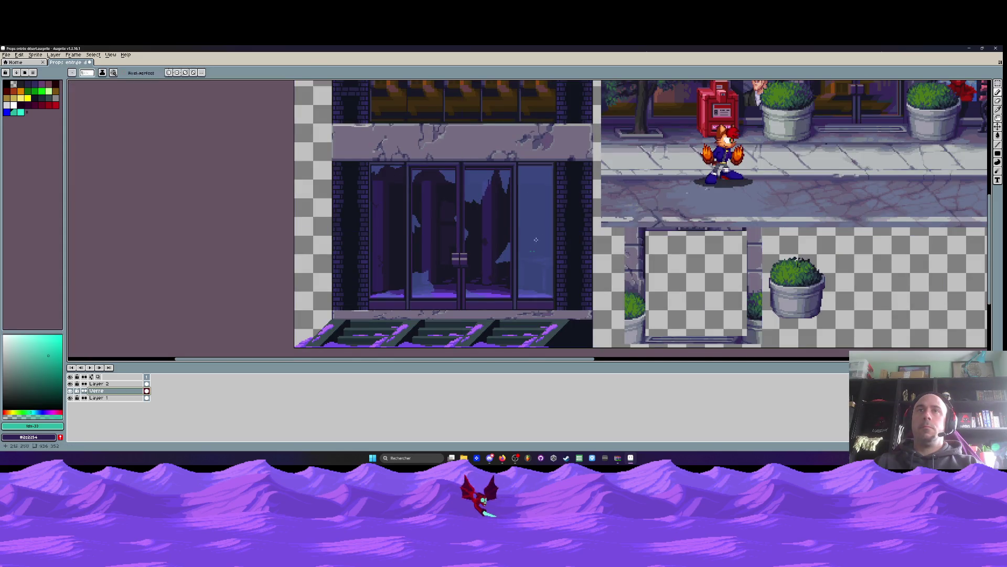
scroll(545, 231, up, 3)
drag(530, 218, 543, 235)
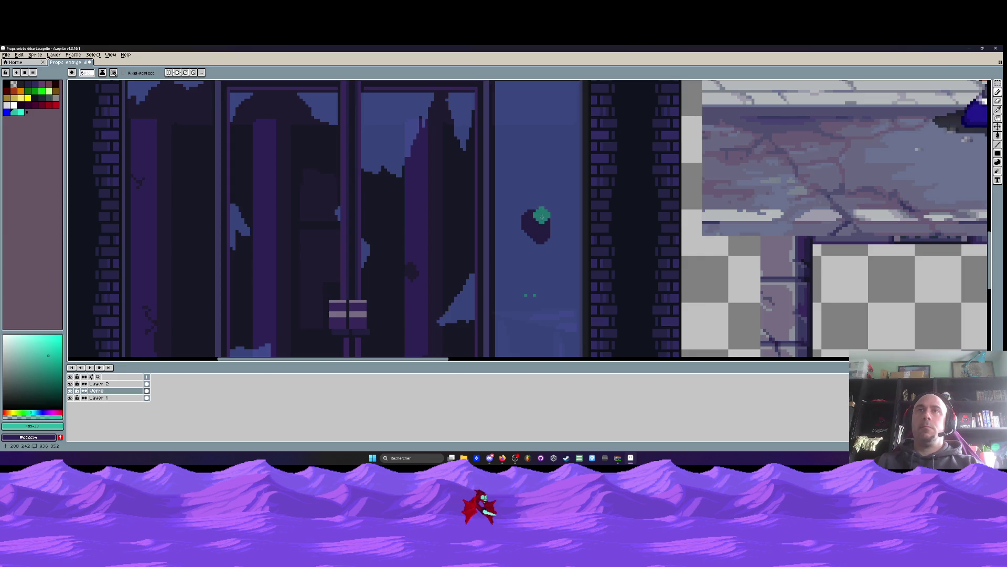
key(ctrl+z)
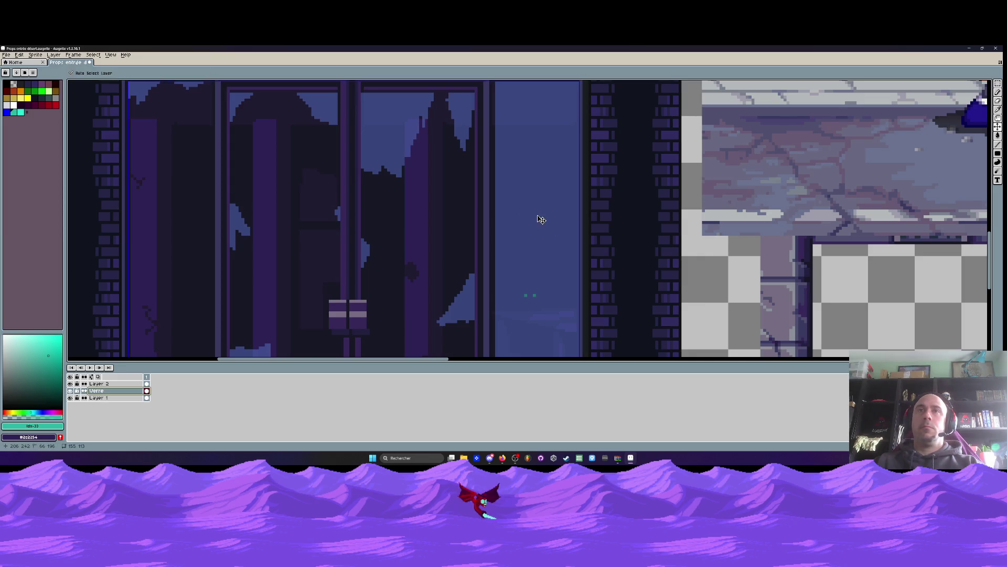
mouse_move(528, 198)
mouse_down()
mouse_move(539, 231)
mouse_move(562, 198)
mouse_move(522, 231)
mouse_move(546, 216)
mouse_up()
scroll(558, 230, down, 4)
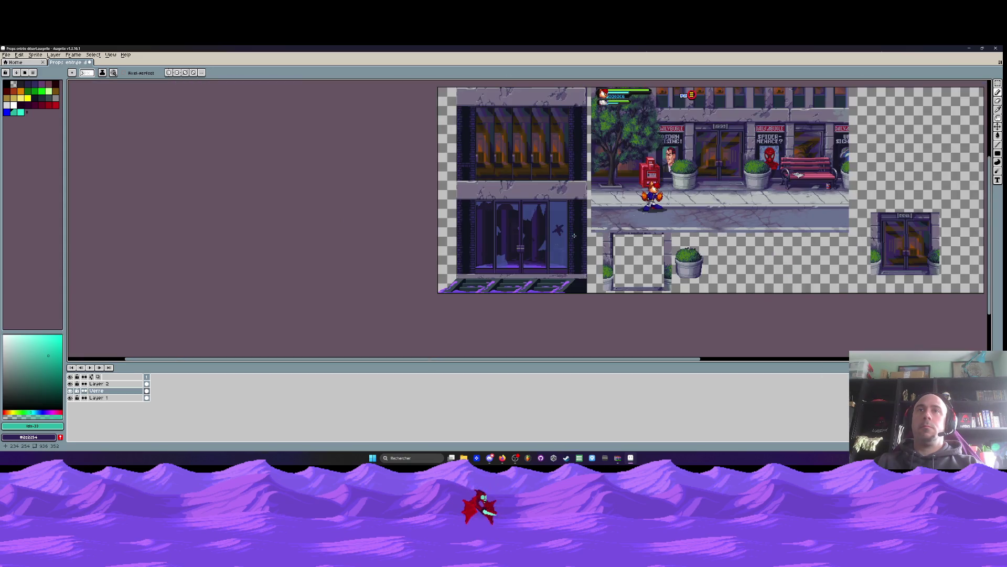
scroll(568, 231, up, 4)
With a 1-pixel brush, draw thin crack lines branching off the star
key(minus)
key(minus)
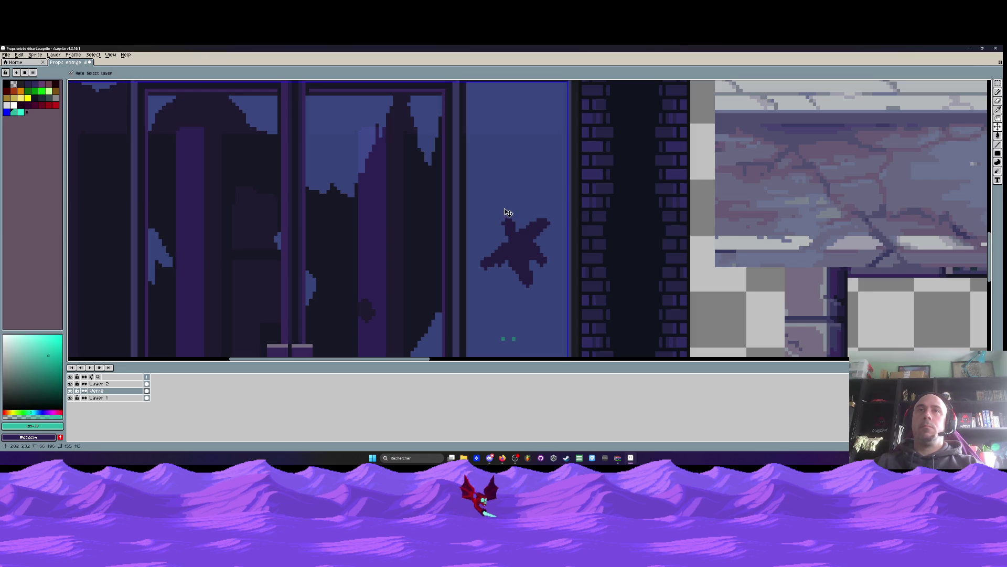
scroll(490, 202, up, 2)
mouse_move(506, 224)
mouse_down()
mouse_move(521, 175)
mouse_move(450, 146)
mouse_up()
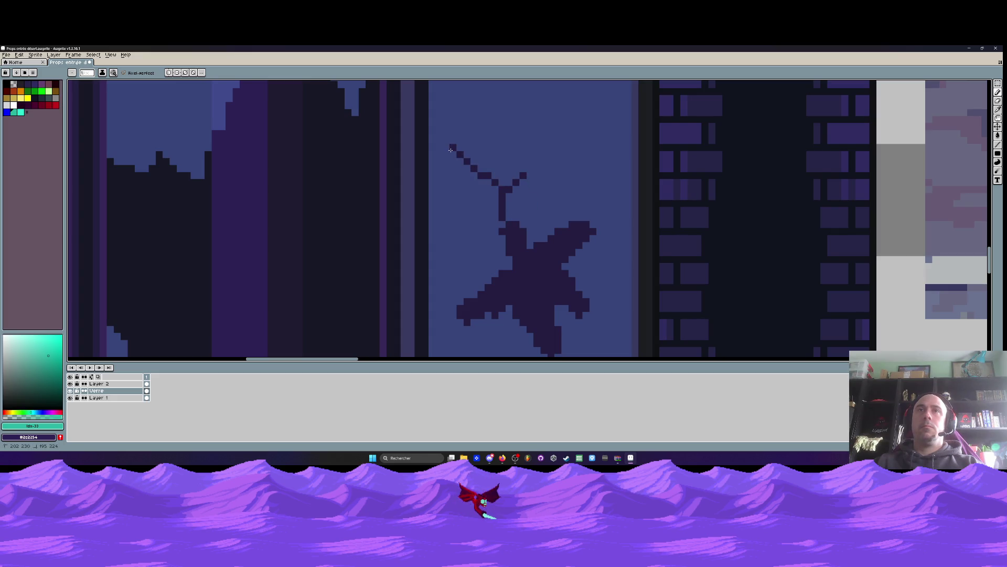
scroll(509, 142, down, 2)
scroll(519, 229, up, 1)
drag(517, 233, 479, 267)
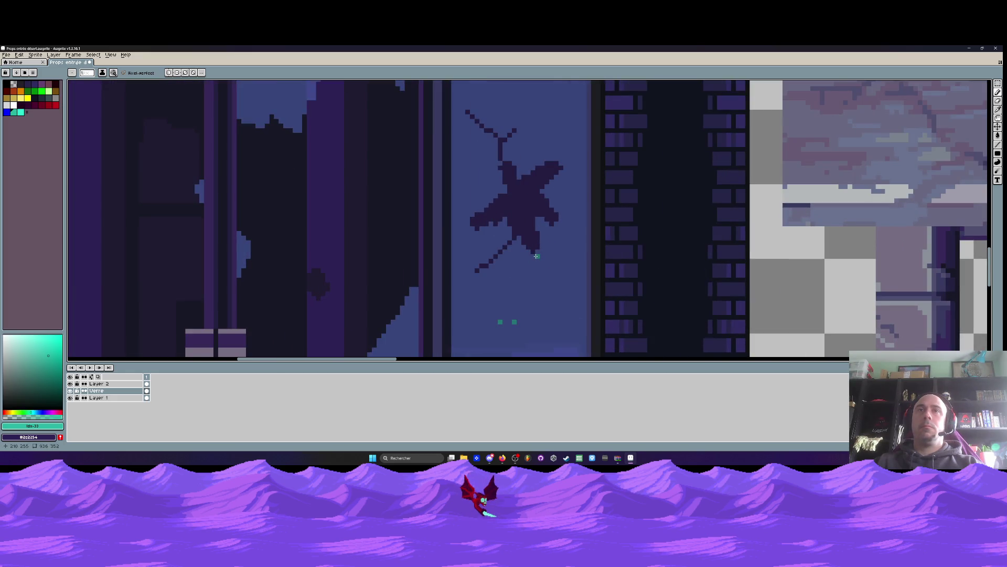
scroll(584, 203, down, 3)
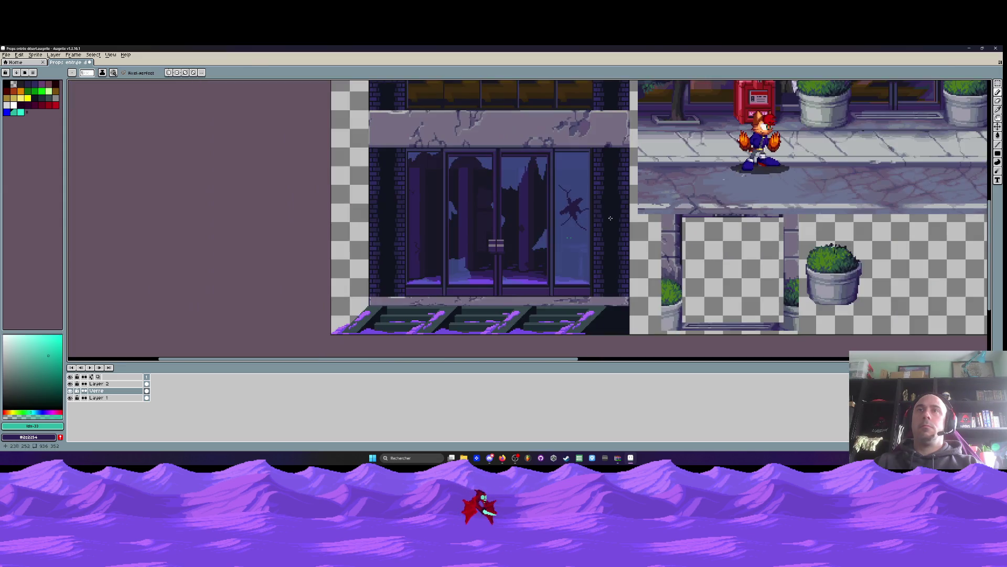
Undo the star-shaped crack on the right glass pane
key(v)
key(ctrl+z)
key(b)
scroll(564, 207, up, 3)
Draw a diagonal crack line on the right pane, then undo the latest Pencil strokes
drag(591, 215, 592, 215)
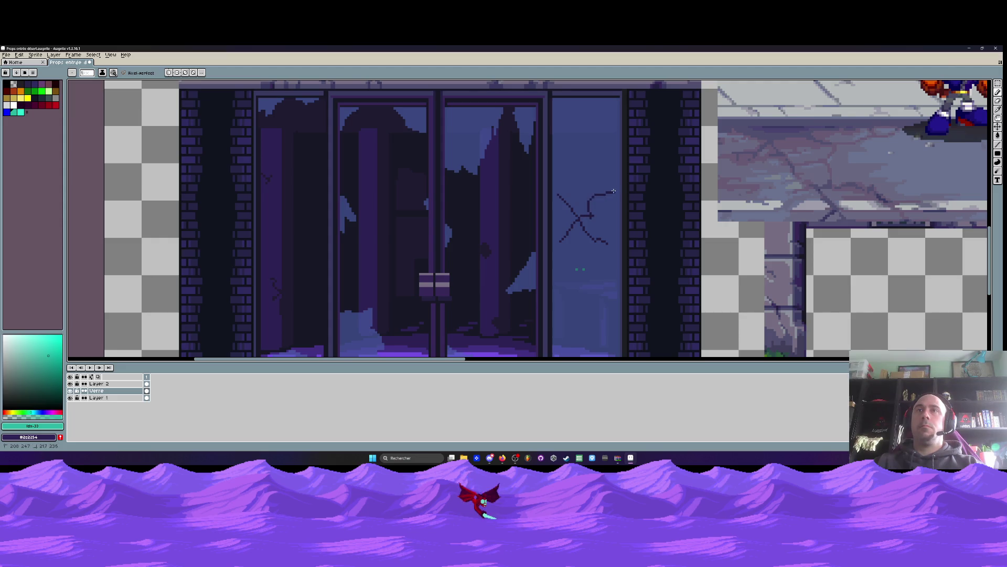
key(ctrl+z)
scroll(613, 225, down, 3)
key(v)
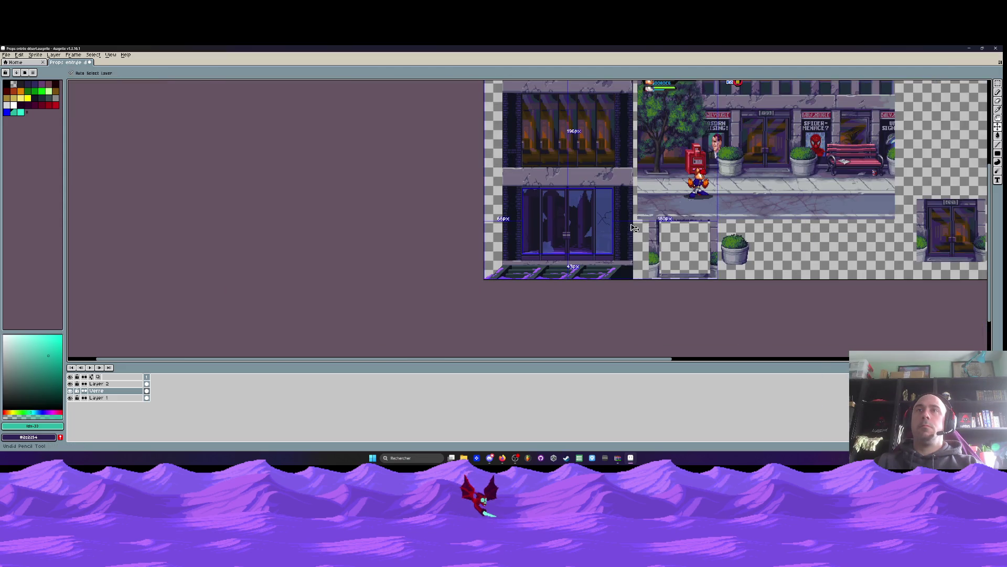
key(b)
scroll(595, 213, up, 4)
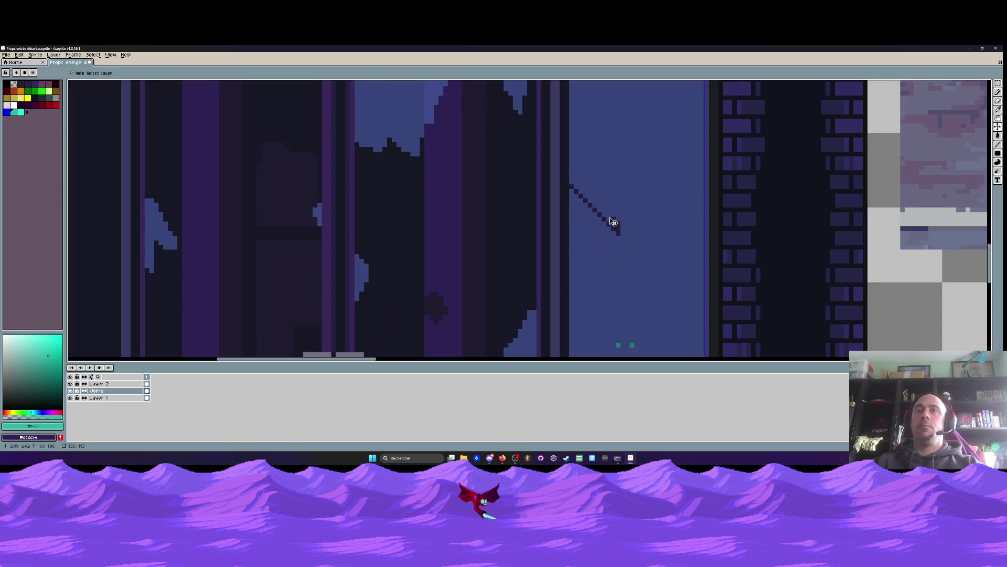
key(ctrl+z)
scroll(602, 208, down, 3)
scroll(566, 173, up, 3)
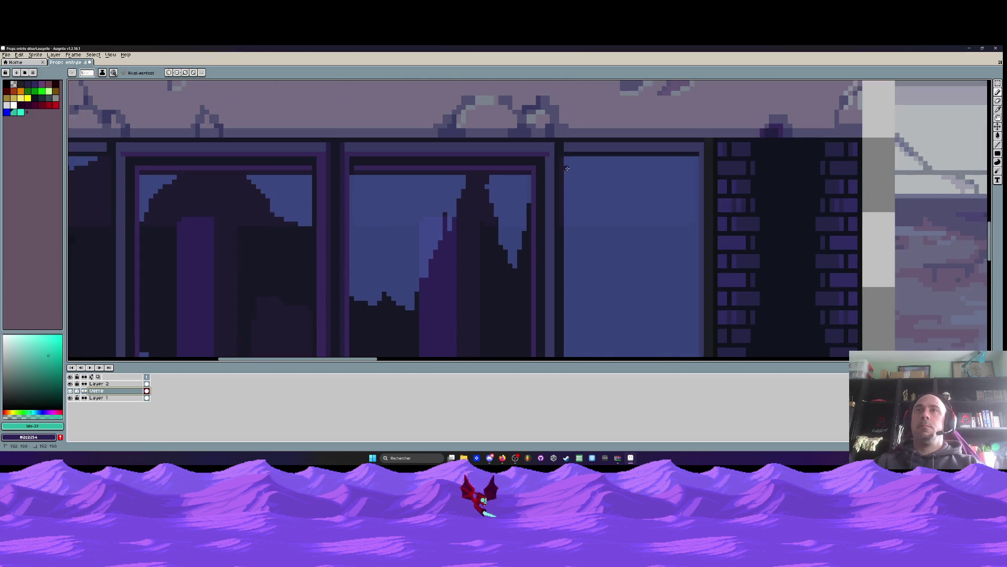
Draw the first straight crack lines from the top of the right glass pane
shift+click(612, 160)
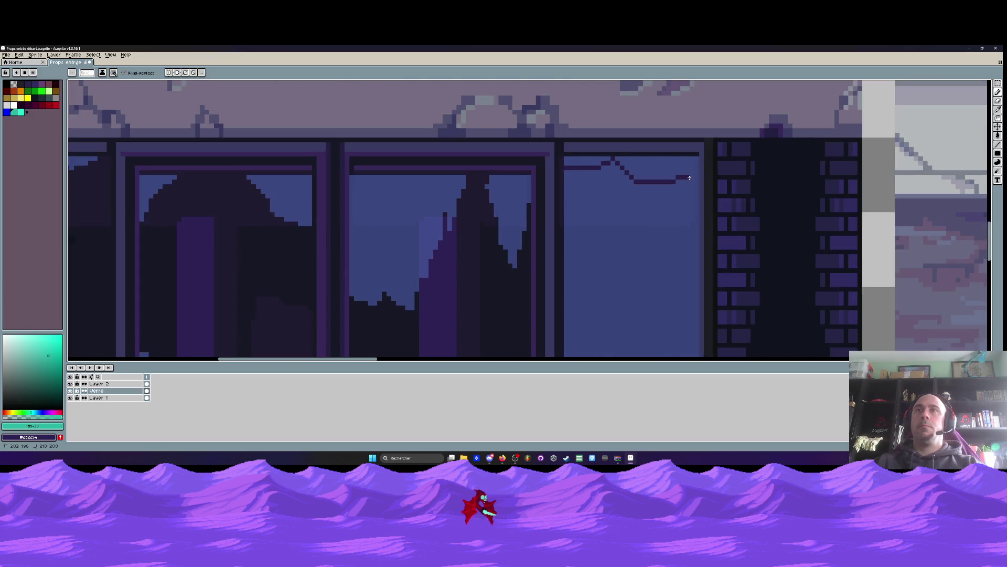
shift+click(637, 185)
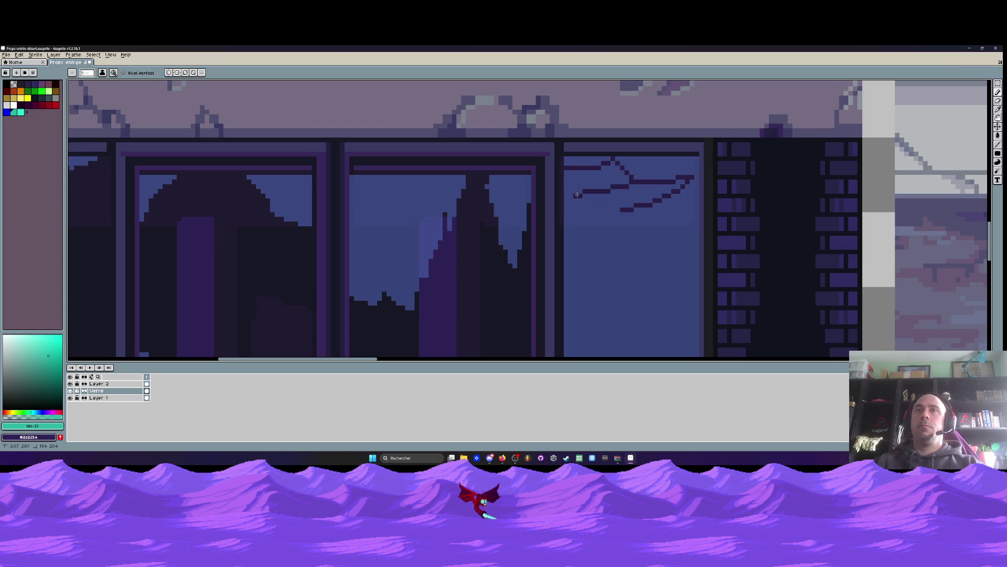
drag(596, 210, 565, 229)
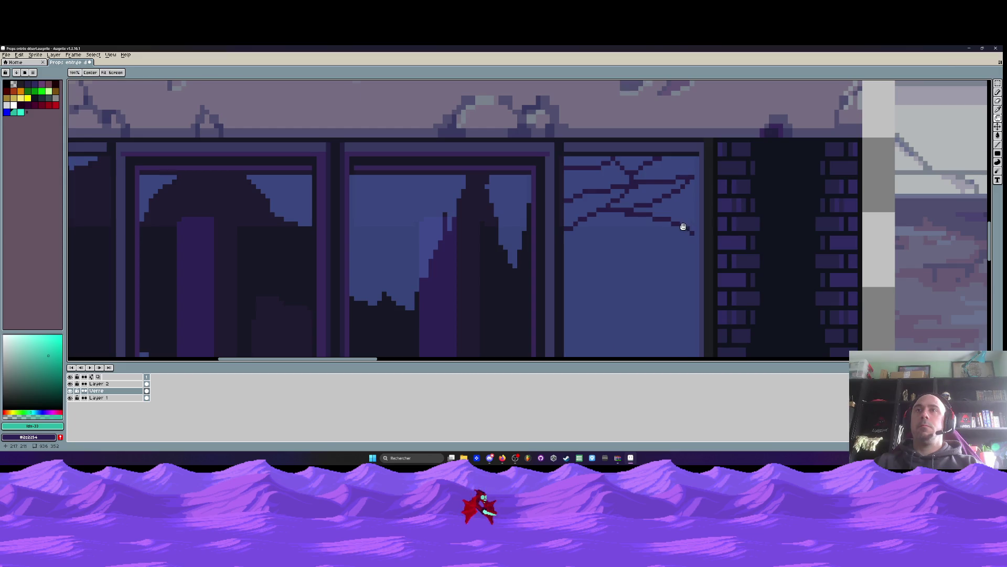
scroll(682, 227, down, 2)
scroll(673, 230, up, 1)
scroll(673, 230, up, 3)
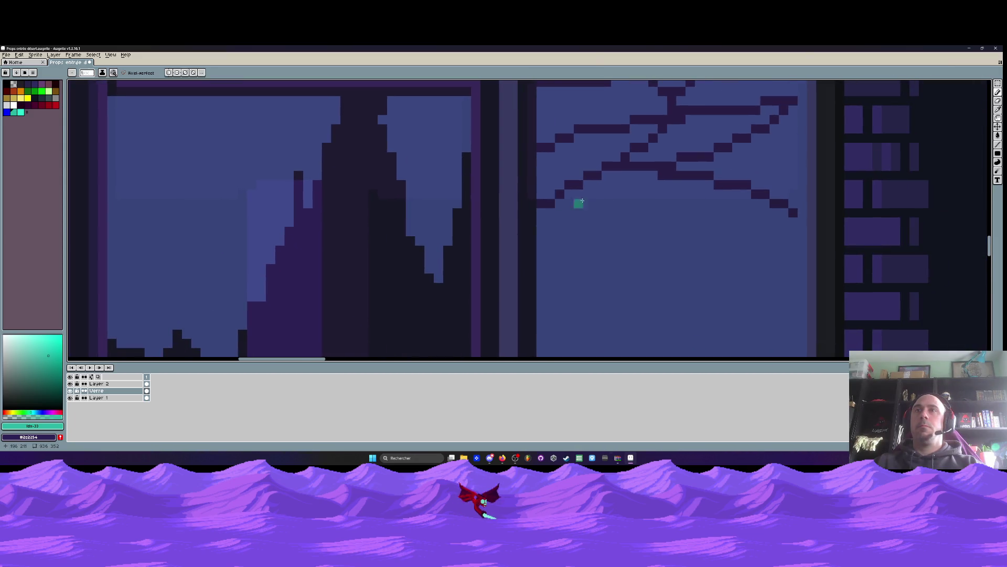
Add more down-left and down-right crack strokes across the pane, then zoom out
drag(585, 185, 794, 251)
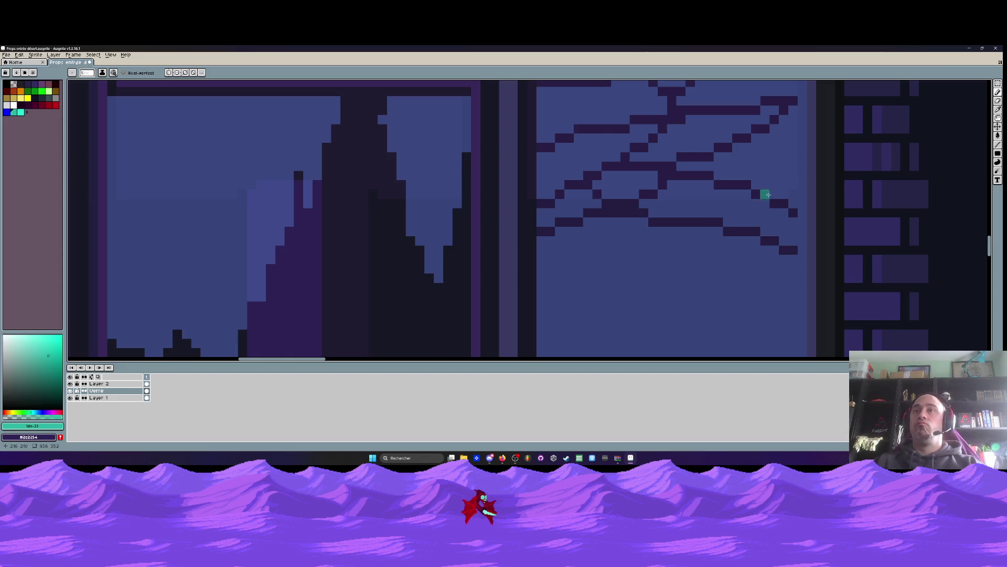
mouse_move(791, 164)
mouse_down()
mouse_move(632, 241)
mouse_move(533, 269)
mouse_up()
scroll(568, 247, down, 2)
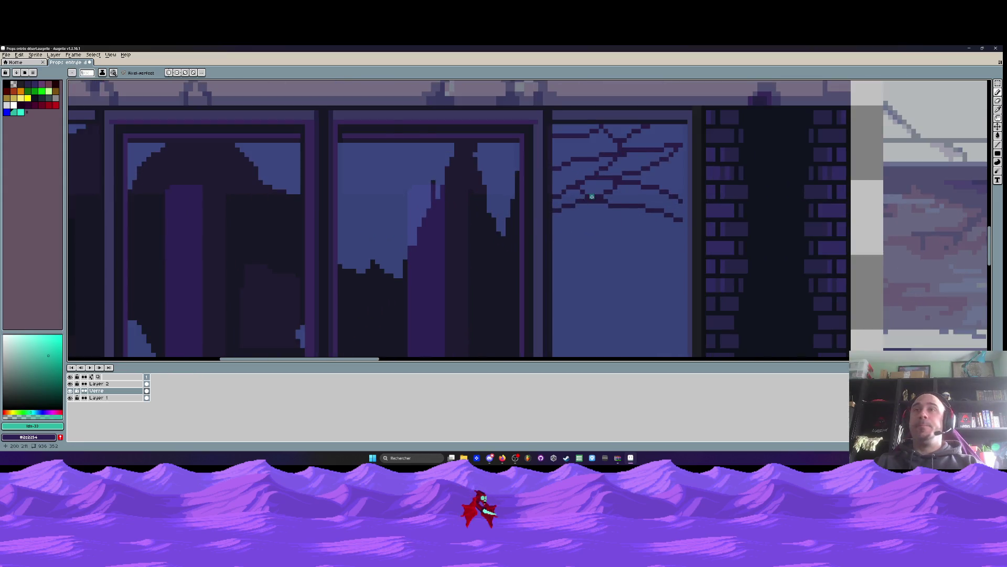
scroll(592, 196, up, 2)
drag(625, 216, 550, 244)
mouse_move(676, 217)
mouse_down()
mouse_move(718, 281)
mouse_move(533, 265)
mouse_up()
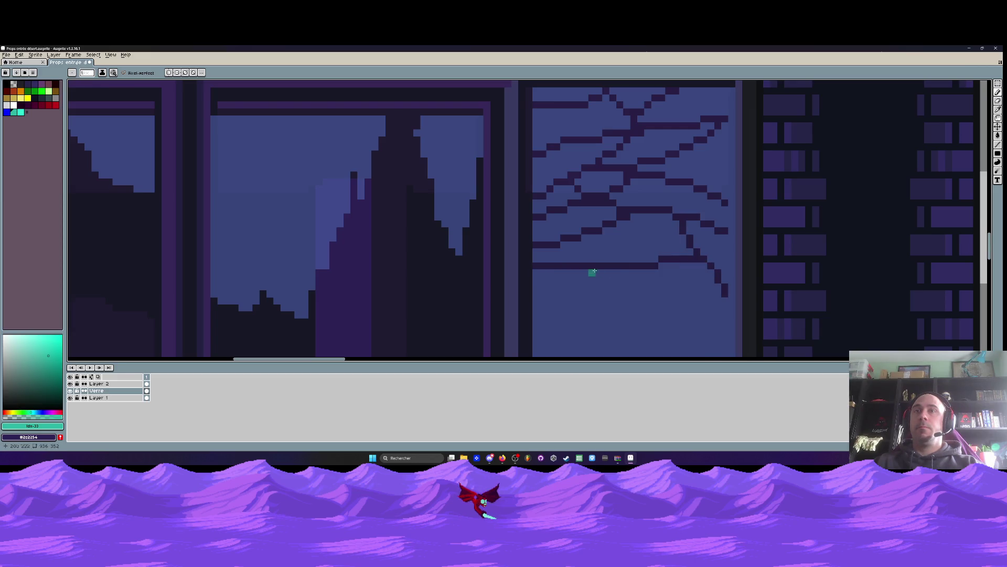
drag(616, 269, 717, 303)
scroll(686, 222, down, 3)
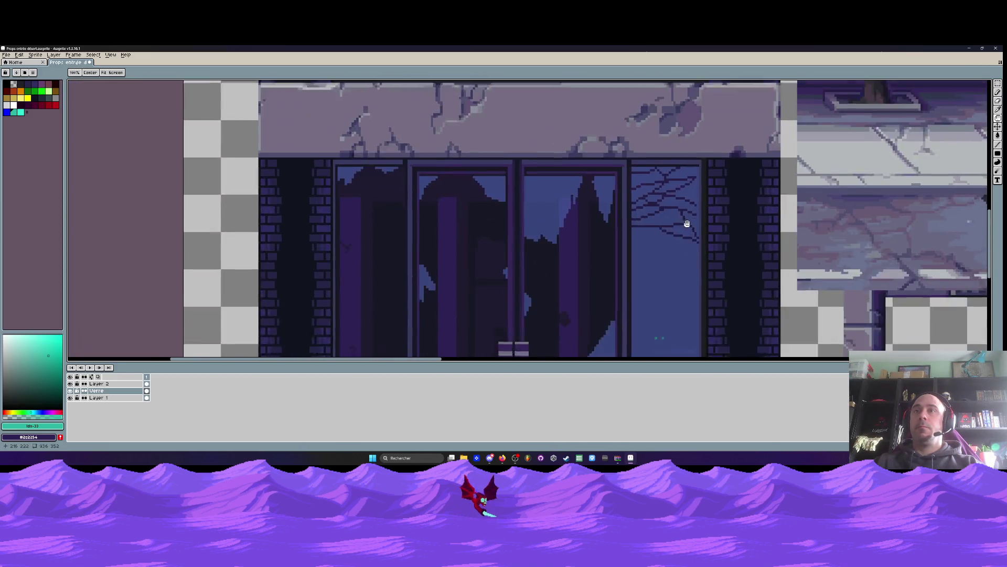
scroll(647, 213, up, 2)
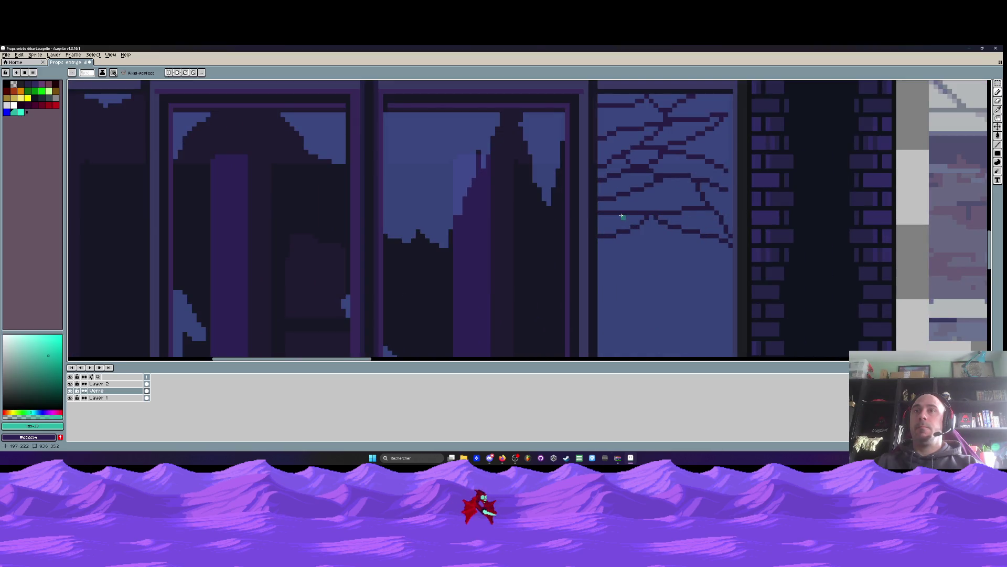
scroll(621, 215, down, 4)
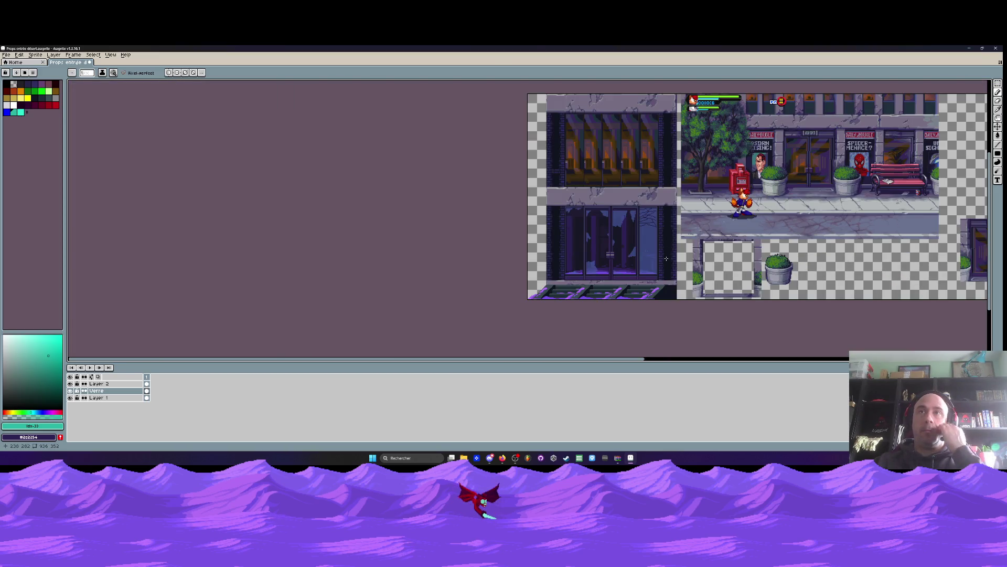
Undo the web of crack lines on the right glass pane
scroll(651, 244, up, 3)
key(v)
key(b)
key(ctrl+z)
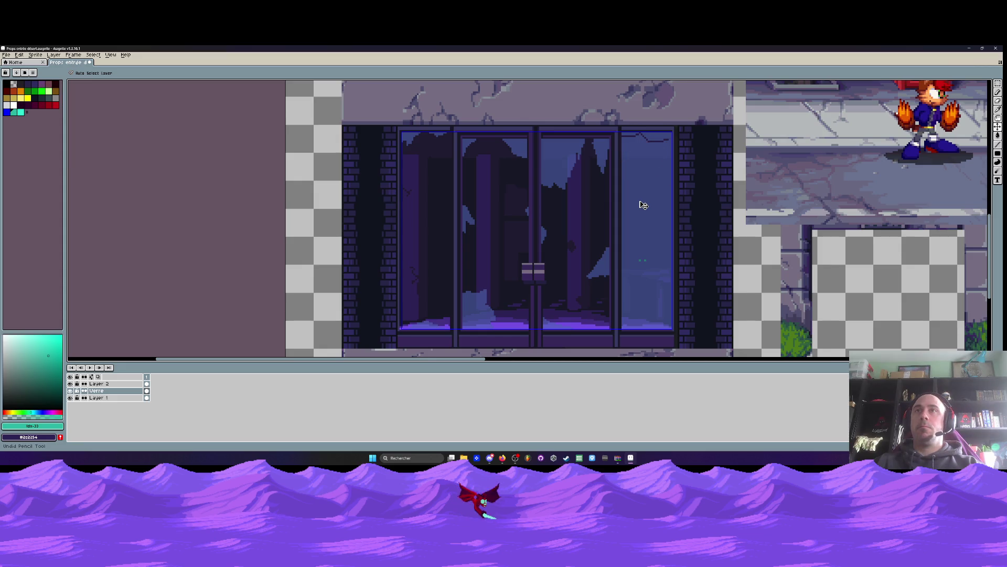
Draw a single dark crack down the right pane, then undo it
scroll(637, 122, up, 2)
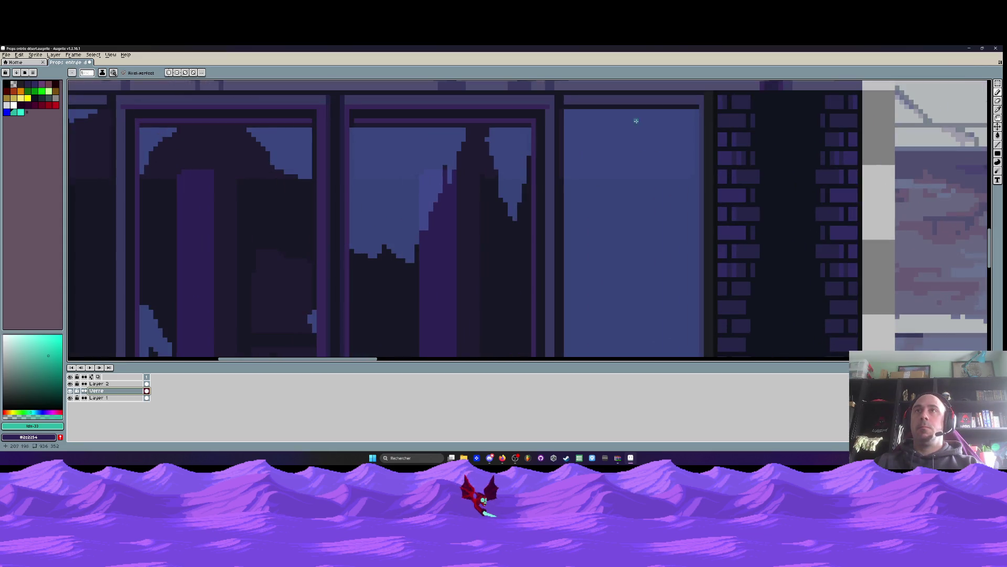
drag(634, 110, 648, 169)
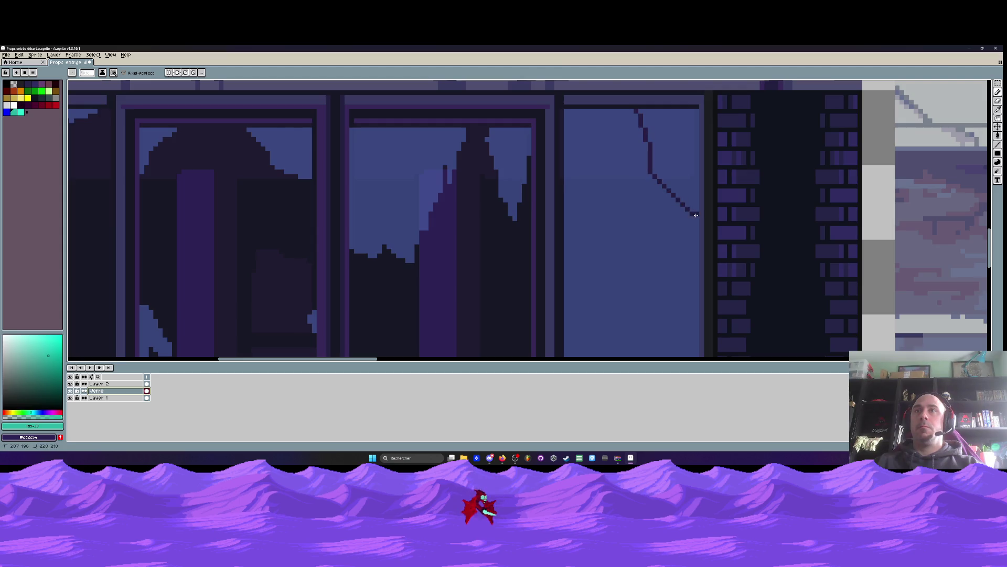
key(ctrl+z)
scroll(677, 163, down, 3)
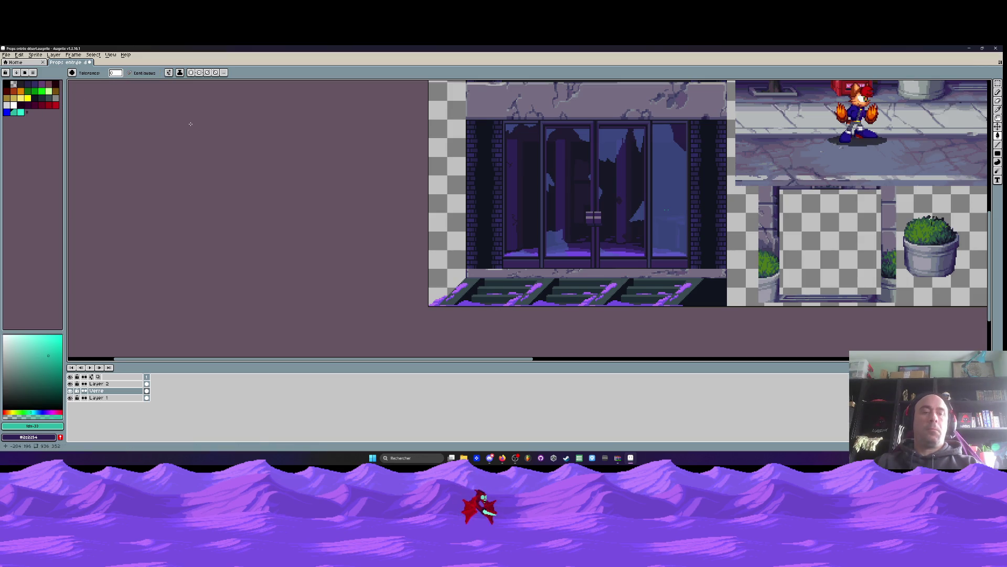
key(b)
scroll(550, 208, down, 2)
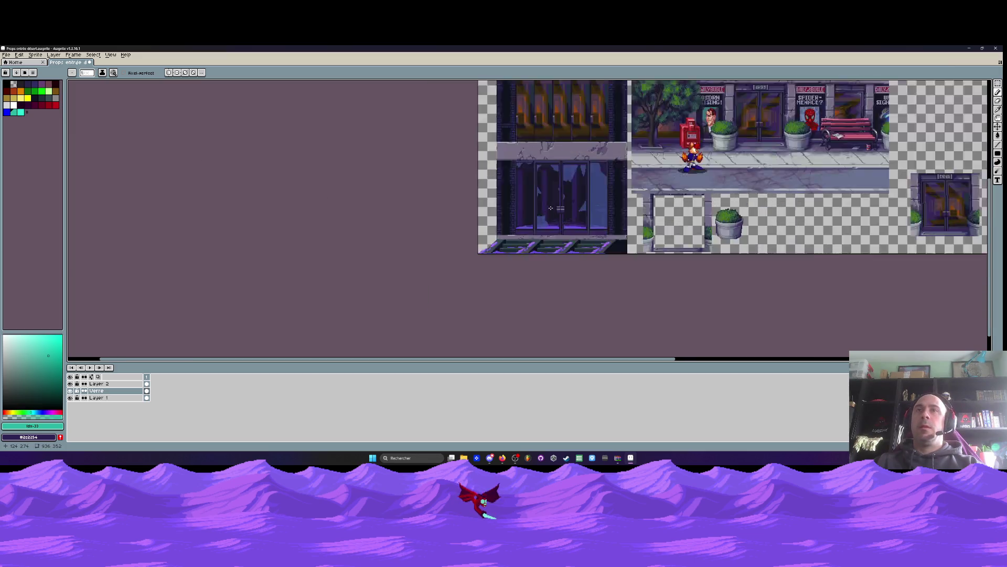
scroll(550, 208, up, 2)
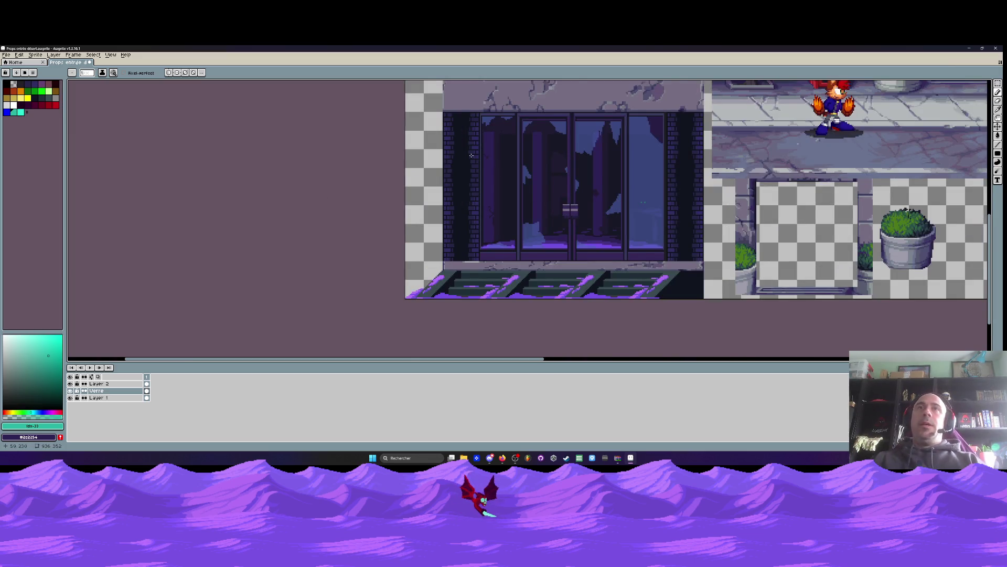
Sample the dark background colour between the bricks beside the upper windows
scroll(471, 156, up, 1)
scroll(465, 203, down, 3)
scroll(475, 113, up, 4)
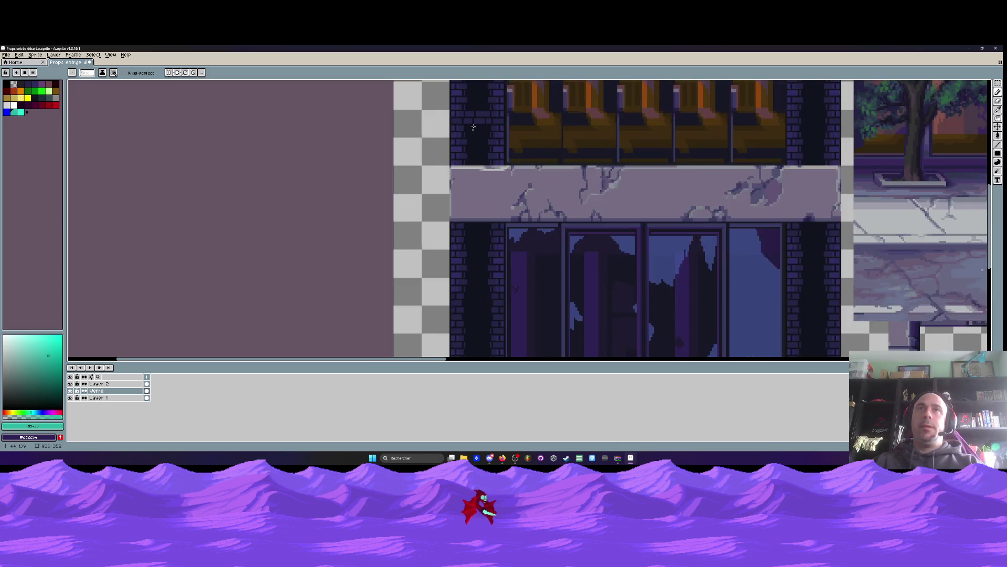
scroll(477, 141, up, 3)
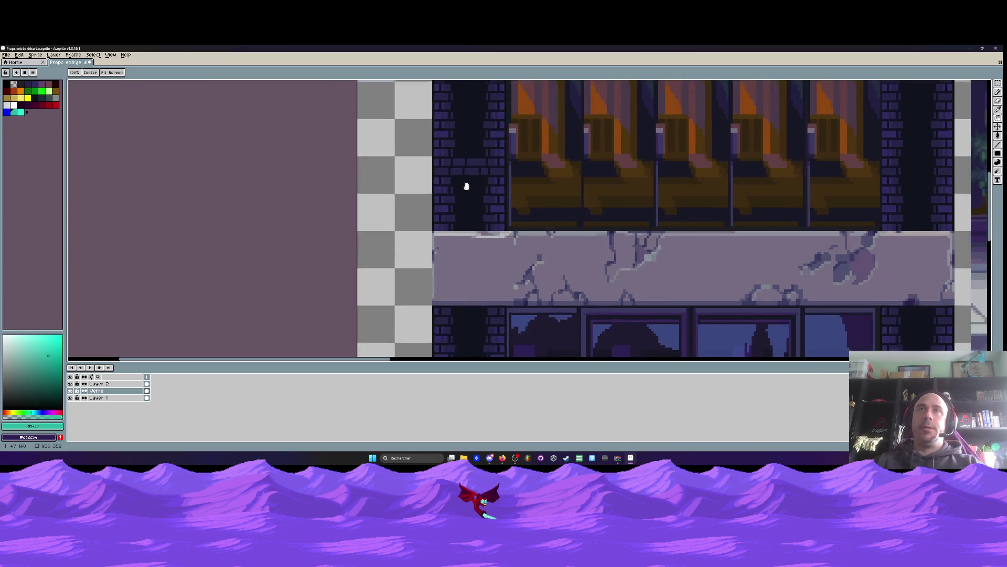
scroll(467, 170, up, 2)
alt+click(497, 149)
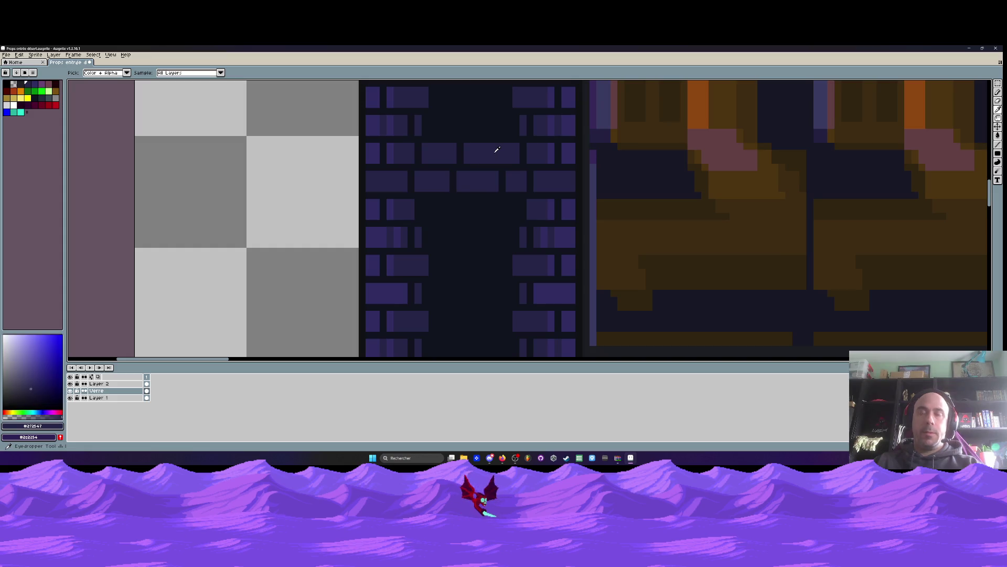
scroll(455, 262, down, 2)
scroll(461, 162, up, 2)
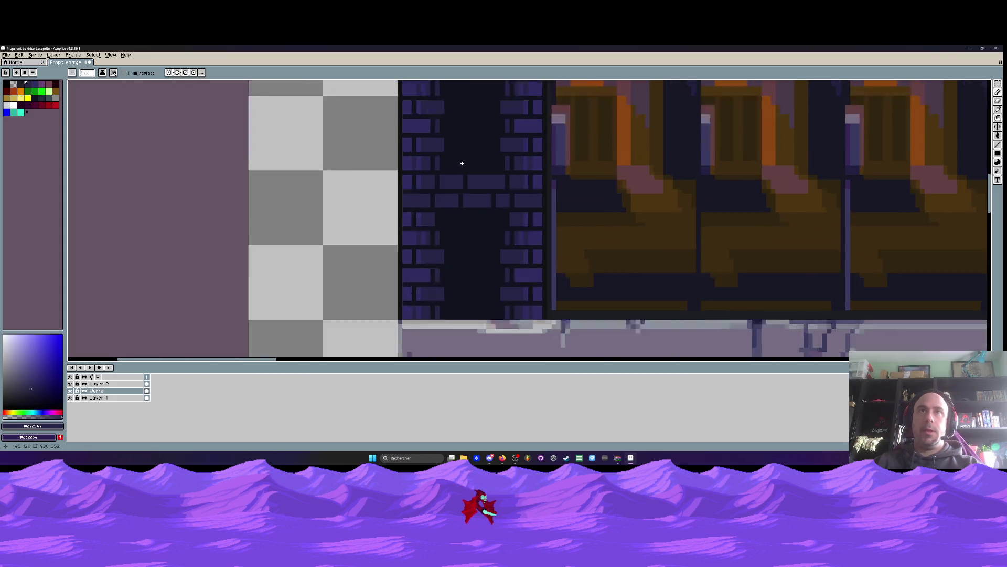
alt+click(462, 163)
On Layer 1, Paint Bucket-fill four purple bricks in the column with the dark colour
key(v)
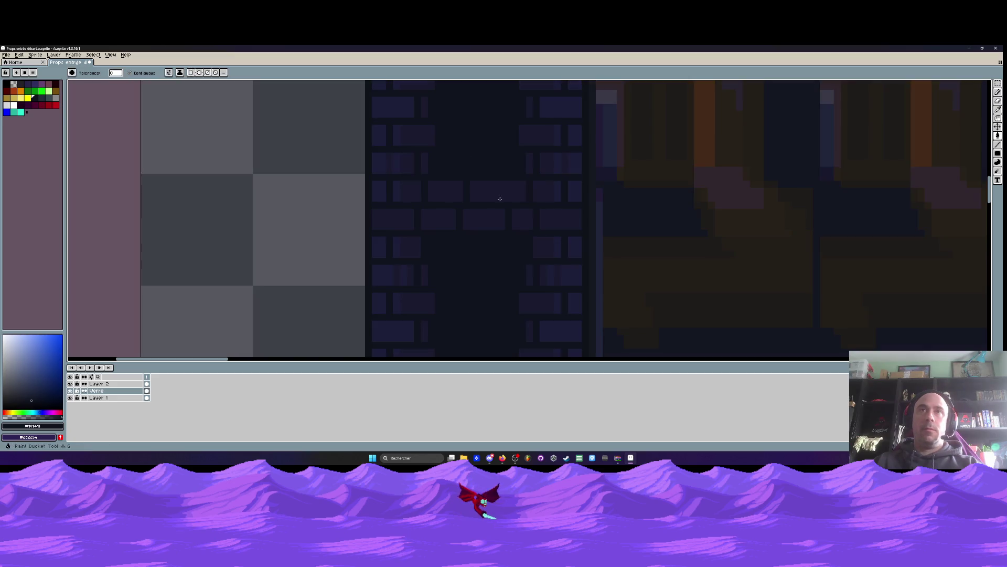
key(g)
click(100, 397)
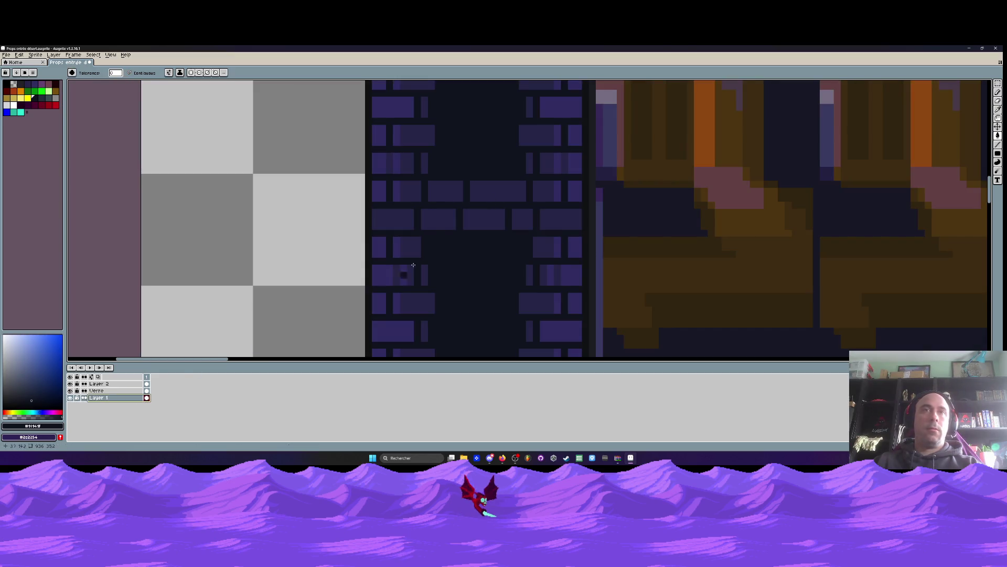
click(488, 193)
click(480, 221)
click(440, 228)
scroll(521, 219, down, 3)
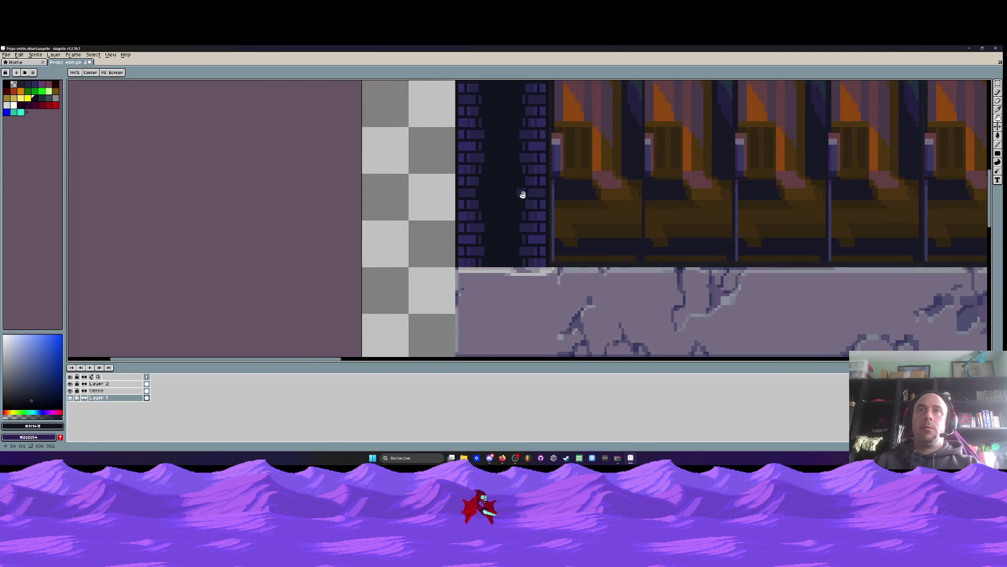
click(520, 191)
scroll(493, 210, up, 3)
Pick the purple brick colour and pencil a row of purple pixels for a new brick
key(i)
click(464, 288)
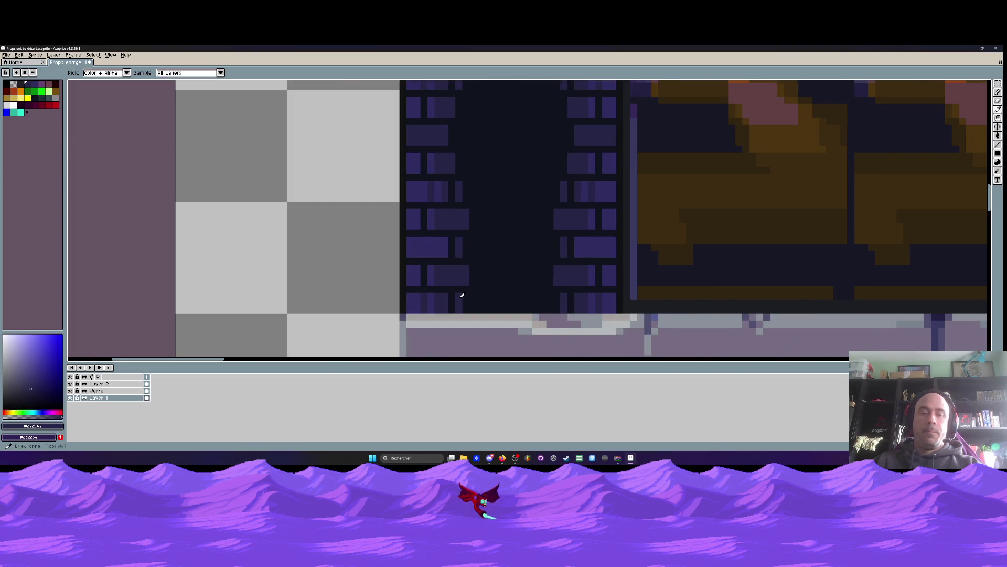
scroll(458, 292, up, 2)
key(b)
drag(478, 295, 520, 297)
Paint new purple bricks across the lower part of the dark gap
mouse_move(467, 316)
mouse_down()
mouse_move(609, 293)
mouse_move(648, 294)
mouse_move(656, 320)
mouse_move(567, 321)
mouse_up()
scroll(566, 321, down, 2)
scroll(521, 257, up, 2)
mouse_move(522, 257)
mouse_down()
mouse_move(521, 281)
mouse_move(552, 288)
mouse_move(653, 288)
mouse_move(664, 259)
mouse_move(578, 271)
mouse_move(651, 272)
mouse_up()
click(552, 257)
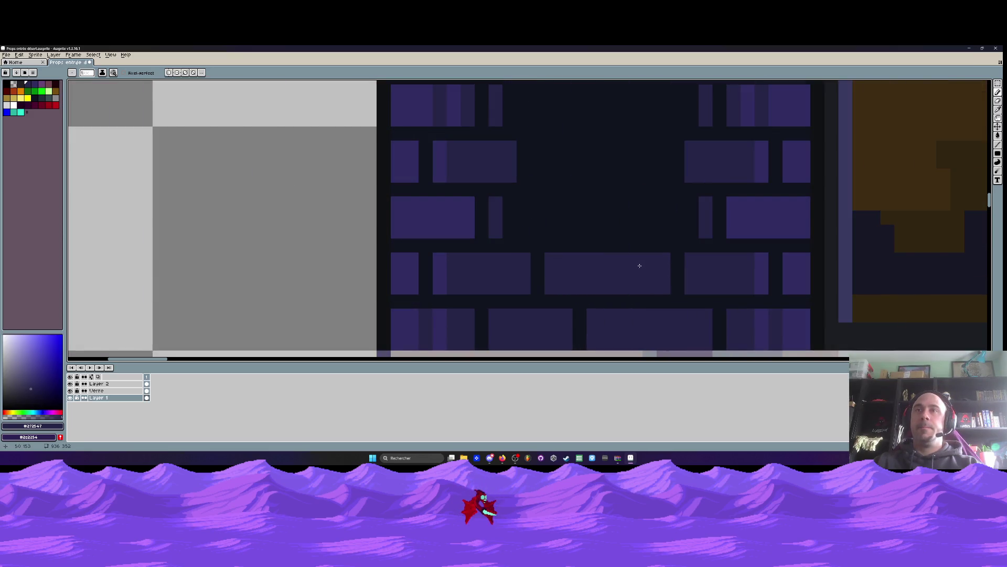
scroll(638, 265, down, 1)
mouse_move(568, 257)
mouse_down()
mouse_move(561, 245)
mouse_move(595, 255)
mouse_up()
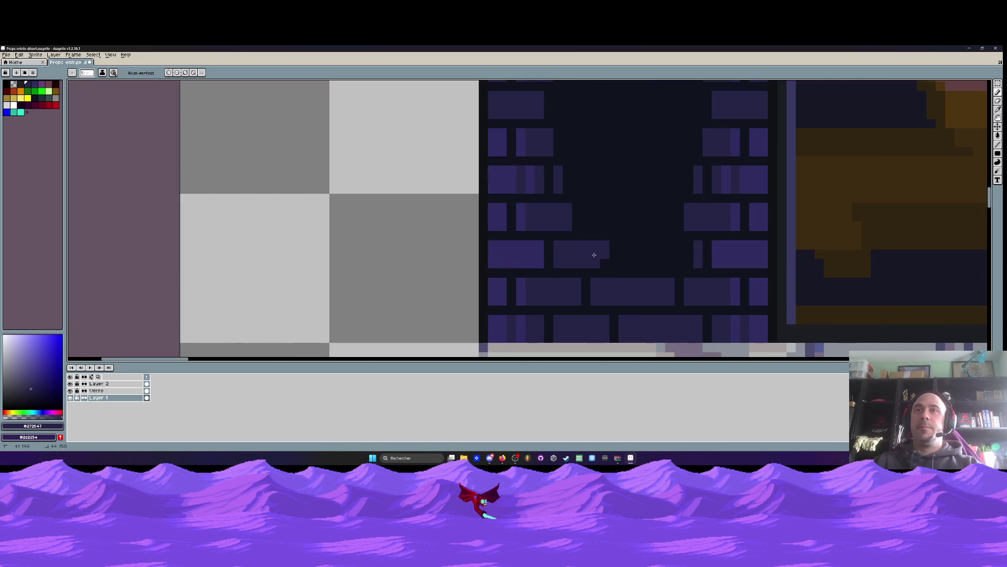
mouse_move(689, 258)
mouse_down()
mouse_move(687, 242)
mouse_move(624, 265)
mouse_move(649, 253)
mouse_up()
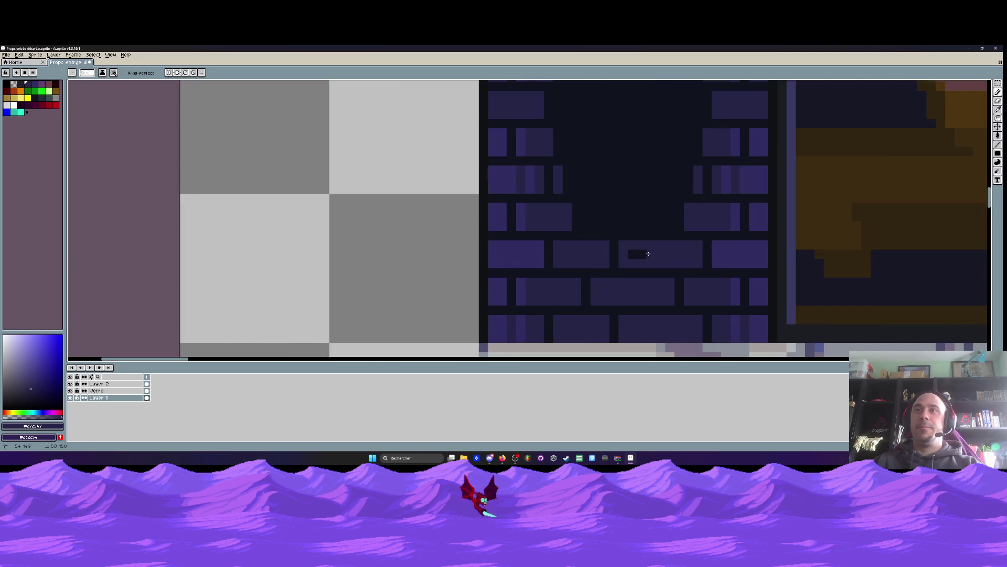
scroll(635, 255, down, 1)
scroll(603, 225, up, 1)
Extend the bricks rightward and add another purple brick higher in the dark area
mouse_move(589, 225)
mouse_down()
mouse_move(614, 245)
mouse_move(688, 245)
mouse_move(688, 226)
mouse_move(650, 239)
mouse_move(677, 236)
mouse_up()
scroll(661, 231, down, 1)
scroll(647, 225, up, 1)
mouse_move(613, 218)
mouse_down()
mouse_move(603, 209)
mouse_move(657, 211)
mouse_move(603, 226)
mouse_move(603, 218)
mouse_move(674, 224)
mouse_up()
scroll(666, 223, down, 1)
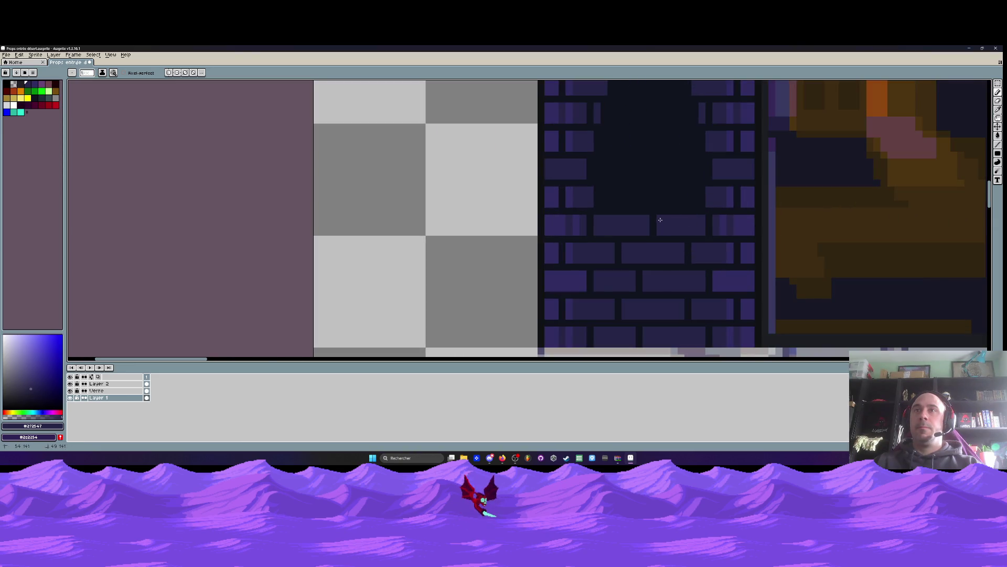
scroll(660, 219, down, 2)
scroll(645, 212, up, 3)
mouse_move(615, 202)
mouse_down()
mouse_move(640, 220)
mouse_move(625, 223)
mouse_move(732, 202)
mouse_move(734, 221)
mouse_move(706, 219)
mouse_up()
scroll(726, 226, down, 4)
scroll(726, 225, down, 2)
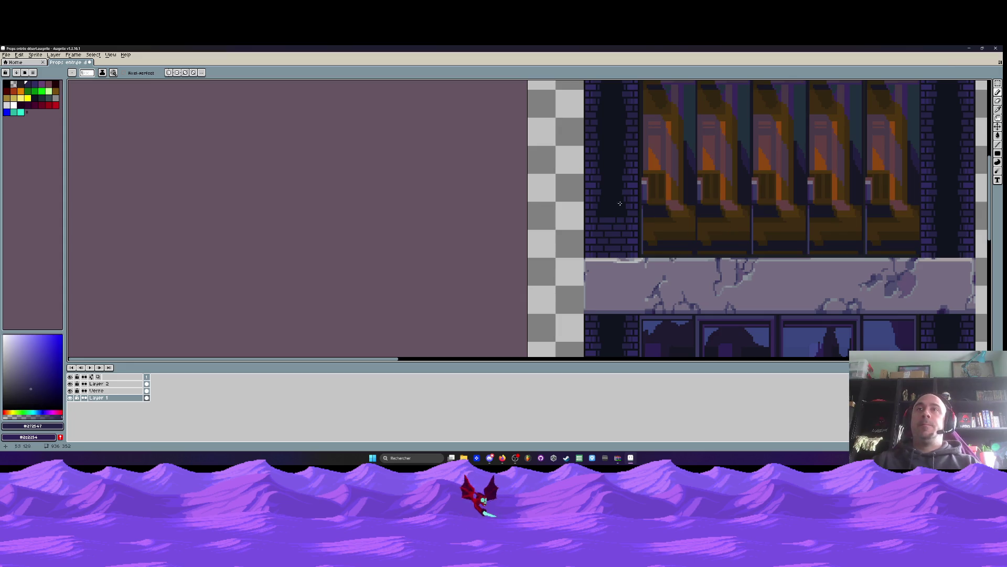
scroll(620, 203, up, 4)
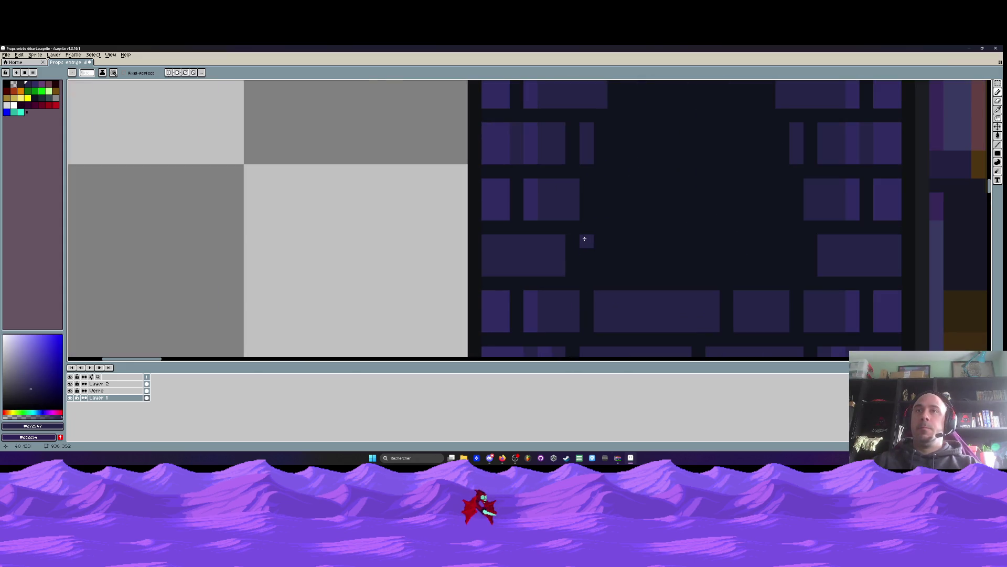
Add narrow vertical and horizontal purple brick strips further up the column
mouse_move(572, 242)
mouse_down()
mouse_move(572, 270)
mouse_move(599, 265)
mouse_move(586, 270)
mouse_up()
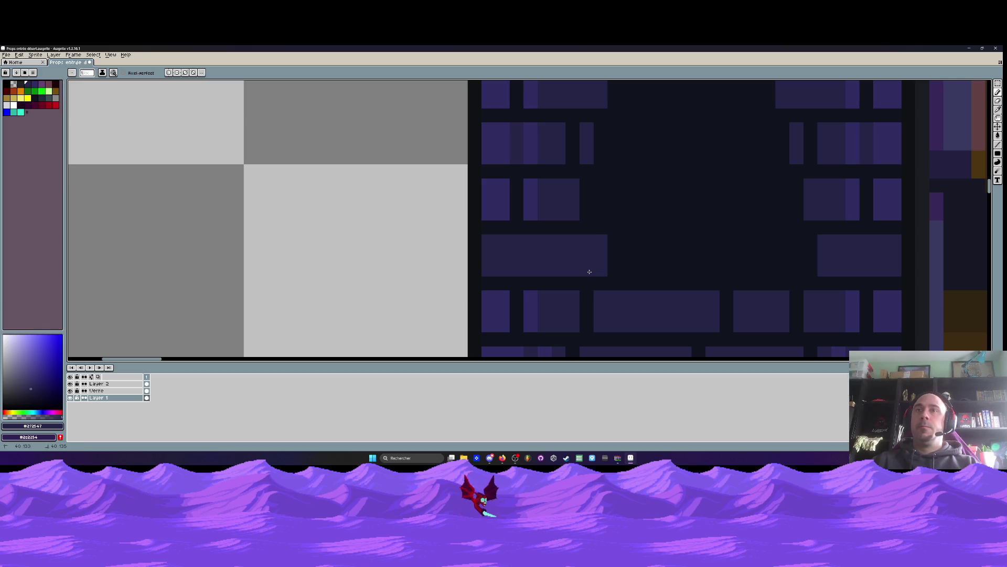
mouse_move(623, 243)
mouse_down()
mouse_move(627, 257)
mouse_move(652, 267)
mouse_move(643, 244)
mouse_move(675, 257)
mouse_up()
scroll(674, 256, right, 3)
mouse_move(601, 235)
mouse_down()
mouse_move(589, 234)
mouse_move(674, 239)
mouse_move(684, 265)
mouse_move(593, 262)
mouse_move(668, 245)
mouse_up()
scroll(665, 238, down, 3)
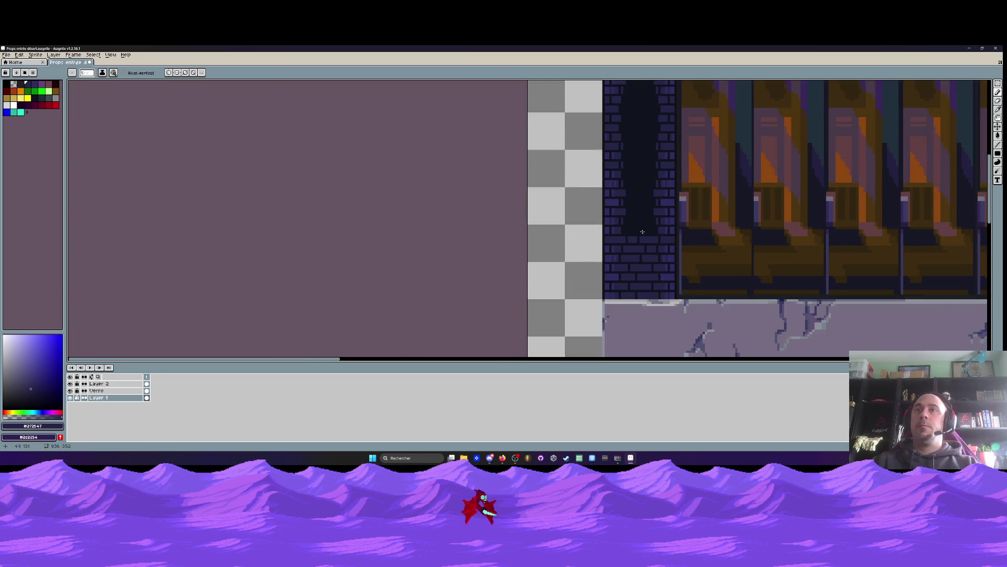
scroll(642, 231, up, 3)
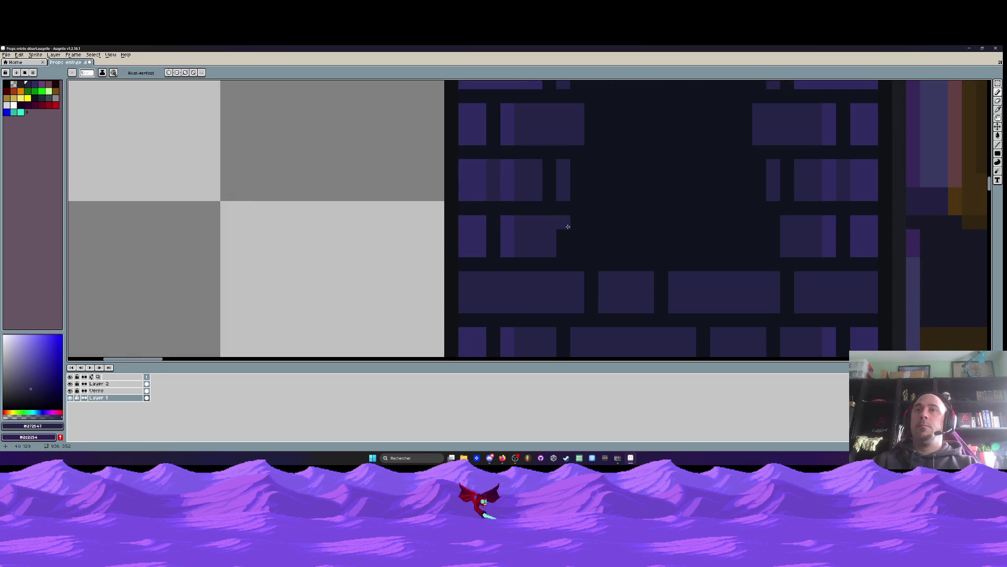
mouse_move(562, 222)
mouse_down()
mouse_move(652, 231)
mouse_move(571, 238)
mouse_move(688, 220)
mouse_move(690, 235)
mouse_move(760, 240)
mouse_move(706, 234)
mouse_move(749, 231)
mouse_up()
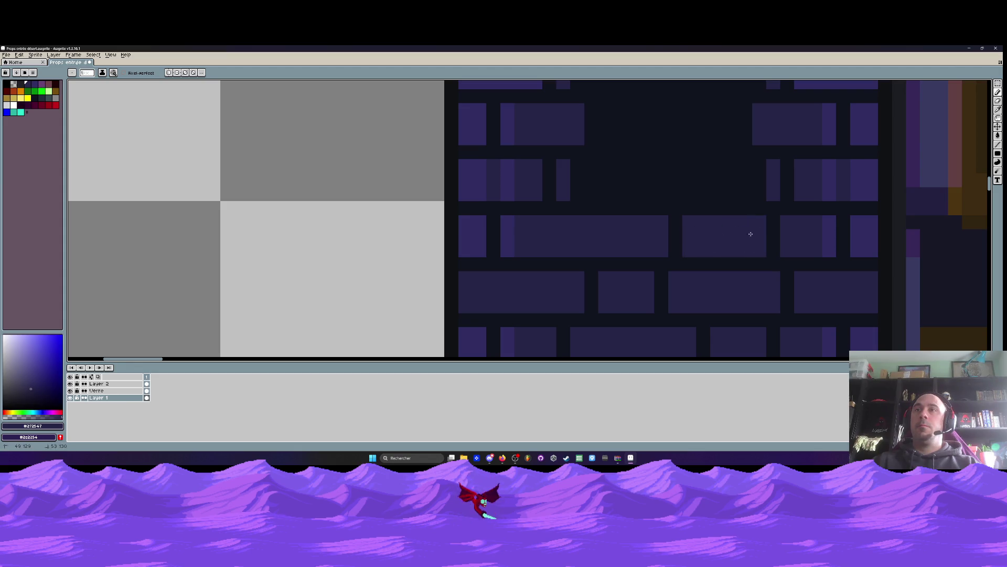
scroll(749, 231, down, 2)
scroll(715, 229, down, 1)
drag(634, 232, 577, 232)
key(m)
scroll(576, 228, up, 1)
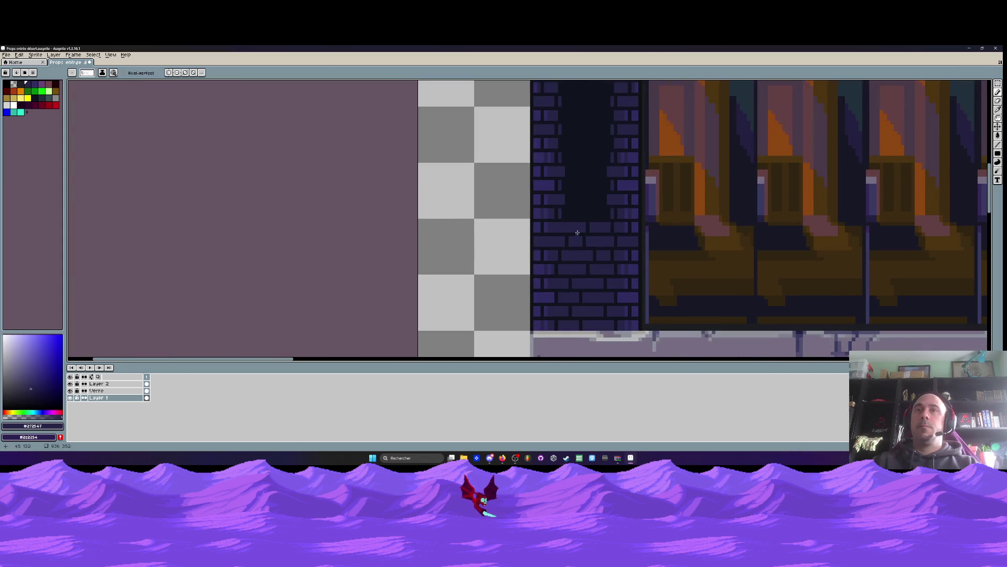
Select a block of bricks in the column and move it up to fill the dark top
scroll(528, 225, up, 1)
scroll(521, 213, down, 1)
scroll(521, 213, up, 1)
drag(493, 187, 600, 292)
scroll(571, 257, down, 1)
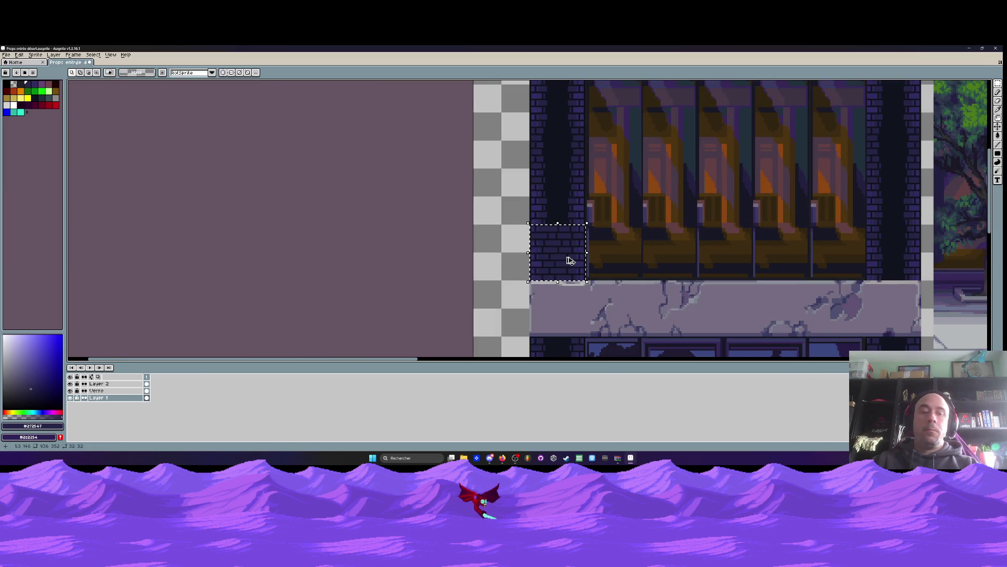
mouse_move(571, 261)
mouse_down()
mouse_move(571, 192)
mouse_move(559, 224)
mouse_move(550, 200)
mouse_move(548, 257)
mouse_move(555, 188)
mouse_move(555, 210)
mouse_up()
scroll(555, 213, up, 1)
key(Return)
Paste the 32×32 brick tile and position it up the pillar left of the entrance
scroll(551, 208, down, 2)
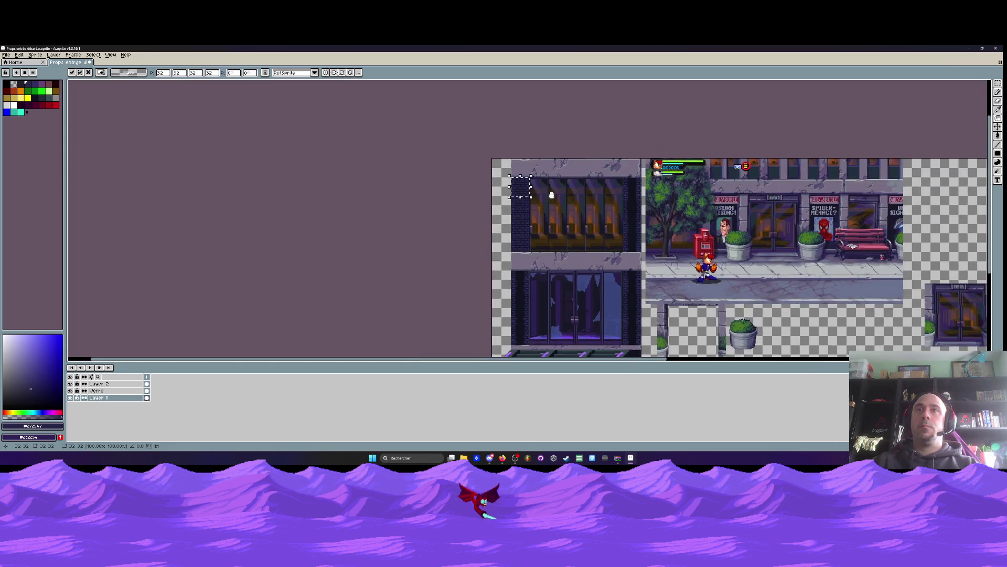
scroll(526, 245, up, 2)
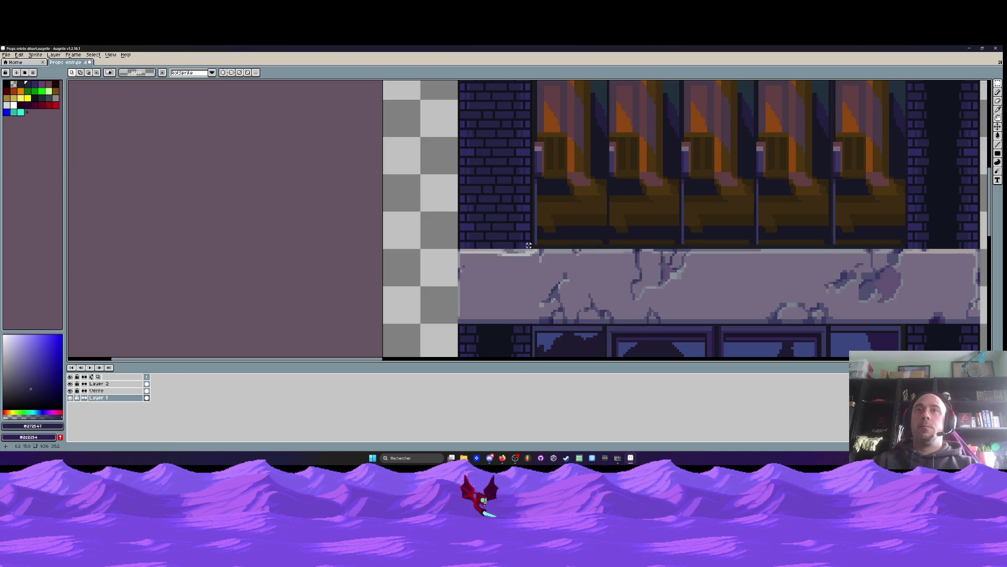
scroll(528, 245, down, 1)
drag(548, 243, 550, 209)
scroll(549, 209, down, 1)
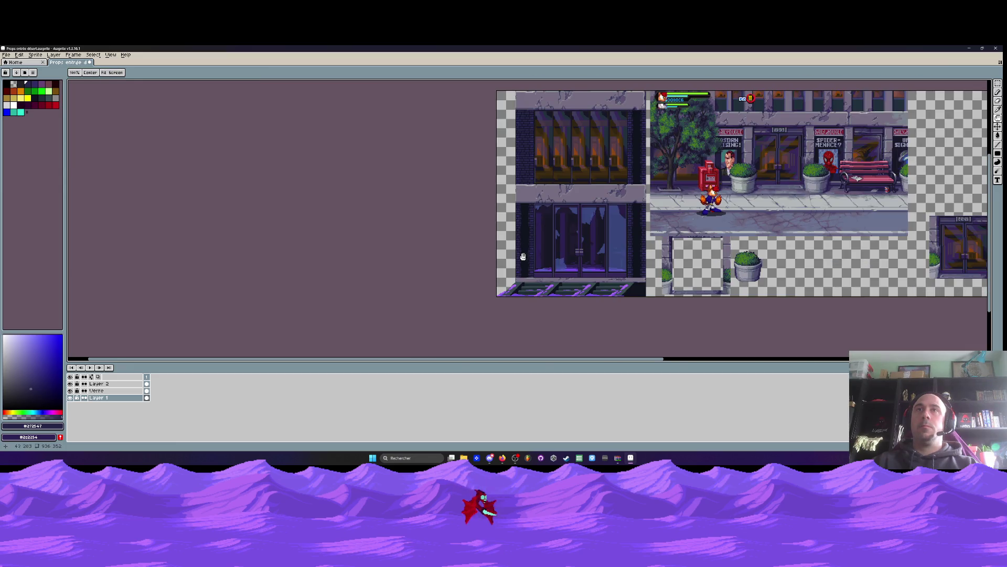
scroll(522, 271, up, 2)
scroll(523, 271, up, 1)
key(ctrl+v)
mouse_move(544, 235)
mouse_down()
mouse_move(546, 276)
mouse_move(543, 189)
mouse_up()
scroll(530, 266, up, 3)
drag(530, 266, 528, 206)
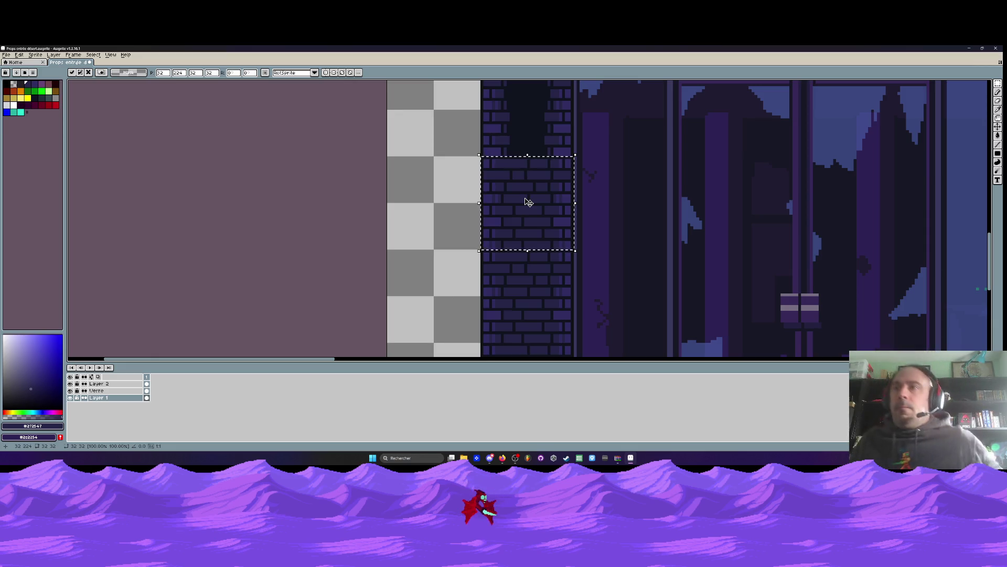
scroll(528, 202, down, 1)
Place the brick block at the top of the right pillar and return to Layer 1
mouse_move(691, 204)
mouse_down()
mouse_move(278, 210)
mouse_move(715, 142)
mouse_move(708, 128)
mouse_up()
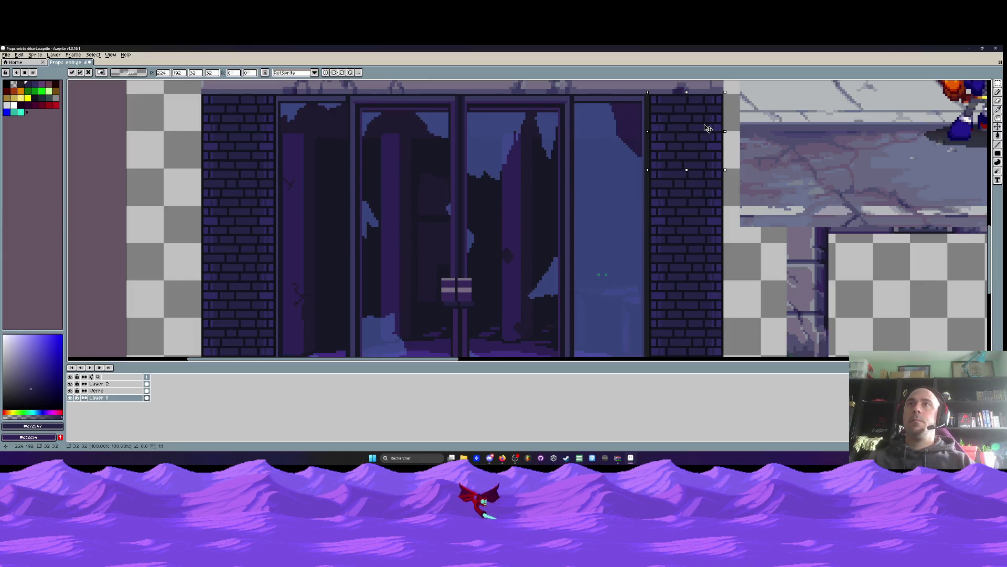
key(Return)
click(97, 390)
click(104, 397)
Eyedrop the teal of the glowing dots and add teal pixels in the dark glass
key(i)
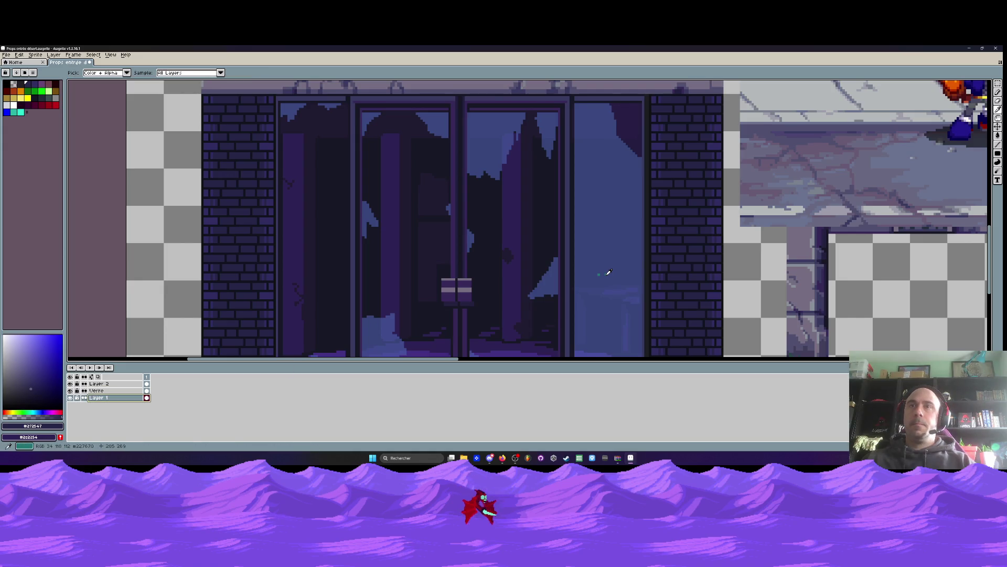
click(607, 274)
key(space)
scroll(603, 273, up, 2)
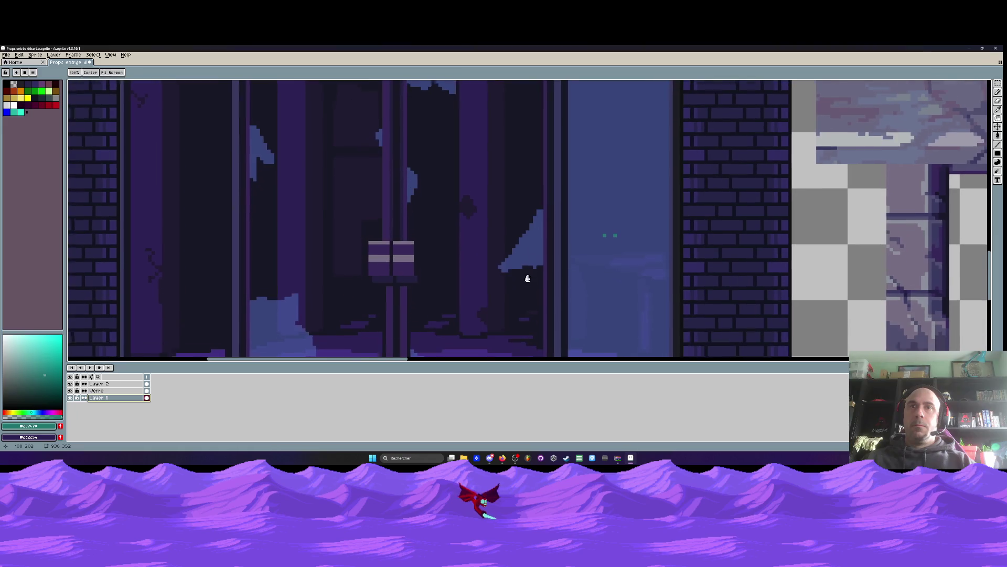
drag(528, 278, 527, 274)
click(520, 287)
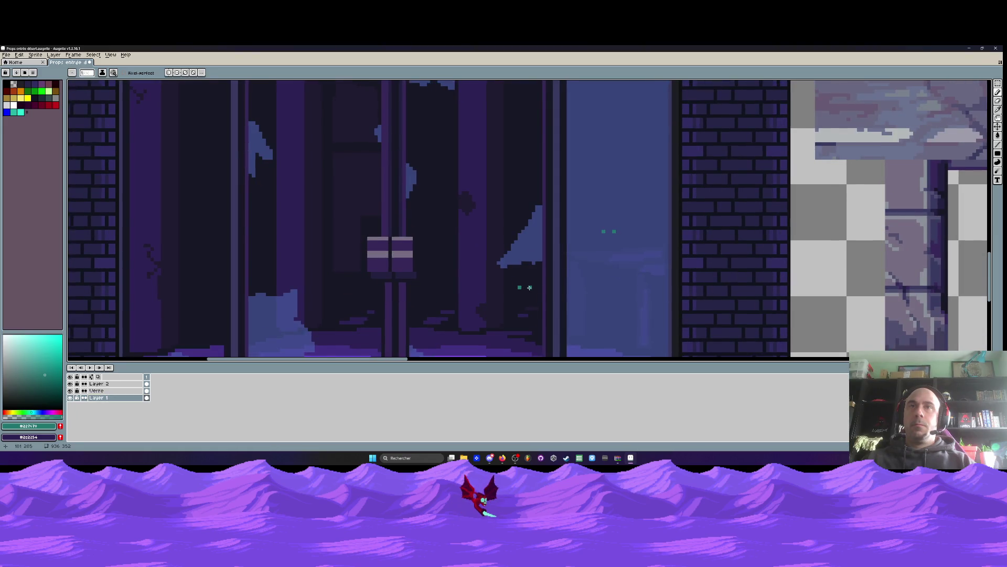
scroll(576, 255, down, 3)
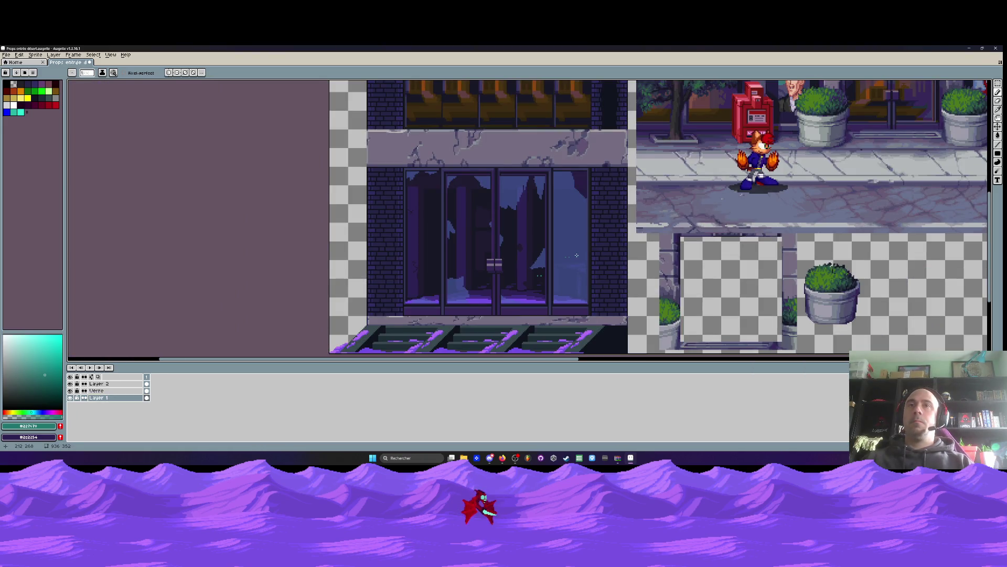
scroll(576, 255, down, 3)
scroll(550, 279, up, 3)
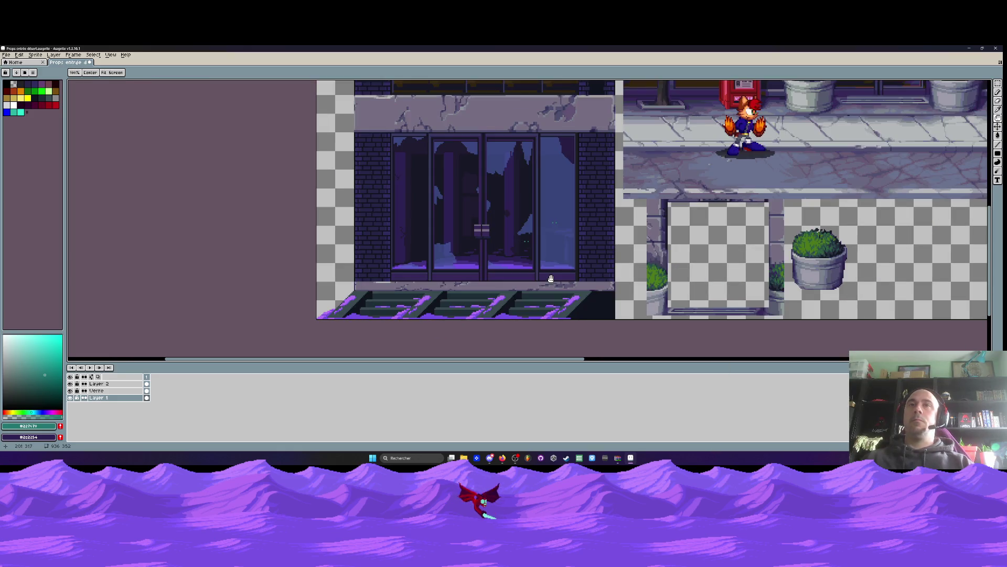
scroll(714, 227, down, 2)
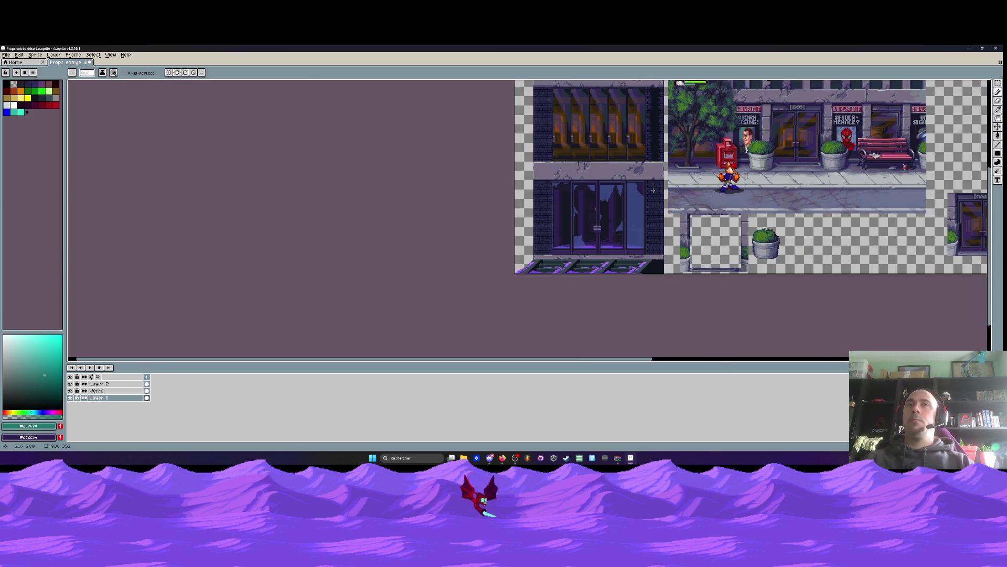
scroll(653, 190, up, 1)
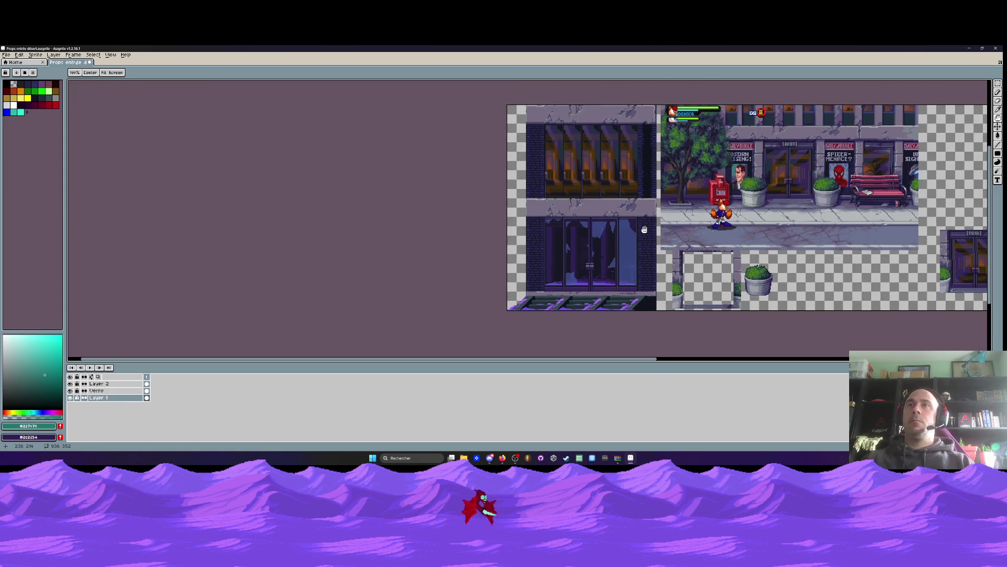
scroll(650, 187, up, 3)
Paste four copies of the 32x32 brick tile up the right column's dark gap, then switch to the browser
key(ctrl+v)
drag(231, 217, 679, 222)
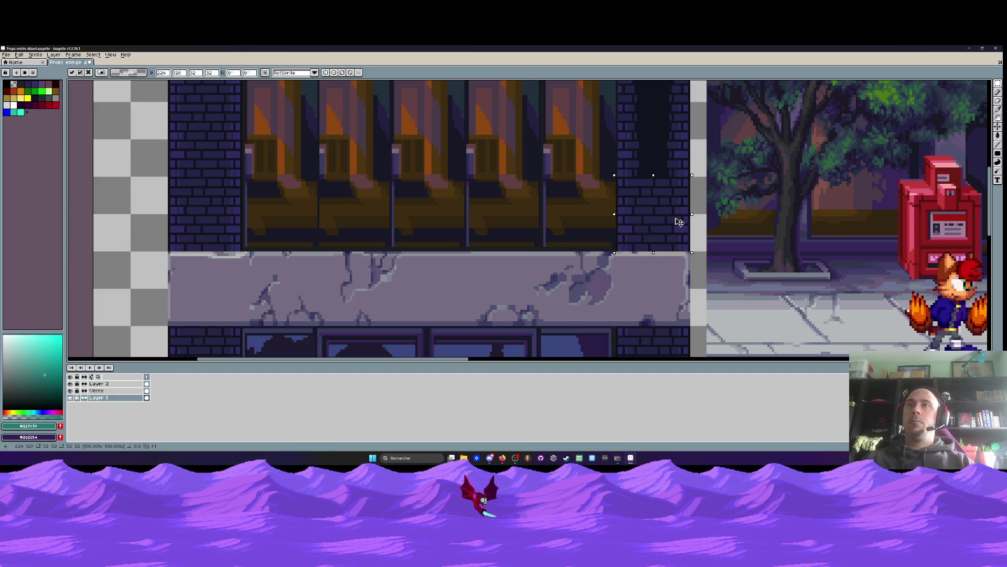
key(ctrl+v)
drag(226, 219, 672, 141)
scroll(671, 231, up, 3)
key(ctrl+v)
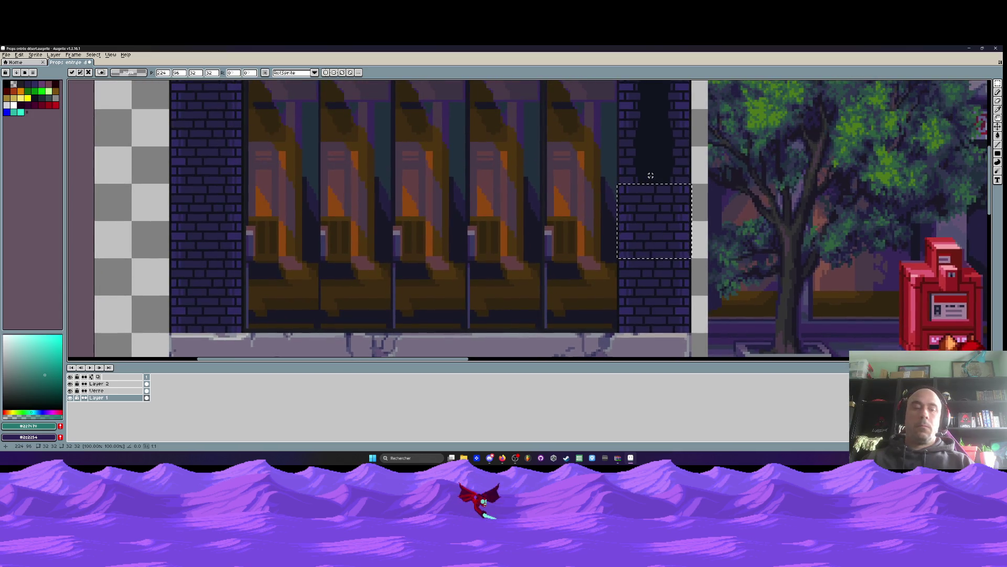
drag(219, 212, 711, 132)
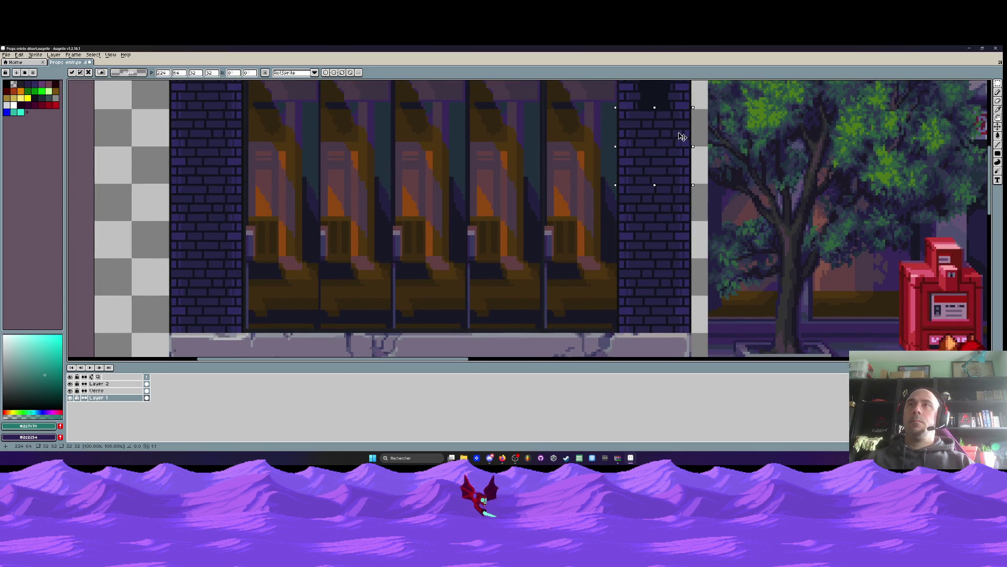
scroll(682, 137, up, 4)
key(ctrl+v)
drag(198, 225, 624, 179)
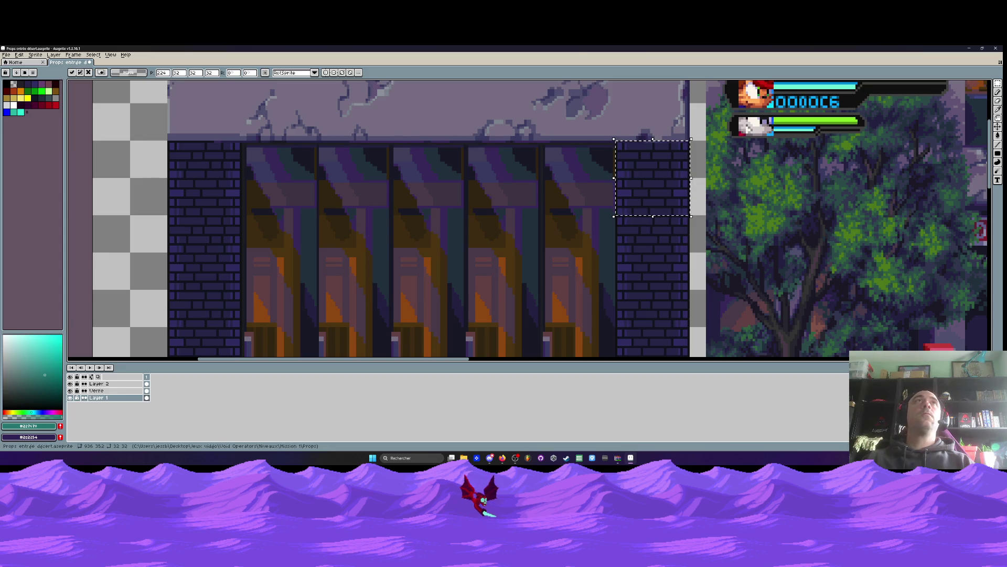
key(alt+Tab)
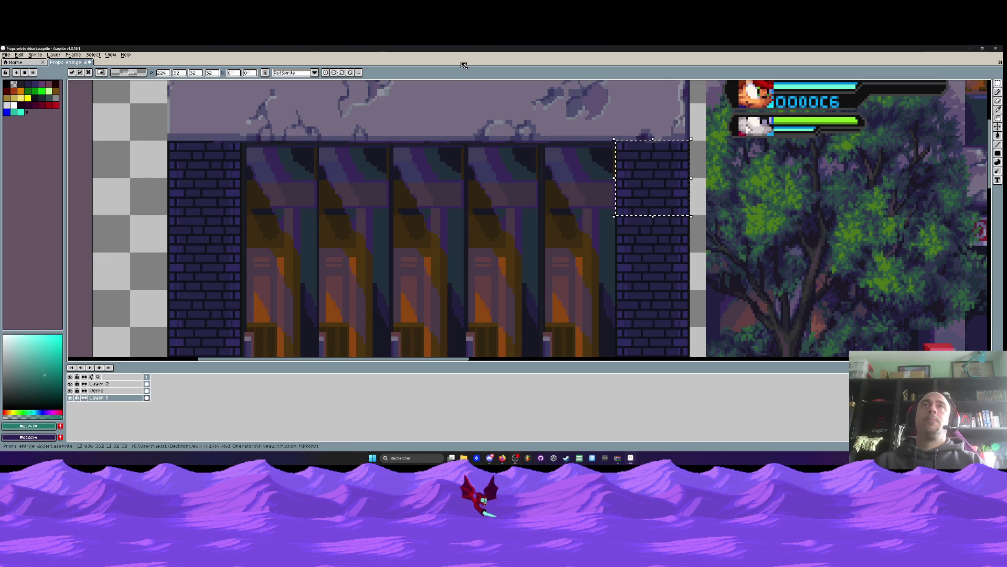
Commit the last brick tile and draw a slate-grey diagonal edge at the steps' right end
scroll(448, 171, down, 3)
scroll(448, 170, up, 3)
scroll(448, 170, down, 2)
key(Return)
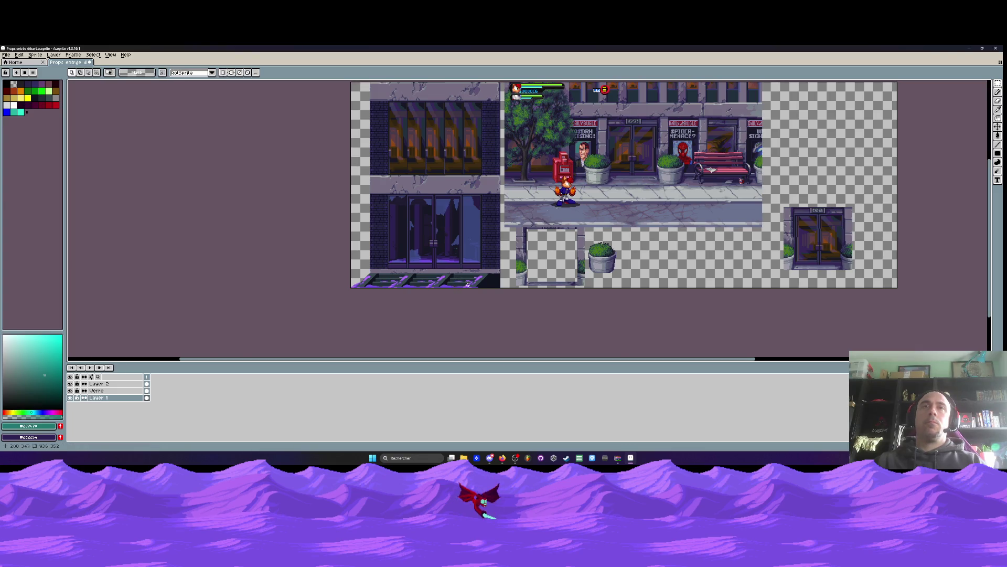
scroll(457, 290, up, 3)
scroll(488, 278, up, 1)
key(b)
alt+click(479, 234)
scroll(498, 231, up, 1)
mouse_move(498, 231)
mouse_down()
mouse_move(409, 321)
mouse_move(480, 232)
mouse_move(545, 219)
mouse_up()
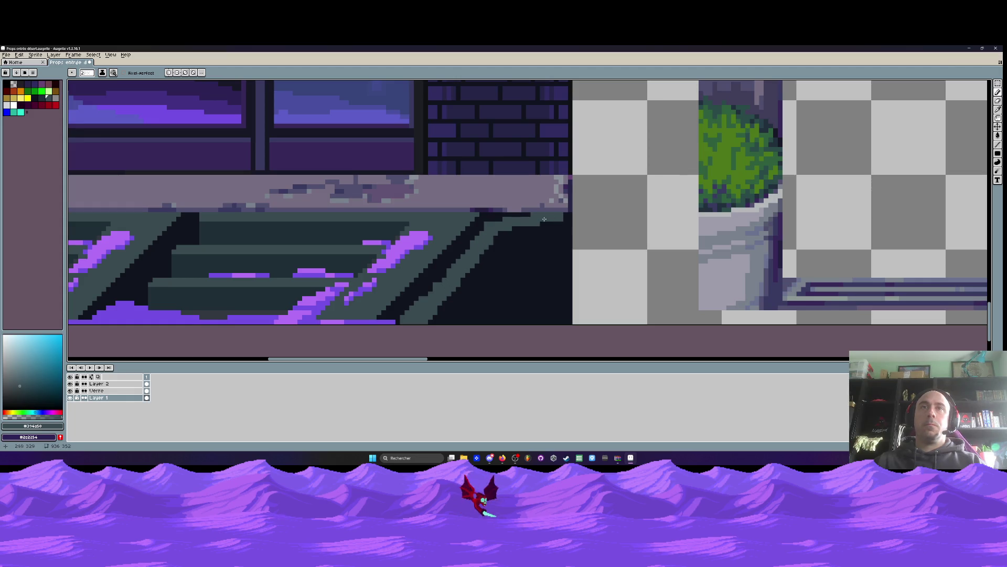
Paint a dark navy band along the step edge and a dark line out from the diagonal
scroll(521, 230, down, 2)
click(445, 233)
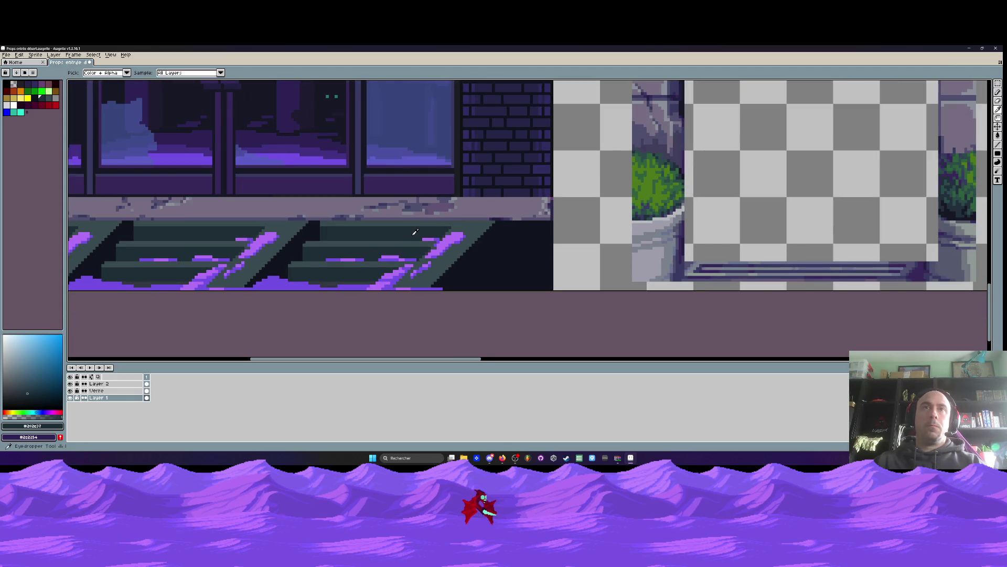
scroll(443, 263, up, 1)
mouse_move(444, 293)
mouse_down()
mouse_move(498, 242)
mouse_move(445, 296)
mouse_up()
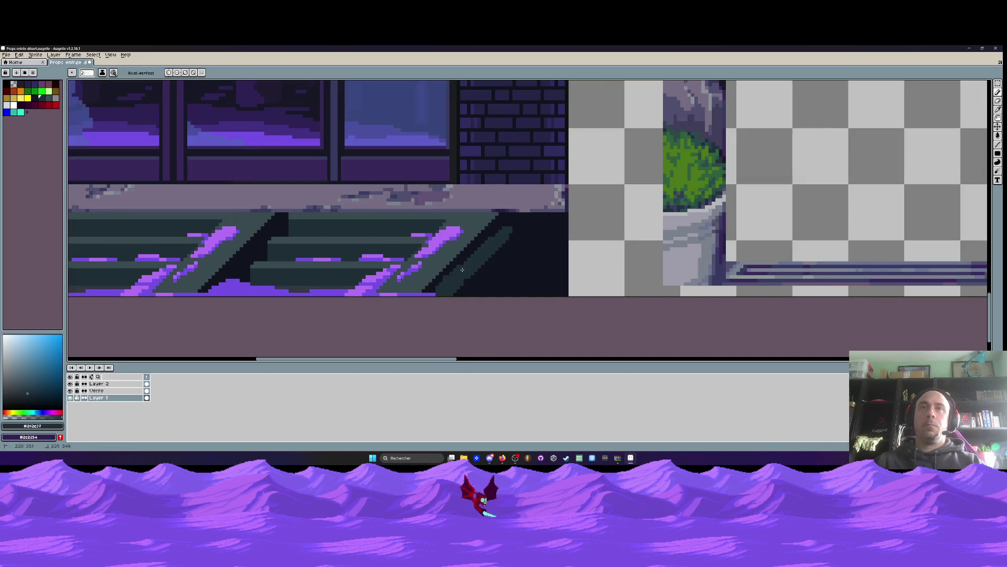
drag(508, 227, 602, 230)
Set the secondary colour to transparency, then to the near-black from the canvas
alt+right_click(592, 230)
scroll(601, 229, down, 4)
scroll(506, 235, up, 4)
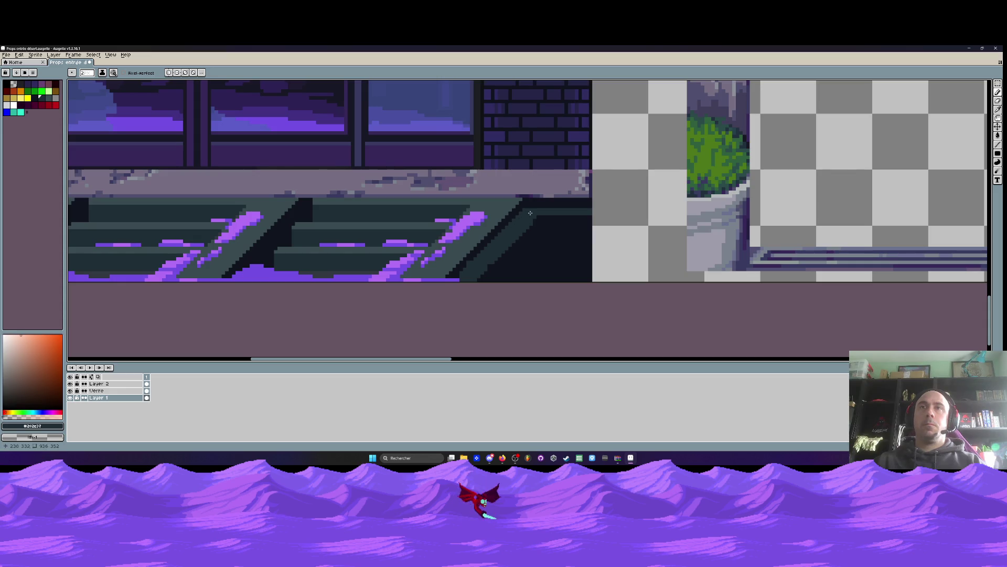
scroll(452, 270, up, 3)
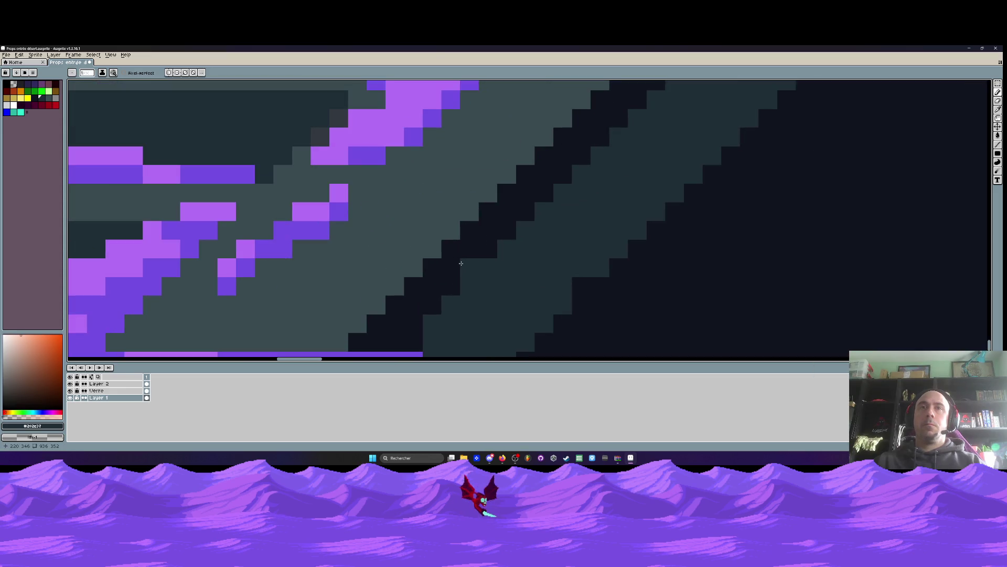
alt+right_click(627, 279)
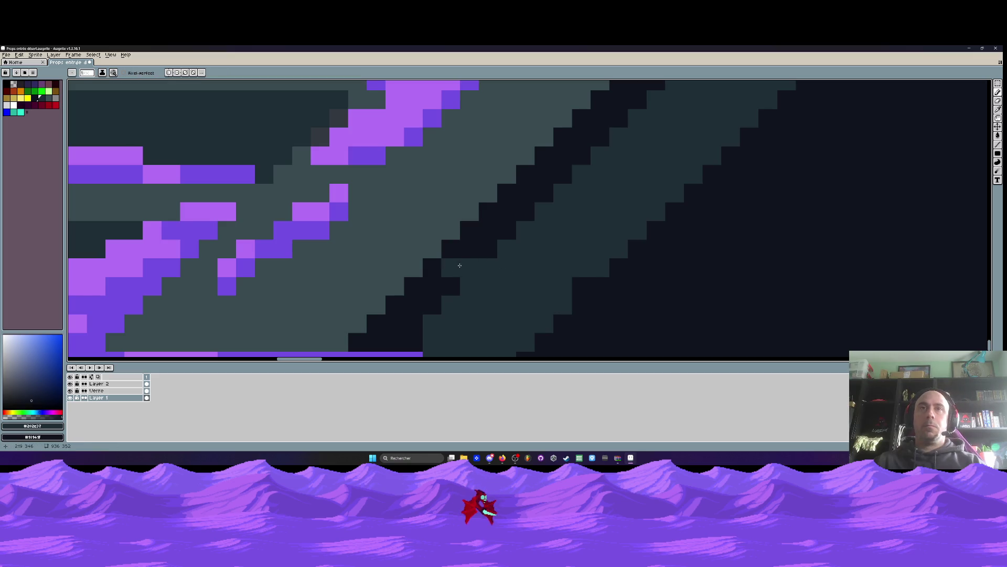
scroll(467, 268, down, 2)
scroll(535, 290, down, 2)
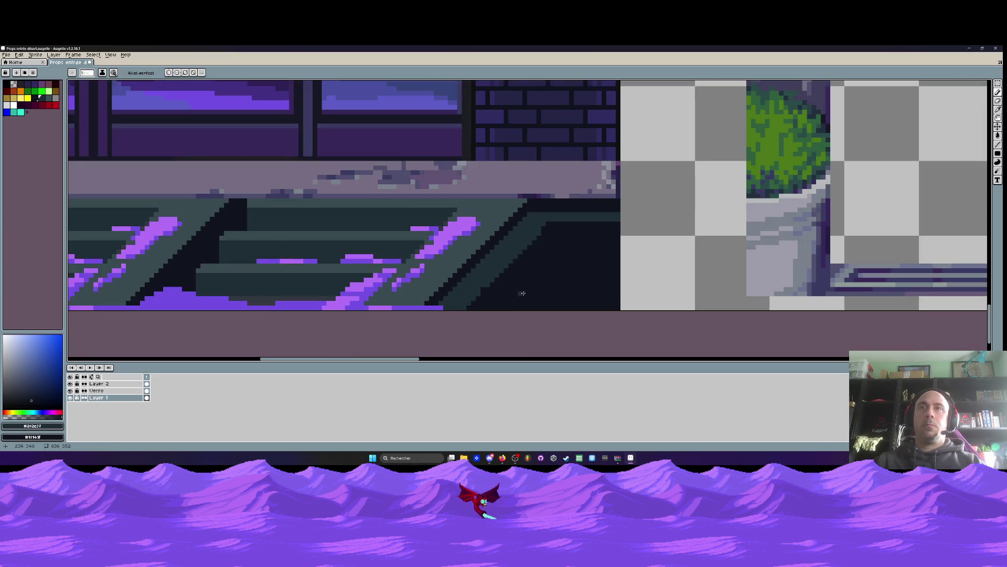
Paint a dark line along the steps' right side to fill in the shaded side
key(g)
scroll(543, 283, down, 3)
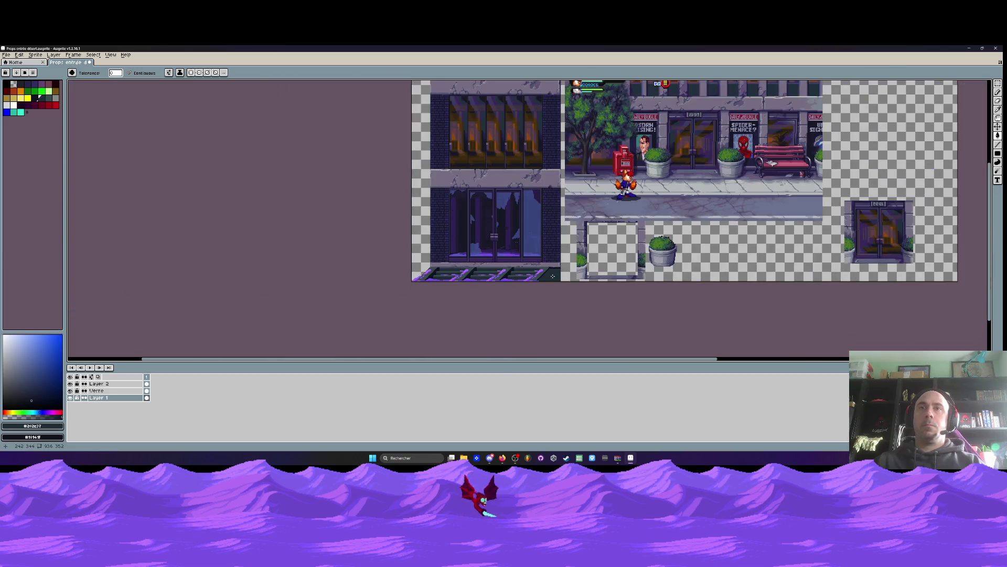
scroll(553, 276, up, 3)
scroll(553, 276, up, 1)
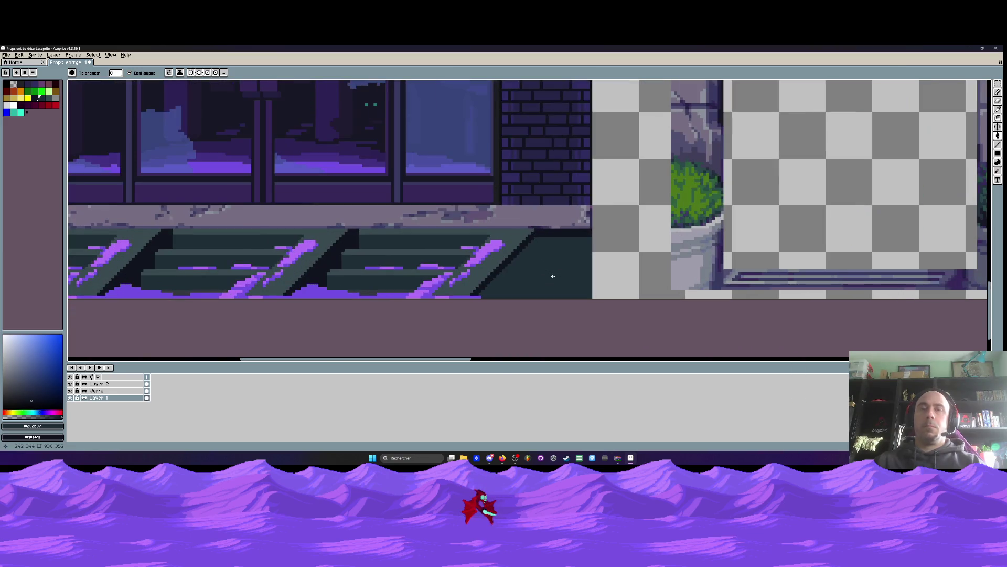
key(i)
scroll(556, 239, up, 1)
scroll(557, 239, up, 1)
key(b)
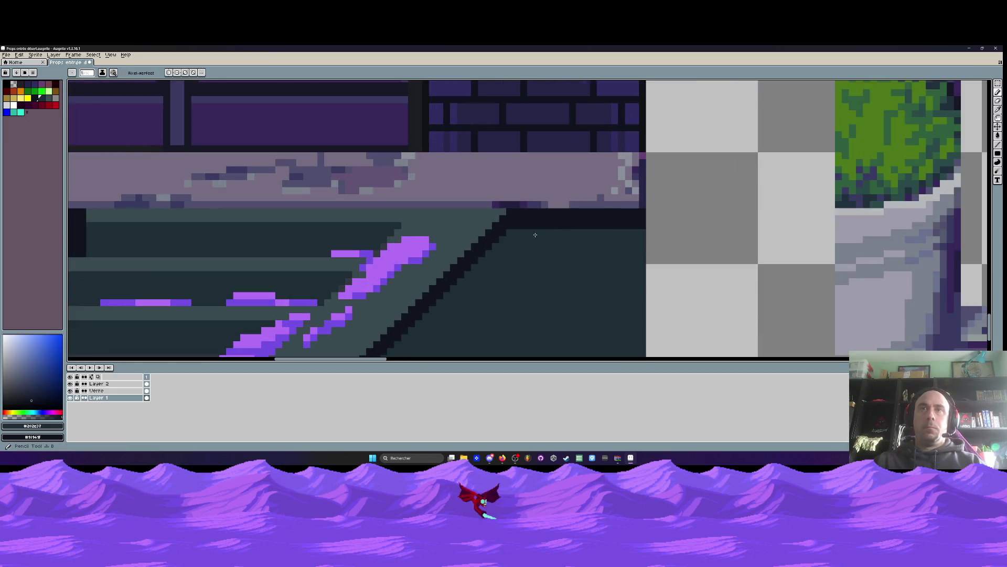
drag(514, 225, 632, 224)
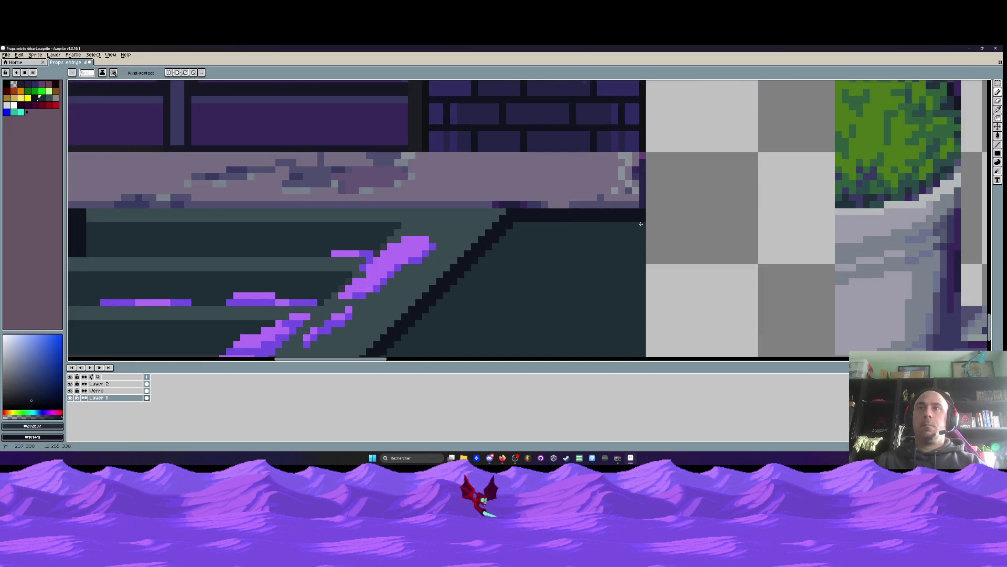
scroll(634, 221, down, 3)
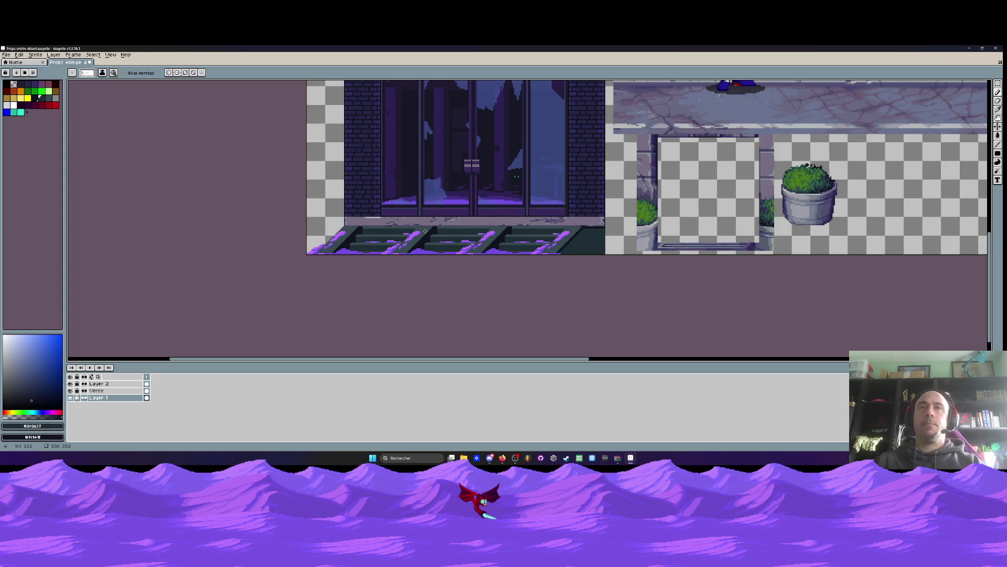
Bring the upper windows into view and select the brick column beside them
drag(425, 231, 391, 301)
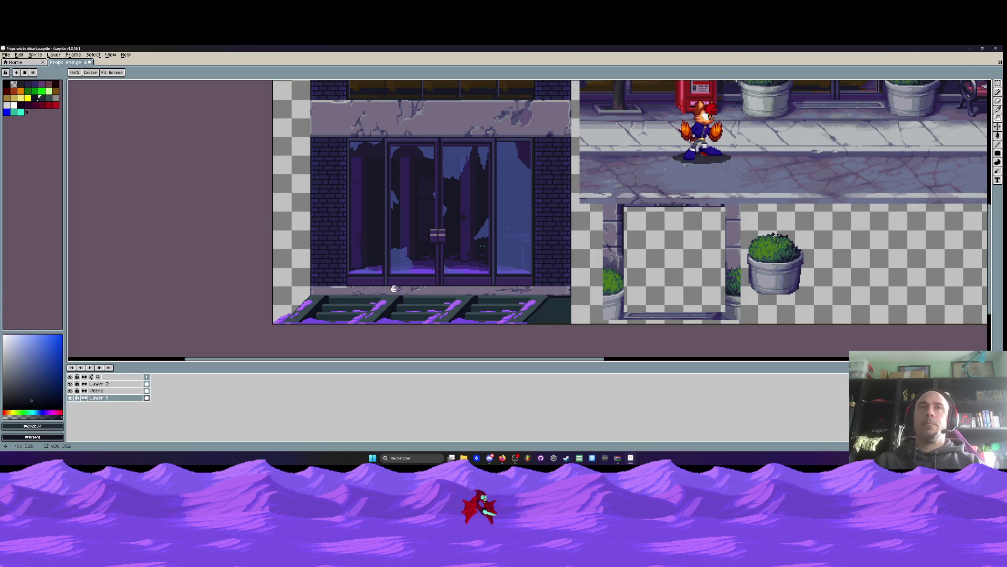
scroll(408, 198, up, 3)
drag(409, 198, 404, 229)
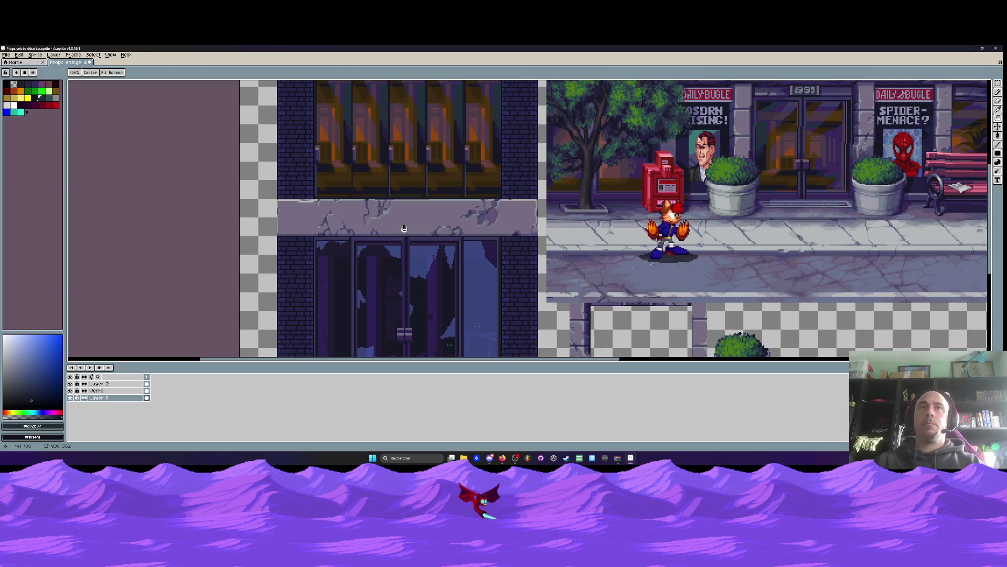
scroll(404, 229, down, 3)
scroll(396, 162, up, 3)
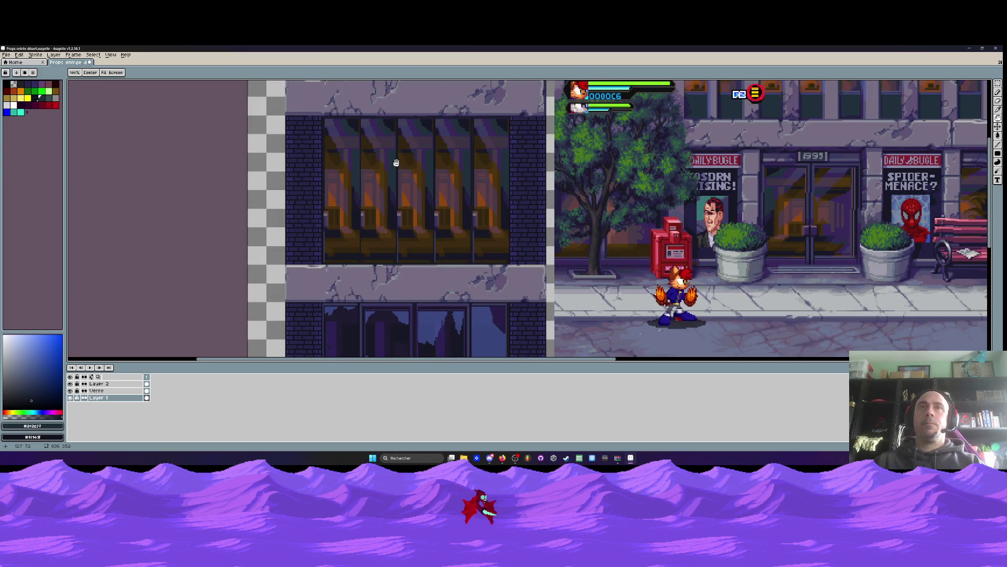
scroll(530, 167, up, 2)
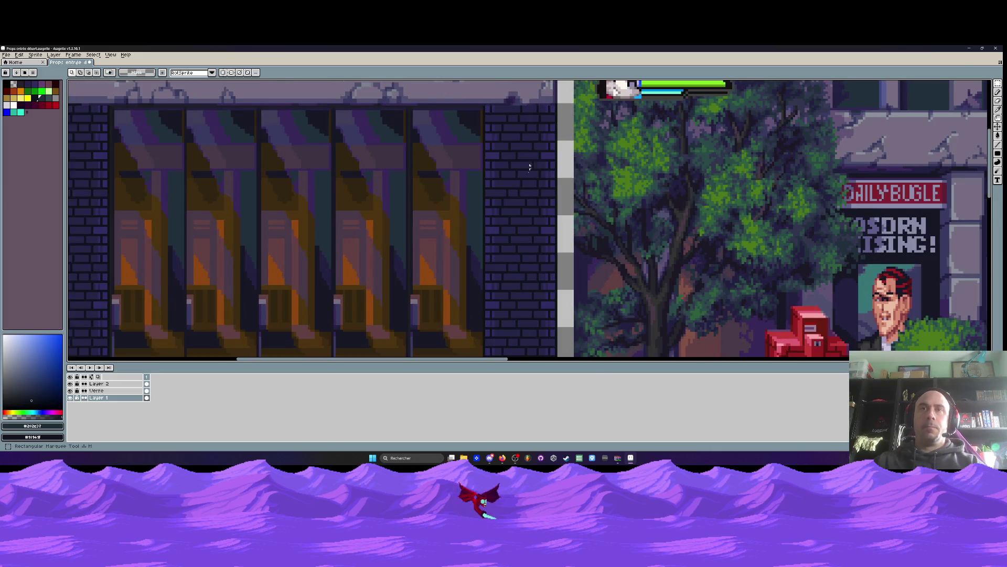
scroll(499, 119, down, 3)
scroll(495, 103, up, 2)
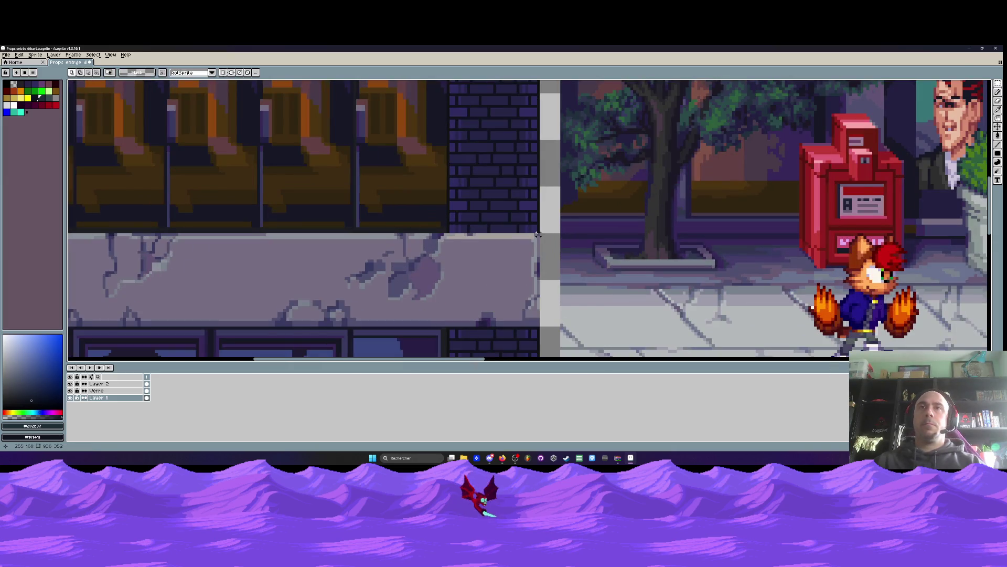
scroll(538, 231, down, 2)
scroll(538, 231, up, 3)
mouse_move(559, 355)
mouse_down()
mouse_move(498, 129)
mouse_move(475, 139)
mouse_up()
scroll(430, 166, down, 2)
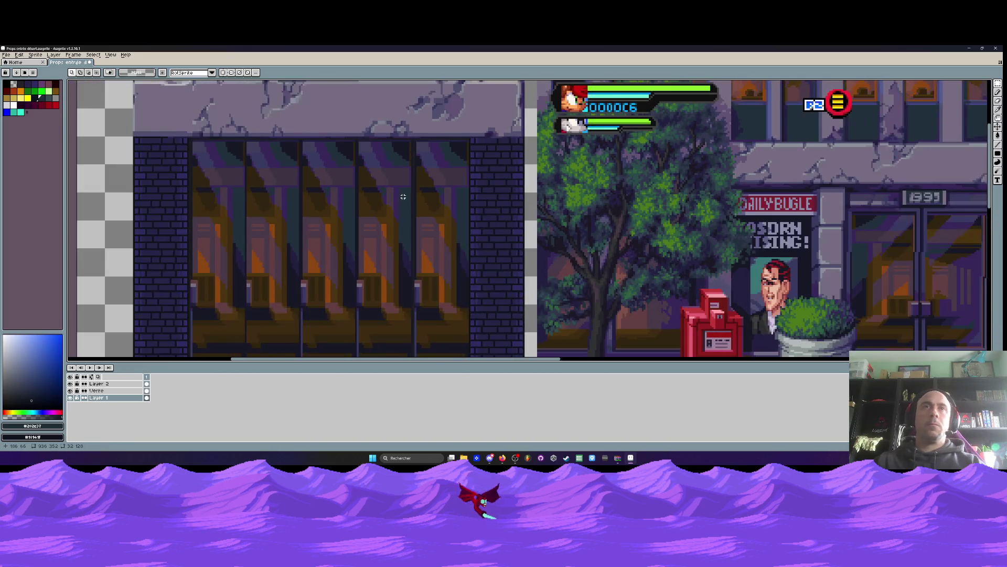
key(h)
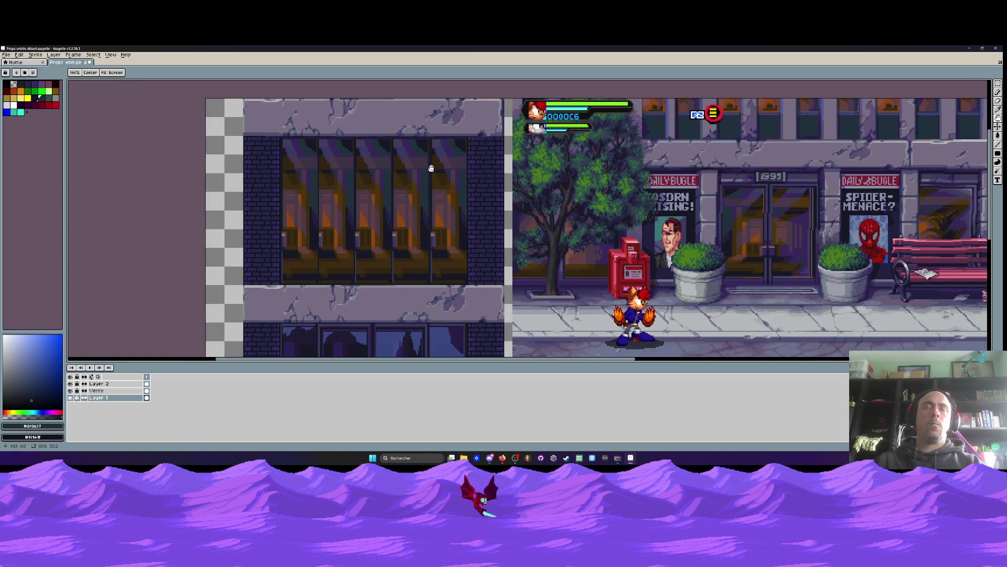
scroll(431, 168, down, 2)
scroll(436, 173, up, 1)
Draw a rectangular selection around the purple-lit glass entrance doors
key(m)
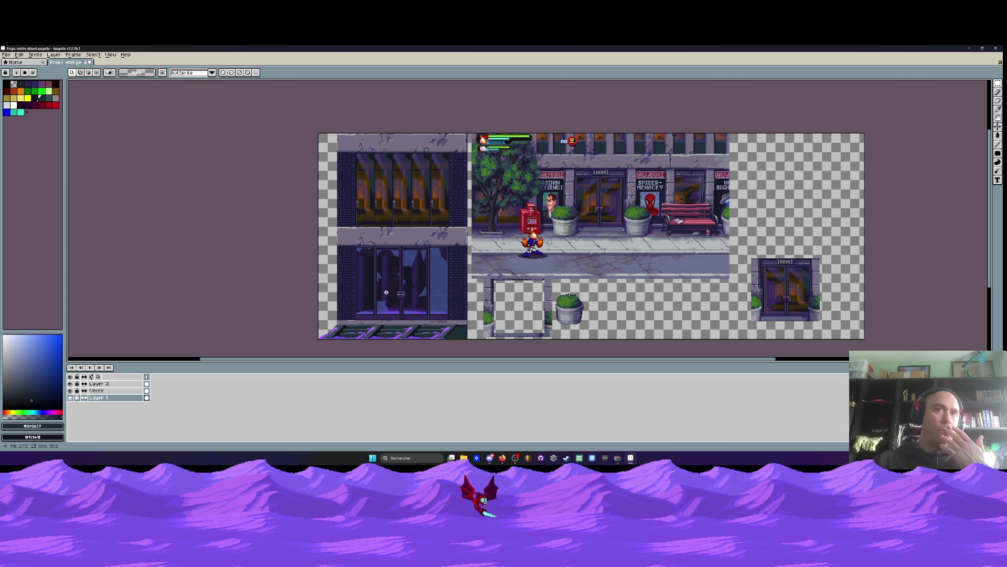
scroll(386, 293, up, 2)
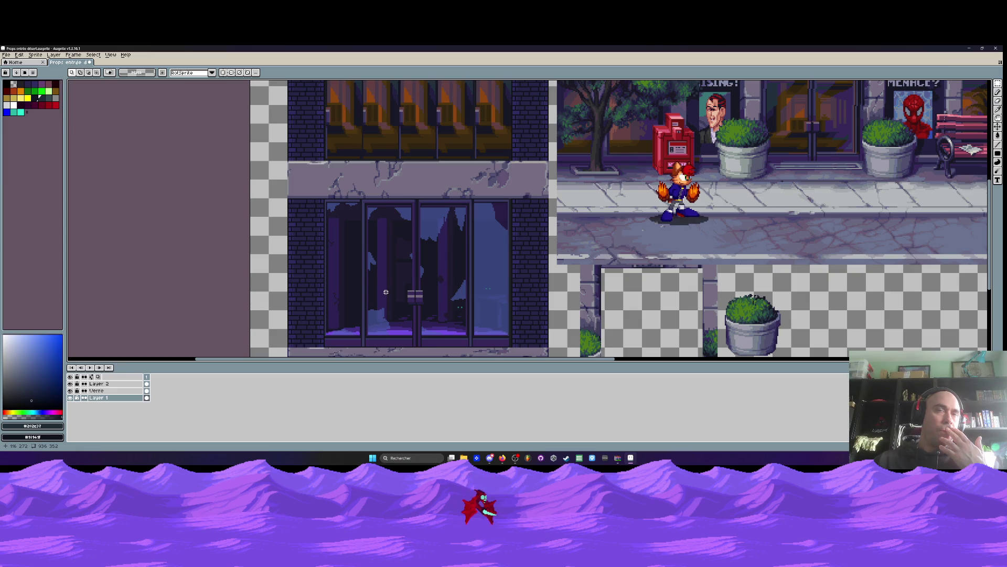
scroll(332, 220, up, 2)
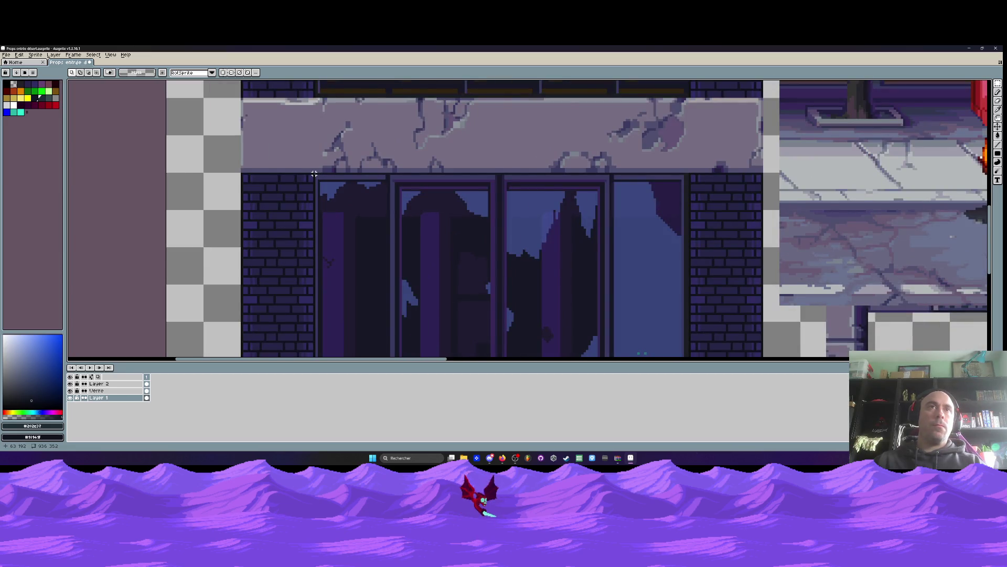
scroll(314, 173, down, 2)
drag(315, 175, 475, 293)
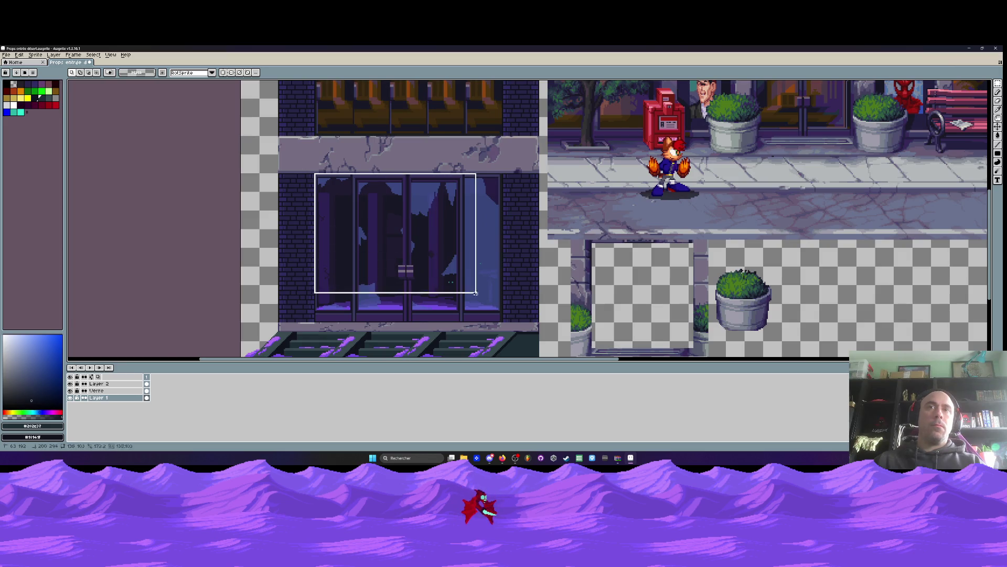
Paste the glass doors copy over the upper-floor windows and drag it roughly into place
scroll(475, 292, up, 1)
scroll(493, 315, up, 2)
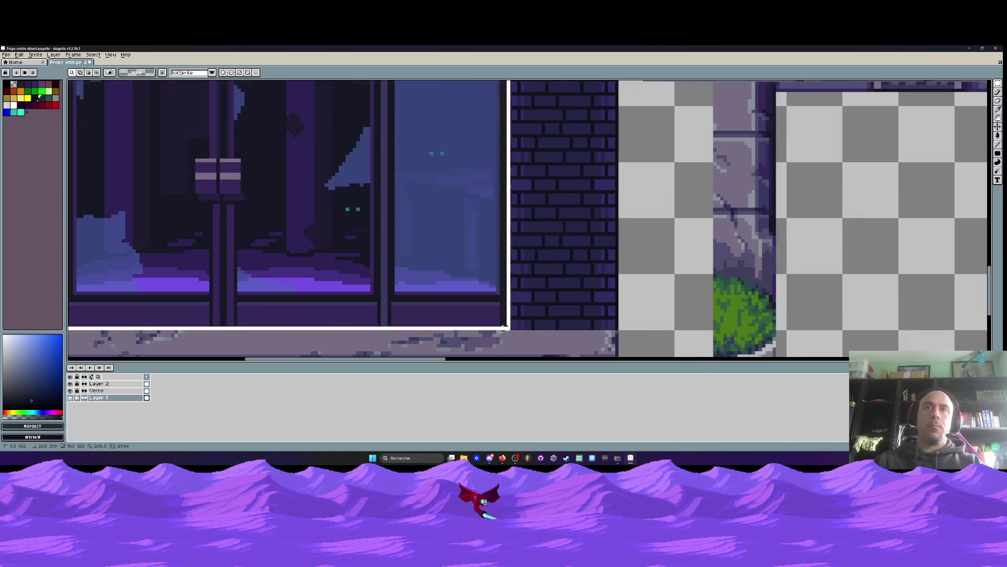
scroll(505, 326, down, 2)
drag(397, 270, 407, 310)
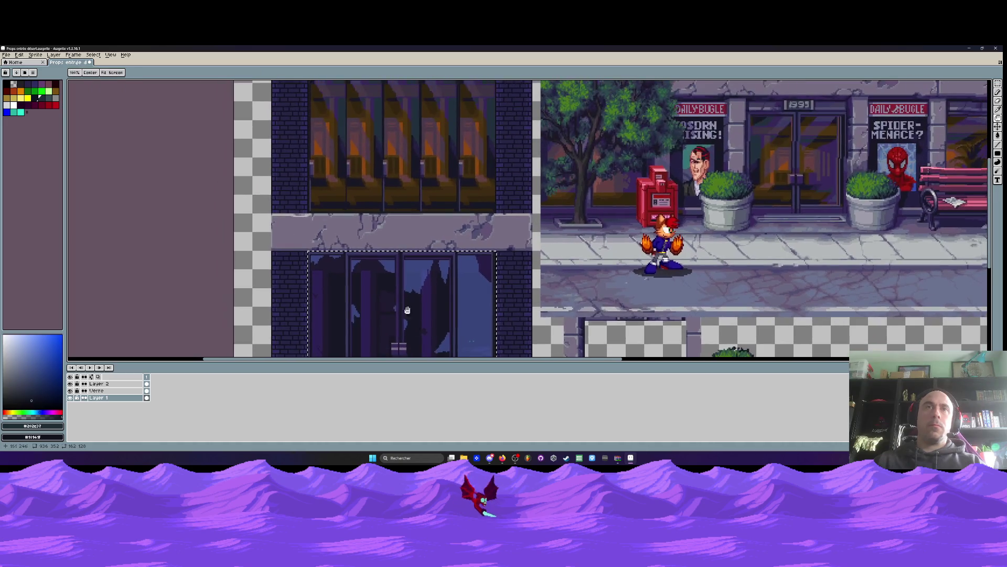
key(ctrl+v)
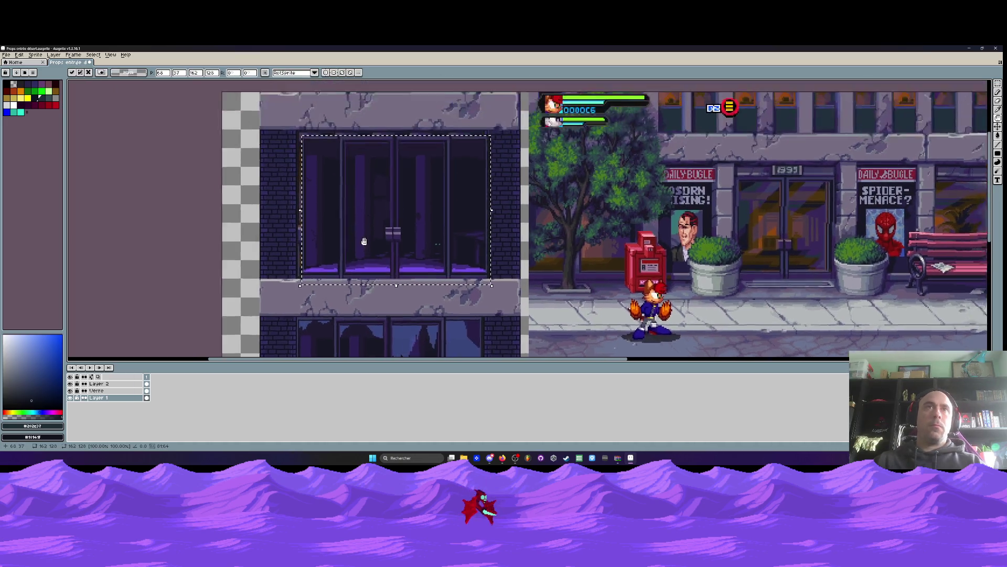
scroll(364, 242, up, 1)
scroll(281, 198, up, 1)
drag(280, 196, 273, 190)
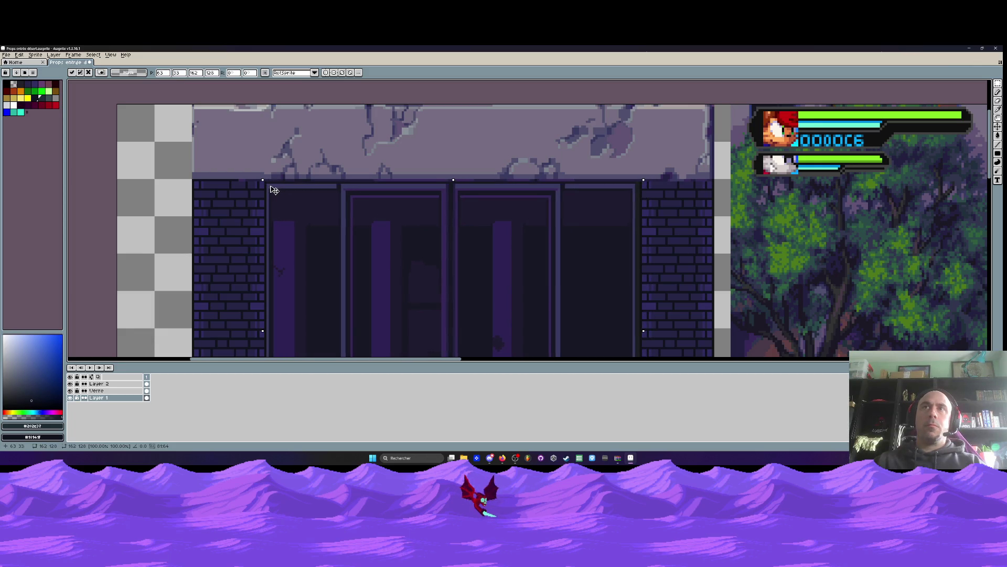
Nudge the pasted glass with arrow keys to X 63, Y 33 between the brick columns
scroll(274, 190, down, 3)
scroll(369, 178, up, 3)
key(Left)
key(Left)
drag(425, 216, 429, 216)
scroll(429, 217, down, 2)
drag(329, 208, 346, 243)
scroll(344, 210, down, 2)
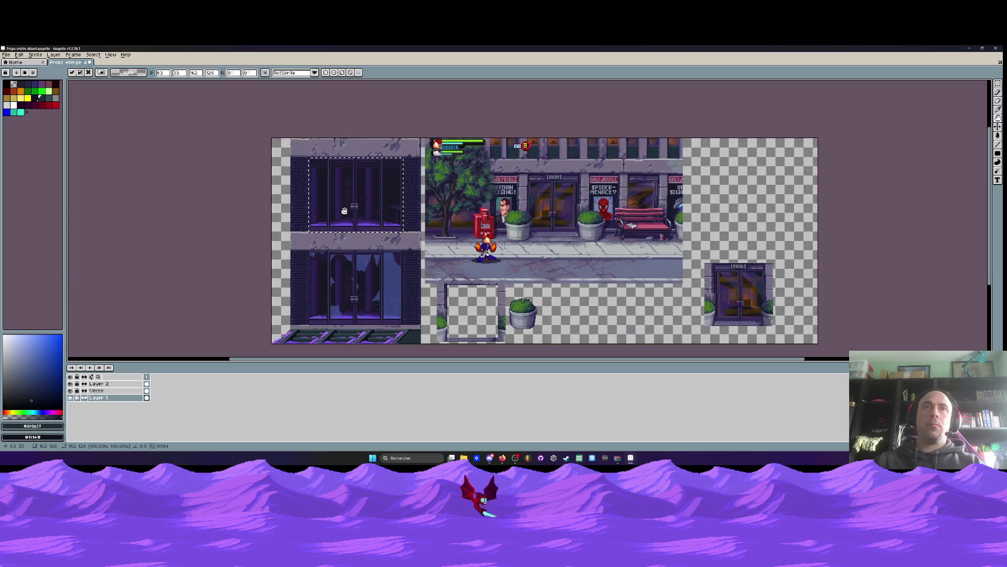
scroll(344, 211, up, 2)
key(Up)
key(Up)
key(Up)
key(Right)
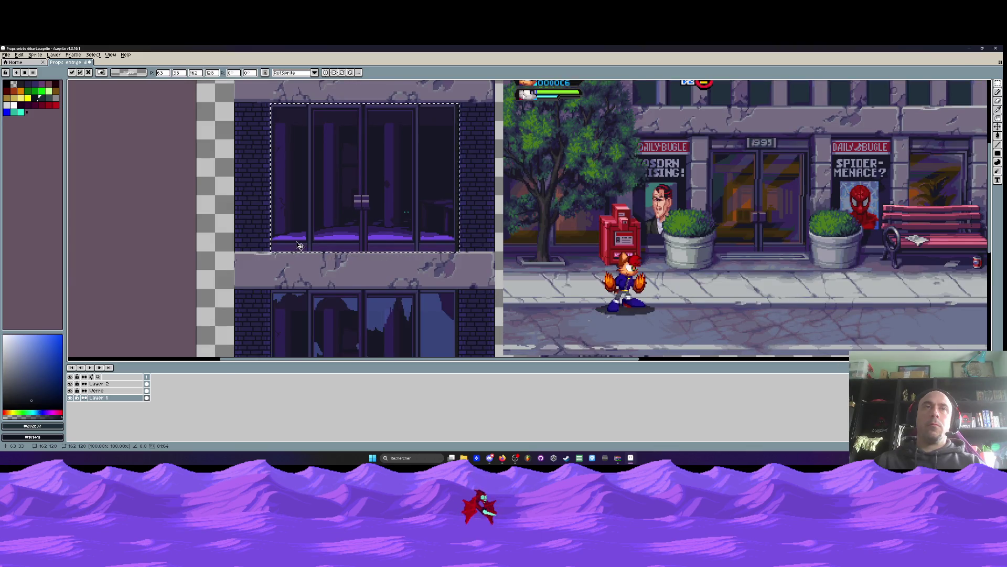
key(Left)
scroll(298, 243, up, 1)
key(Down)
key(Down)
key(Down)
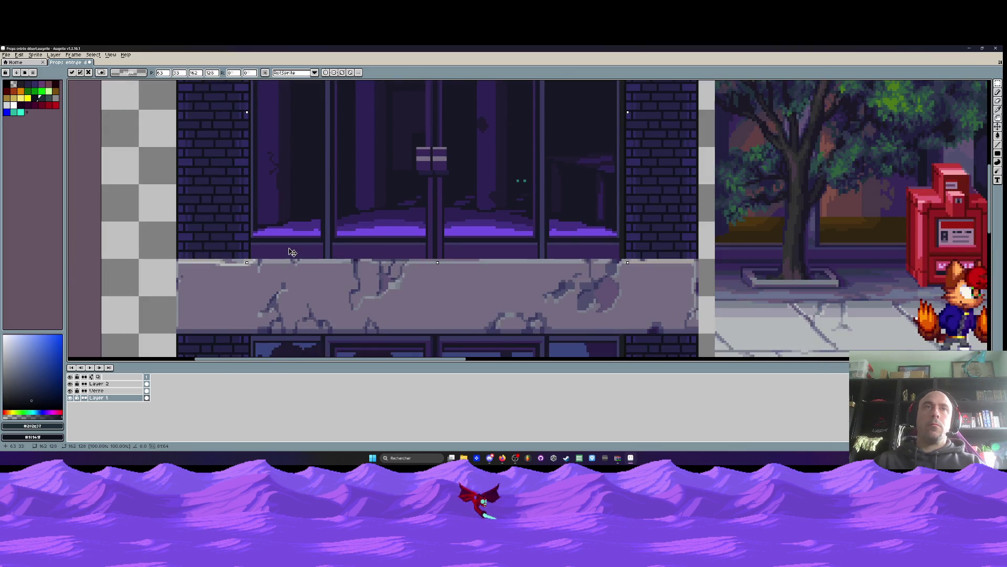
scroll(295, 243, down, 2)
scroll(301, 234, up, 3)
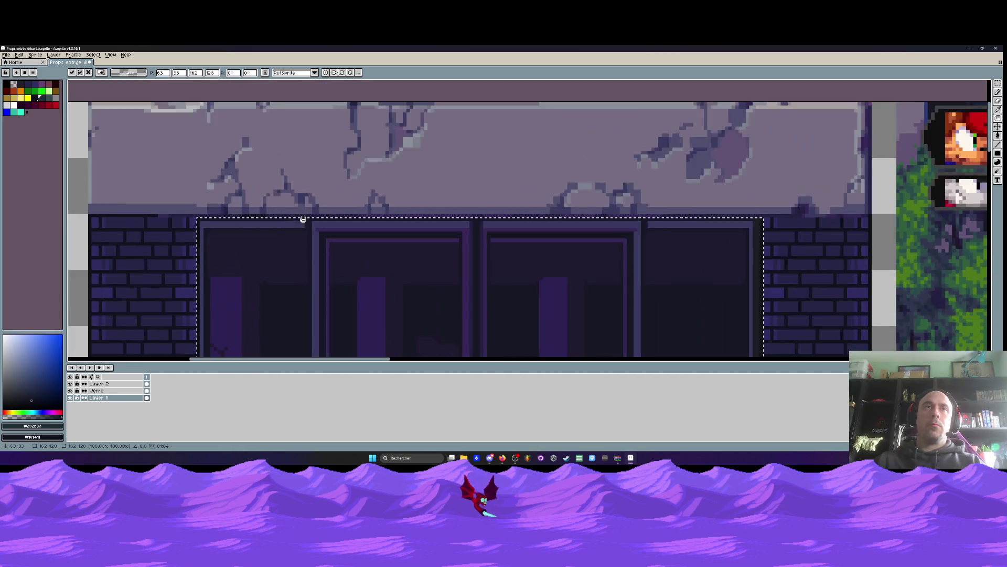
scroll(301, 234, down, 3)
scroll(327, 225, up, 3)
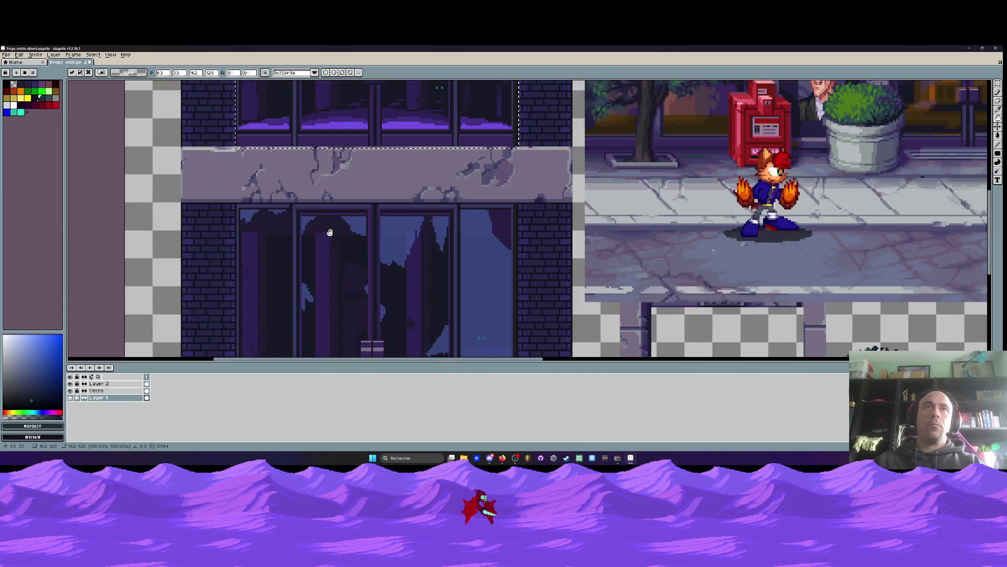
scroll(326, 197, down, 1)
scroll(299, 198, up, 4)
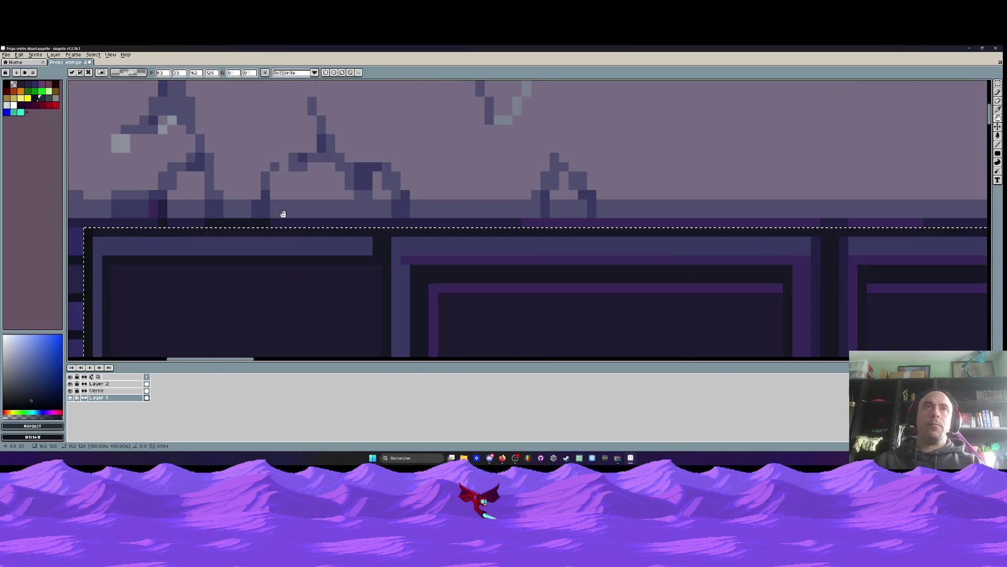
scroll(284, 239, down, 4)
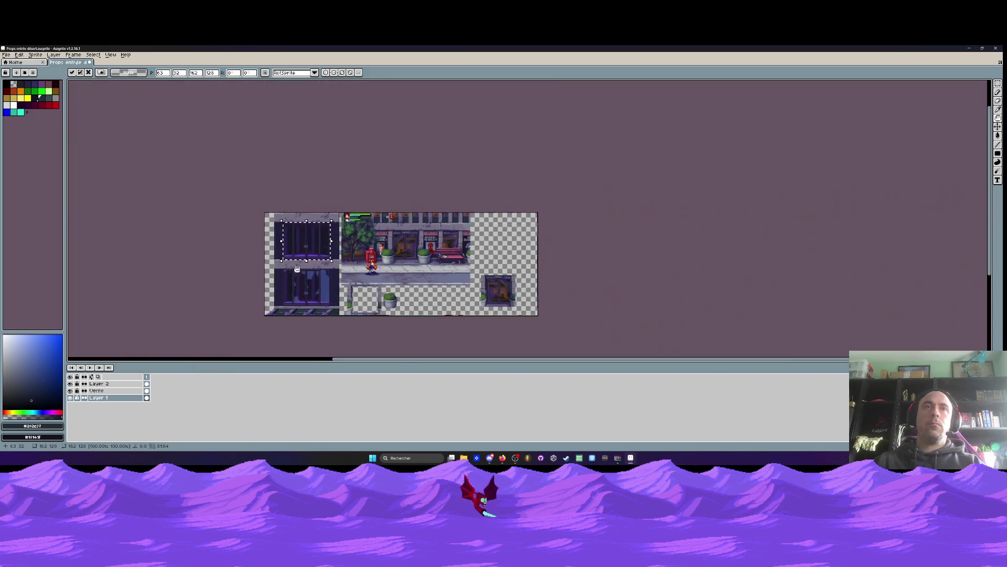
scroll(297, 226, up, 3)
scroll(294, 223, down, 5)
Marquee the leftmost upper window pane to check its placement
scroll(275, 218, up, 2)
scroll(272, 216, down, 4)
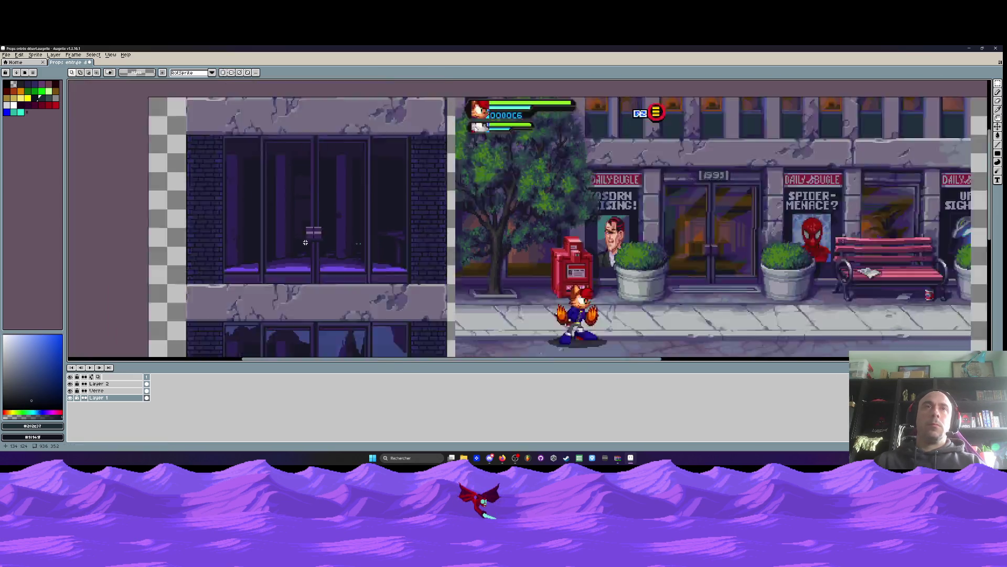
scroll(298, 246, up, 3)
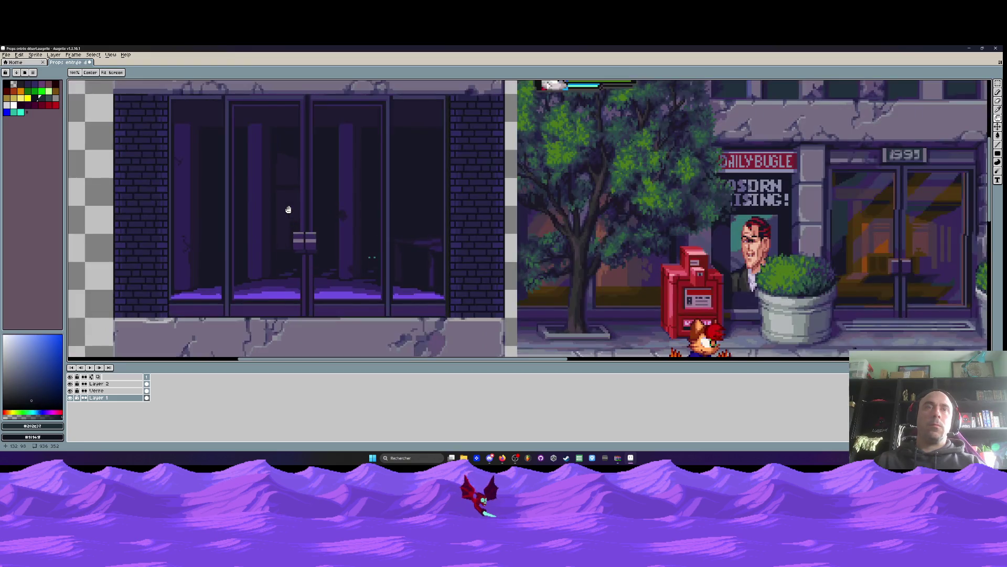
scroll(234, 312, up, 1)
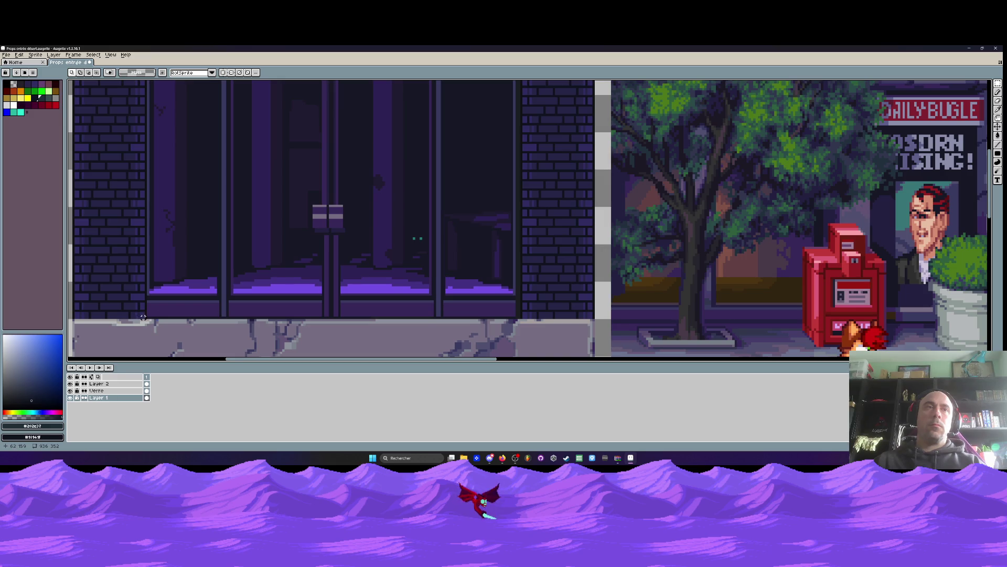
scroll(145, 317, down, 1)
mouse_move(146, 317)
mouse_down()
mouse_move(173, 111)
mouse_move(195, 85)
mouse_move(210, 188)
mouse_move(236, 175)
mouse_up()
Deselect with Ctrl+D and move focus out of Aseprite
scroll(195, 85, up, 2)
scroll(210, 188, up, 1)
scroll(210, 188, down, 1)
scroll(236, 175, down, 2)
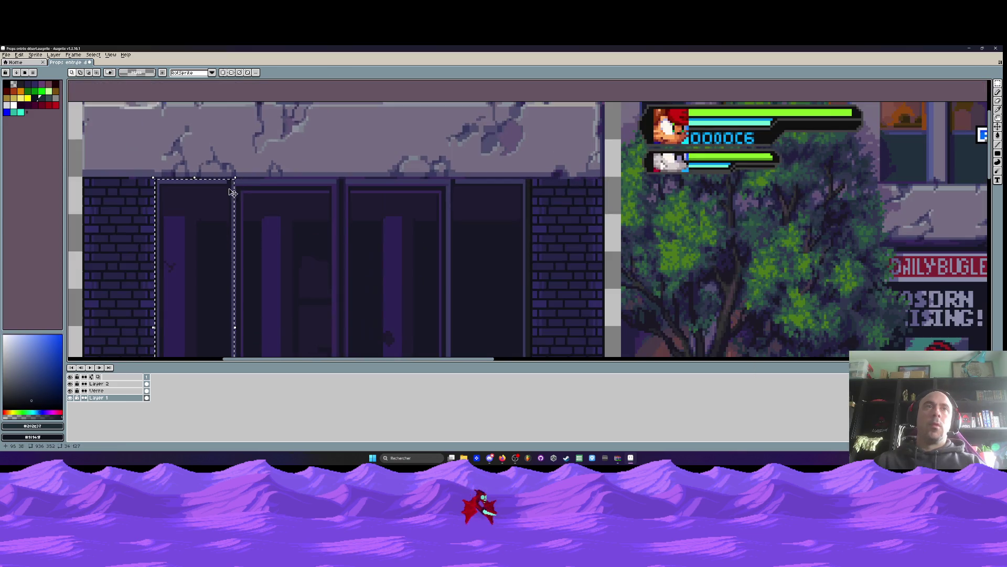
scroll(212, 224, down, 2)
scroll(213, 225, up, 1)
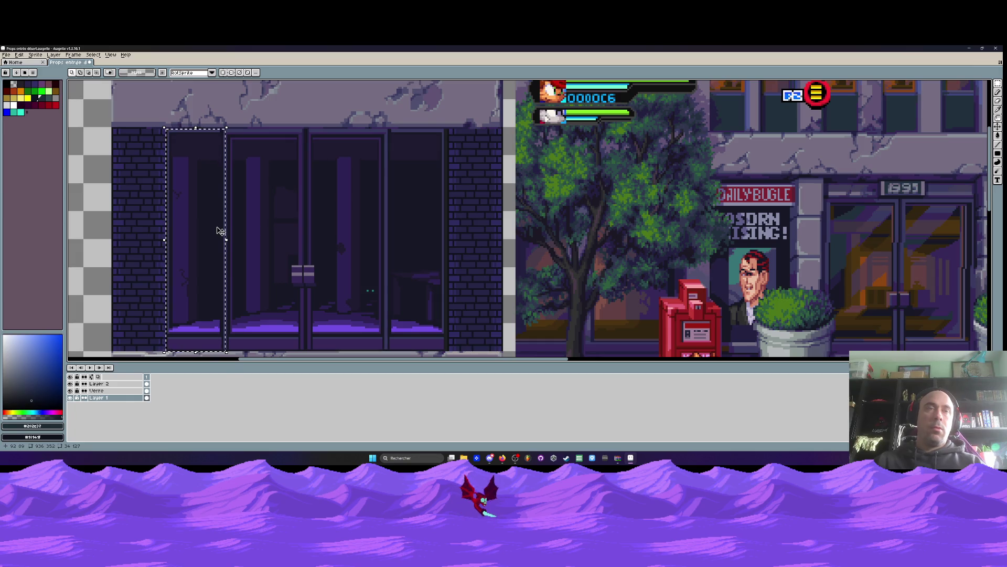
scroll(220, 231, down, 1)
key(ctrl+d)
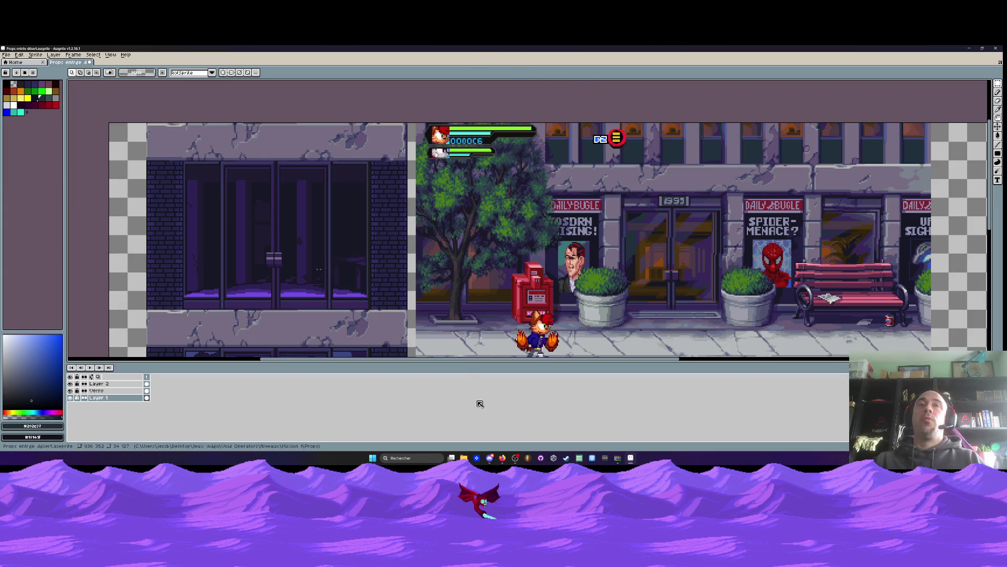
click(496, 460)
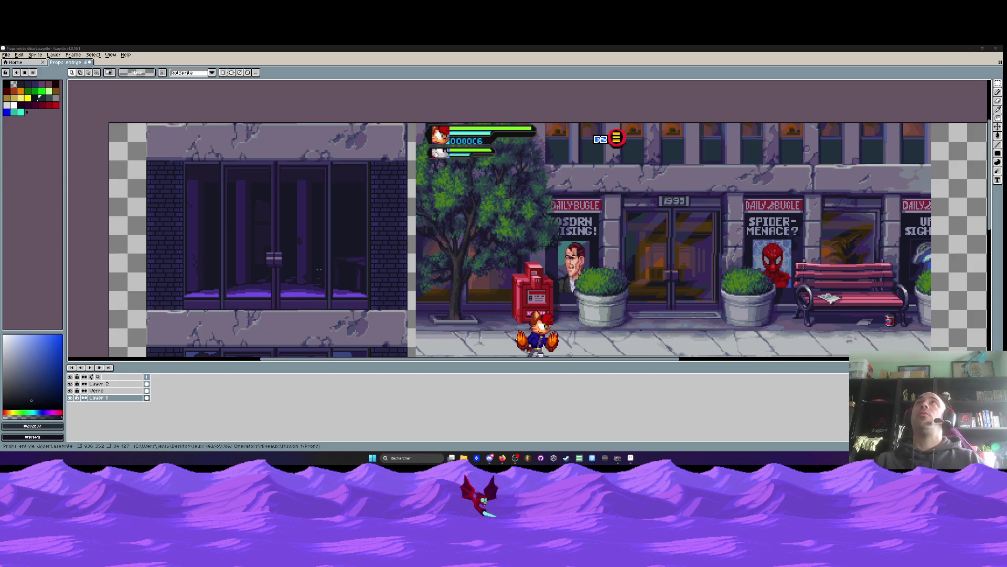
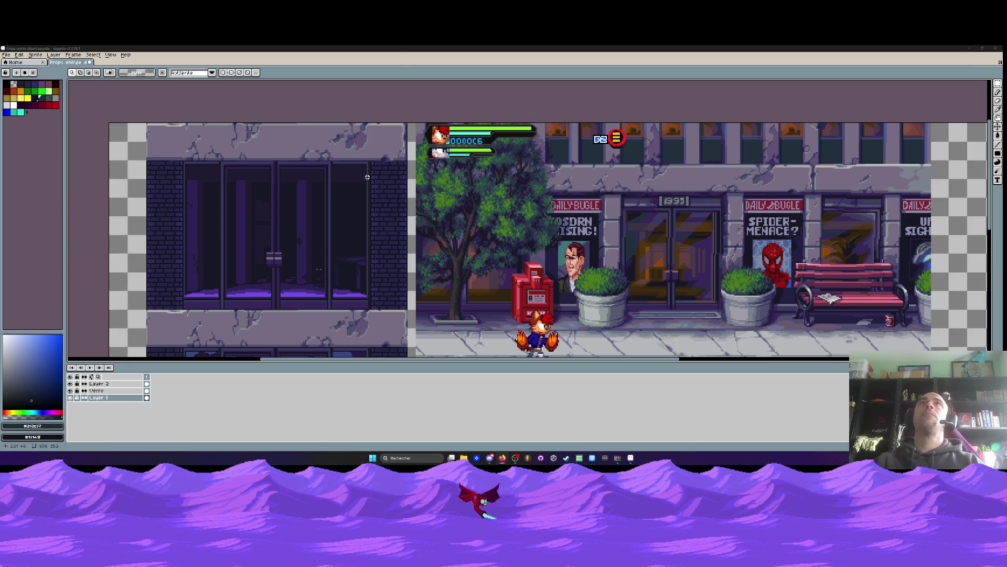
Select the right-hand area below the street scene and erase the empty frame and stray plant
click(284, 191)
scroll(284, 191, down, 3)
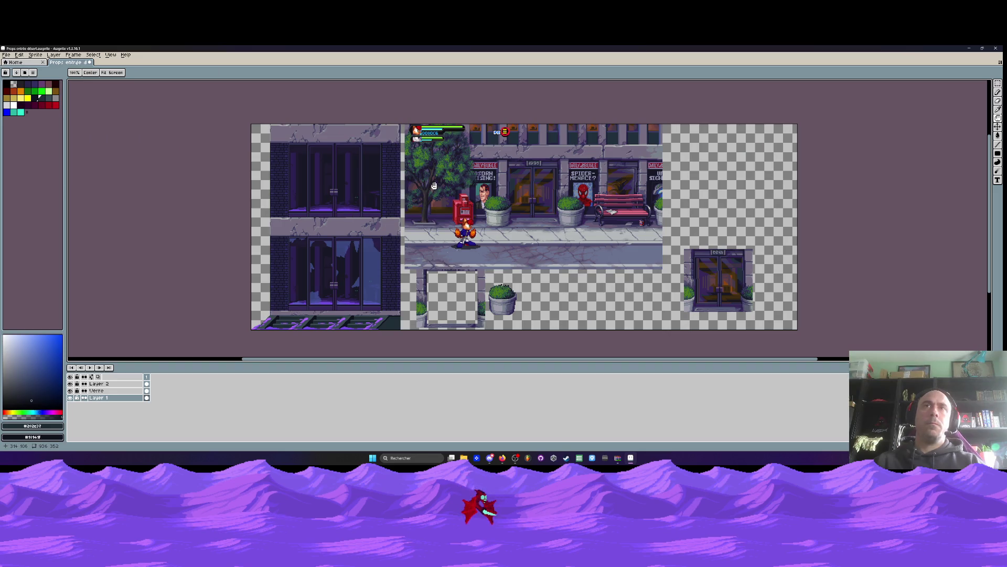
key(m)
mouse_move(784, 334)
mouse_down()
mouse_move(530, 248)
mouse_move(403, 102)
mouse_move(698, 153)
mouse_up()
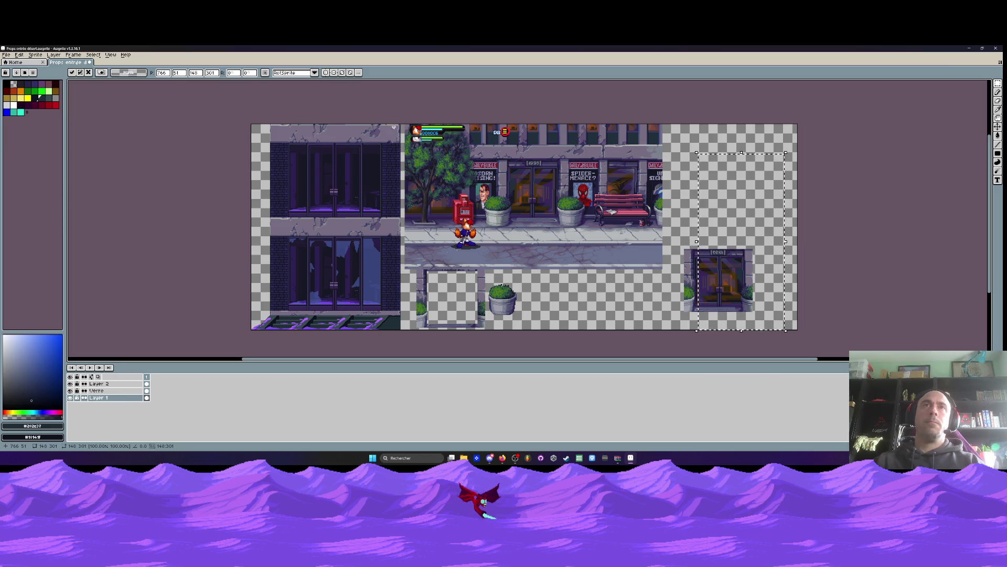
key(ctrl+z)
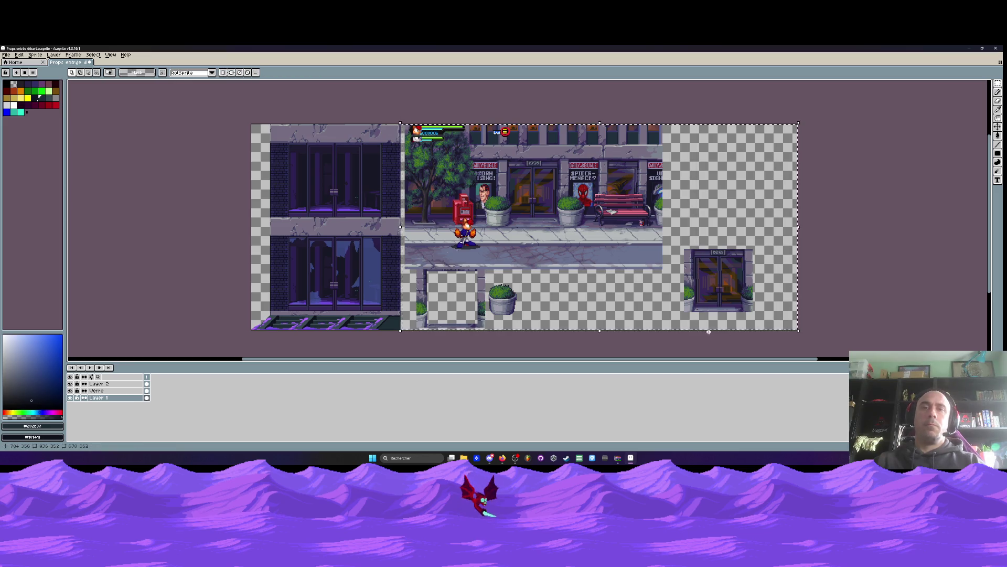
key(ctrl+z)
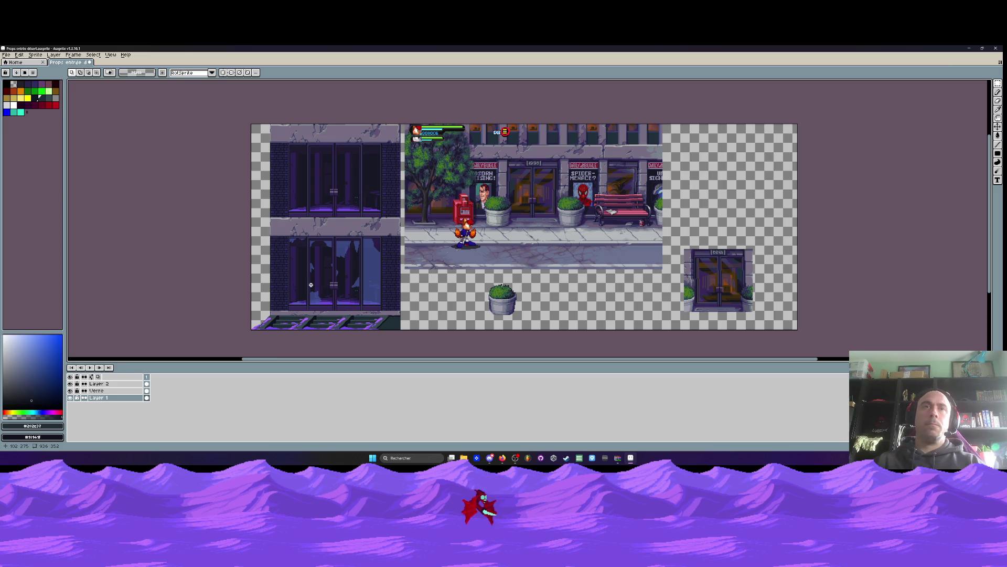
scroll(308, 187, up, 3)
scroll(309, 186, down, 3)
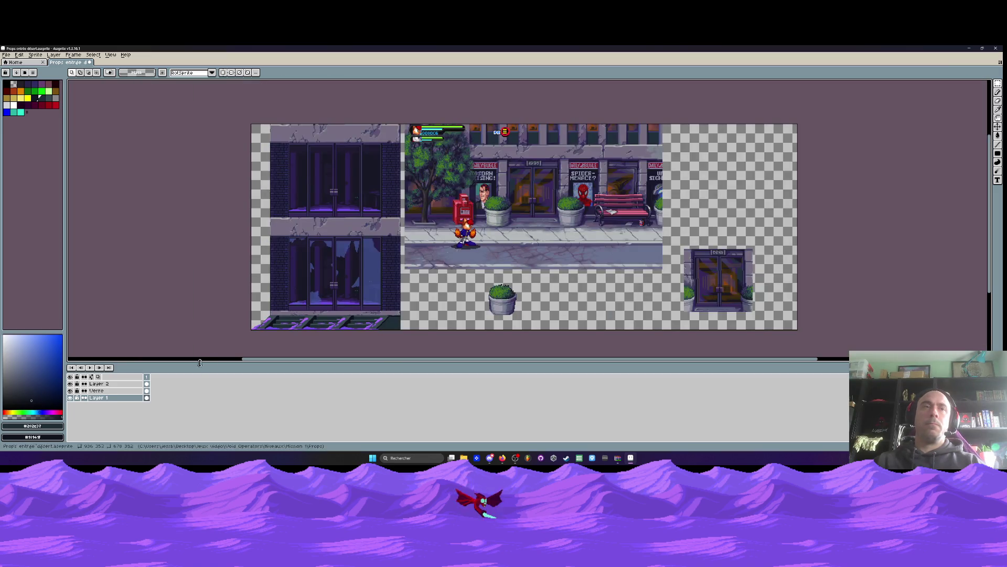
Toggle Layer 2's visibility on and off to compare the art with and without it
click(70, 384)
click(70, 384)
click(70, 384)
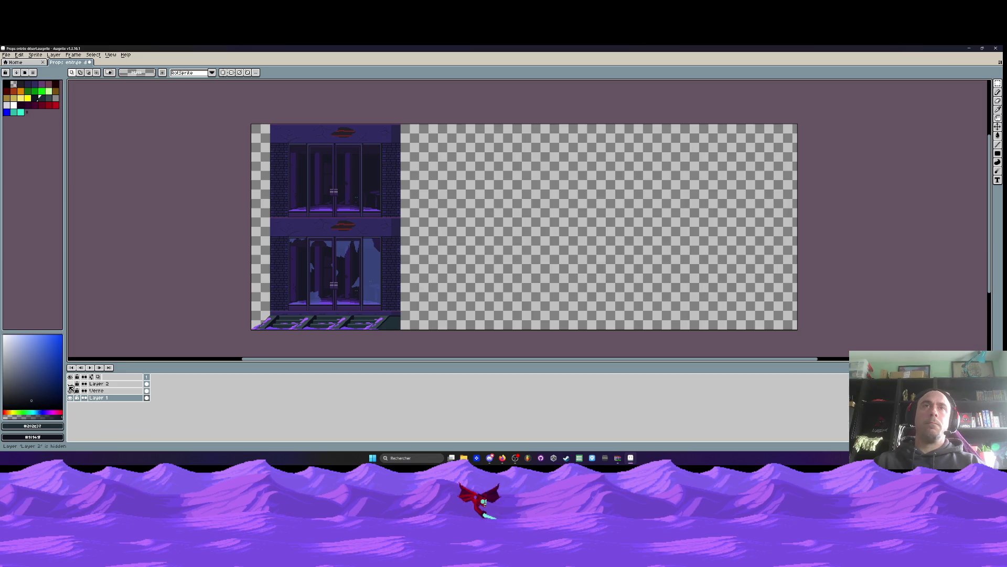
click(70, 384)
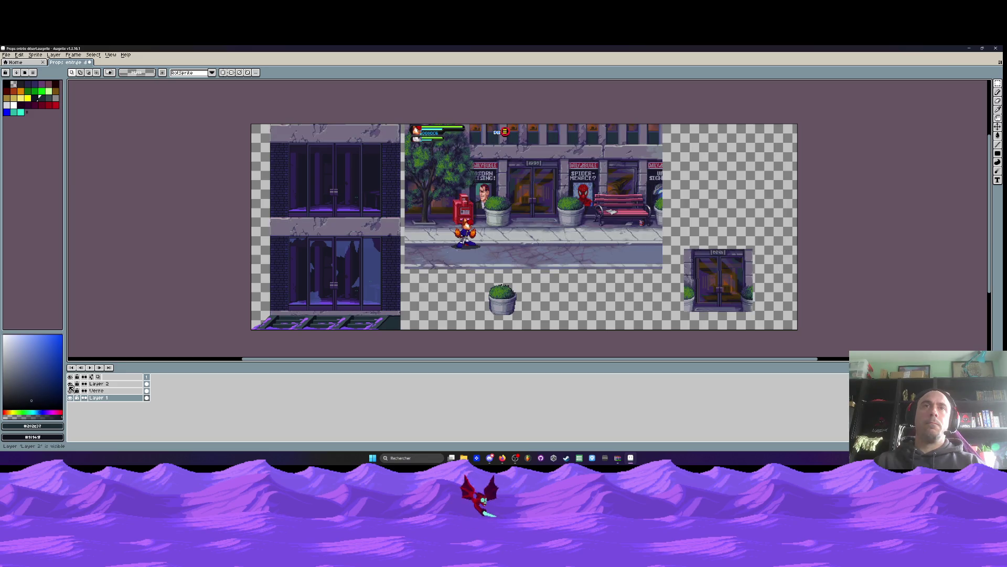
Pick the ledge's dark purple and draw a long vertical line down the ledge on Layer 2
scroll(403, 208, up, 3)
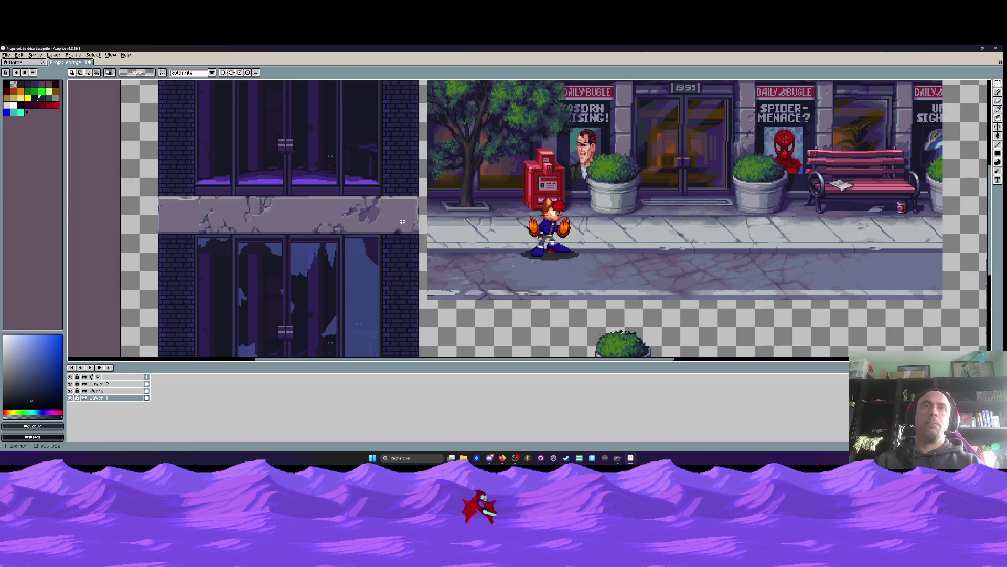
key(b)
alt+click(404, 194)
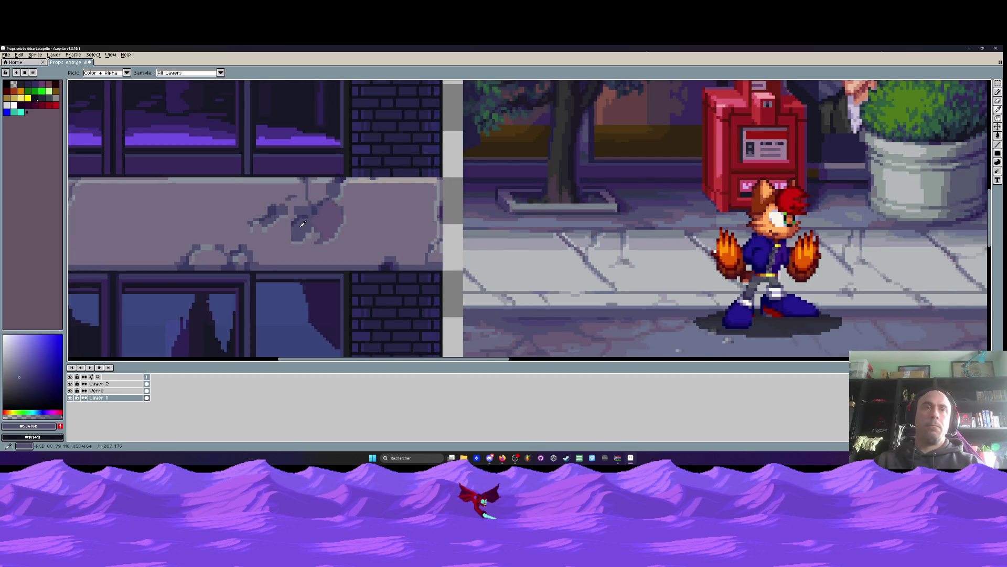
scroll(405, 186, up, 1)
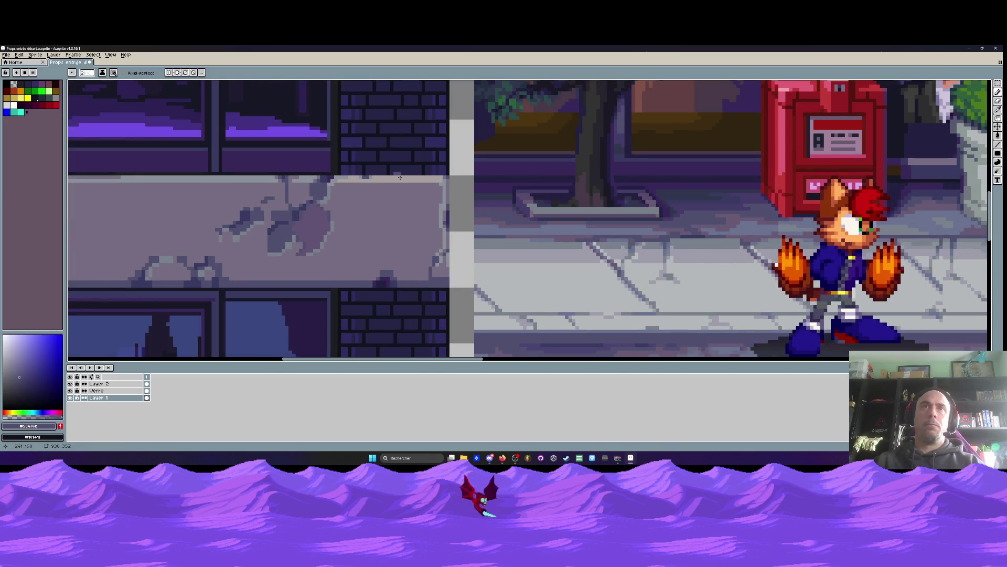
click(105, 383)
drag(398, 176, 393, 226)
key(ctrl+z)
drag(399, 177, 398, 233)
key(ctrl+z)
drag(403, 176, 404, 274)
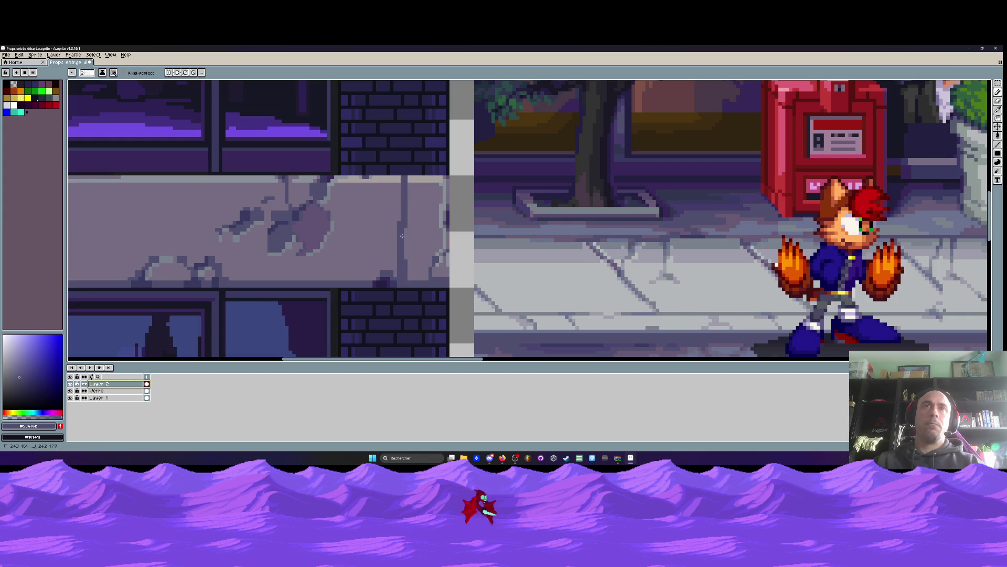
Draw dark vertical strokes up the right end of the left building's upper band
scroll(402, 181, down, 5)
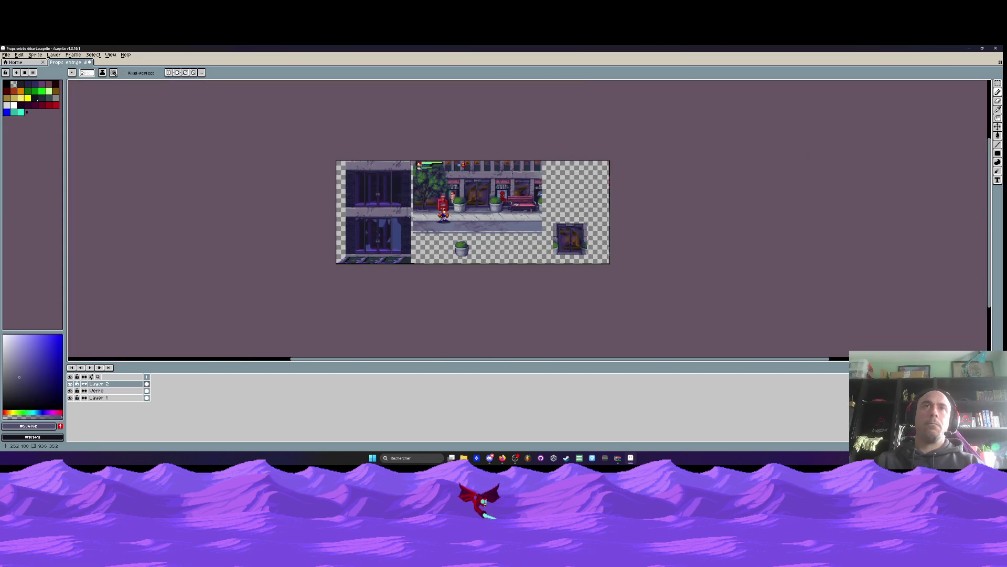
scroll(412, 227, up, 3)
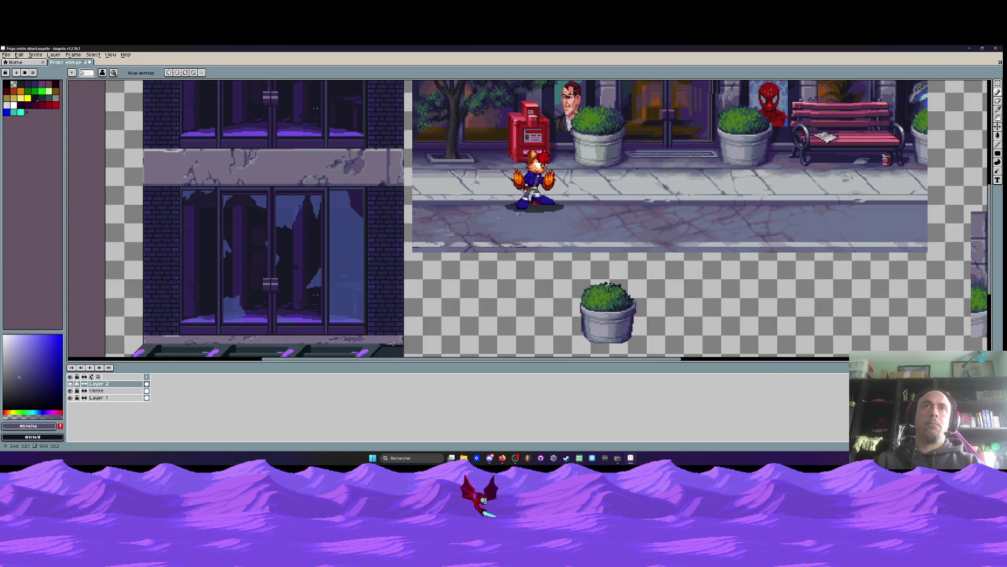
scroll(393, 344, up, 2)
scroll(386, 333, up, 1)
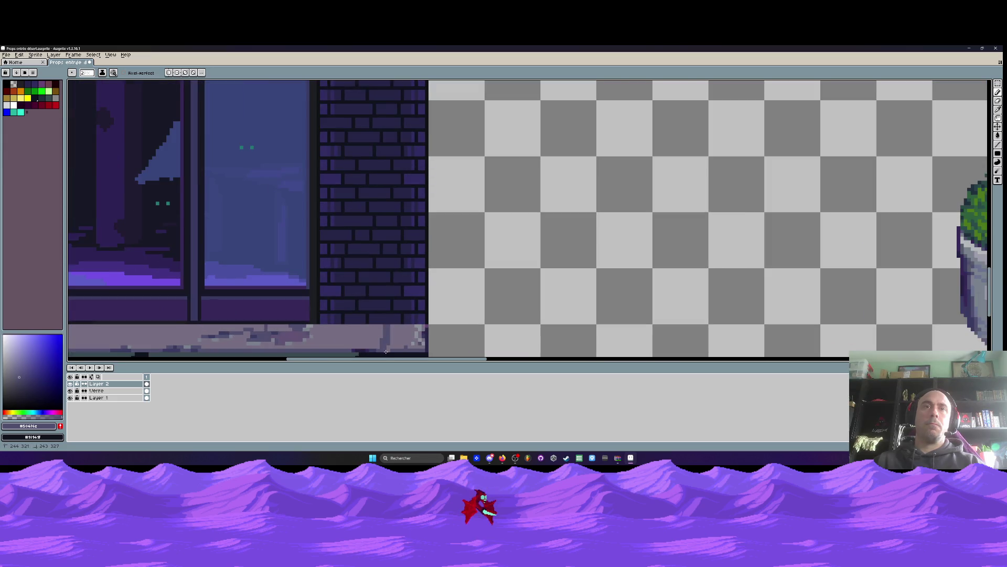
scroll(397, 323, down, 2)
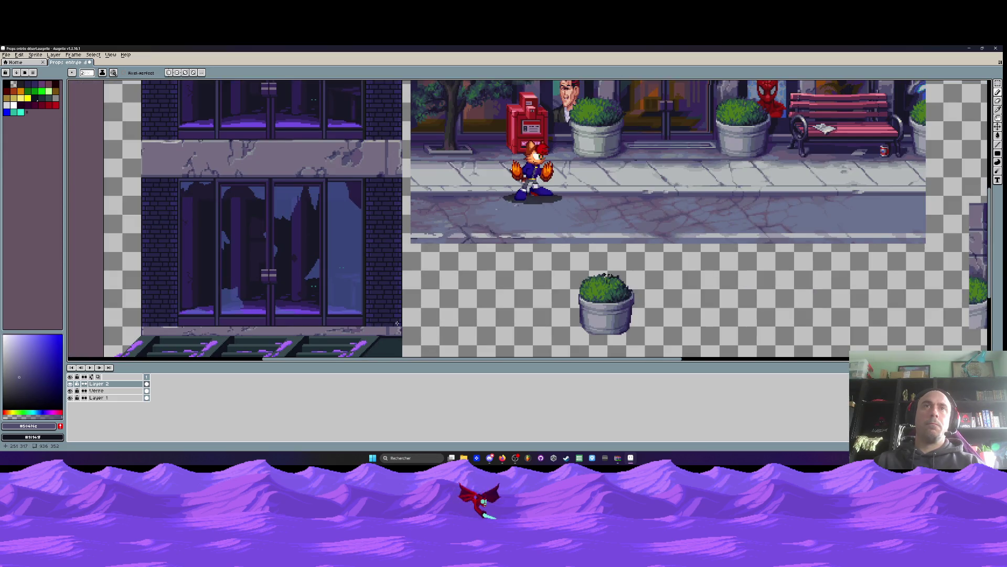
scroll(388, 156, up, 2)
scroll(388, 155, down, 1)
key(g)
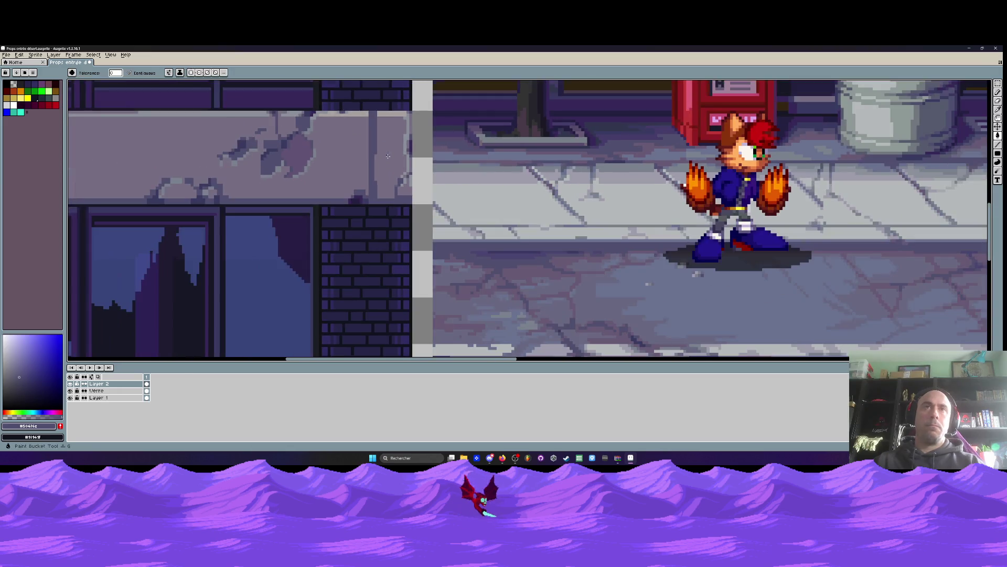
scroll(388, 155, down, 3)
scroll(381, 243, up, 2)
scroll(381, 244, down, 2)
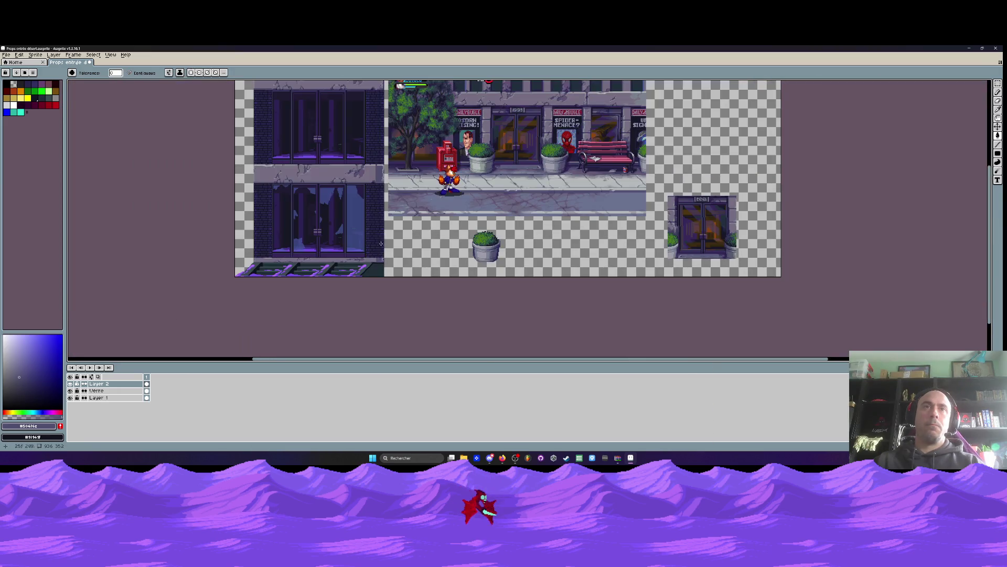
scroll(376, 99, up, 5)
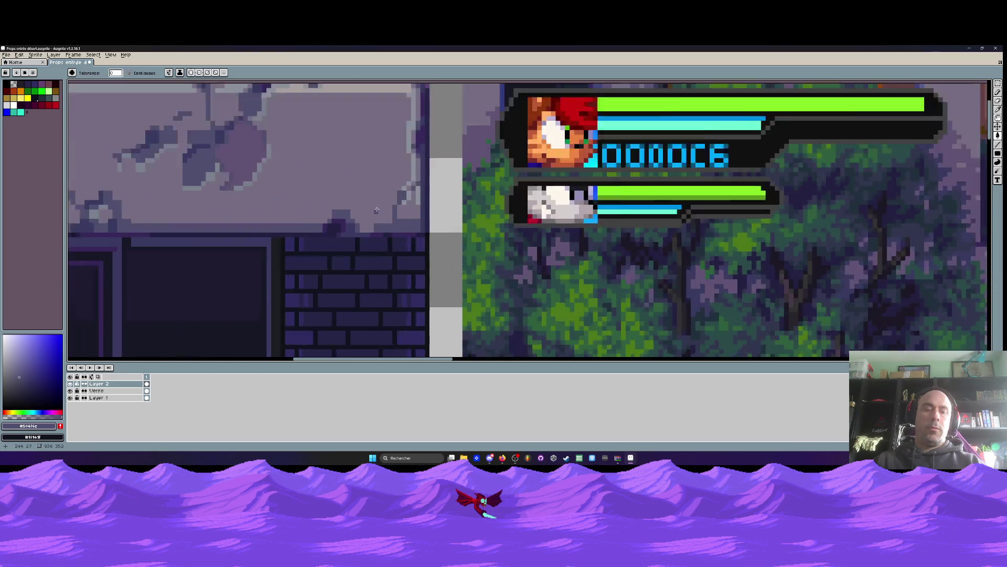
key(b)
scroll(377, 209, up, 1)
mouse_move(365, 238)
mouse_down()
mouse_move(368, 189)
mouse_move(369, 198)
mouse_up()
scroll(367, 191, up, 1)
scroll(368, 198, up, 1)
drag(361, 253, 354, 112)
Bucket-fill the light edge pixels down the band's right end with the dark colour
scroll(367, 126, down, 6)
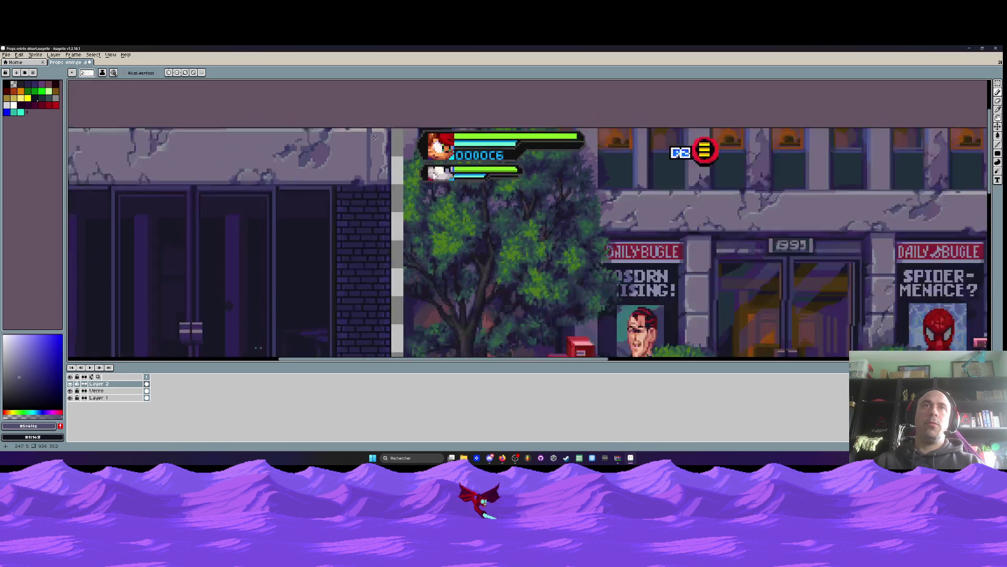
scroll(374, 135, up, 5)
key(g)
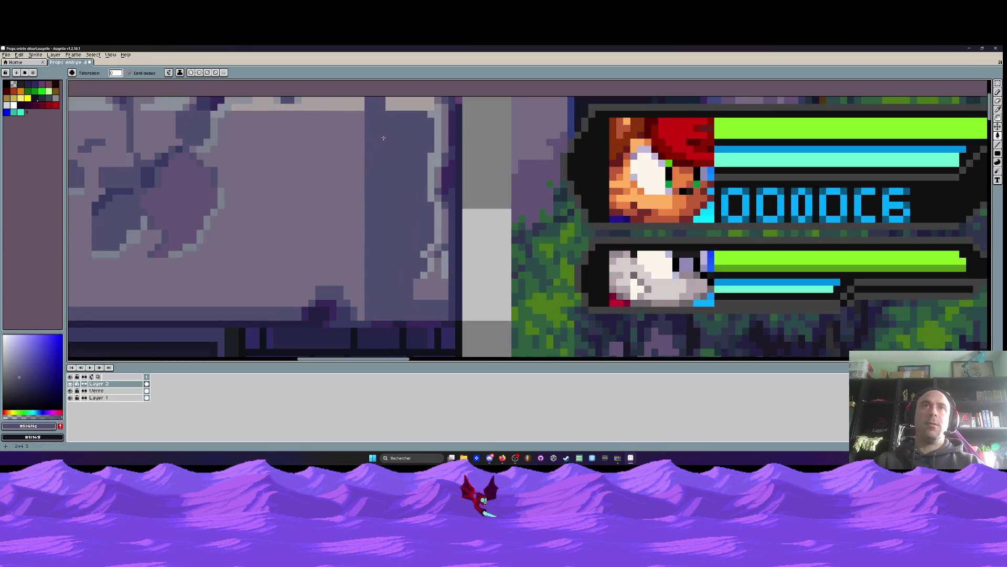
click(433, 158)
click(444, 128)
click(439, 180)
click(439, 176)
click(439, 225)
click(430, 251)
click(424, 254)
click(428, 259)
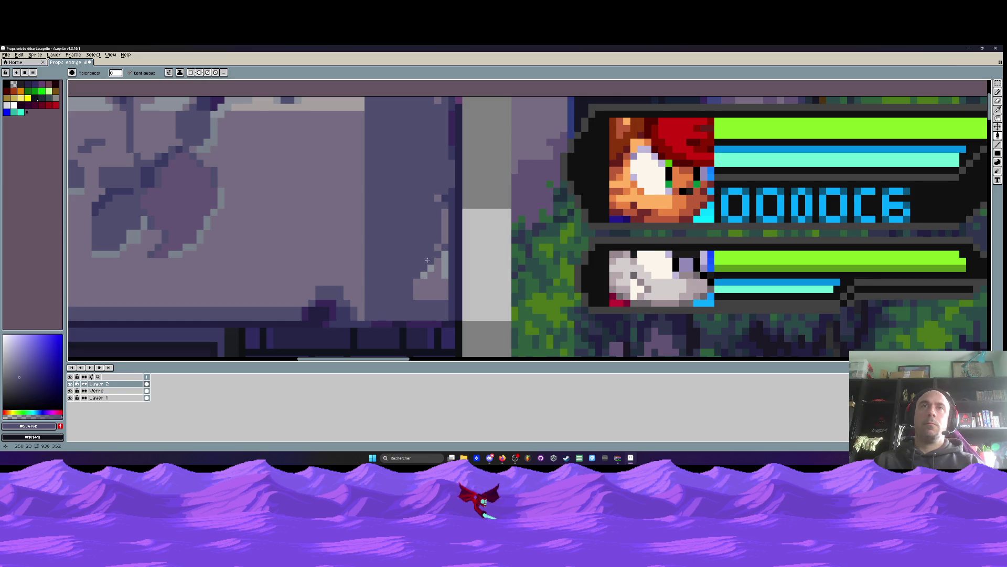
click(430, 268)
click(424, 277)
Undo the last fill and darken the remaining light pixels along the outer edge
key(ctrl+z)
click(444, 274)
click(444, 262)
click(439, 247)
click(444, 225)
click(445, 198)
click(438, 198)
click(451, 252)
click(424, 275)
scroll(438, 210, down, 3)
scroll(441, 215, up, 1)
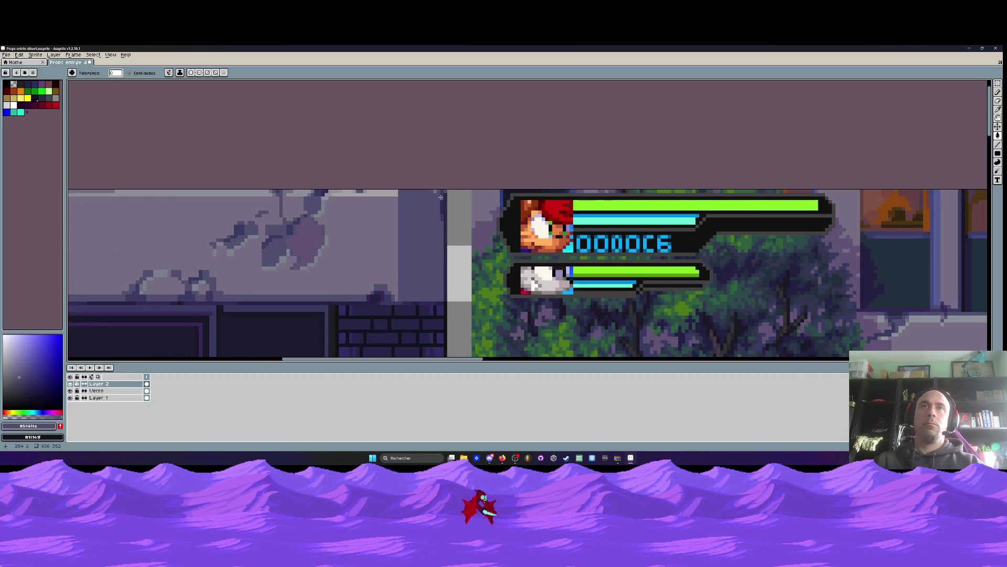
scroll(440, 192, down, 5)
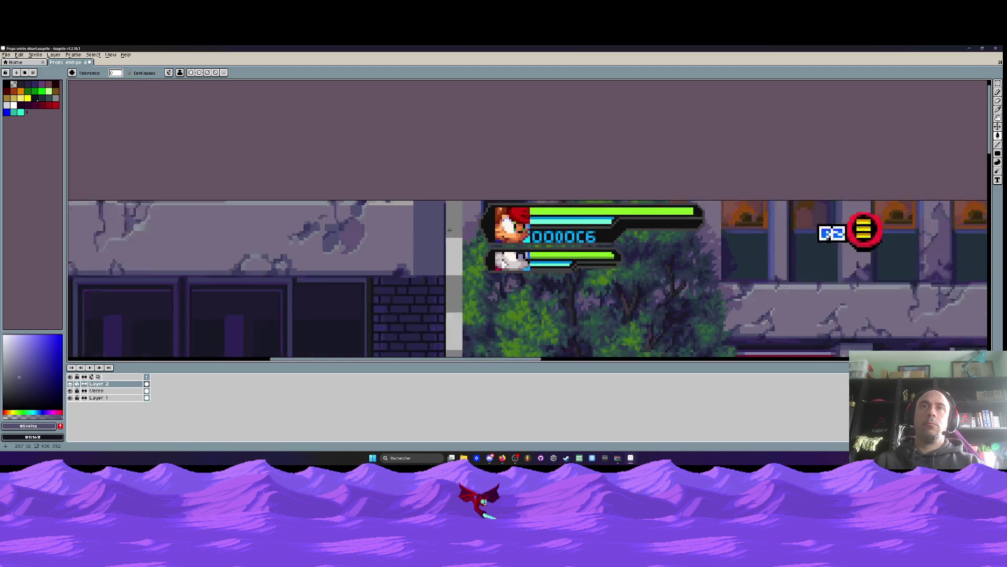
scroll(438, 199, down, 2)
scroll(441, 204, up, 2)
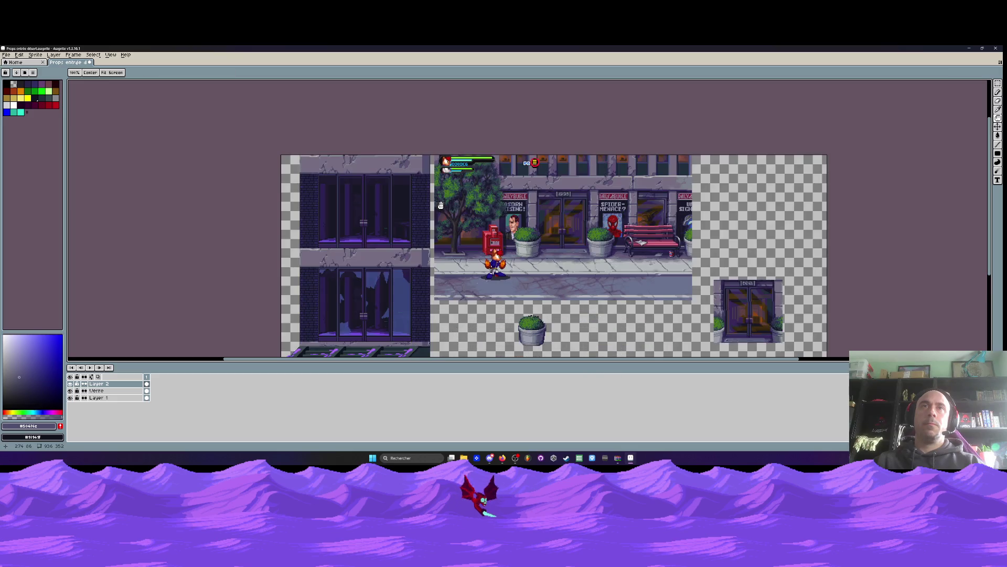
Touch up the ledge's right end with individual light and dark edge pixels
drag(406, 247, 399, 192)
scroll(417, 230, up, 5)
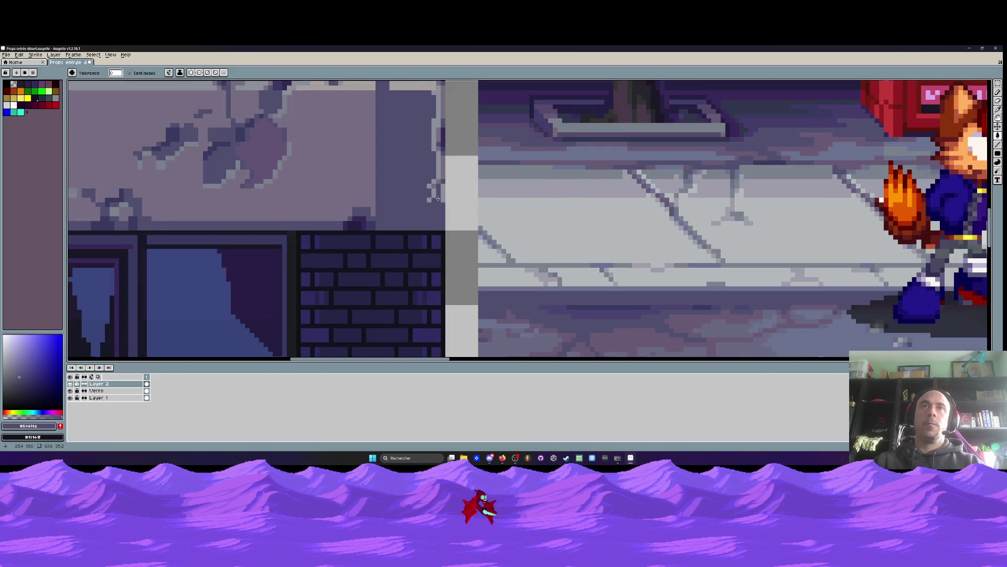
key(g)
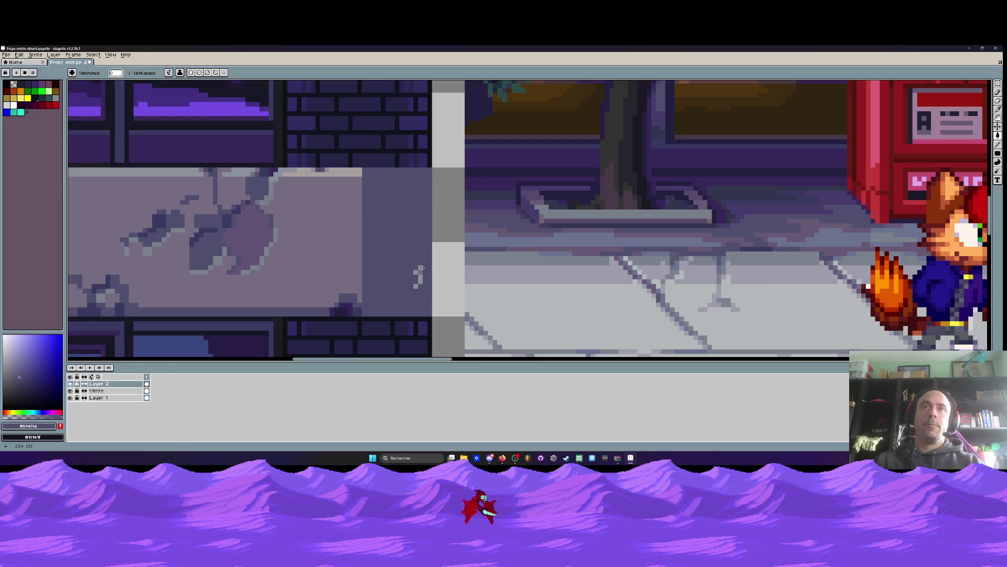
scroll(419, 273, down, 5)
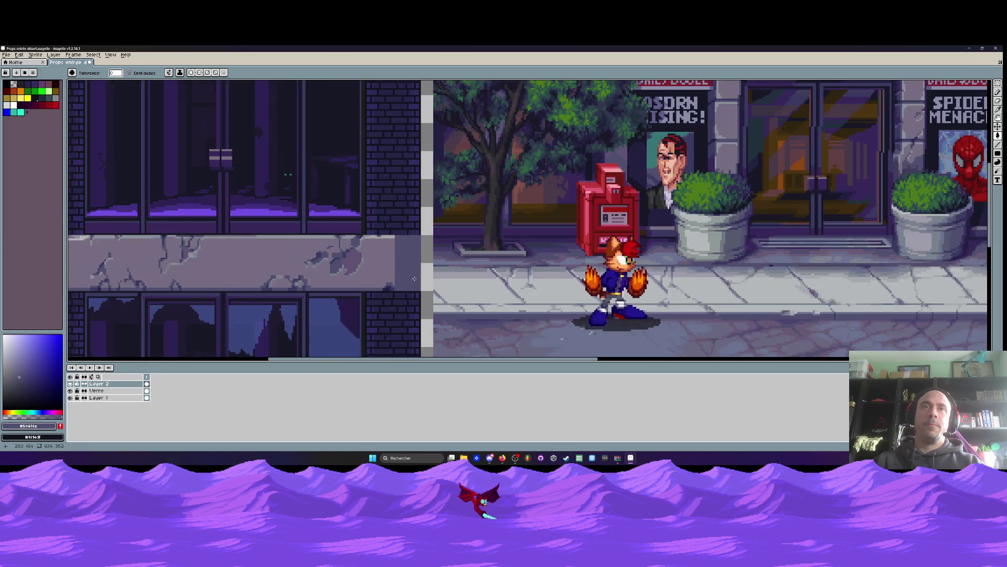
key(h)
scroll(395, 251, up, 4)
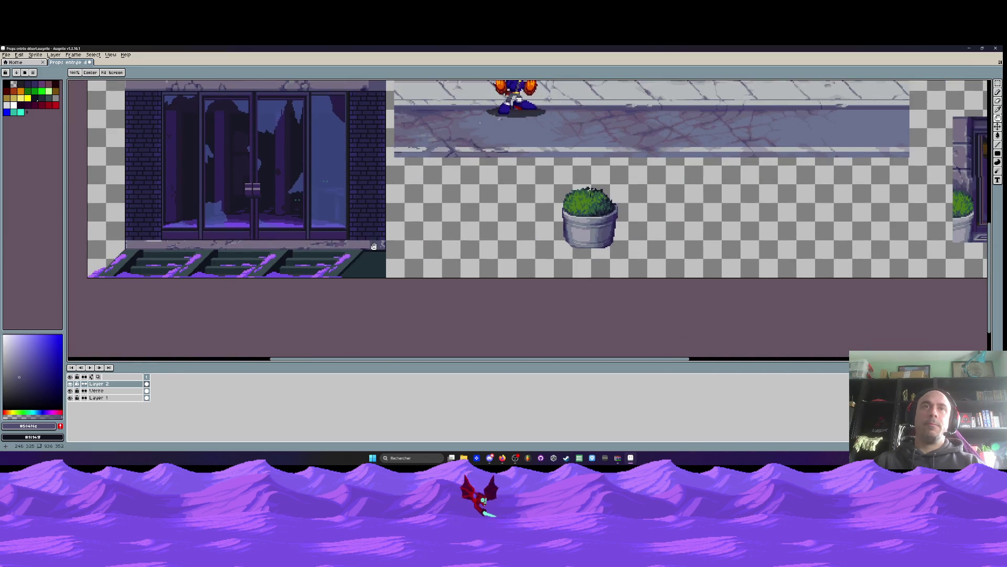
key(g)
scroll(380, 249, up, 2)
scroll(379, 250, up, 1)
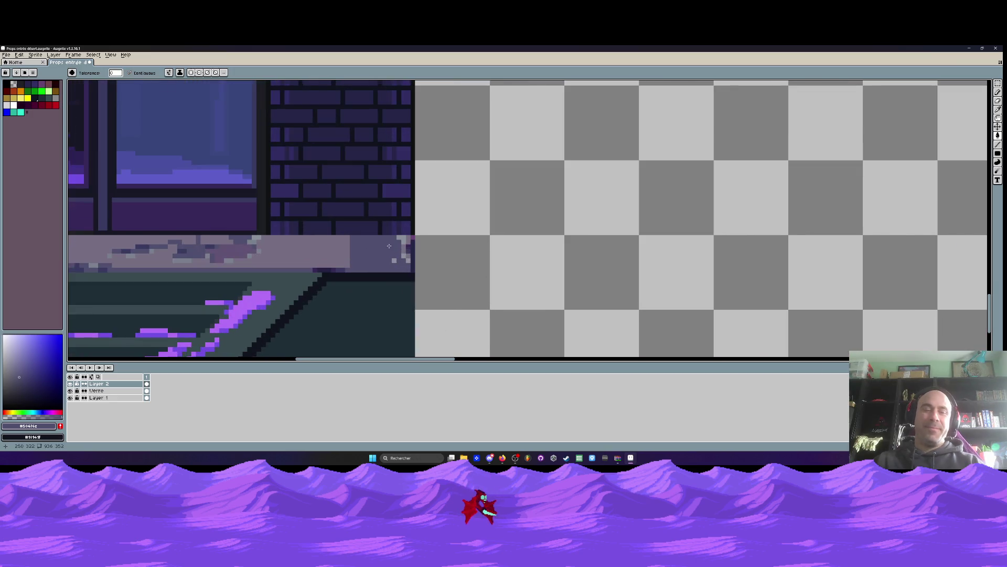
key(b)
scroll(397, 249, up, 2)
click(417, 236)
click(407, 227)
click(417, 250)
click(435, 283)
click(435, 292)
Sample the ledge colour and repaint the upper ledge's top pixel row lighter
scroll(373, 274, down, 3)
scroll(374, 273, down, 2)
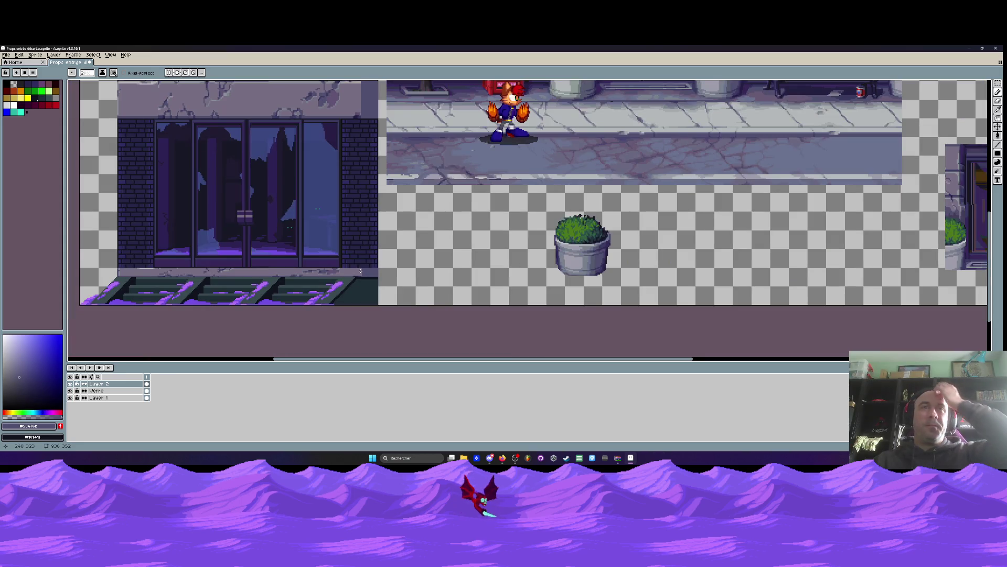
scroll(367, 241, down, 2)
scroll(366, 238, up, 2)
scroll(365, 239, up, 1)
scroll(362, 246, down, 2)
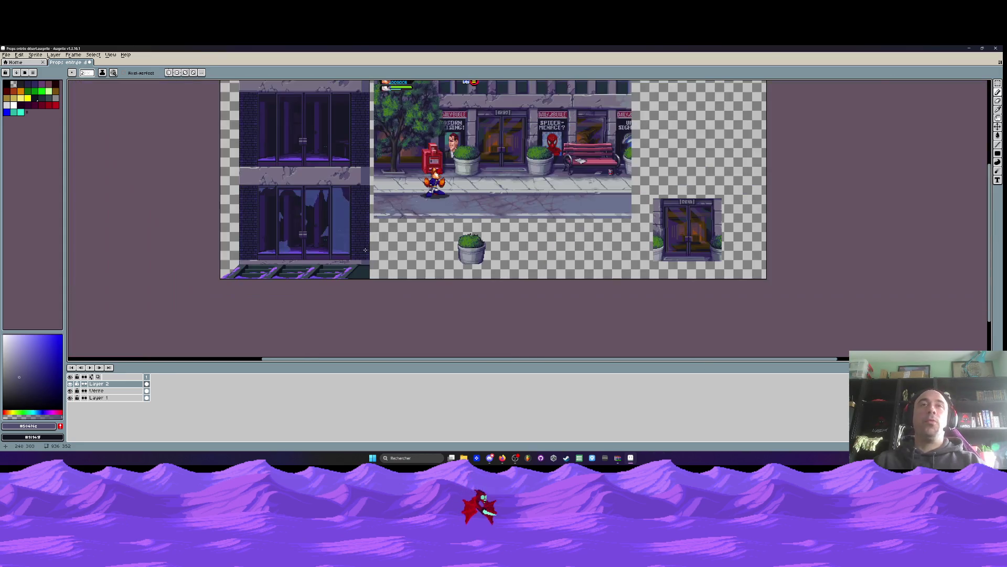
scroll(357, 257, up, 3)
click(345, 283)
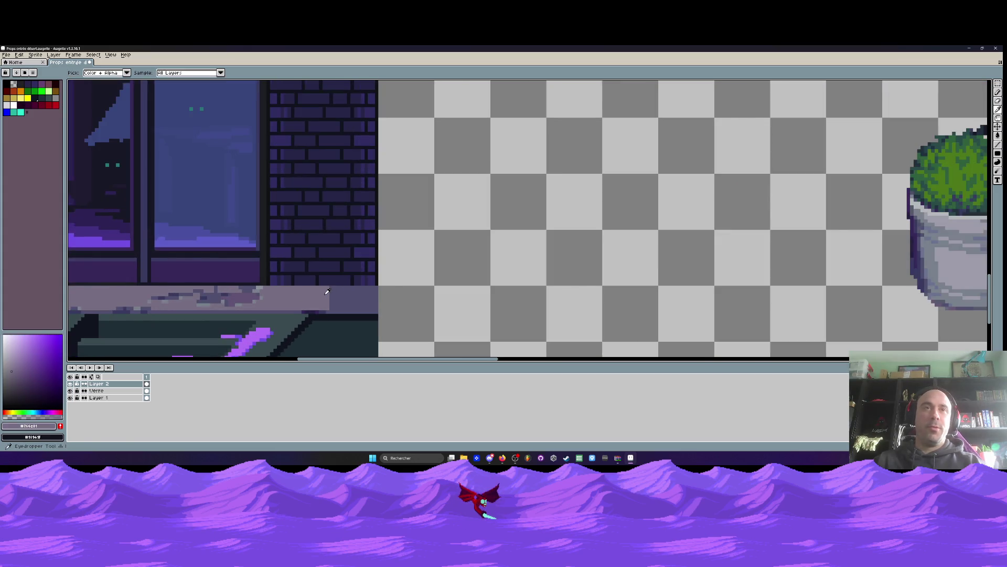
scroll(341, 286, up, 2)
key(b)
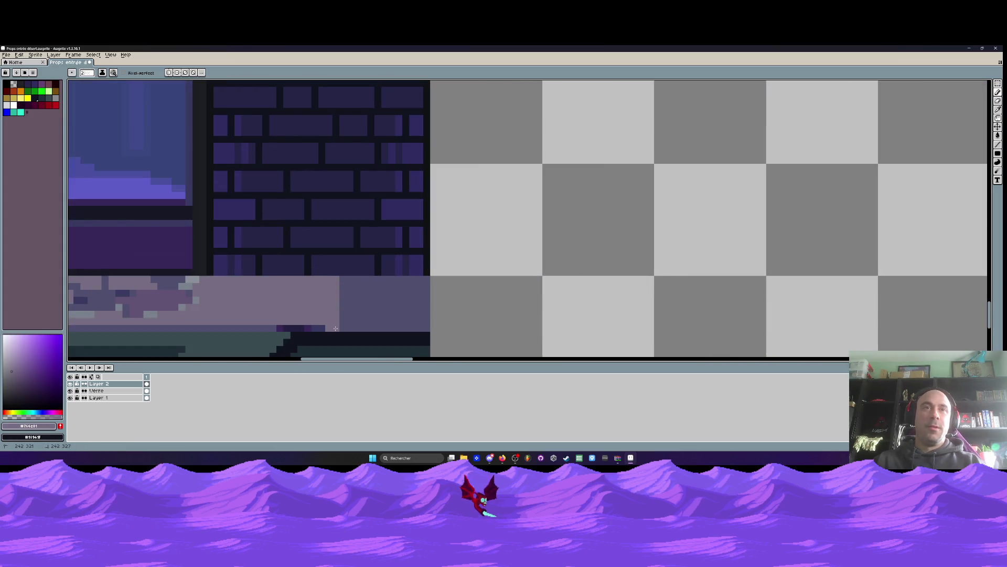
scroll(338, 294, down, 5)
scroll(342, 308, down, 2)
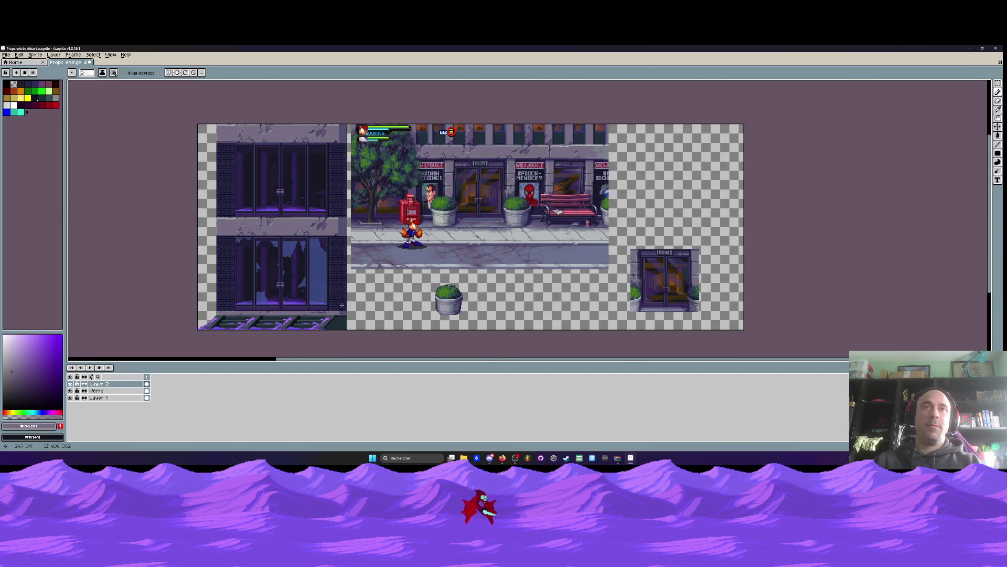
scroll(340, 125, up, 3)
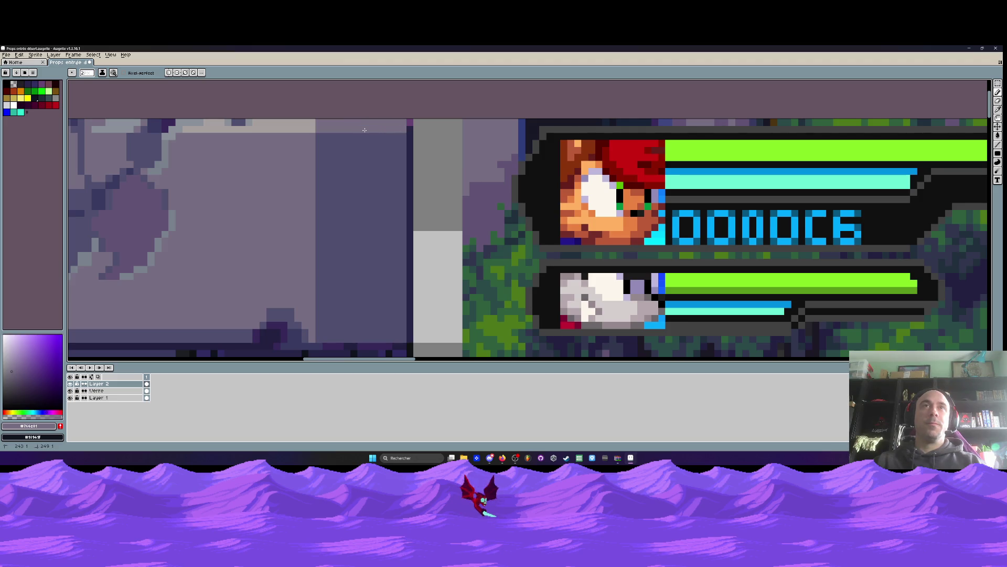
scroll(362, 160, down, 2)
scroll(362, 161, down, 2)
scroll(327, 224, up, 4)
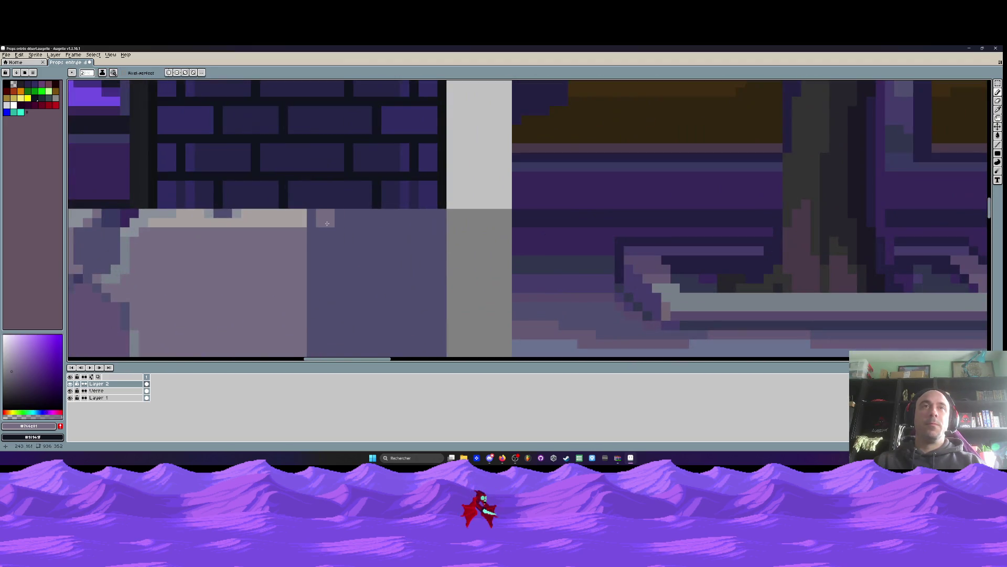
drag(327, 224, 445, 218)
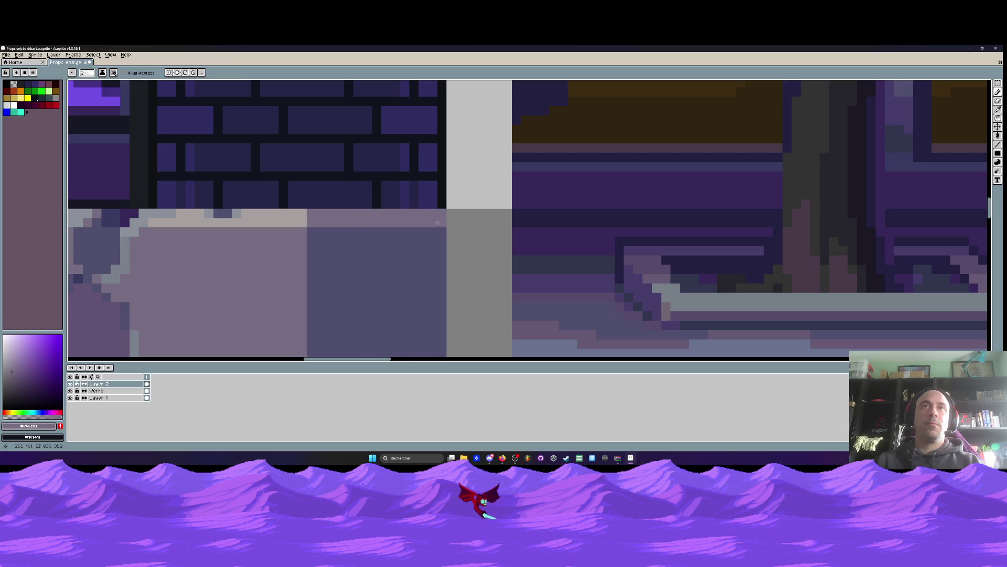
Lighten the lower ledge's top pixel row the same way
scroll(419, 235, down, 3)
scroll(420, 235, down, 5)
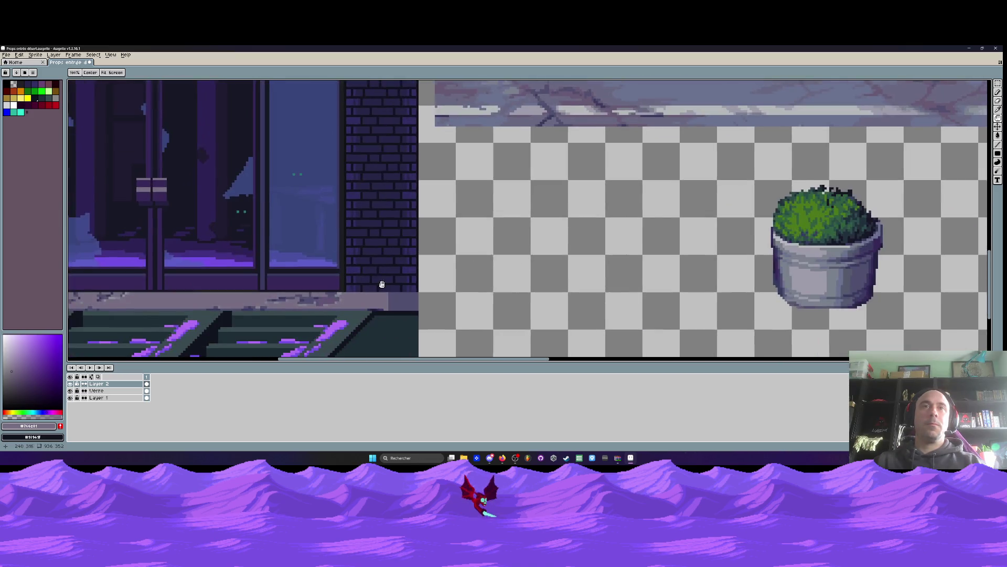
scroll(391, 241, up, 4)
scroll(390, 241, up, 1)
drag(393, 221, 565, 221)
scroll(475, 231, down, 3)
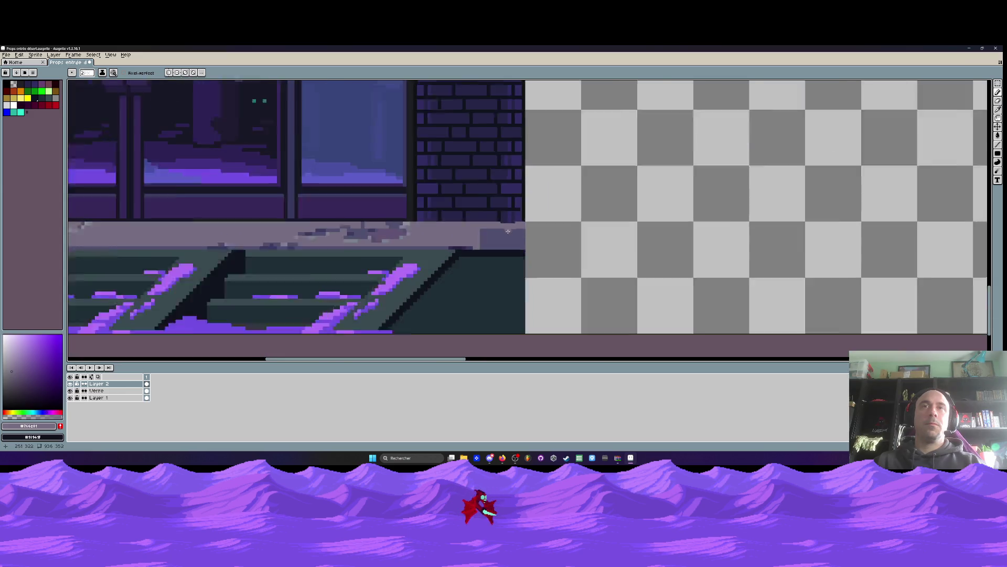
scroll(475, 231, down, 4)
drag(446, 204, 452, 283)
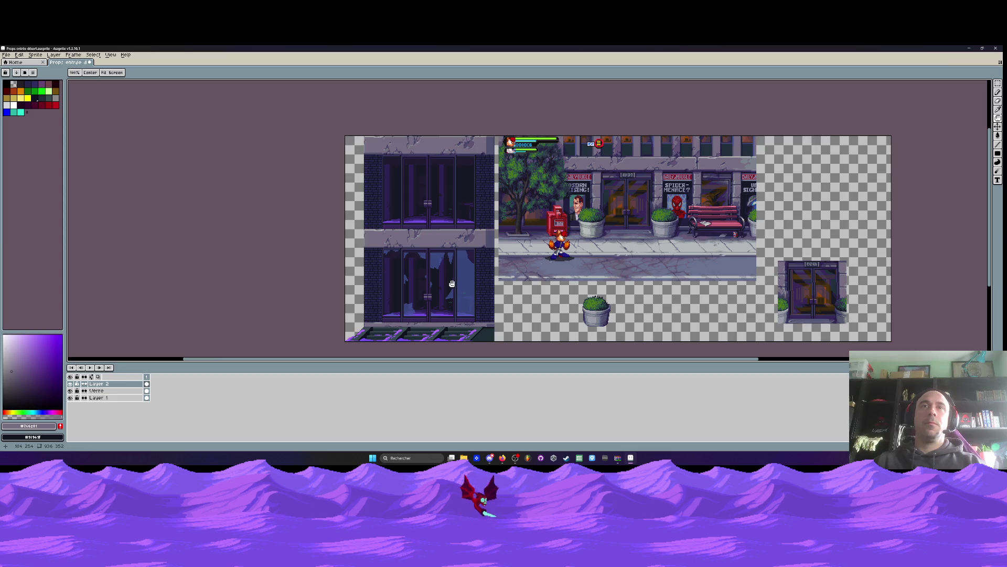
scroll(493, 203, up, 2)
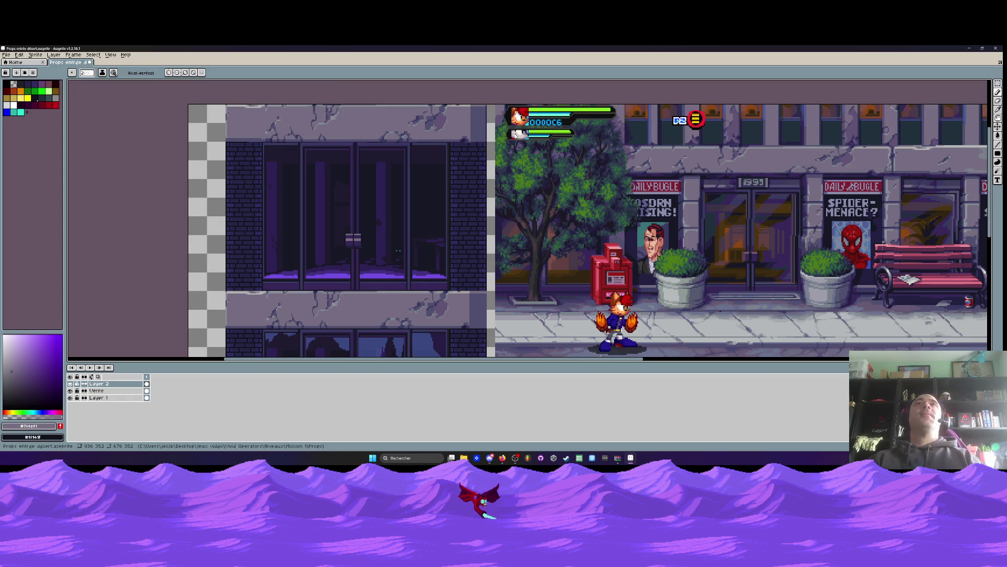
Sample the dark window colour from the facade's window row
scroll(356, 237, down, 1)
scroll(355, 237, up, 3)
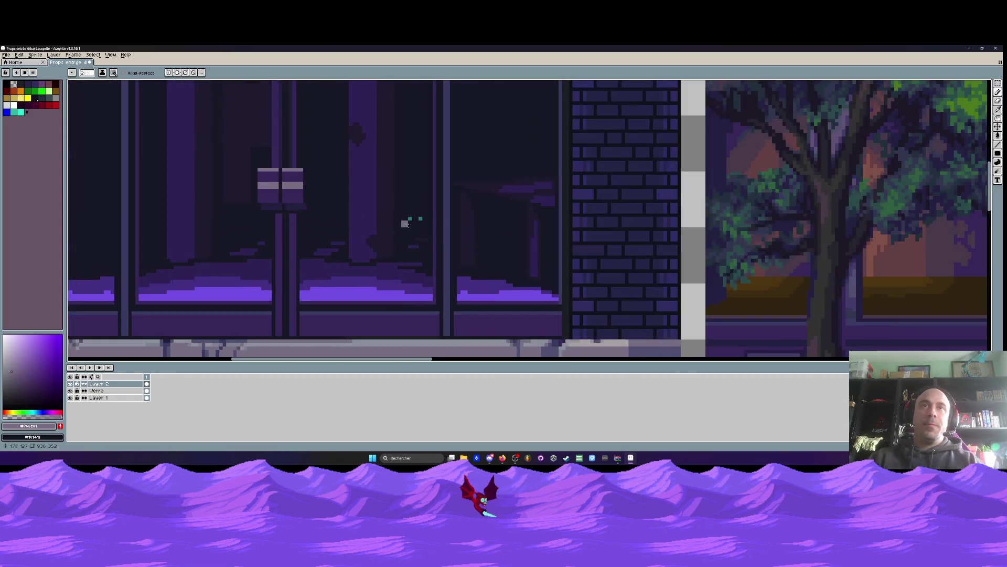
alt+click(413, 179)
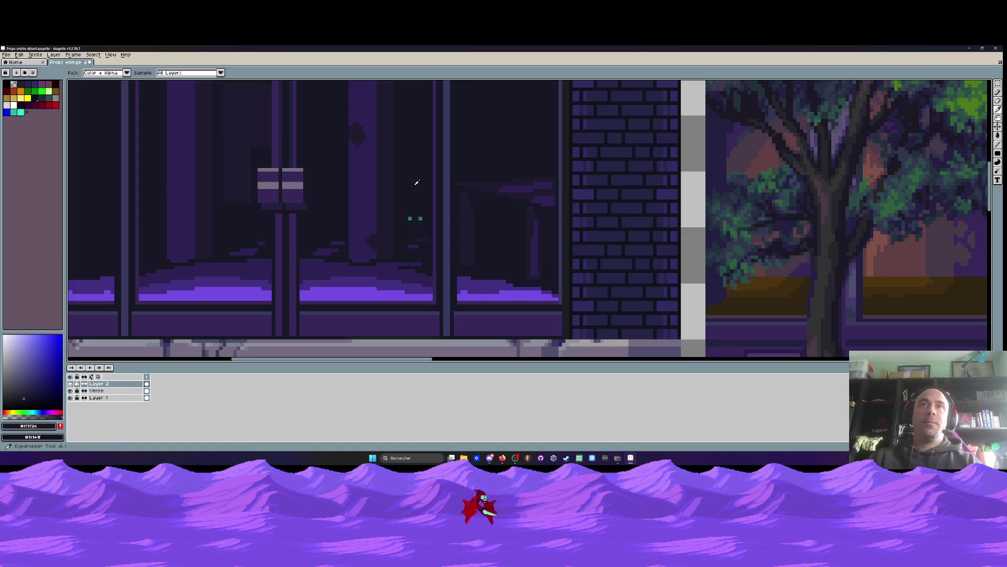
scroll(415, 218, down, 2)
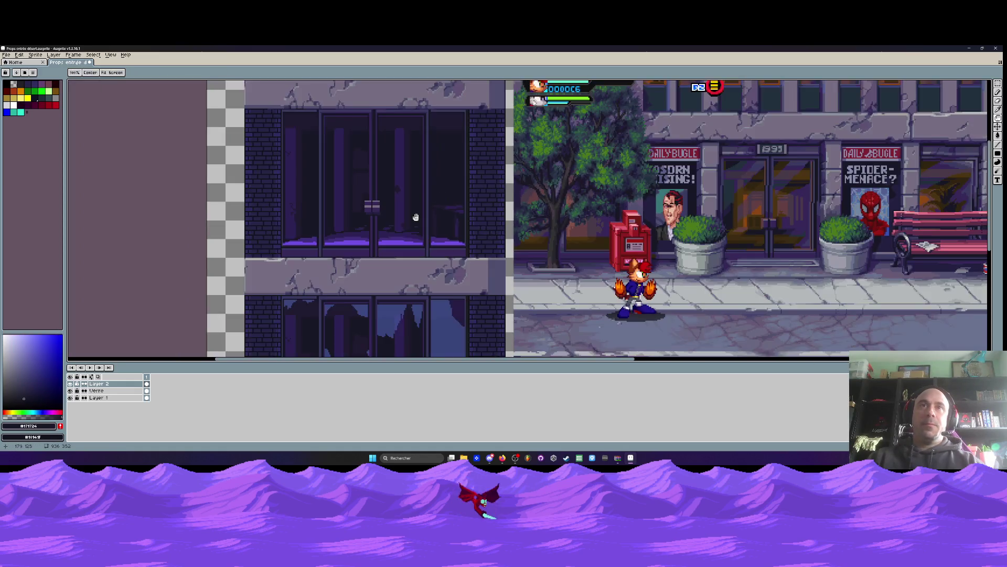
drag(413, 218, 400, 229)
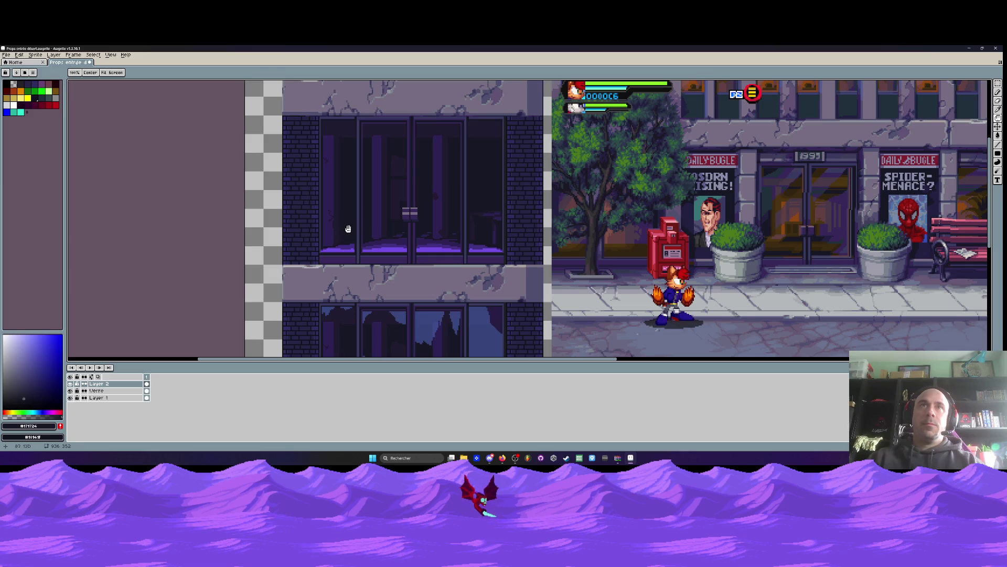
scroll(360, 124, up, 1)
scroll(360, 124, up, 1)
scroll(359, 124, down, 1)
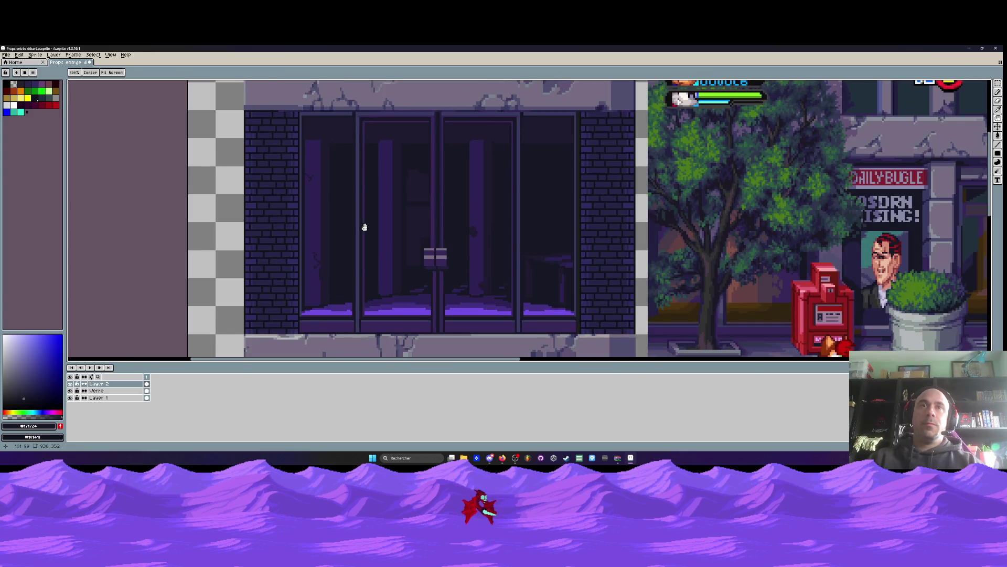
scroll(369, 237, down, 2)
key(b)
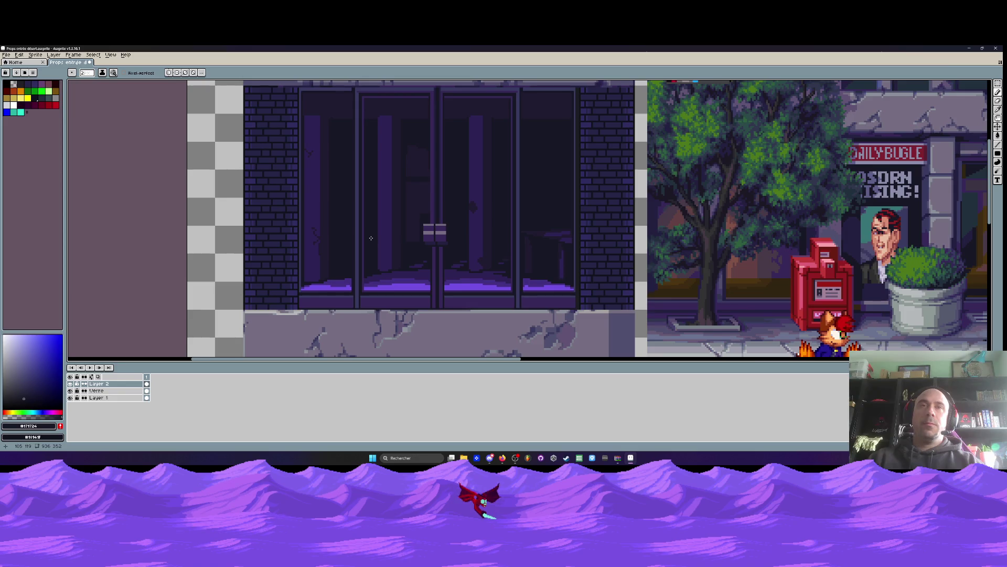
Drag a 36×128 rectangular selection around the left door pane
key(m)
scroll(354, 269, up, 1)
scroll(362, 304, up, 2)
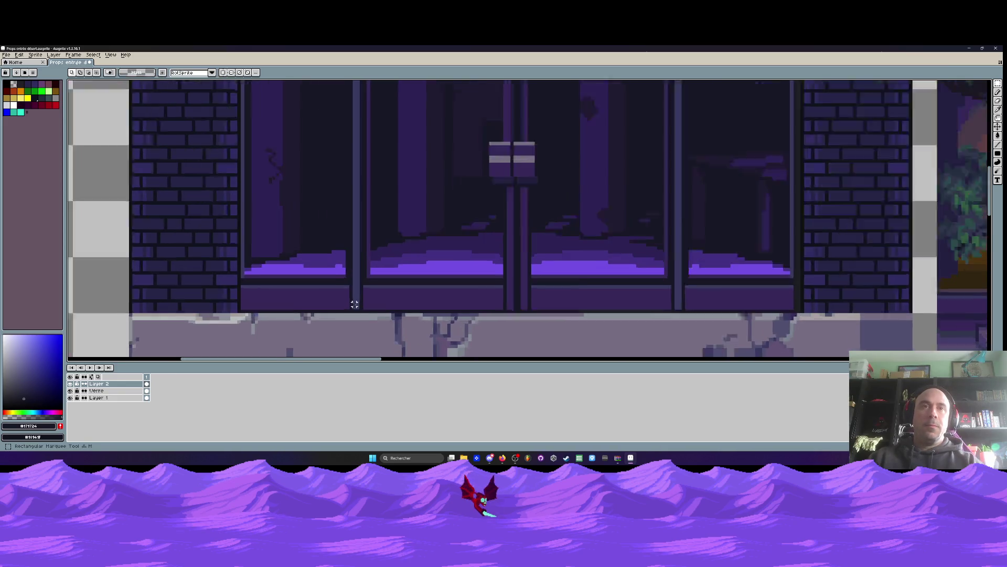
scroll(363, 309, down, 1)
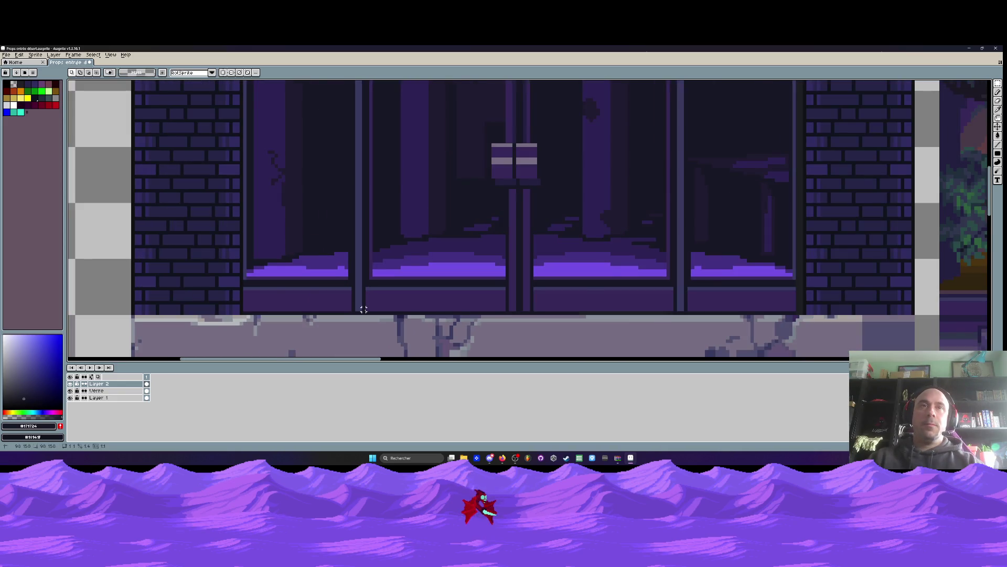
scroll(363, 309, up, 1)
scroll(363, 310, down, 2)
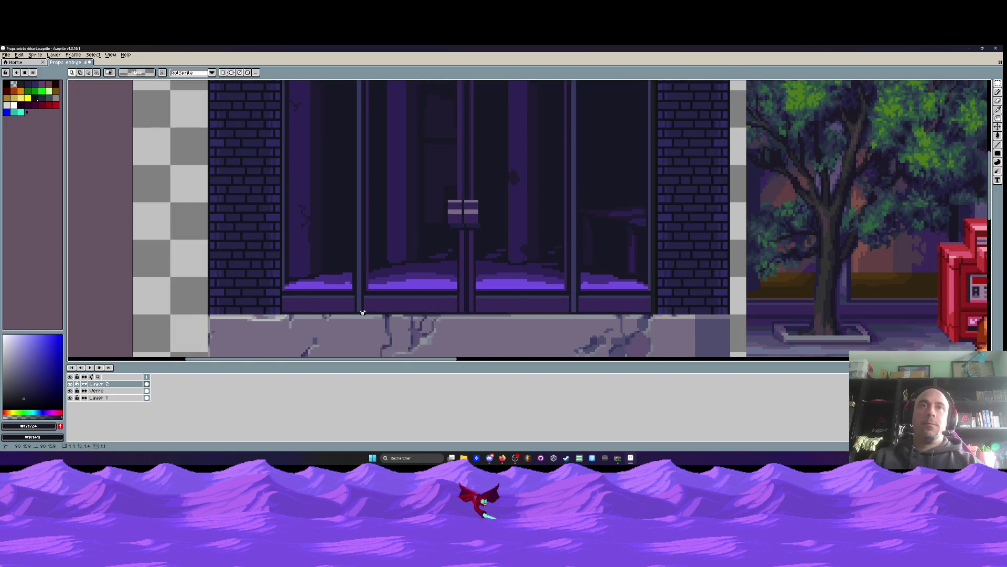
scroll(363, 313, down, 1)
drag(362, 313, 298, 86)
scroll(315, 135, up, 1)
scroll(299, 90, up, 1)
scroll(344, 142, down, 3)
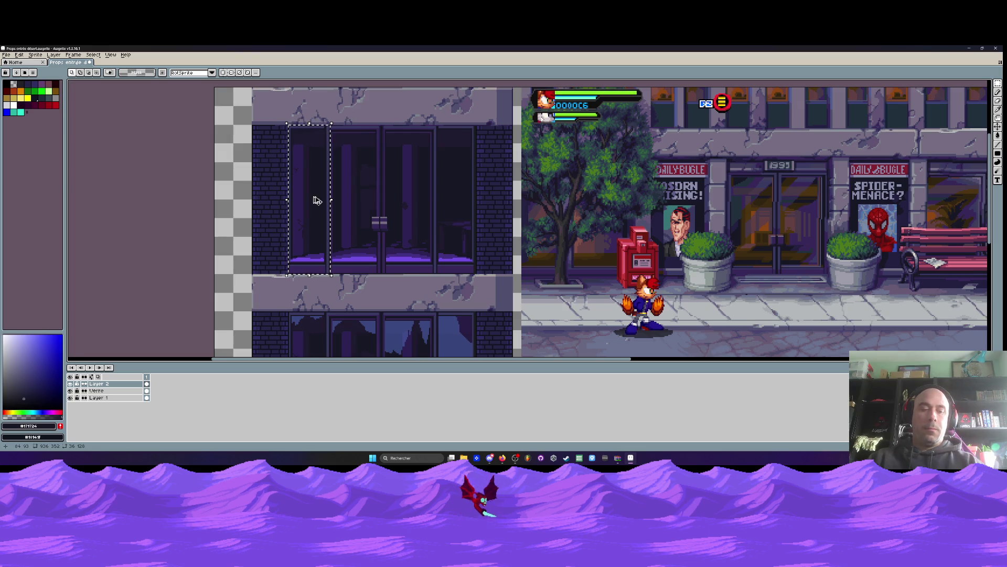
Paste a copy of the window pane on Layer 1 into the empty canvas area
scroll(346, 210, right, 5)
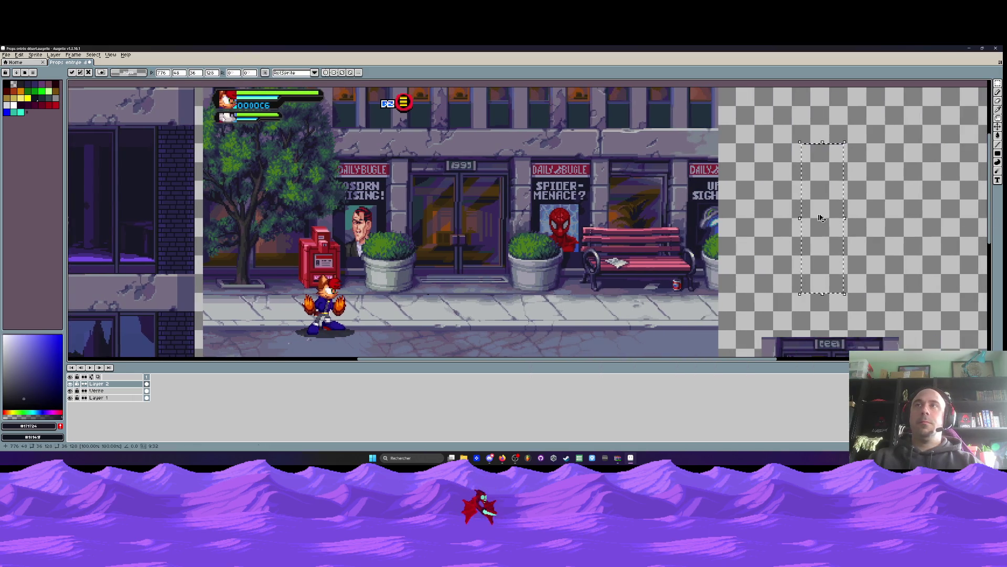
scroll(199, 232, left, 4)
click(99, 398)
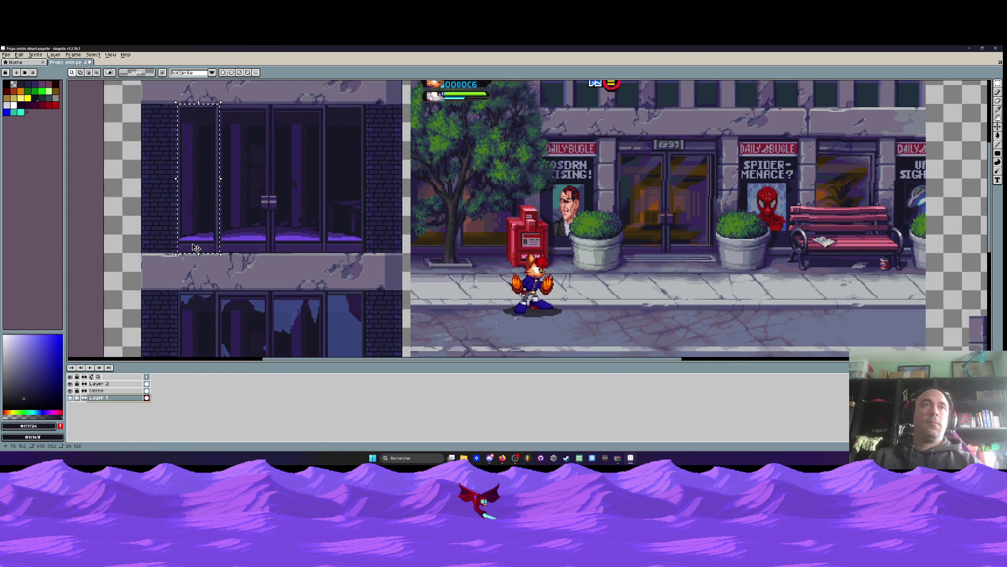
key(ctrl+shift+v)
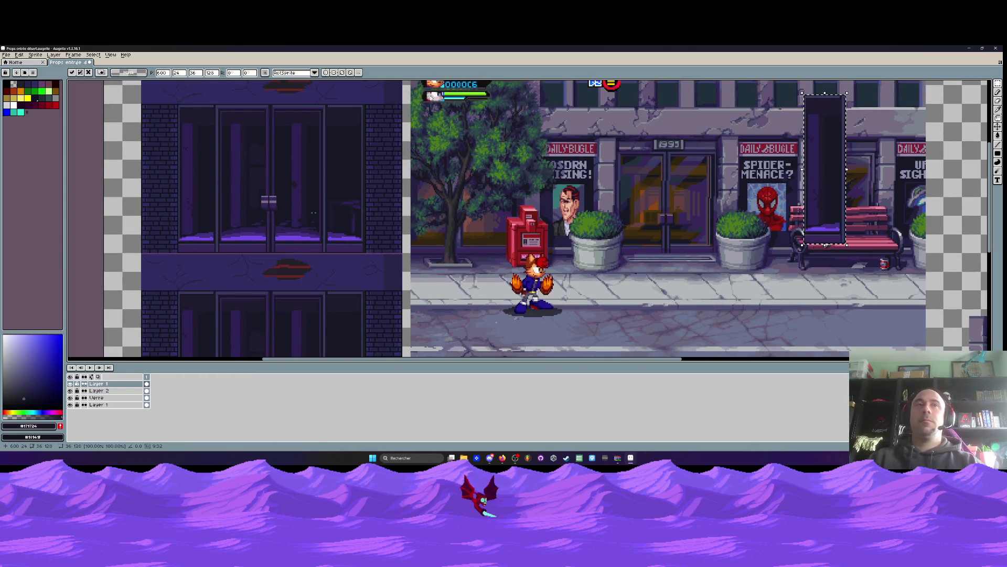
key(ctrl+z)
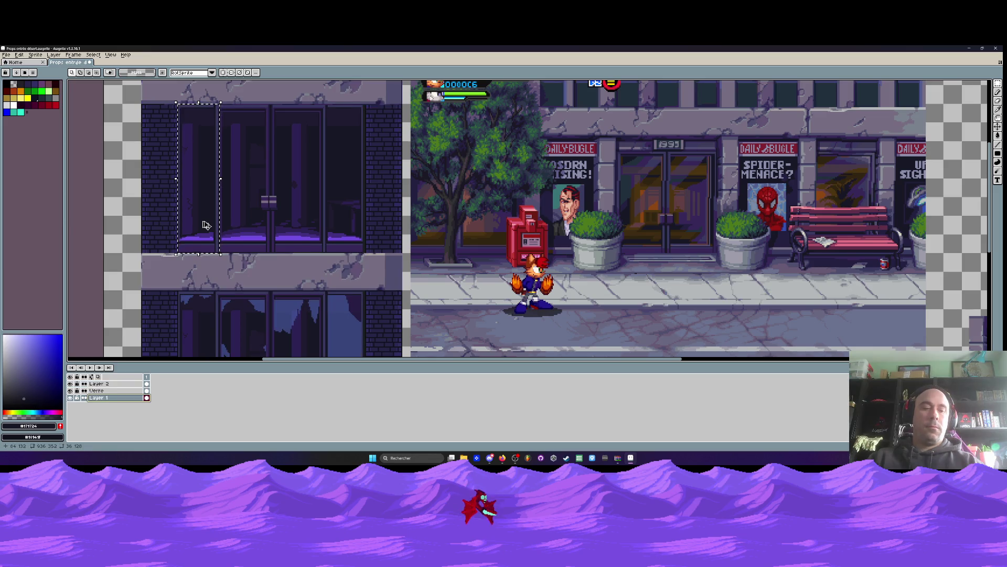
scroll(206, 226, right, 5)
key(ctrl+v)
drag(693, 152, 629, 152)
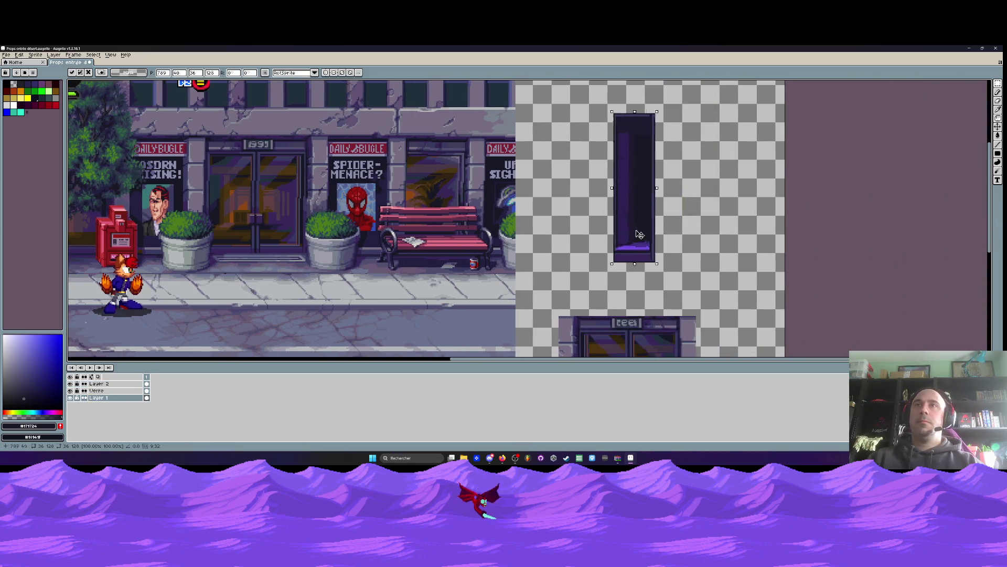
scroll(630, 153, up, 1)
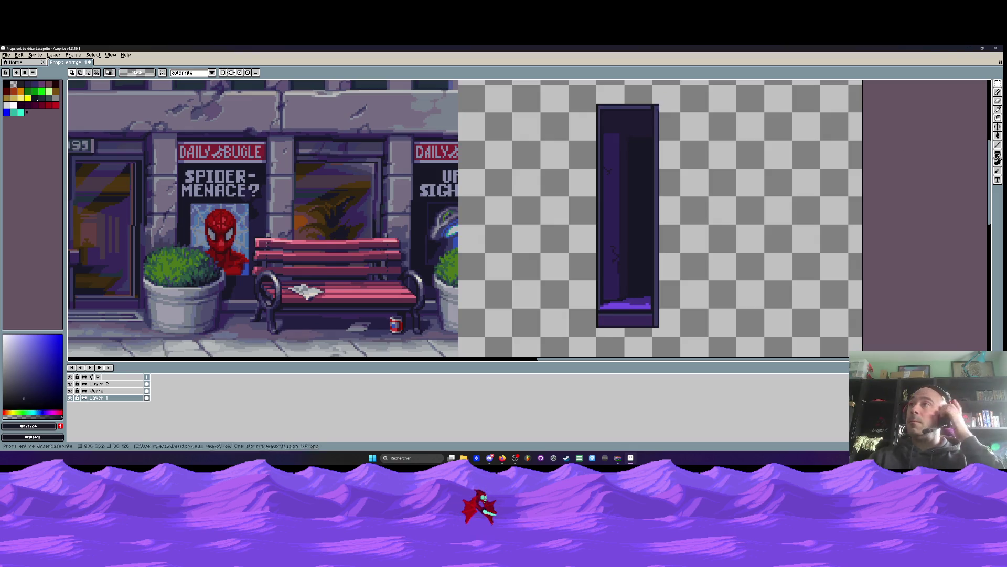
Clear the pasted pane's interior with a transparent filled rectangle, leaving a bare frame
click(998, 153)
click(14, 84)
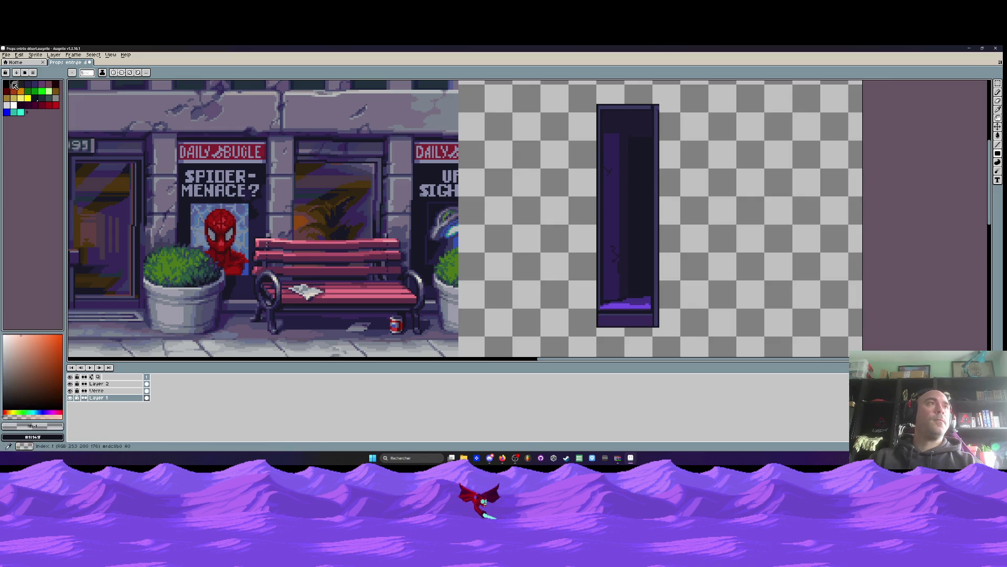
scroll(628, 113, up, 3)
scroll(560, 113, down, 3)
mouse_move(560, 113)
mouse_down()
mouse_move(593, 336)
mouse_move(632, 279)
mouse_up()
Move the empty frame over the facade's left window
scroll(613, 295, up, 2)
scroll(505, 280, down, 3)
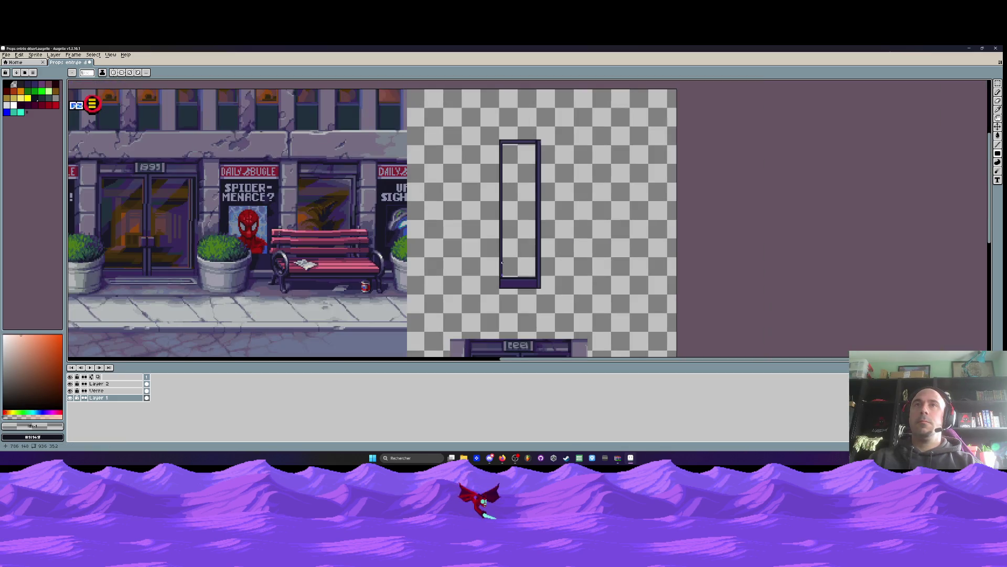
scroll(508, 164, up, 2)
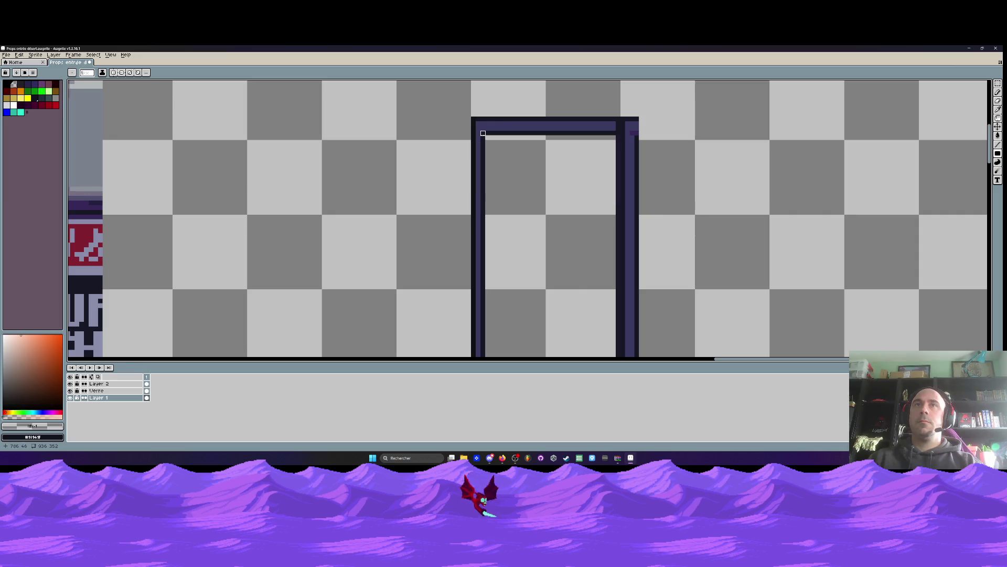
scroll(482, 157, down, 4)
scroll(477, 184, up, 1)
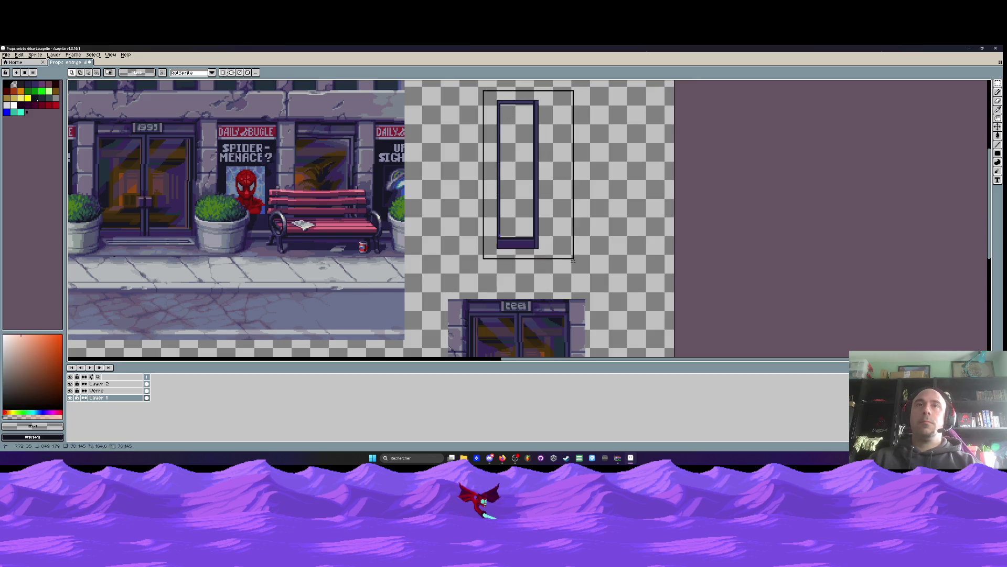
scroll(496, 204, down, 3)
scroll(496, 204, left, 3)
drag(581, 203, 378, 215)
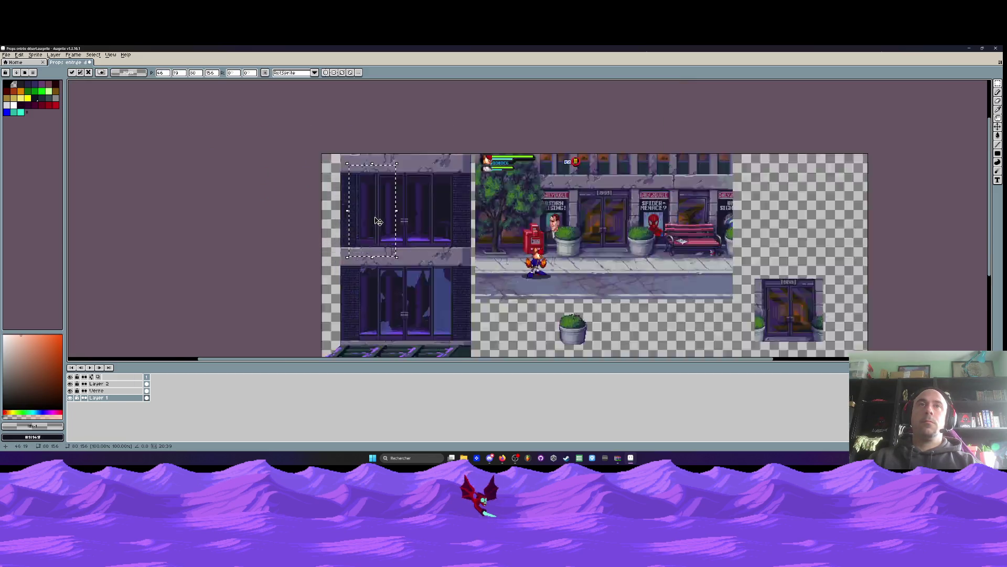
Nudge the floating frame a few pixels to align it on the left window
scroll(377, 253, up, 4)
key(Right)
key(Right)
key(Right)
key(Down)
key(Down)
key(Down)
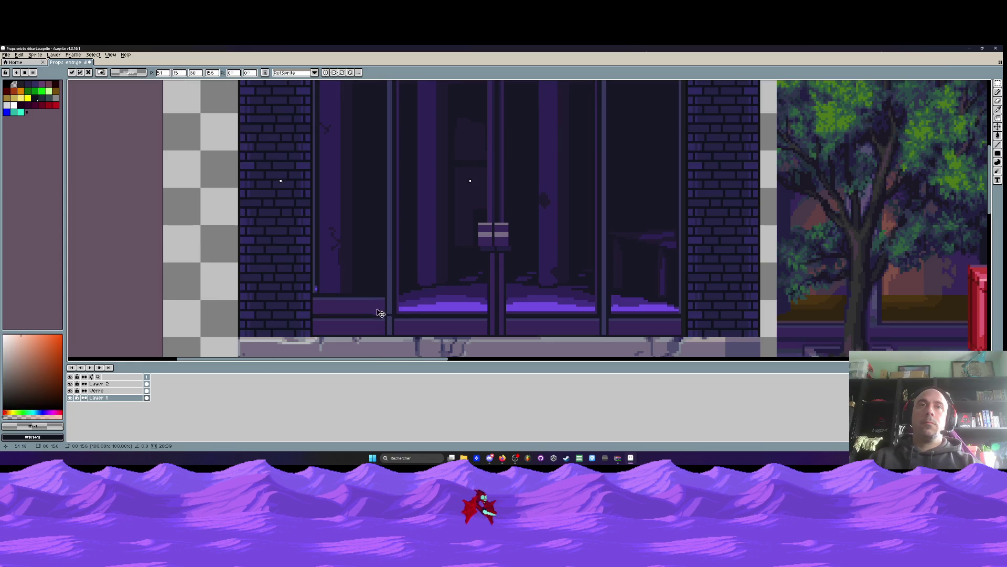
key(Left)
key(Left)
mouse_move(382, 329)
mouse_down()
mouse_move(370, 230)
mouse_move(377, 243)
mouse_up()
scroll(370, 231, up, 1)
scroll(369, 209, down, 4)
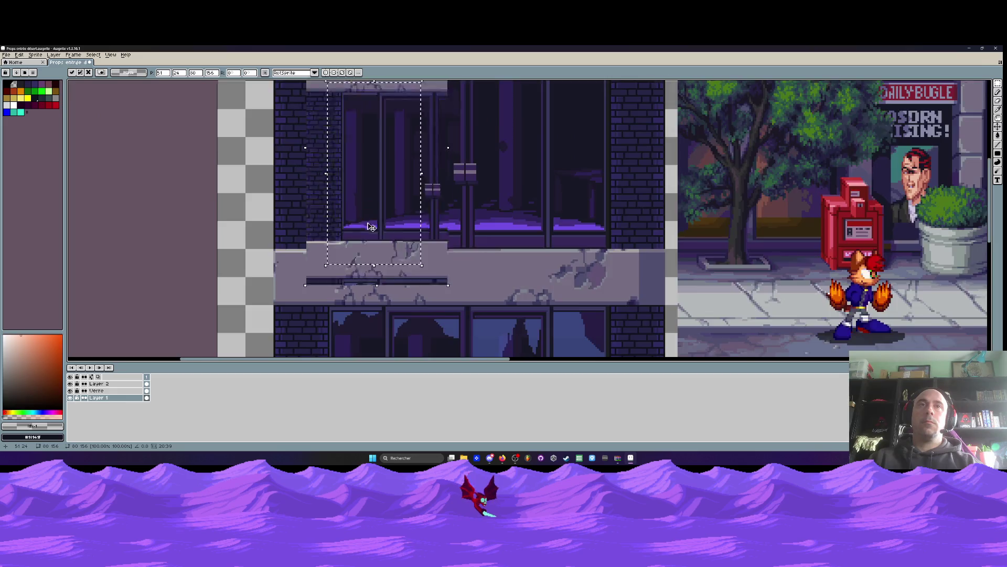
Try the frame on the windows further right, then undo the pasted frame bars
mouse_move(368, 208)
mouse_down()
mouse_move(386, 215)
mouse_move(379, 242)
mouse_up()
scroll(387, 215, up, 4)
scroll(385, 237, up, 2)
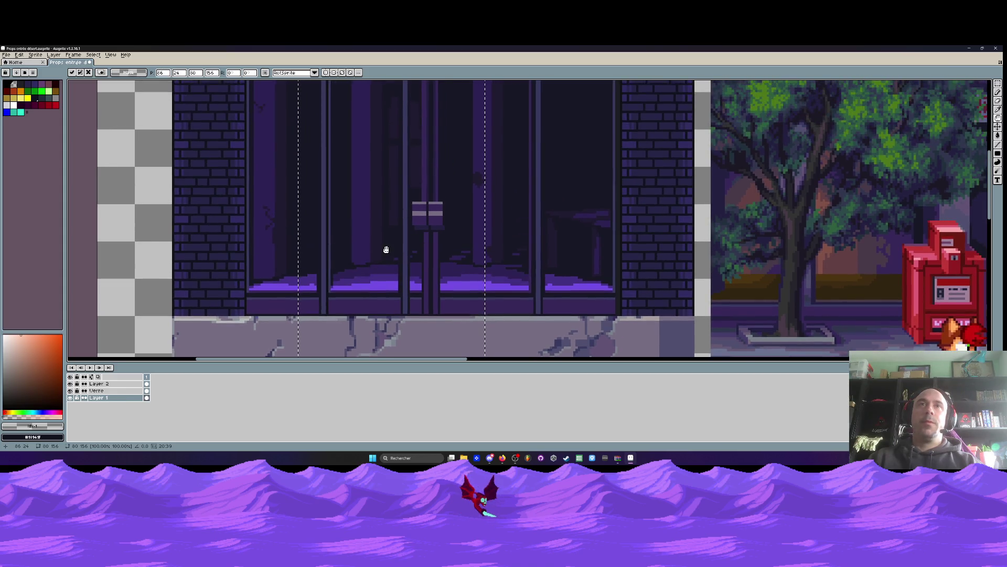
mouse_move(393, 238)
mouse_down()
mouse_move(308, 234)
mouse_move(490, 239)
mouse_move(473, 237)
mouse_up()
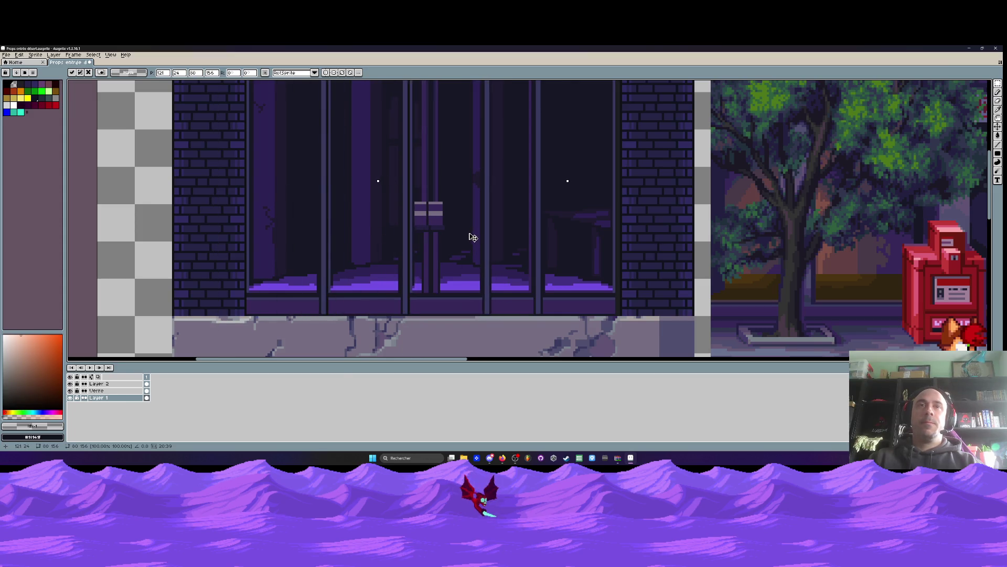
scroll(474, 237, down, 1)
scroll(464, 232, up, 1)
mouse_move(468, 236)
mouse_down()
mouse_move(320, 246)
mouse_move(517, 250)
mouse_move(503, 247)
mouse_up()
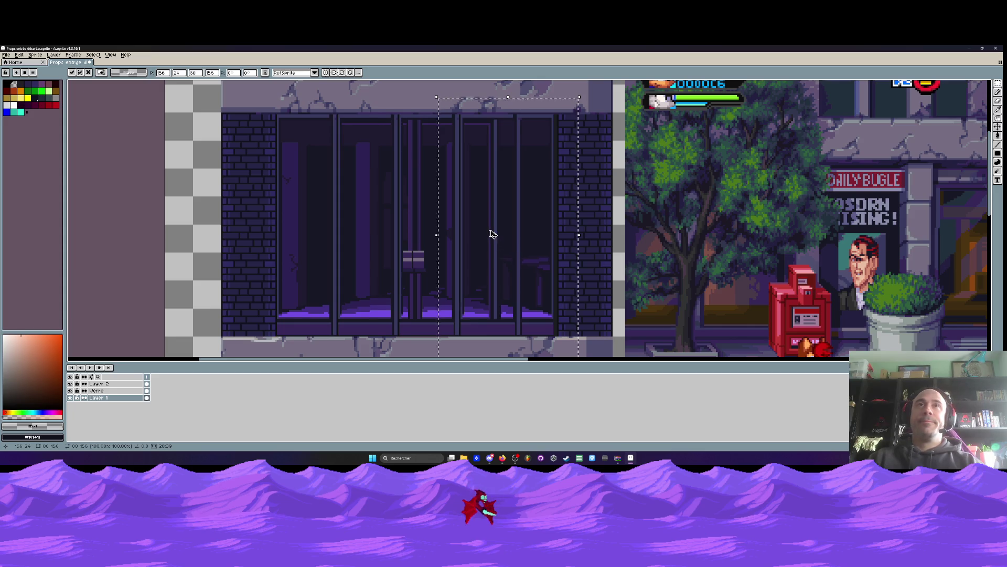
key(ctrl+z)
key(ctrl+z)
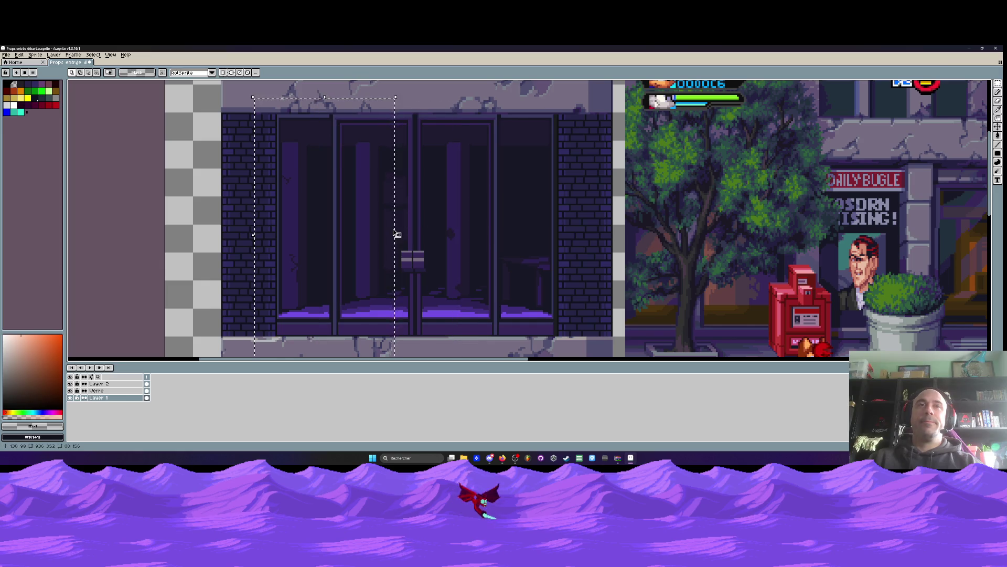
Shift the selected window section of the facade slightly up and left
scroll(396, 234, down, 2)
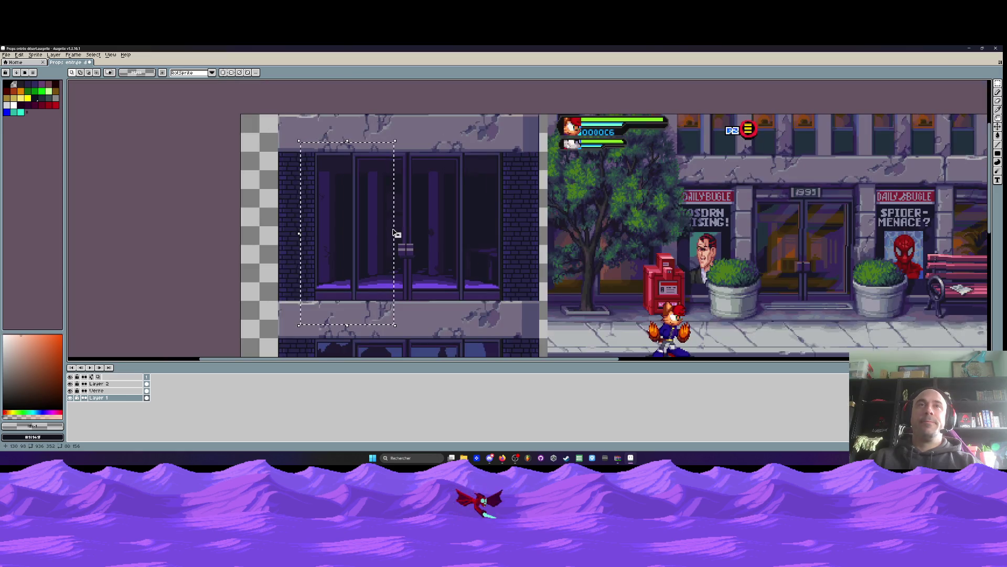
click(360, 230)
scroll(344, 220, up, 1)
drag(442, 241, 427, 231)
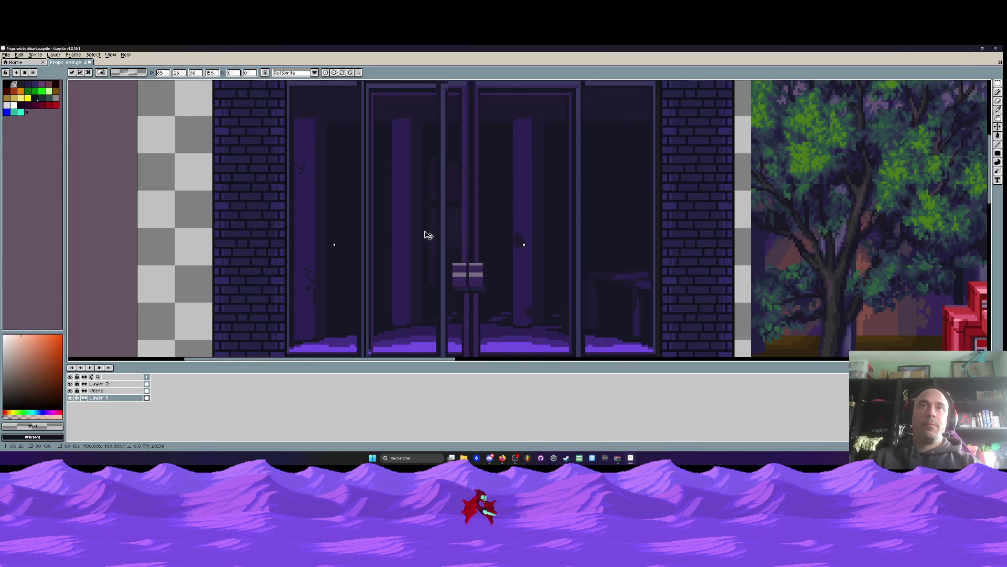
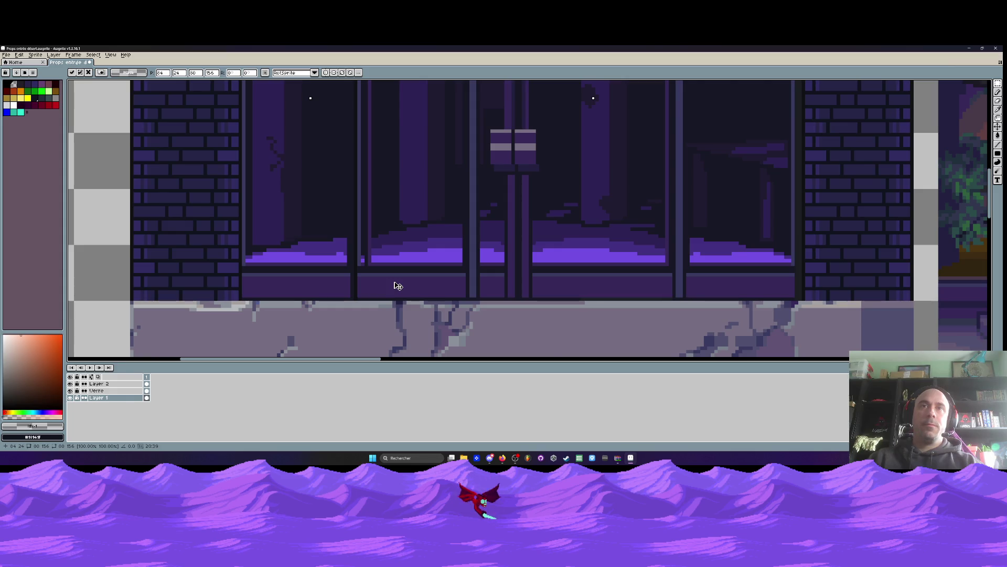
Move the selected door bars left and nudge them up one pixel
scroll(398, 285, down, 1)
scroll(401, 291, right, 1)
mouse_move(400, 287)
mouse_down()
mouse_move(343, 298)
mouse_move(497, 299)
mouse_up()
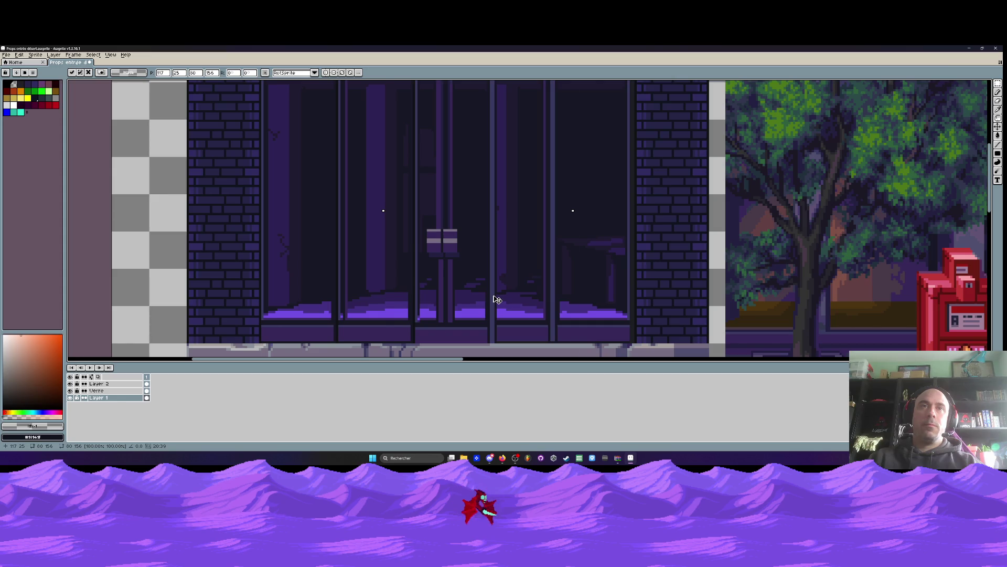
scroll(407, 263, down, 2)
scroll(412, 263, up, 1)
key(Up)
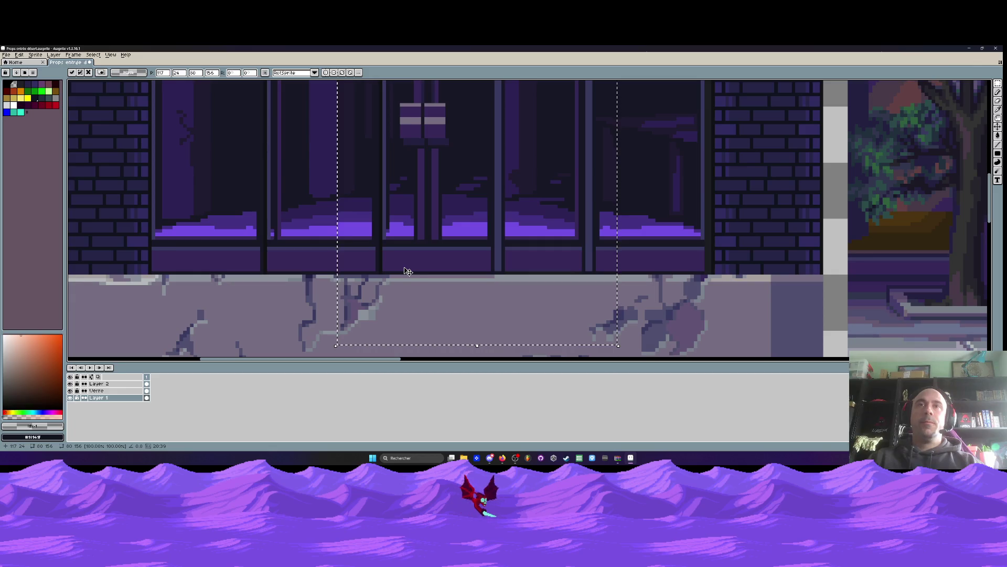
Slide the floating window bars right and drop them, then undo those bar edits
scroll(457, 298, up, 2)
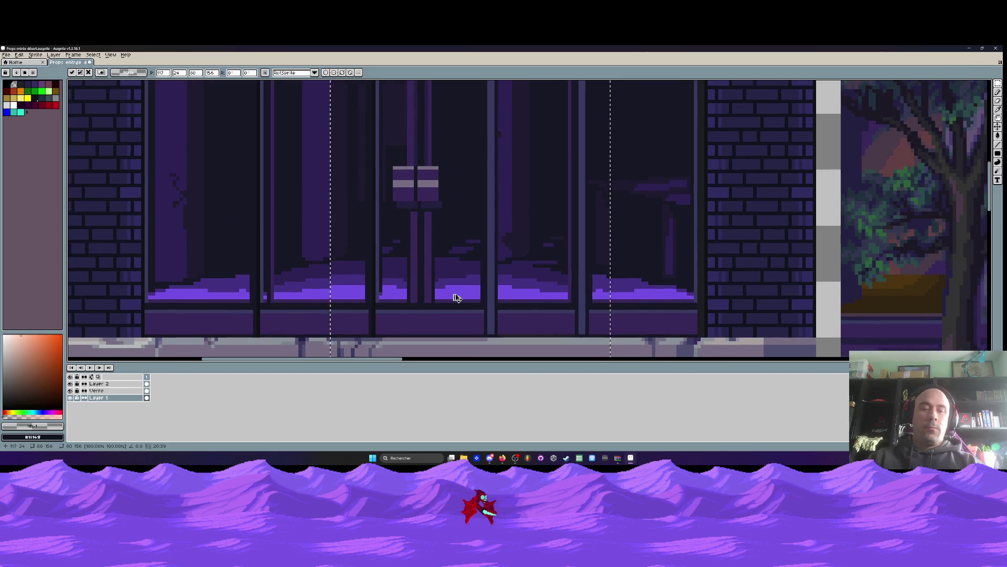
mouse_move(521, 285)
mouse_down()
mouse_move(637, 280)
mouse_move(732, 312)
mouse_move(714, 310)
mouse_up()
key(Return)
scroll(713, 310, down, 3)
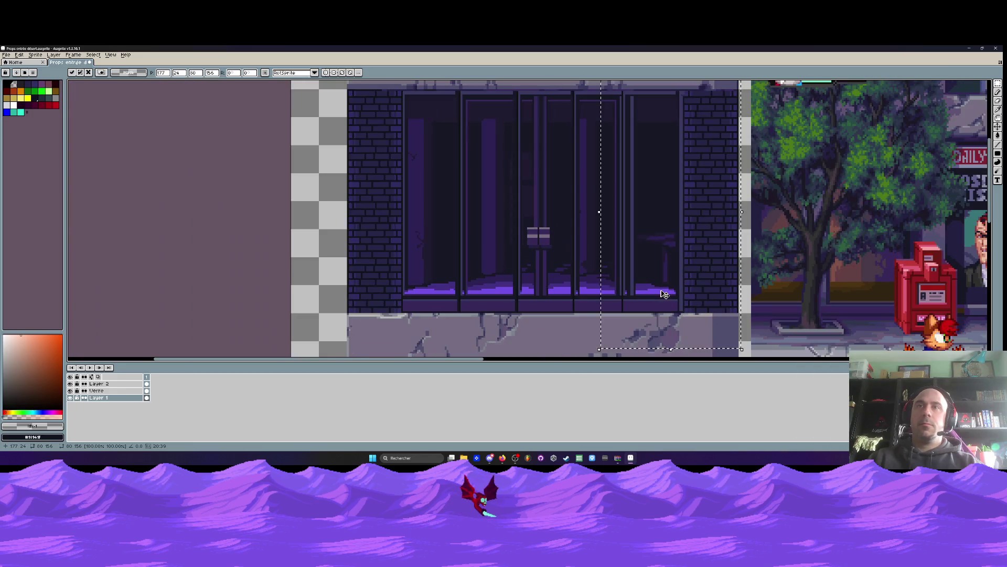
key(ctrl+z)
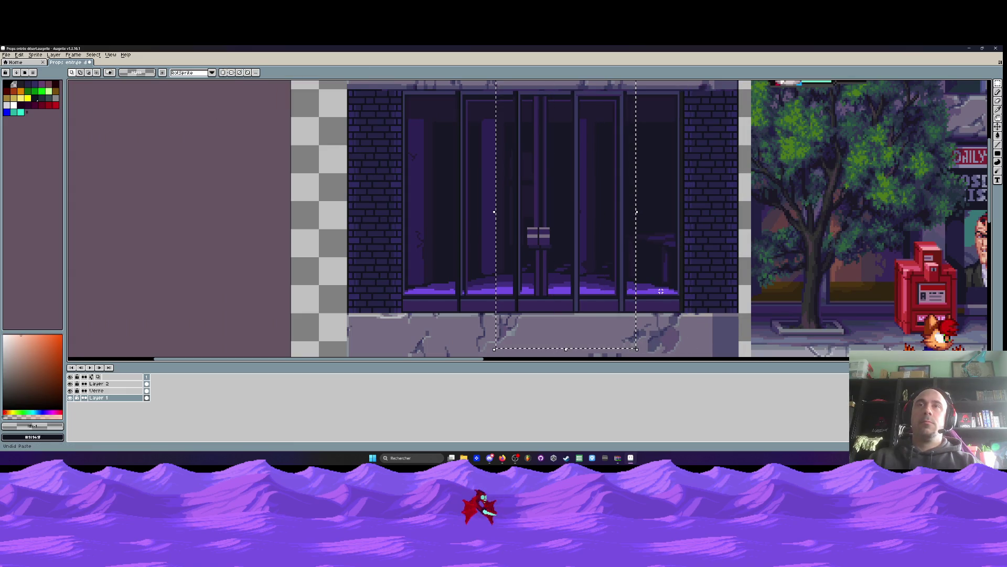
key(ctrl+z)
key(ctrl+z)
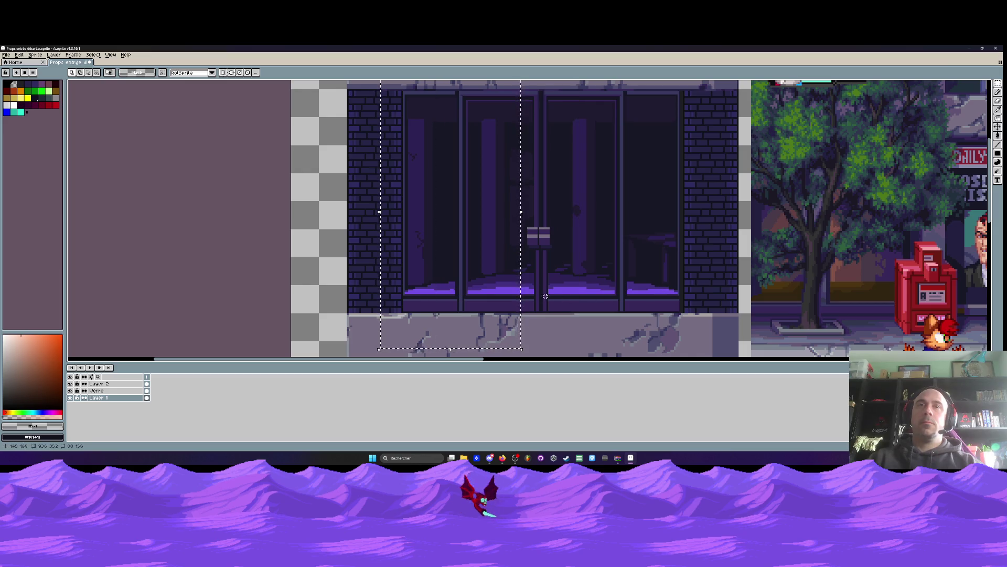
Shift the door pixels further right, then undo the move
click(476, 286)
drag(476, 286, 533, 288)
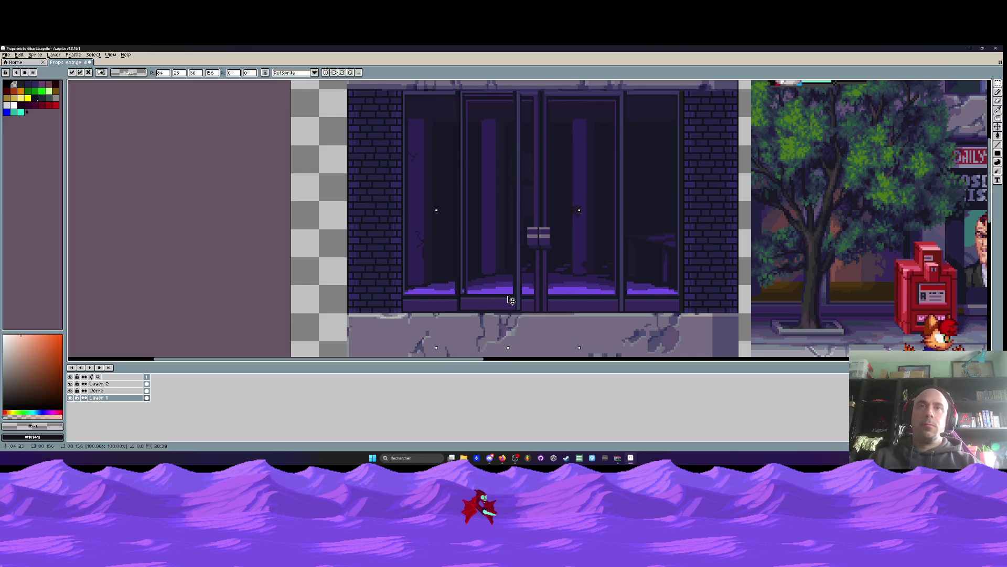
scroll(472, 307, up, 2)
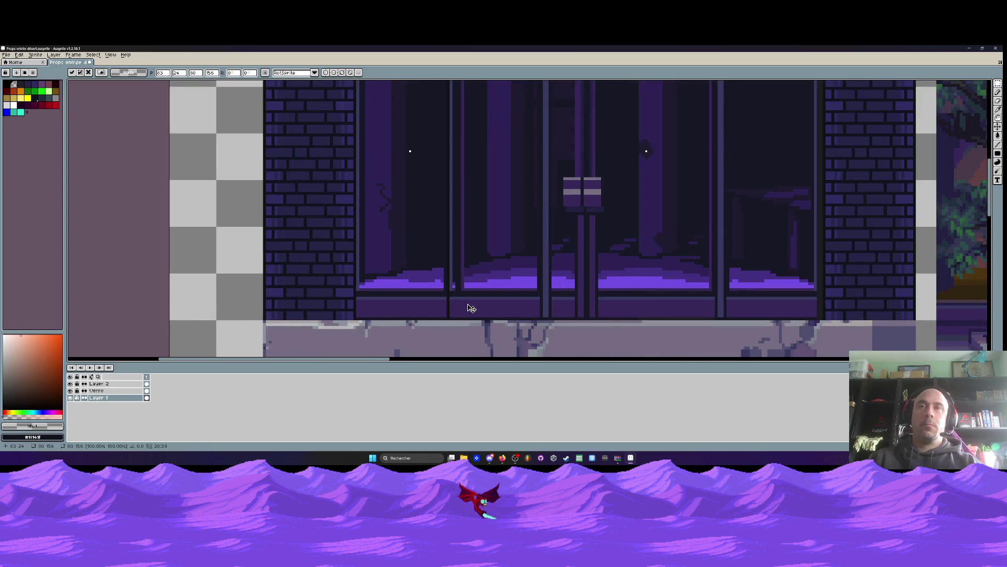
mouse_move(467, 304)
mouse_down()
mouse_move(443, 303)
mouse_move(612, 301)
mouse_move(499, 310)
mouse_move(422, 297)
mouse_move(665, 297)
mouse_move(656, 297)
mouse_move(805, 313)
mouse_up()
key(ctrl+z)
key(ctrl+z)
key(ctrl+z)
key(ctrl+z)
Add a new layer, paste the copied bars onto it and nudge them down a pixel
scroll(482, 256, down, 3)
key(ctrl+shift+n)
key(ctrl+v)
drag(429, 260, 431, 259)
scroll(408, 280, up, 2)
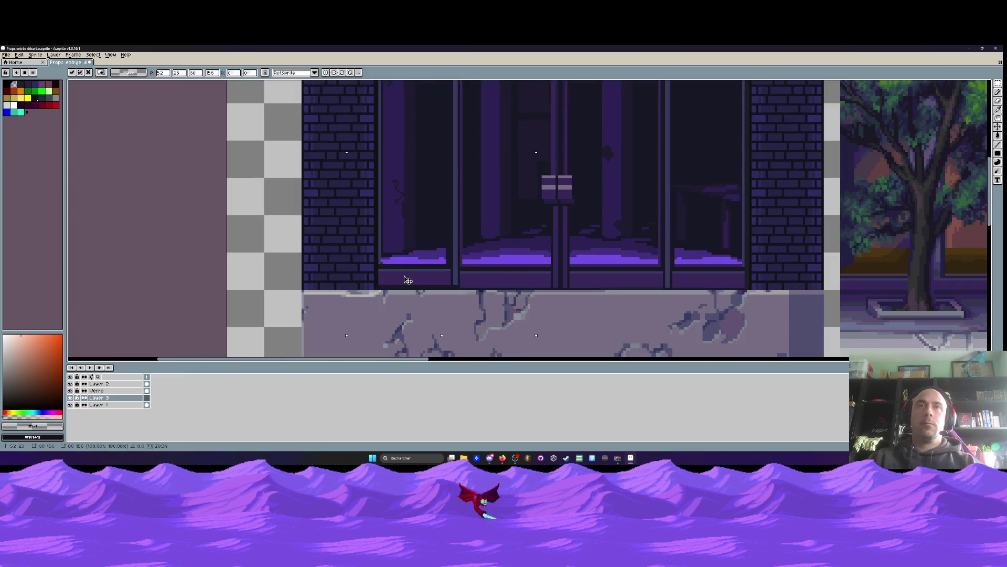
key(Down)
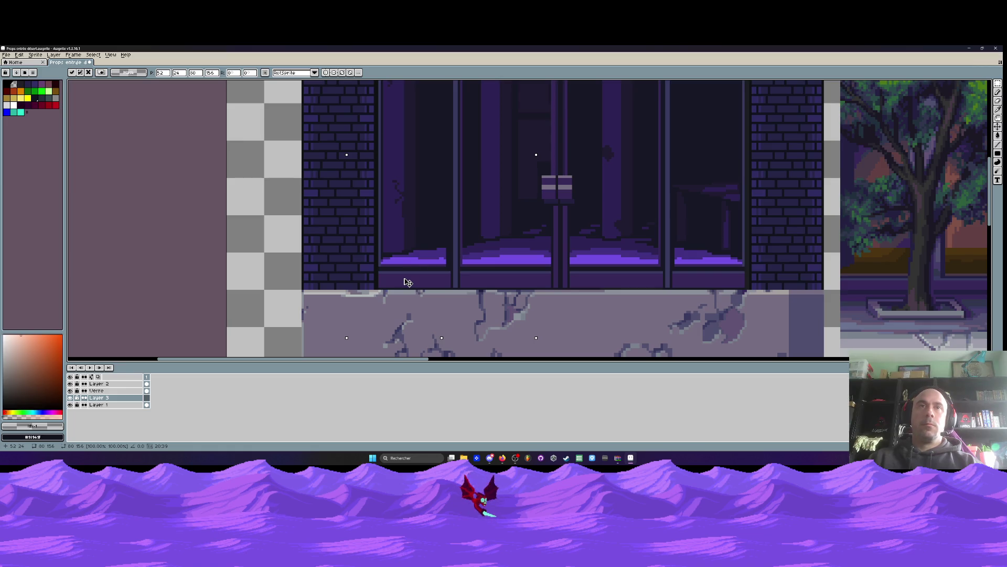
Slide the pasted window block into position over the storefront and commit it
scroll(398, 283, up, 1)
mouse_move(387, 284)
mouse_down()
mouse_move(497, 272)
mouse_move(460, 275)
mouse_up()
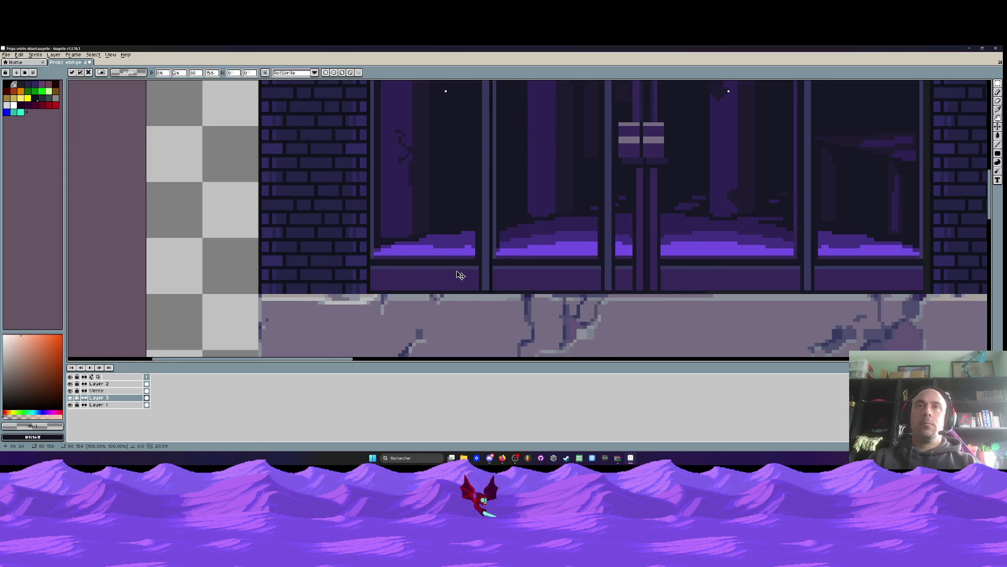
scroll(451, 267, down, 2)
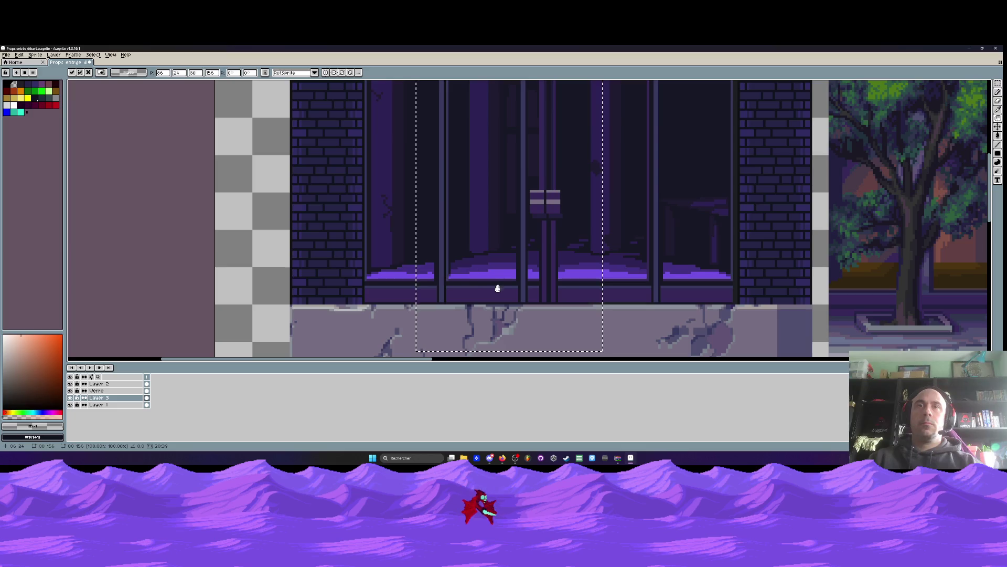
scroll(501, 291, up, 1)
mouse_move(499, 295)
mouse_down()
mouse_move(322, 288)
mouse_move(549, 288)
mouse_move(436, 294)
mouse_move(586, 300)
mouse_move(723, 291)
mouse_up()
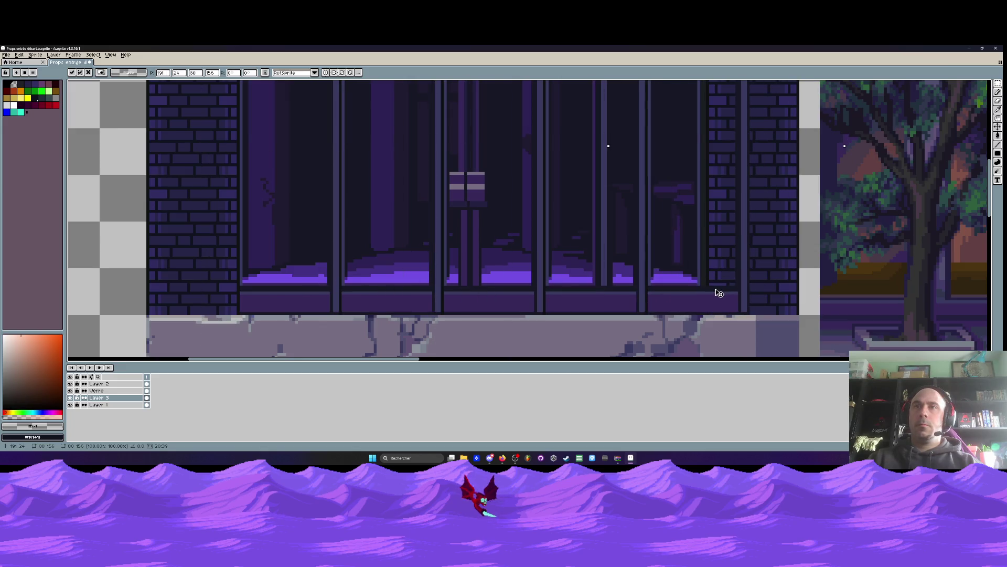
scroll(723, 291, down, 3)
key(Return)
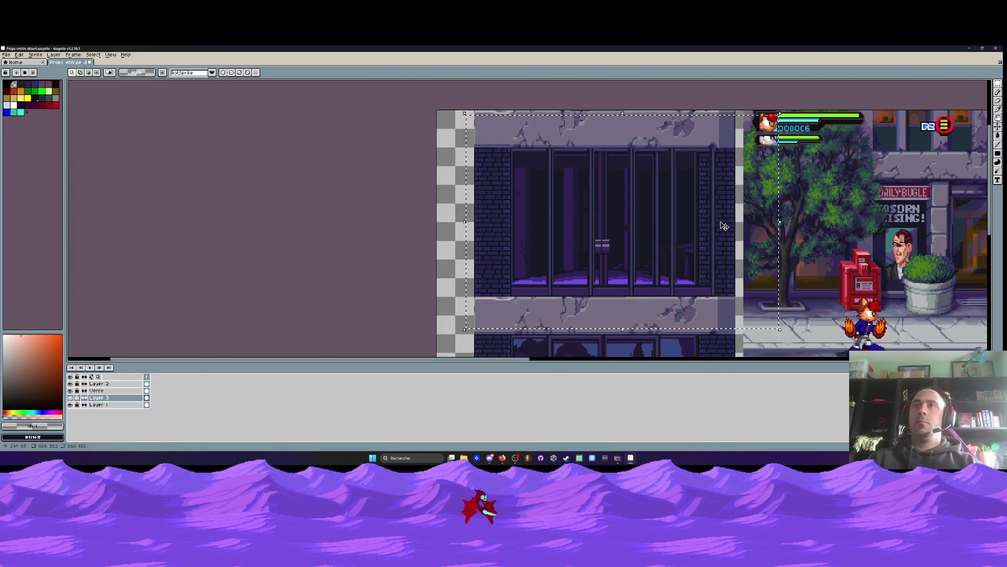
Rescale the pasted bars horizontally, nudge them one pixel right and up, and apply
mouse_move(780, 223)
mouse_down()
mouse_move(744, 232)
mouse_move(762, 234)
mouse_up()
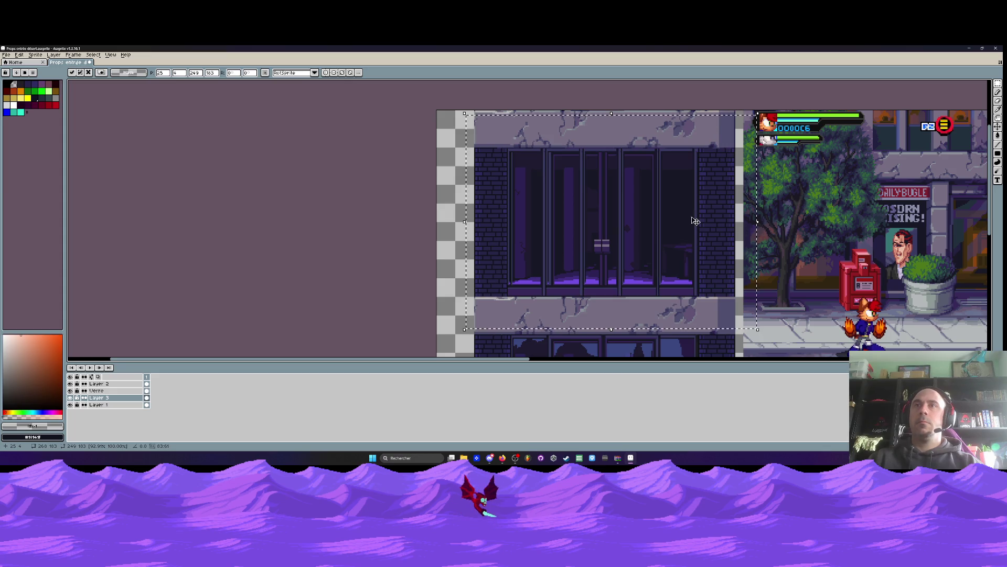
scroll(699, 228, up, 2)
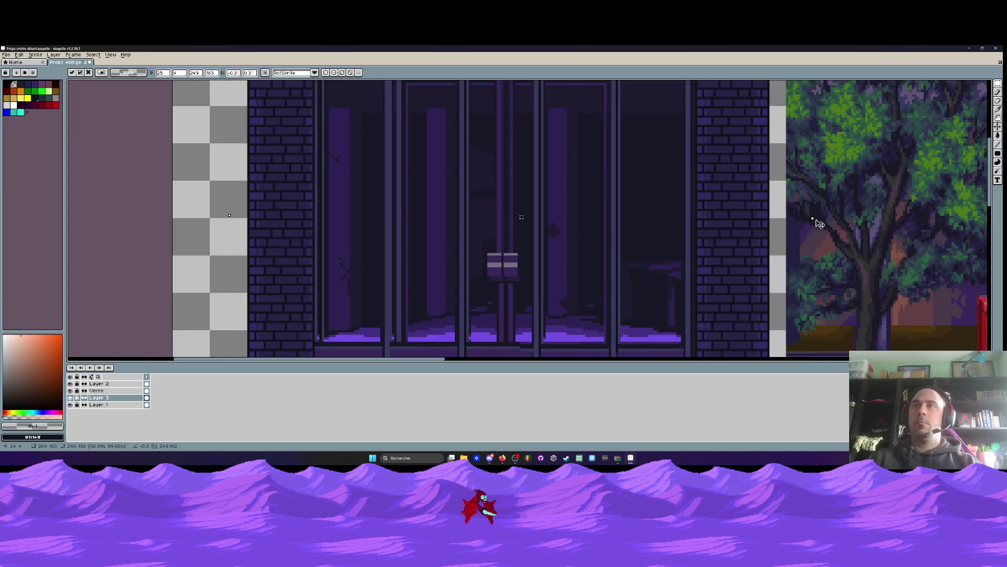
mouse_move(814, 220)
mouse_down()
mouse_move(858, 213)
mouse_move(787, 220)
mouse_move(819, 225)
mouse_up()
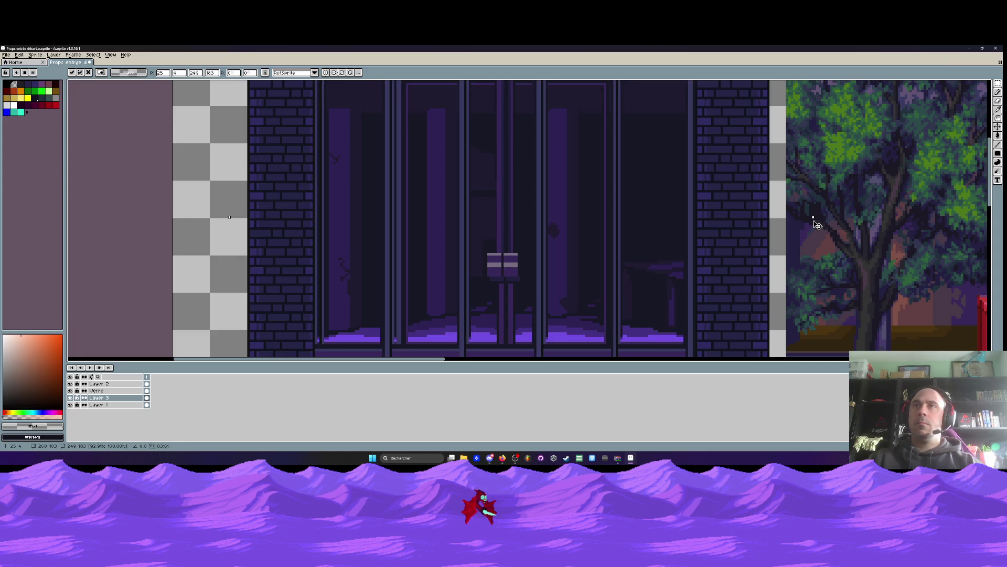
scroll(688, 215, down, 2)
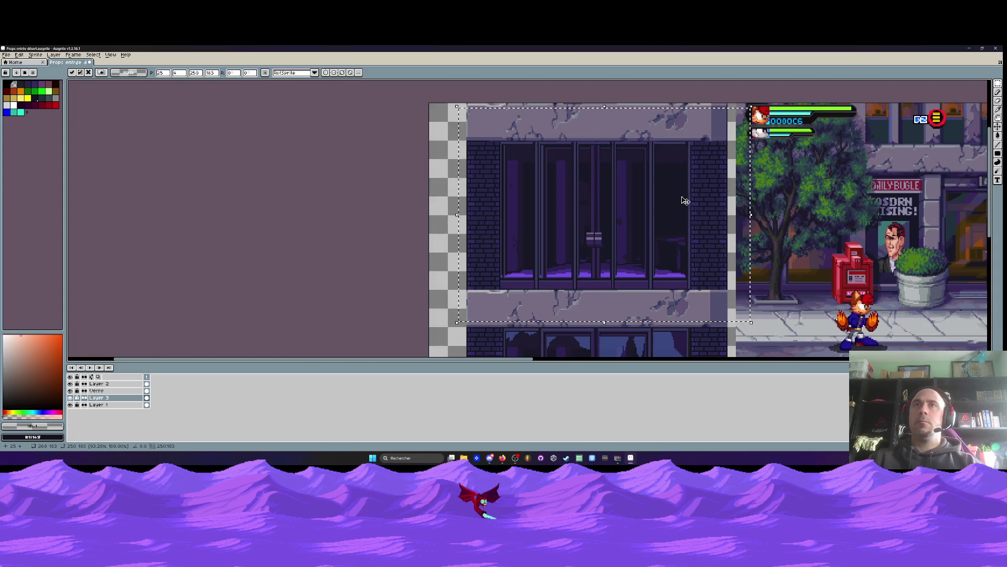
key(Right)
key(Up)
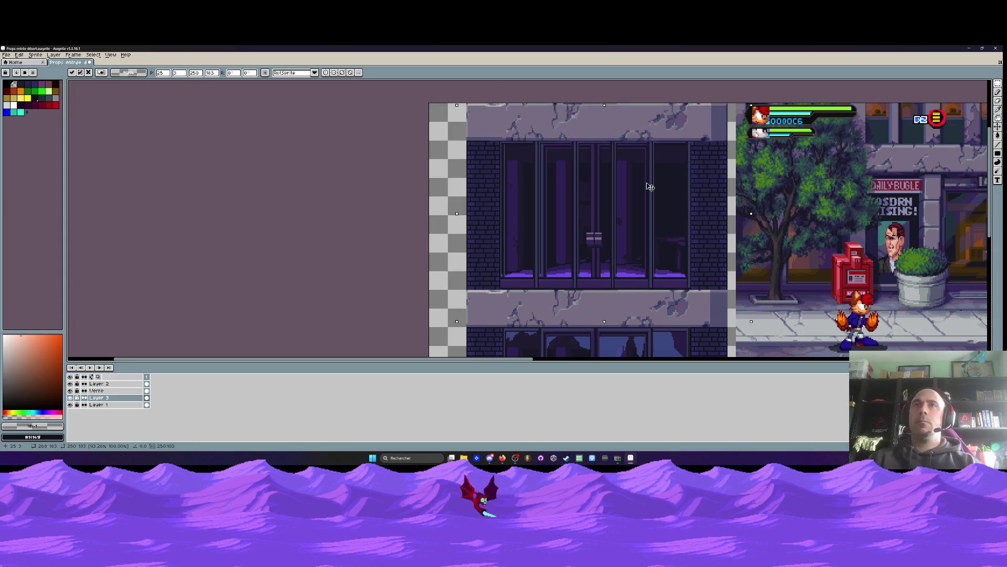
key(Return)
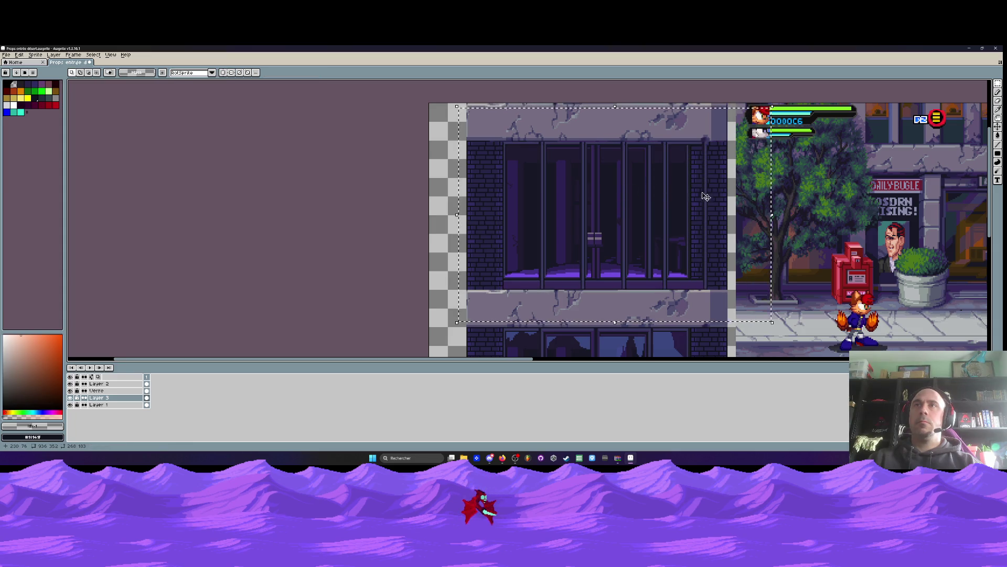
Narrow the bars to about 248 px so they fit between the brick walls
drag(772, 215, 755, 218)
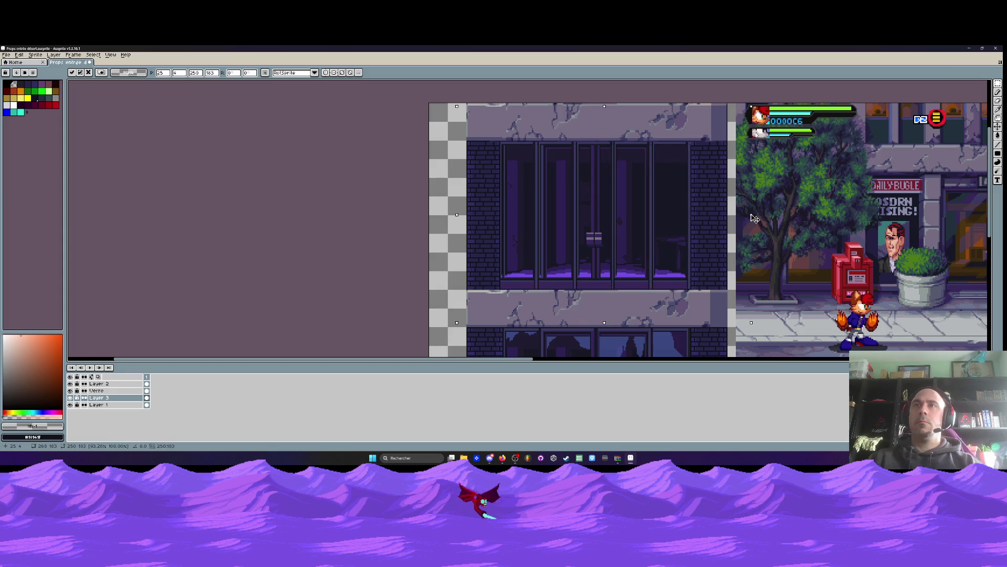
key(Return)
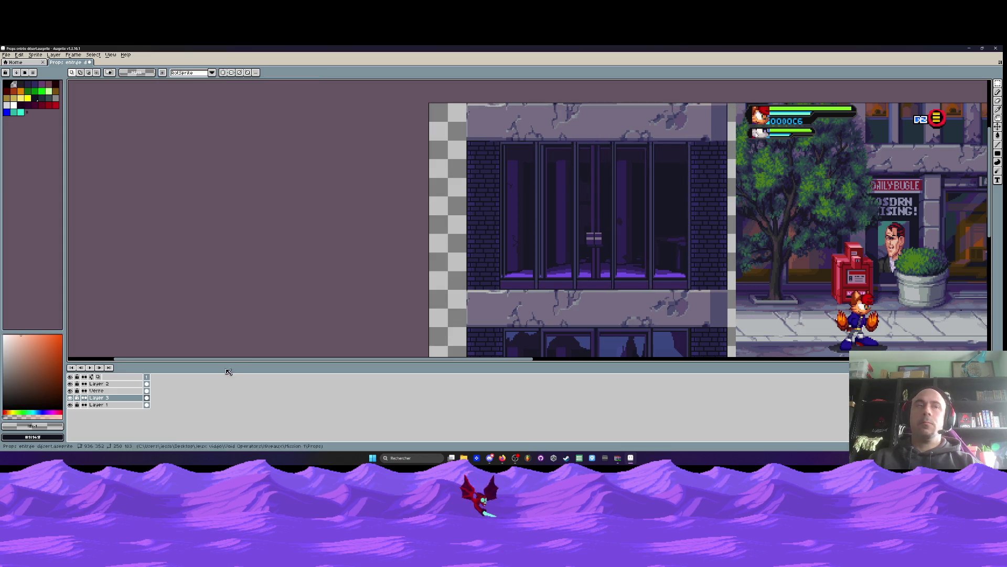
click(117, 404)
Sample the dark glass colour #171724 from the door panes
scroll(541, 165, up, 2)
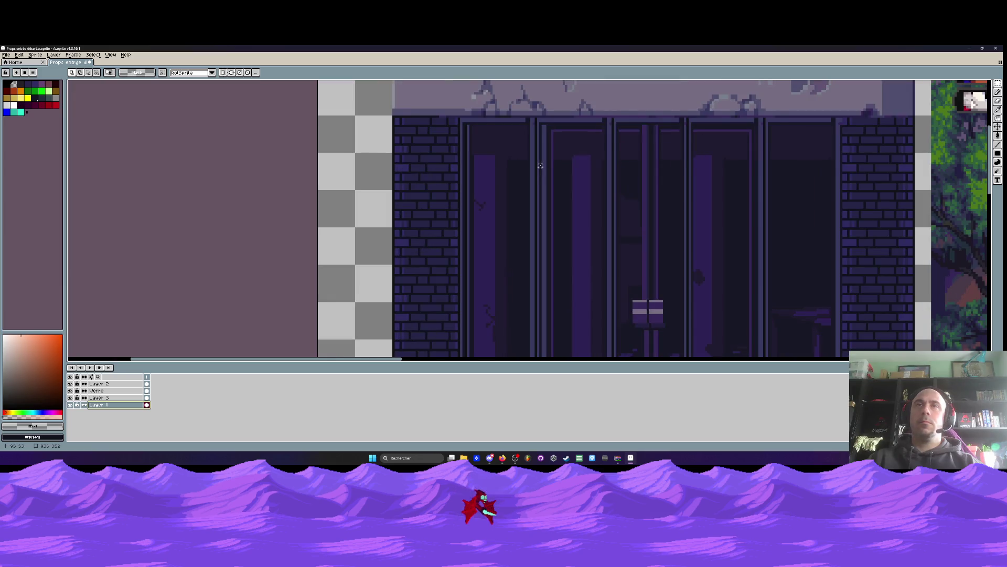
scroll(546, 248, down, 1)
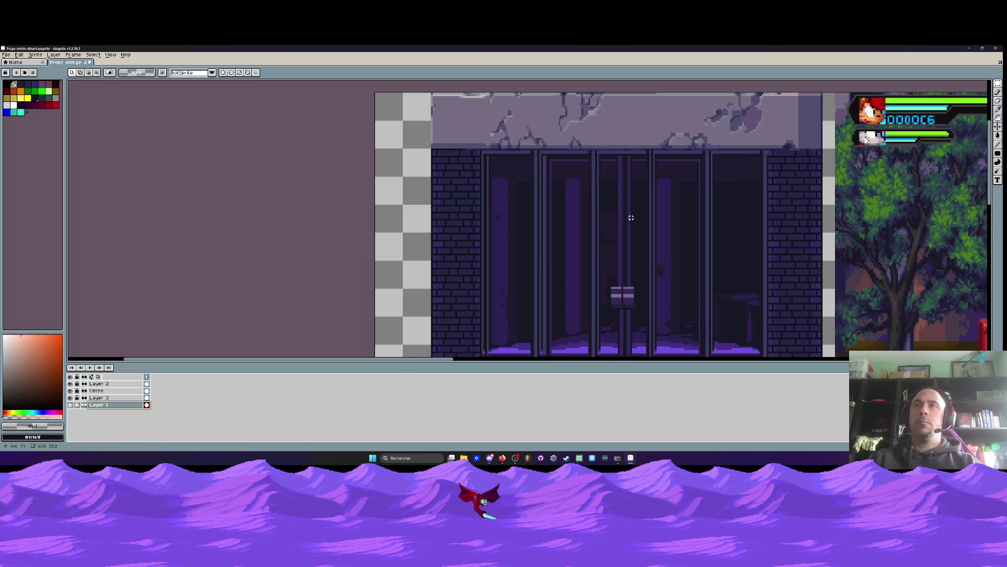
scroll(629, 216, up, 1)
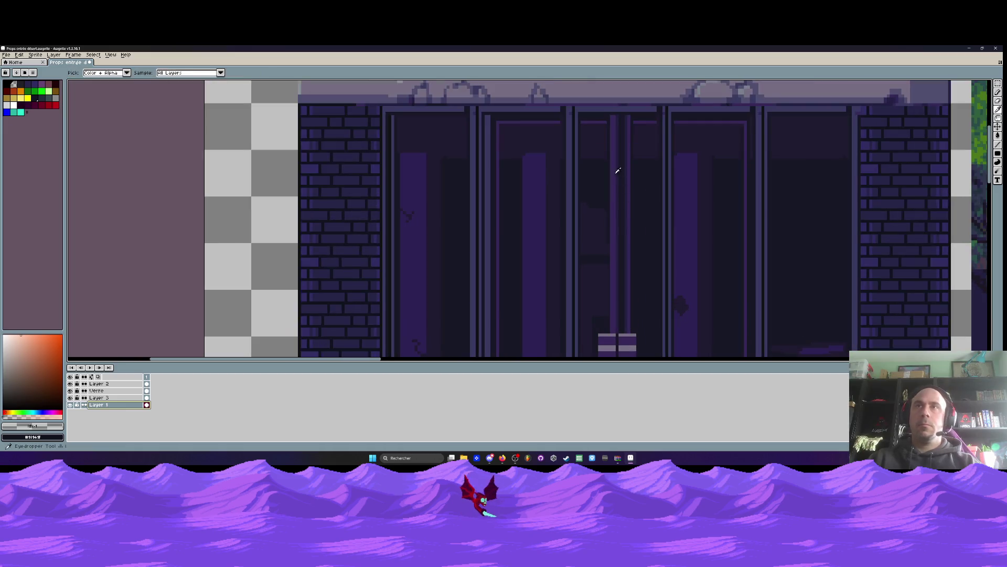
alt+click(591, 166)
alt+click(598, 148)
scroll(607, 146, up, 2)
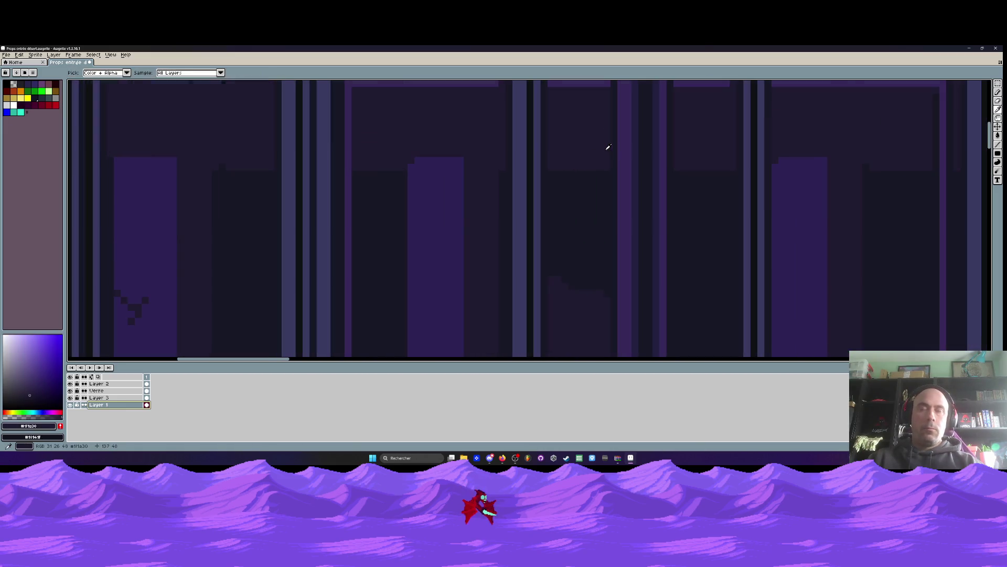
scroll(551, 204, up, 3)
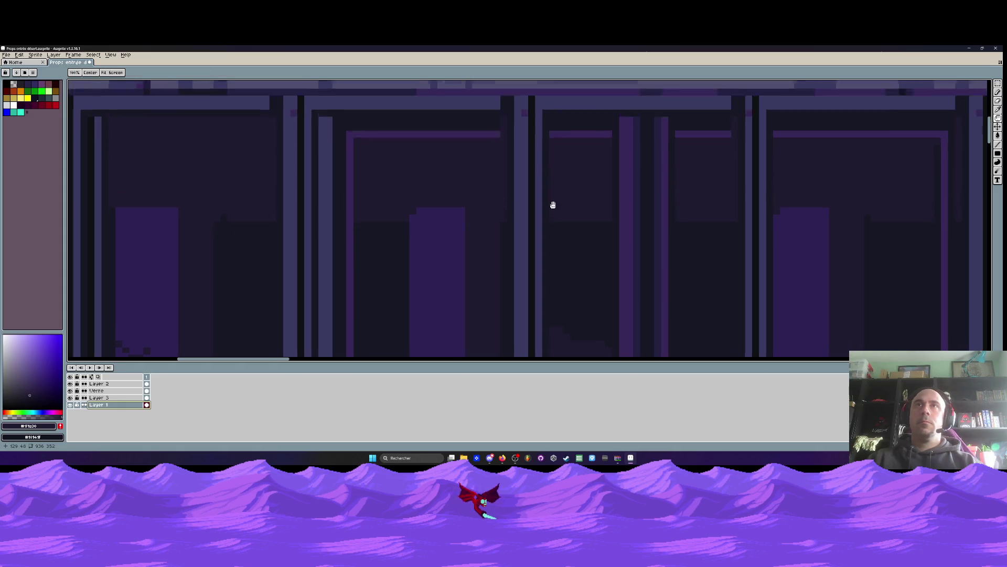
scroll(670, 187, down, 1)
scroll(618, 178, down, 2)
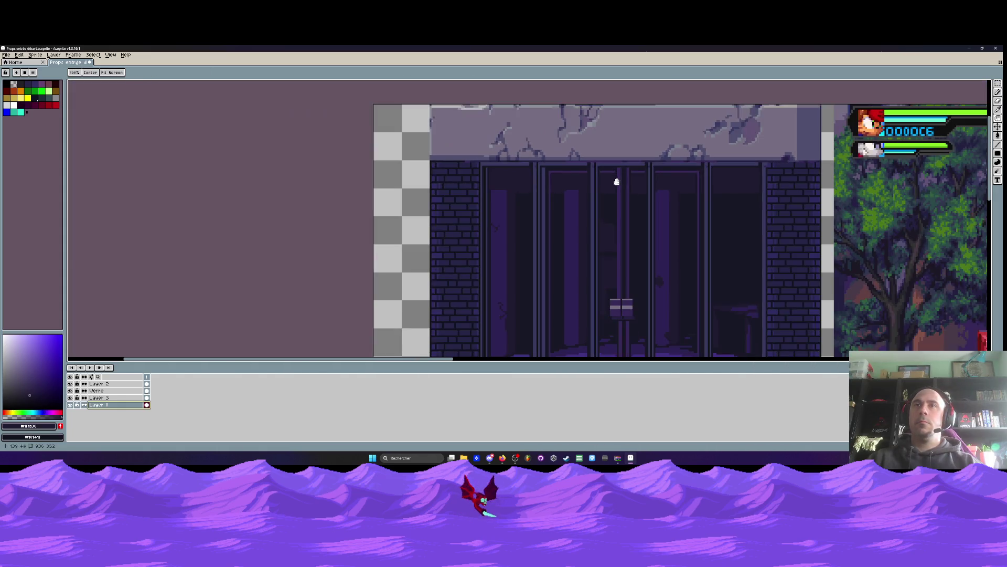
scroll(617, 180, up, 2)
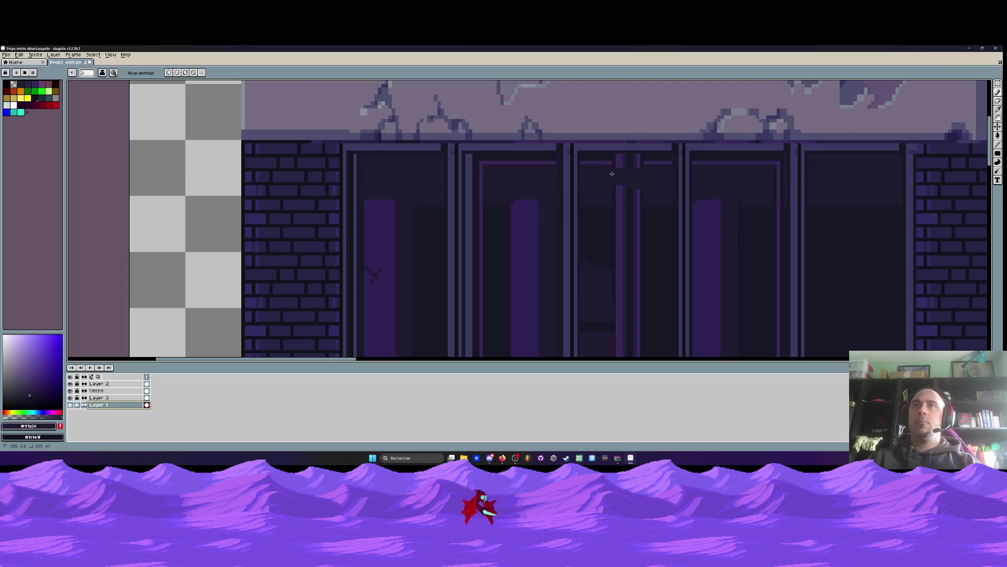
scroll(611, 174, up, 2)
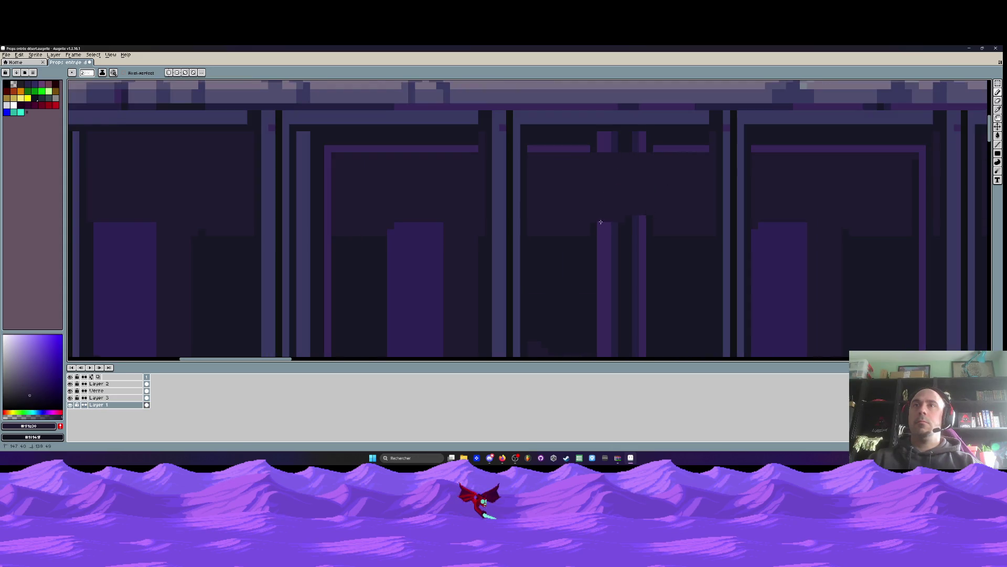
scroll(619, 220, down, 4)
scroll(645, 164, up, 4)
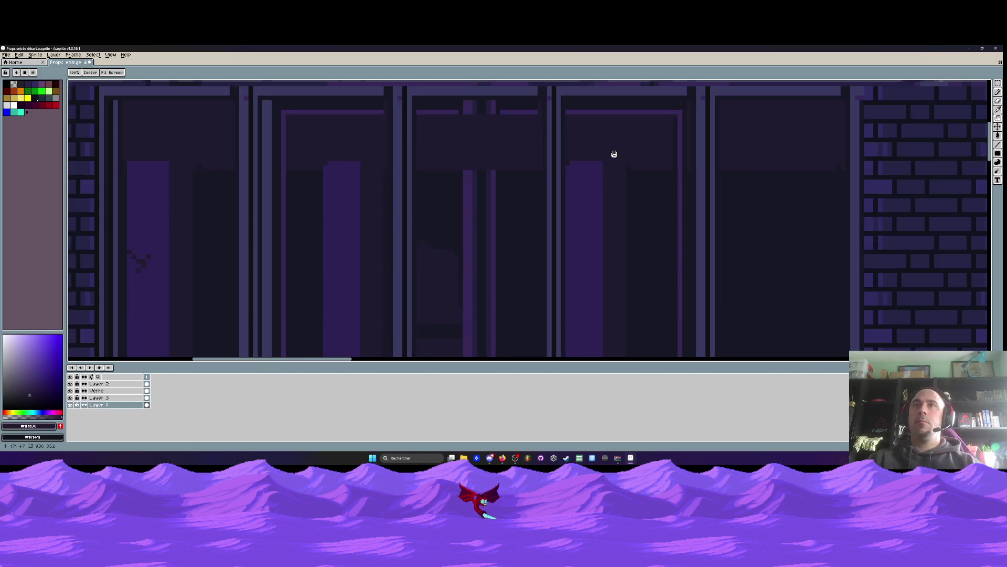
scroll(615, 153, down, 2)
mouse_move(564, 198)
mouse_down()
mouse_move(550, 154)
mouse_move(560, 187)
mouse_up()
scroll(553, 164, up, 1)
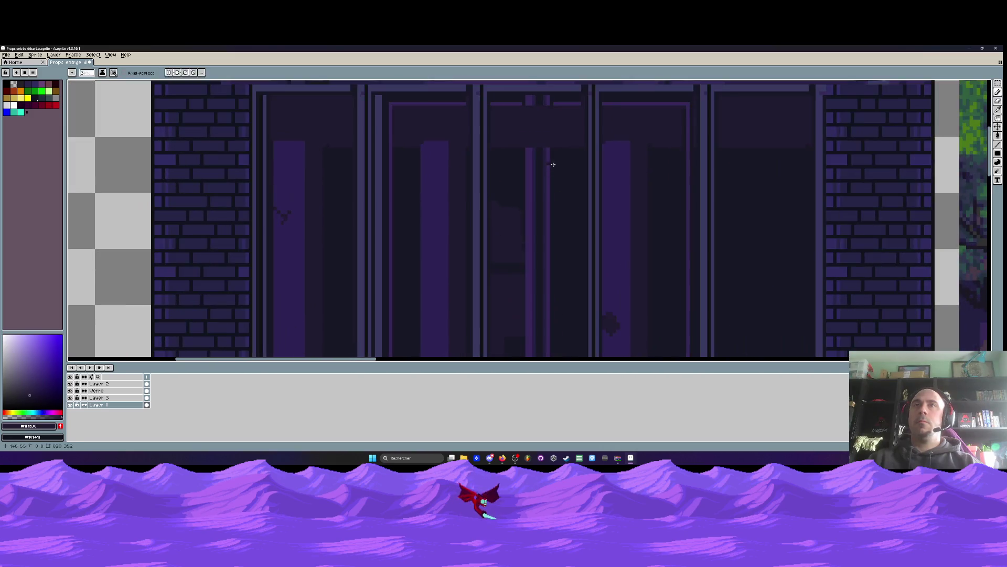
alt+click(563, 168)
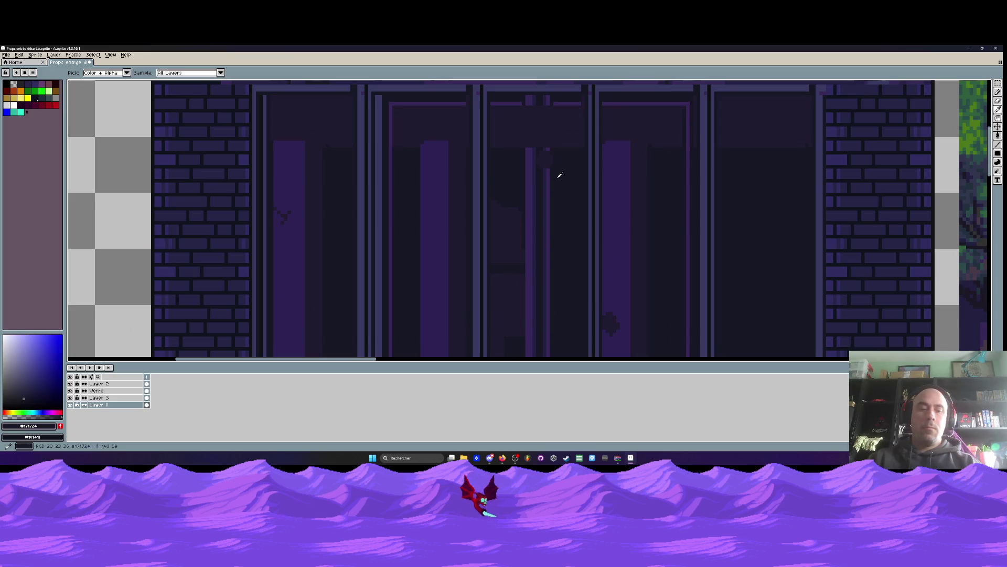
Paint over the light purple streak in the middle pane and the right-hand pane with #171724
drag(531, 163, 537, 152)
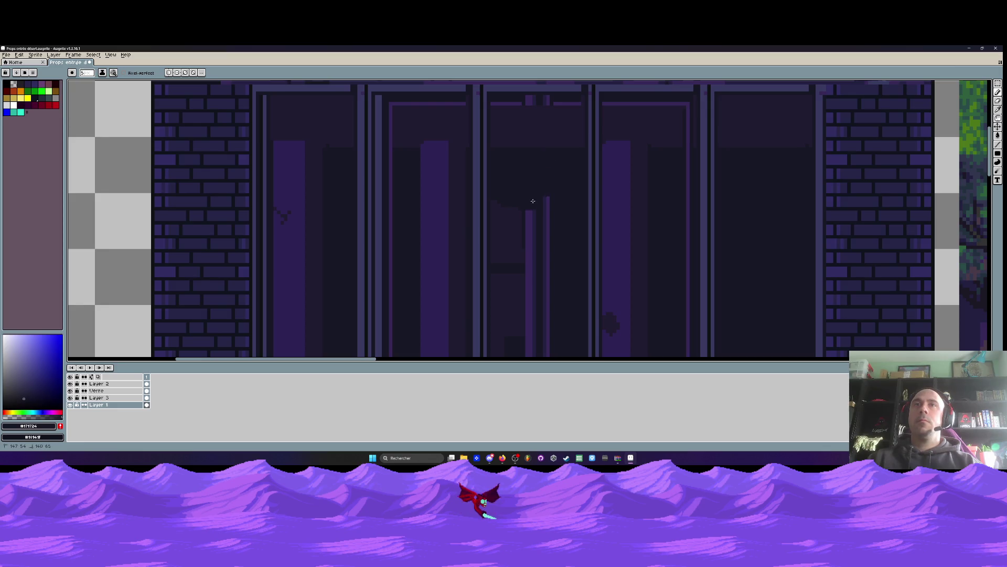
drag(550, 271, 550, 143)
mouse_move(547, 234)
mouse_down()
mouse_move(546, 262)
mouse_move(547, 181)
mouse_up()
drag(550, 265, 551, 199)
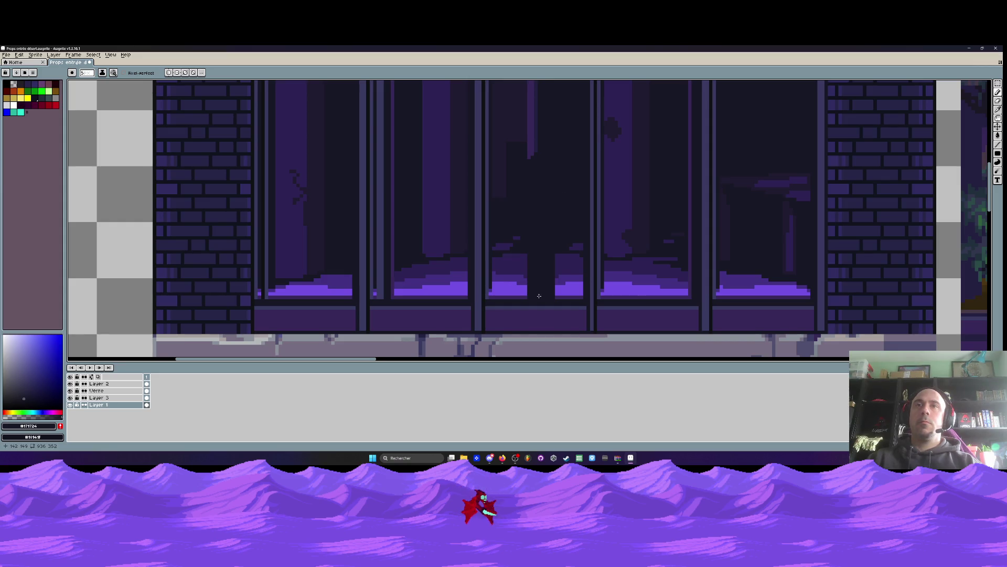
scroll(542, 296, down, 3)
scroll(546, 234, up, 2)
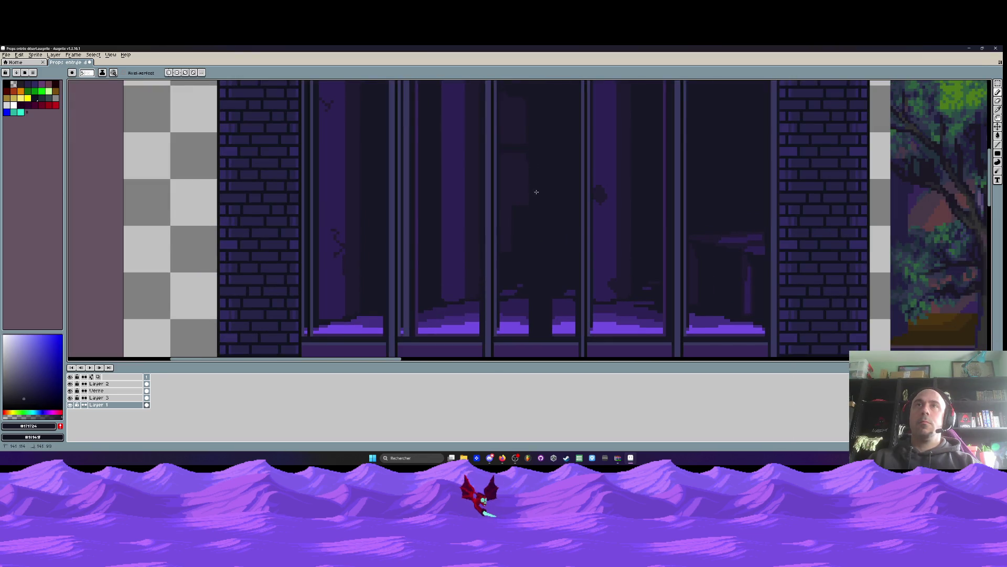
scroll(536, 192, down, 3)
scroll(548, 211, up, 2)
scroll(542, 242, up, 2)
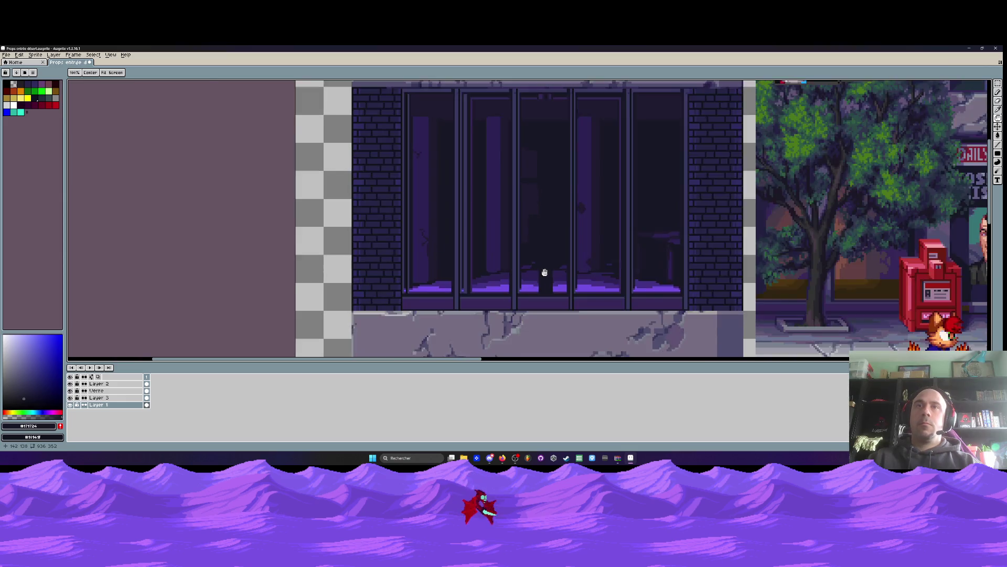
scroll(544, 279, down, 4)
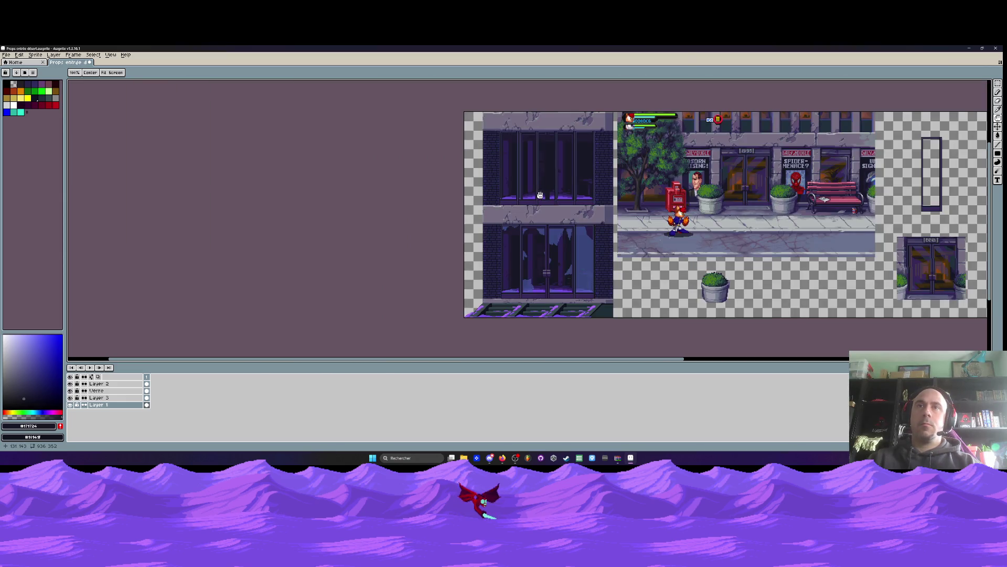
scroll(540, 195, up, 4)
key(i)
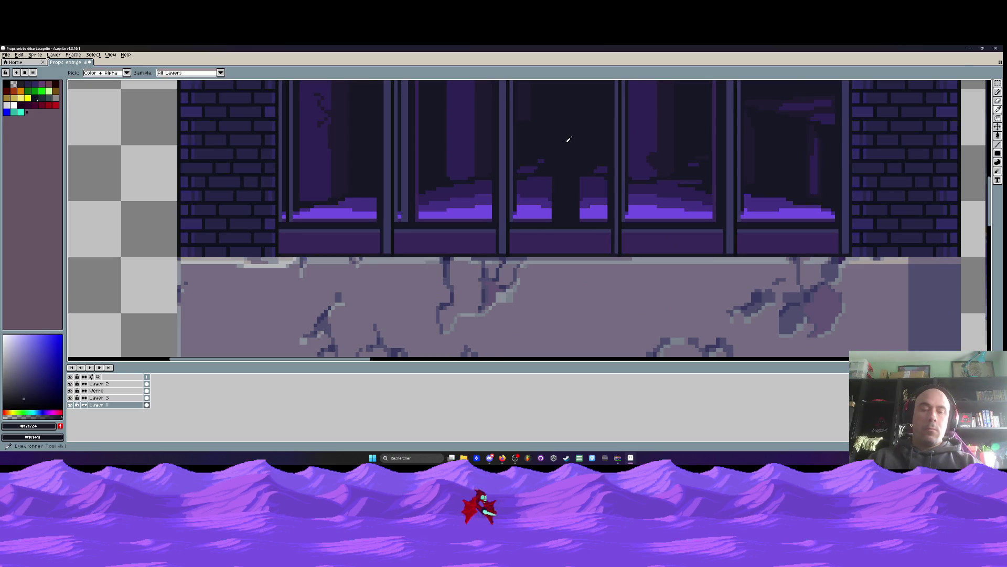
Place a dark pixel on the purple top edge of the glass
scroll(568, 139, up, 1)
key(b)
click(514, 186)
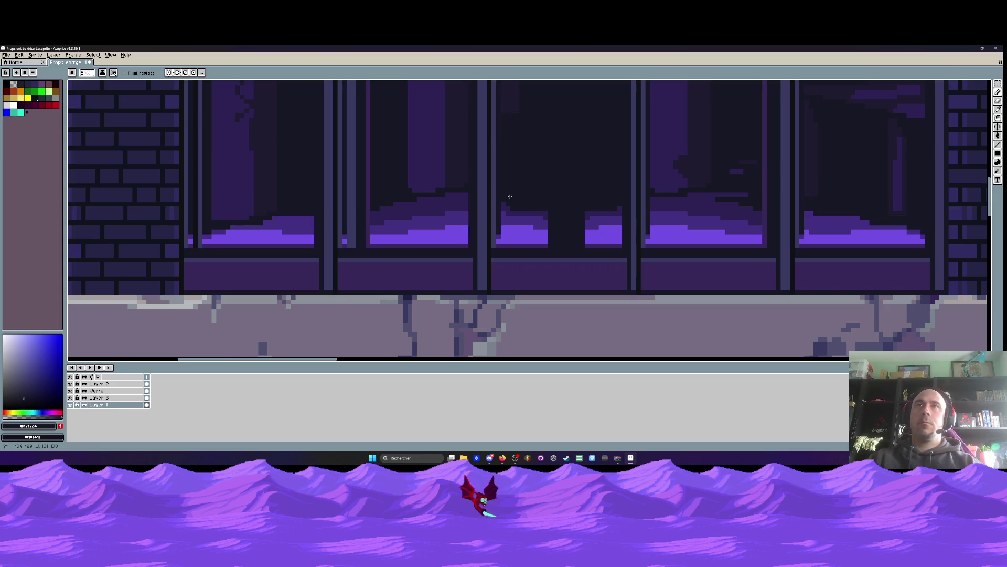
scroll(509, 196, down, 3)
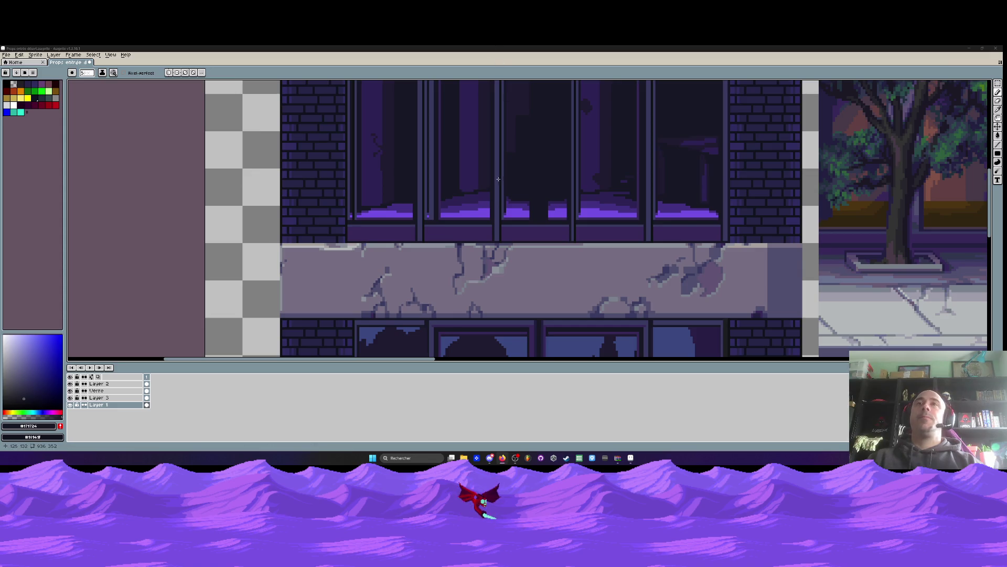
scroll(478, 190, down, 3)
scroll(479, 189, up, 4)
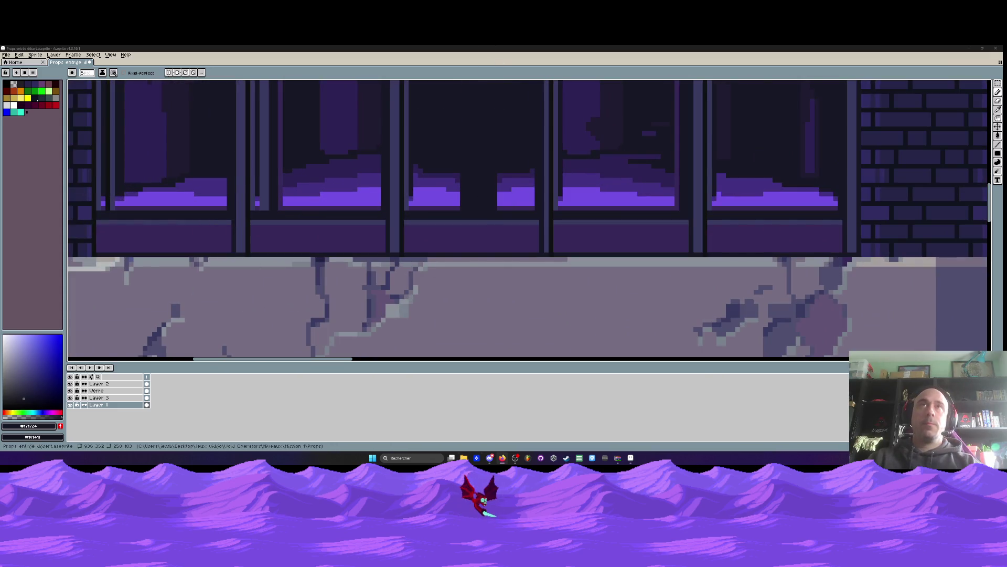
Fill the gap between window panes with purple reflection, shading rows in deep purple #2c2254
key(i)
scroll(459, 202, up, 2)
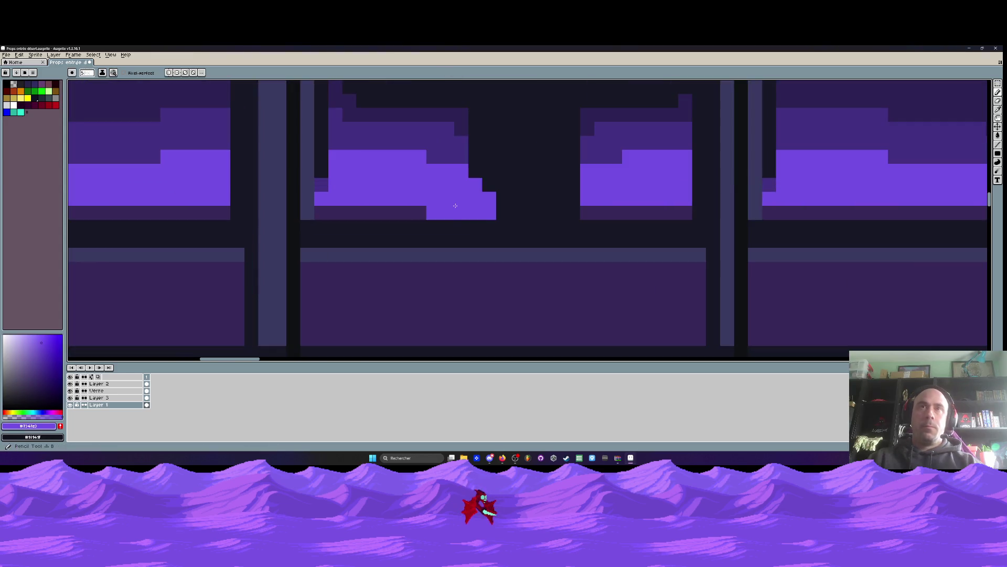
mouse_move(467, 172)
mouse_down()
mouse_move(577, 186)
mouse_move(463, 198)
mouse_move(551, 175)
mouse_up()
scroll(501, 175, down, 1)
alt+click(456, 166)
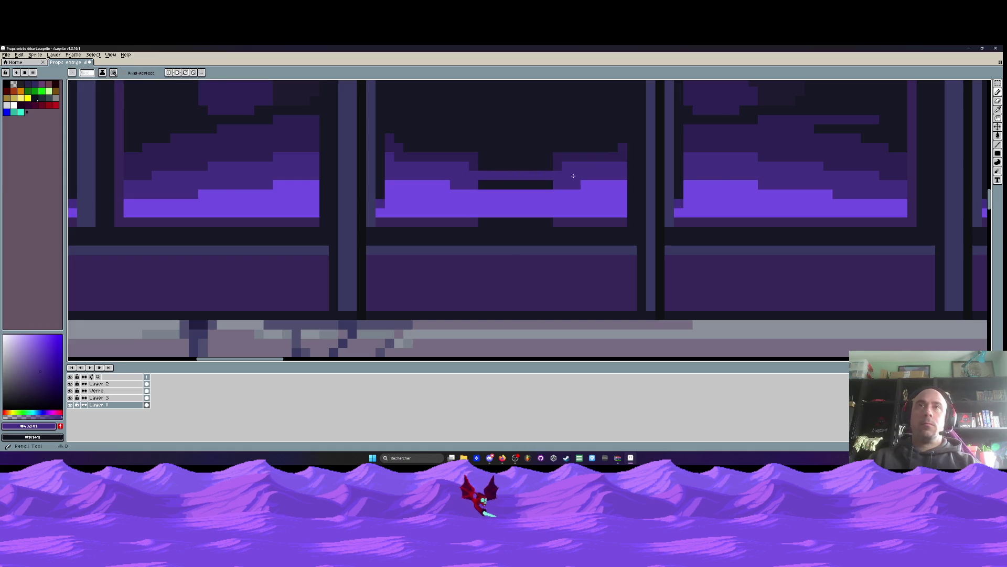
alt+click(476, 153)
mouse_move(480, 157)
mouse_down()
mouse_move(546, 158)
mouse_move(501, 165)
mouse_move(537, 159)
mouse_up()
scroll(515, 164, down, 3)
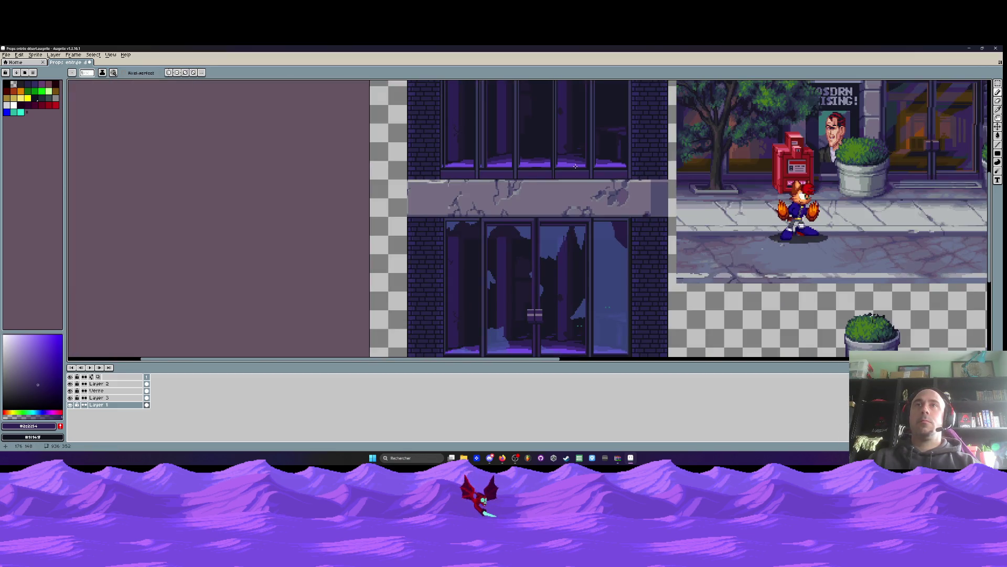
scroll(576, 166, up, 4)
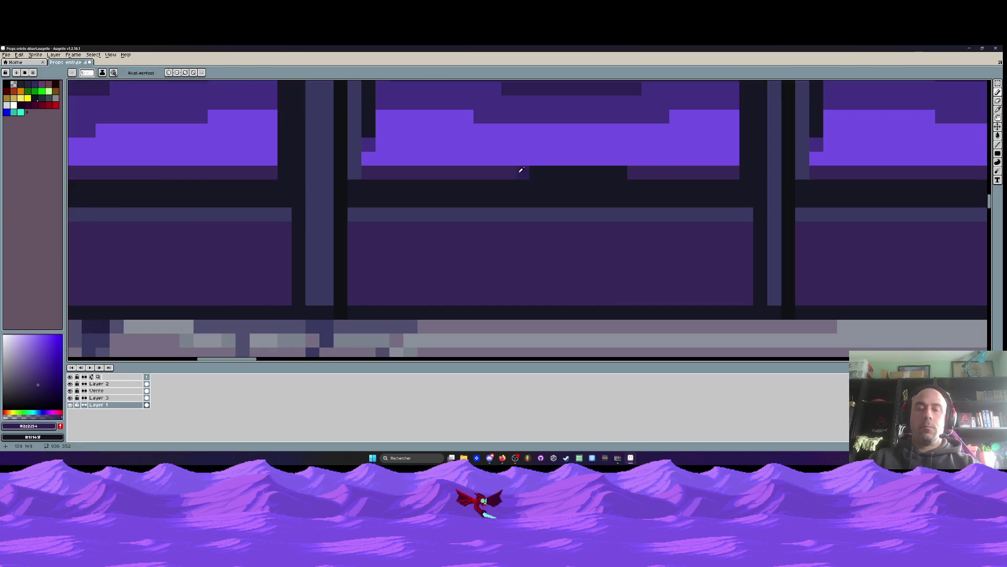
Repaint the strip between windows with #372b5a and add a deep purple strip across the window
alt+click(518, 171)
alt+click(504, 172)
scroll(496, 171, down, 4)
mouse_move(518, 172)
mouse_down()
mouse_move(625, 172)
mouse_move(548, 158)
mouse_move(480, 173)
mouse_move(504, 170)
mouse_up()
scroll(548, 158, up, 5)
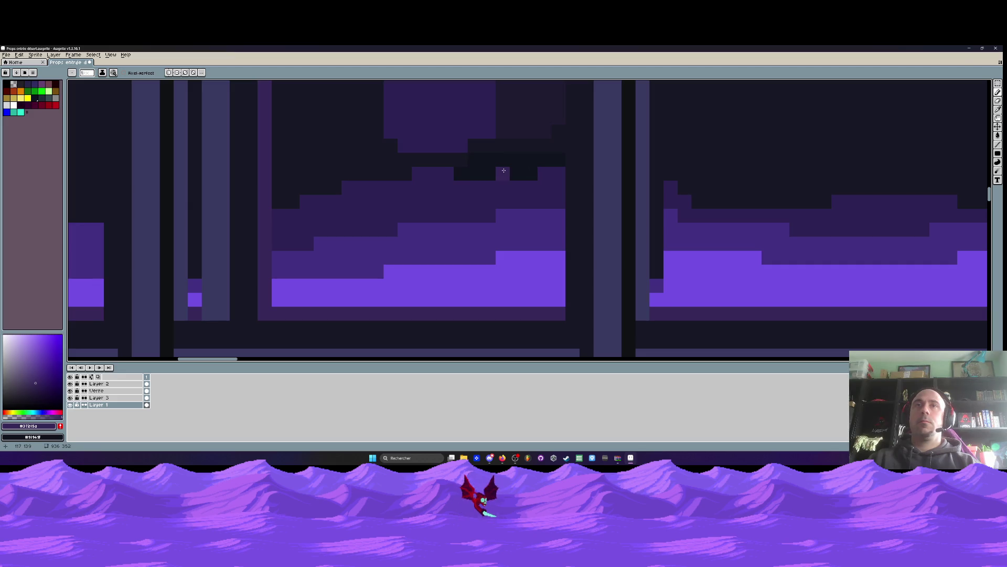
scroll(488, 169, right, 5)
alt+click(582, 189)
mouse_move(548, 225)
mouse_down()
mouse_move(656, 226)
mouse_move(599, 188)
mouse_up()
Pick the dark glass colour #171724 and hide Layer 3 to compare the windows
scroll(642, 222, down, 4)
scroll(642, 222, down, 2)
scroll(639, 220, down, 3)
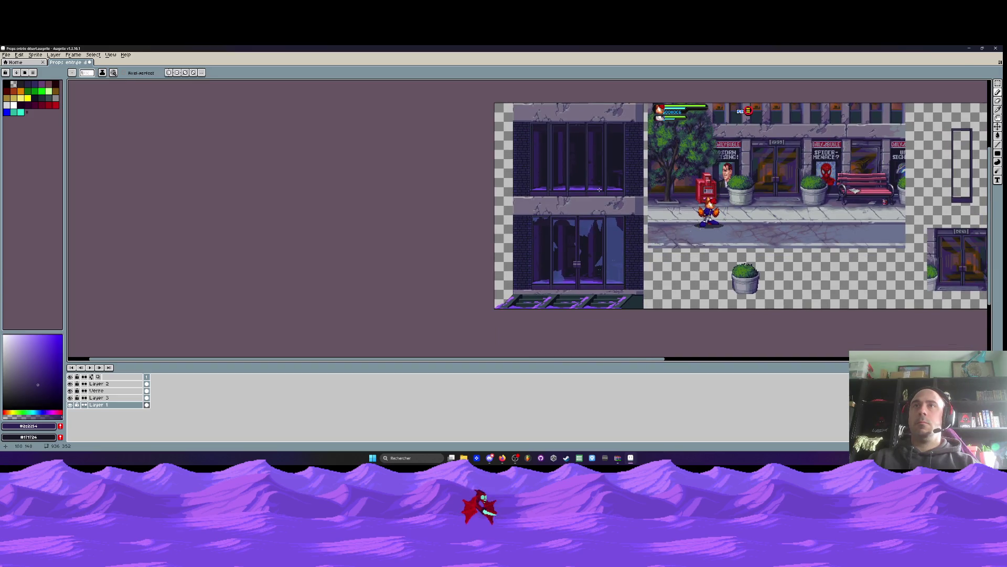
scroll(609, 169, up, 3)
alt+click(618, 163)
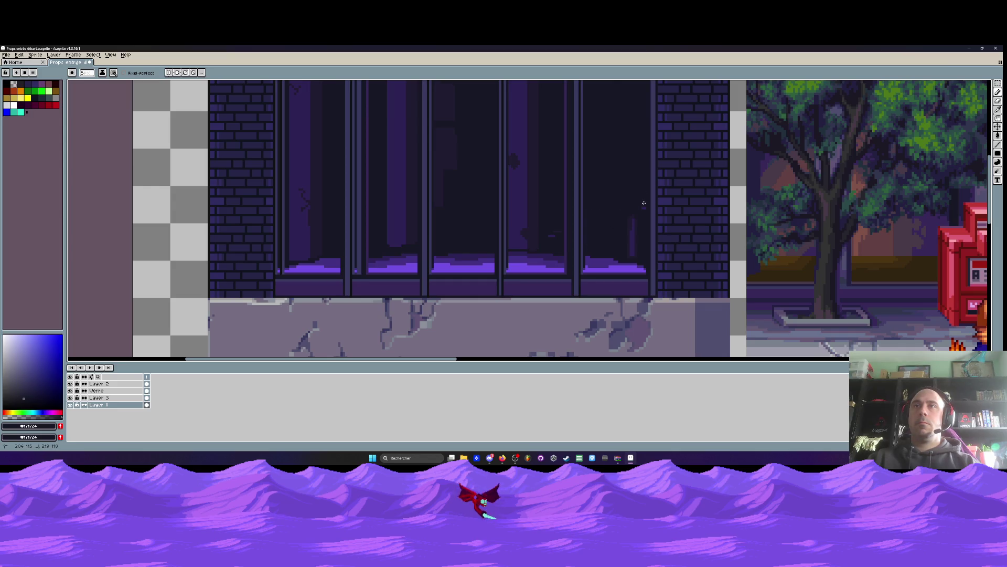
scroll(633, 246, down, 2)
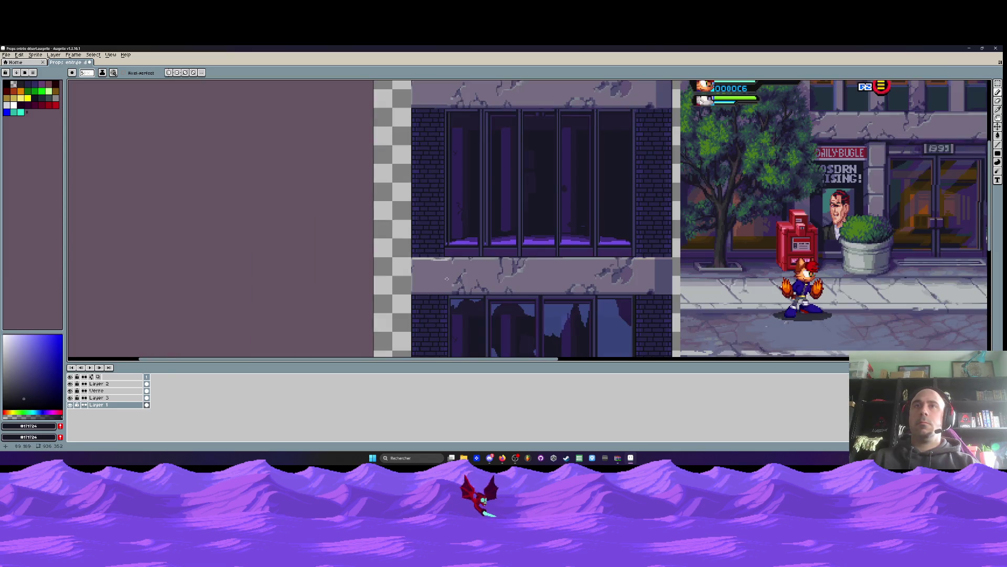
click(71, 384)
click(70, 383)
click(71, 398)
click(71, 397)
click(71, 397)
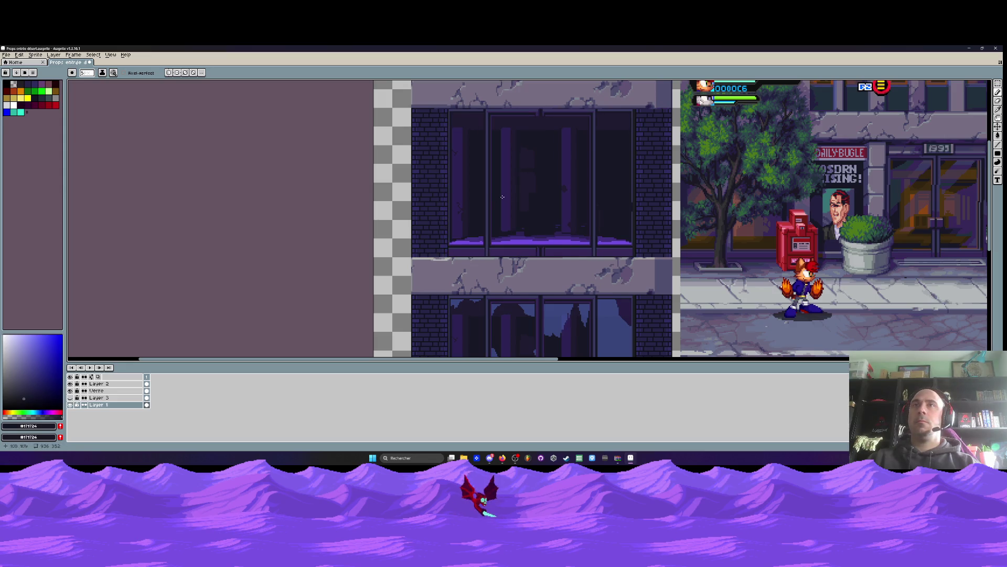
Paint the light vertical window lines and a stroke near the window bottom dark
scroll(592, 141, up, 3)
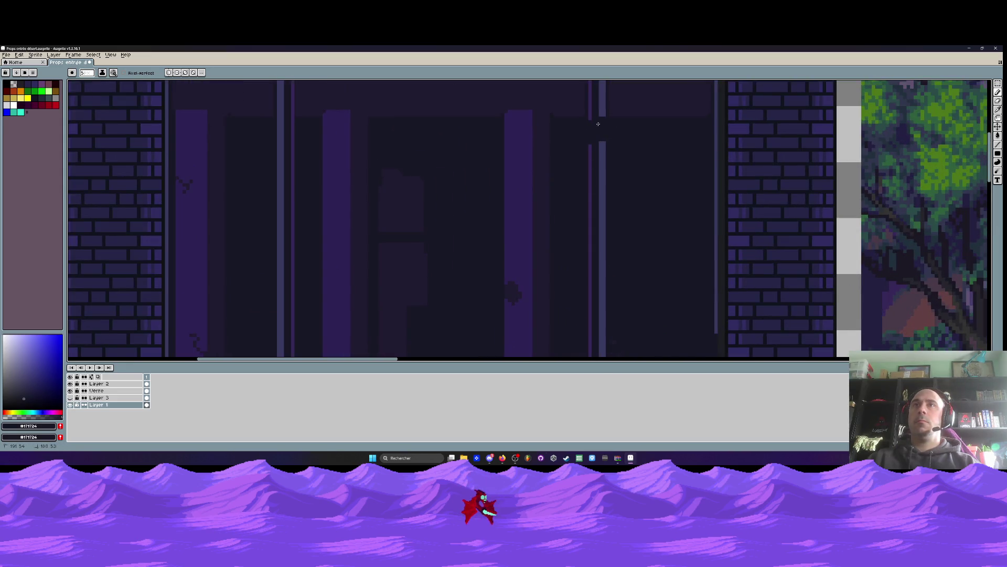
drag(598, 142, 598, 217)
scroll(593, 184, down, 5)
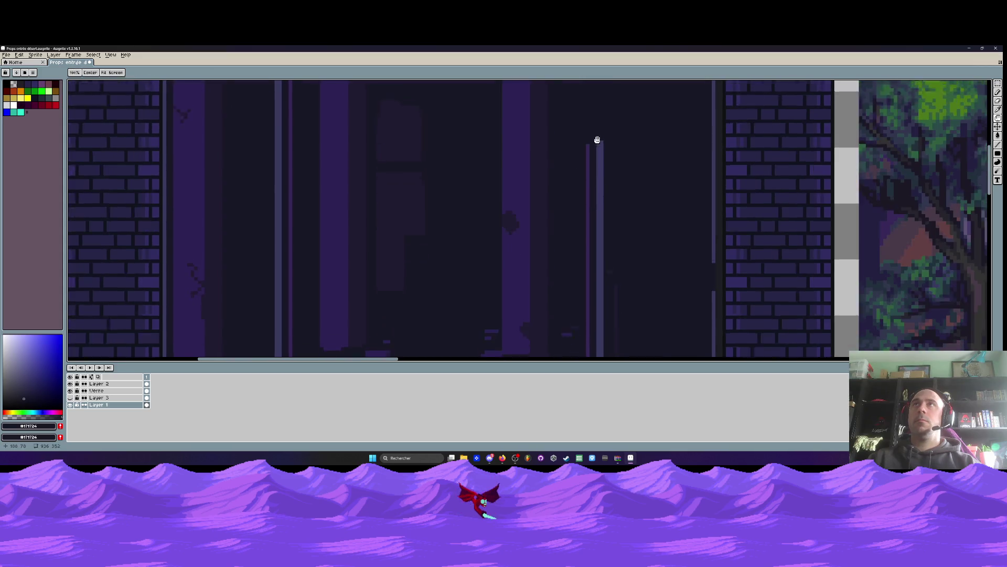
mouse_move(588, 149)
mouse_down()
mouse_move(590, 280)
mouse_move(603, 302)
mouse_up()
scroll(602, 258, down, 2)
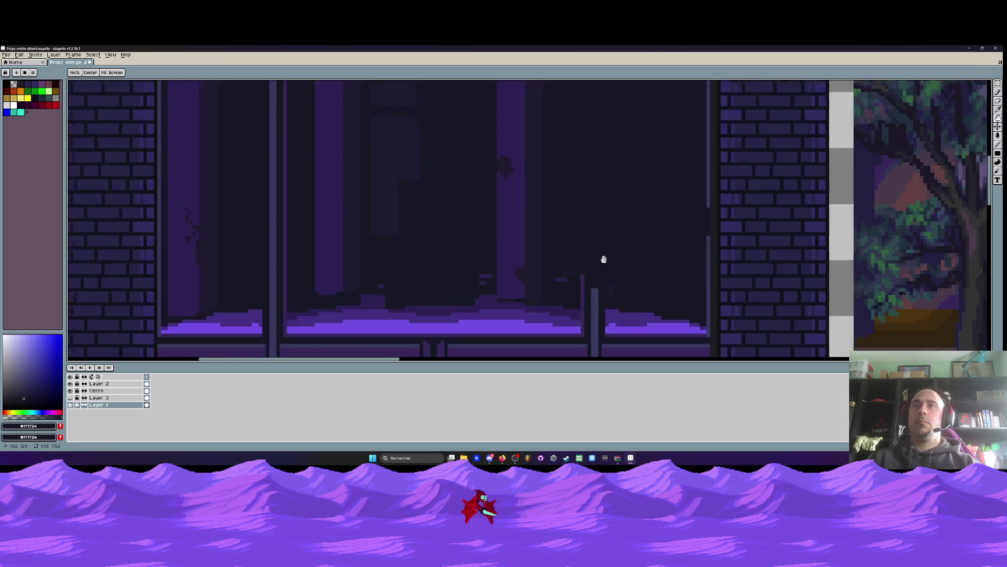
scroll(602, 258, up, 1)
mouse_move(566, 223)
mouse_down()
mouse_move(564, 296)
mouse_move(574, 267)
mouse_up()
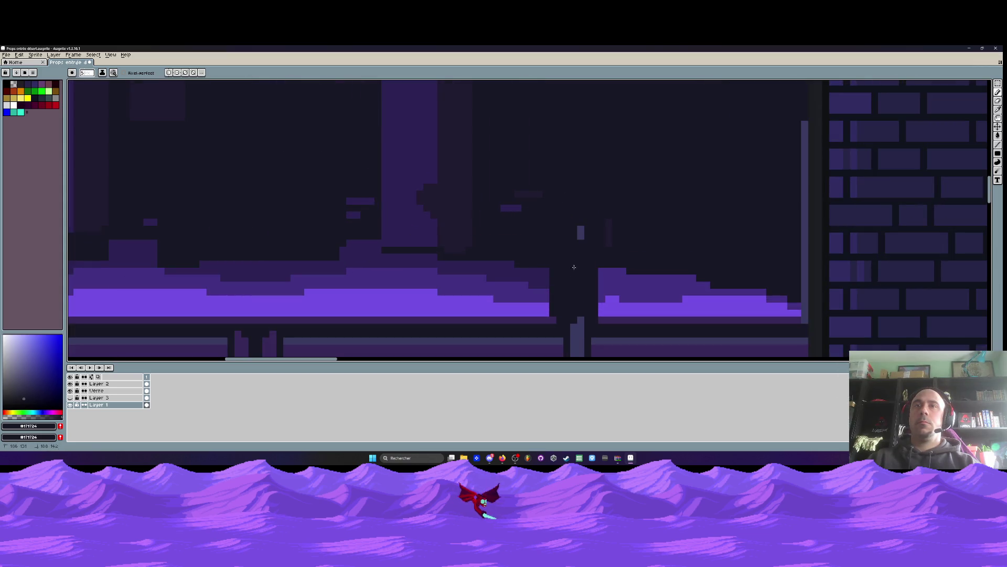
scroll(624, 239, down, 3)
scroll(500, 215, up, 2)
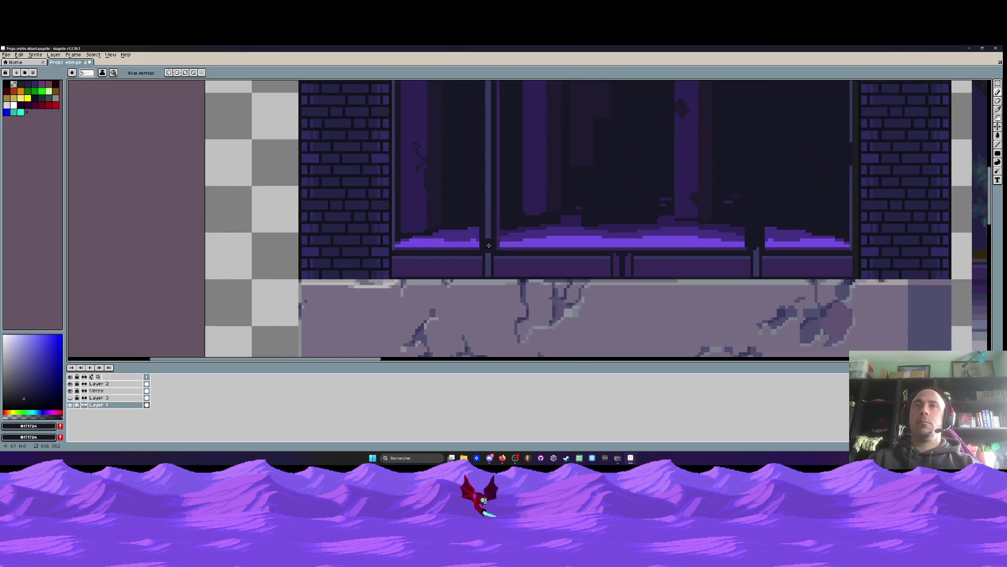
Darken the remaining light vertical lines, undoing the overlong stroke on the frame line
mouse_move(492, 240)
mouse_down()
mouse_move(490, 189)
mouse_move(497, 238)
mouse_move(490, 220)
mouse_up()
scroll(497, 238, up, 2)
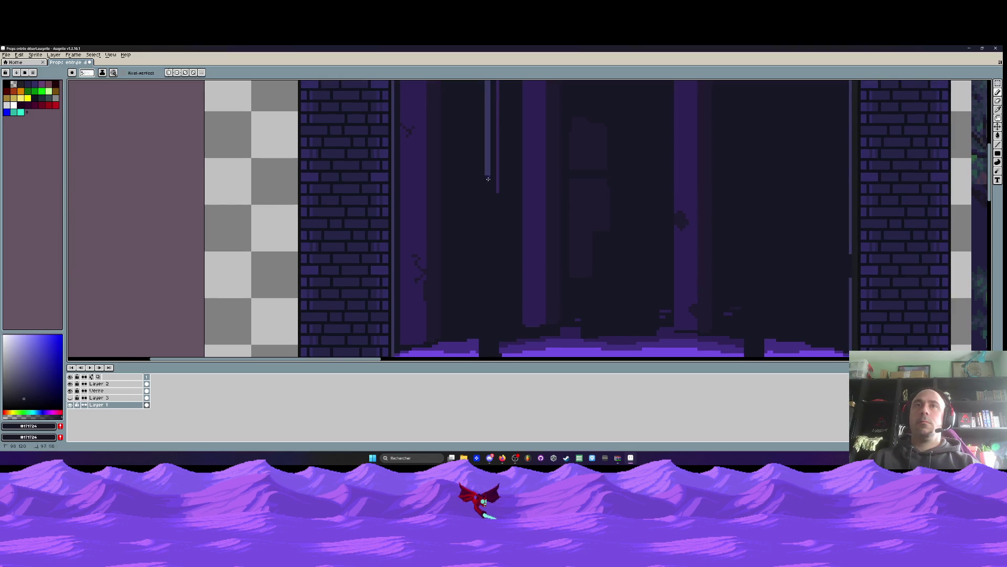
scroll(488, 179, up, 2)
mouse_move(490, 262)
mouse_down()
mouse_move(503, 247)
mouse_move(498, 148)
mouse_move(664, 133)
mouse_move(922, 135)
mouse_up()
scroll(498, 148, up, 2)
key(ctrl+z)
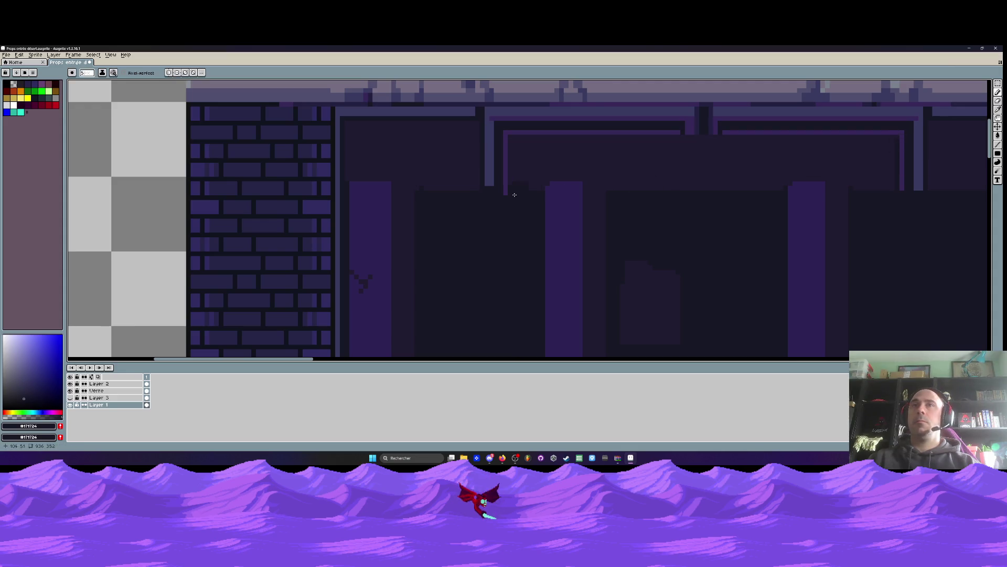
Paint the light door-frame lines dark purple #1f1a30
key(i)
click(535, 163)
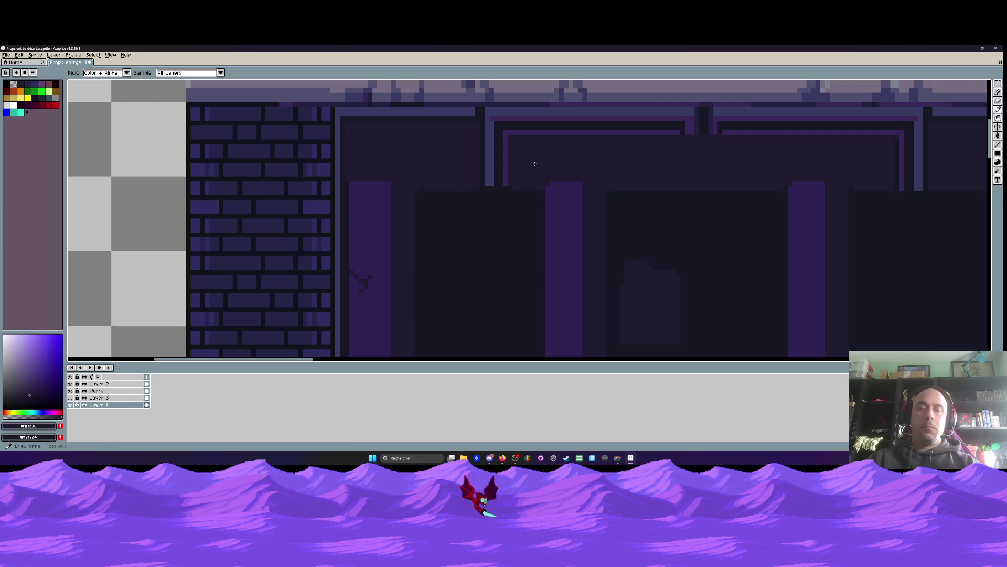
key(b)
mouse_move(494, 175)
mouse_down()
mouse_move(492, 136)
mouse_move(514, 133)
mouse_up()
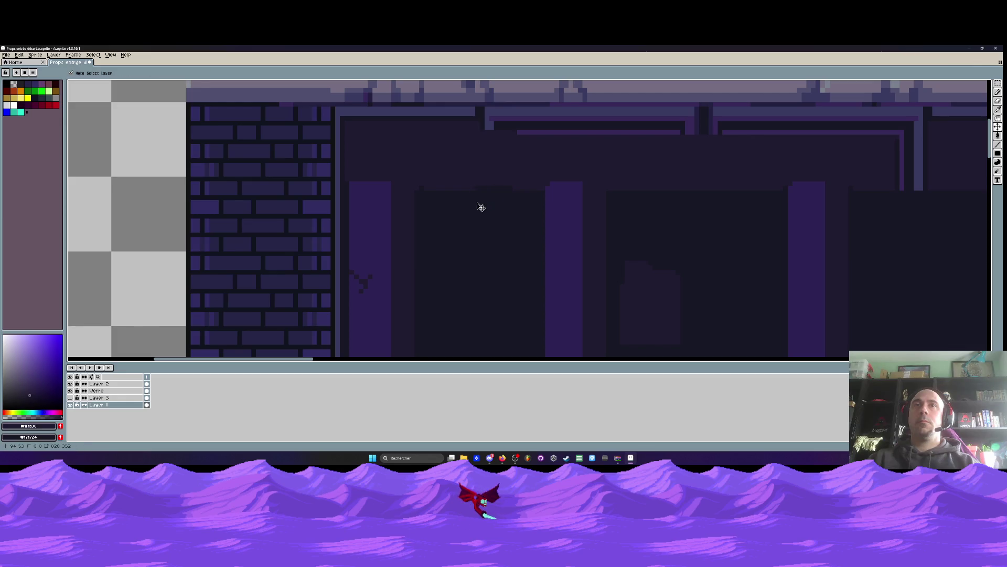
scroll(503, 184, right, 3)
mouse_move(338, 117)
mouse_down()
mouse_move(759, 129)
mouse_move(757, 161)
mouse_up()
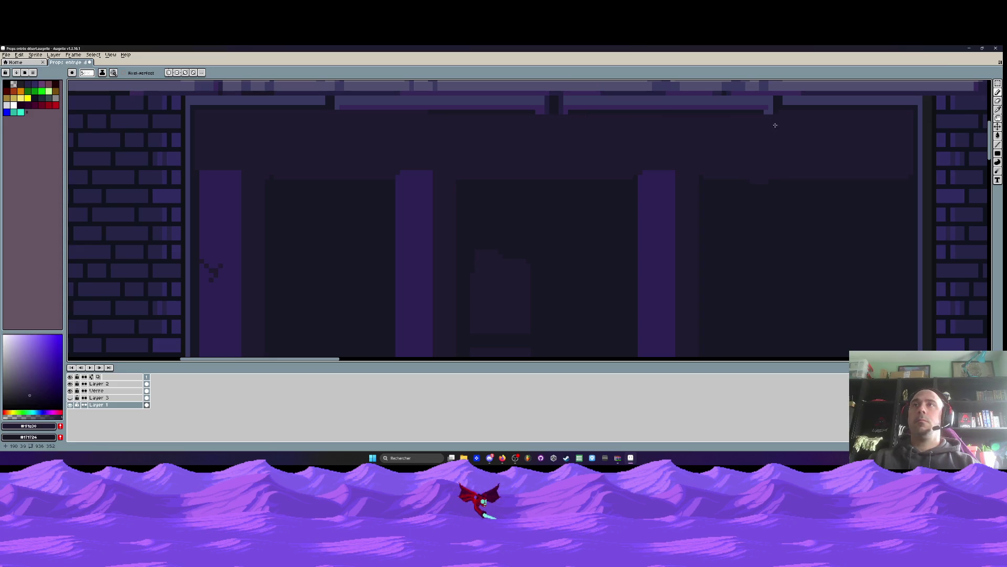
scroll(491, 136, down, 4)
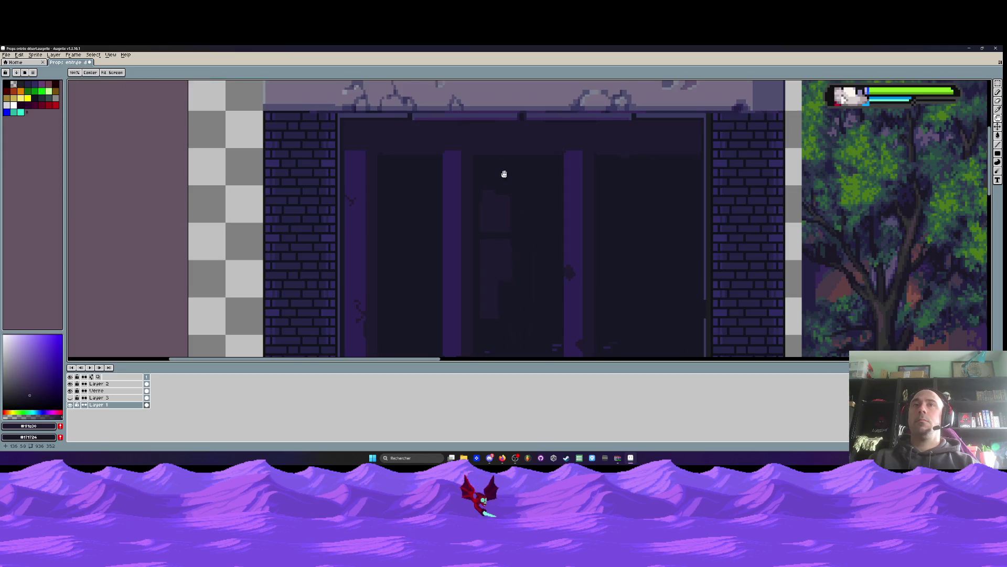
scroll(485, 165, up, 4)
Copy the left door's dark glass panel onto the right door
key(m)
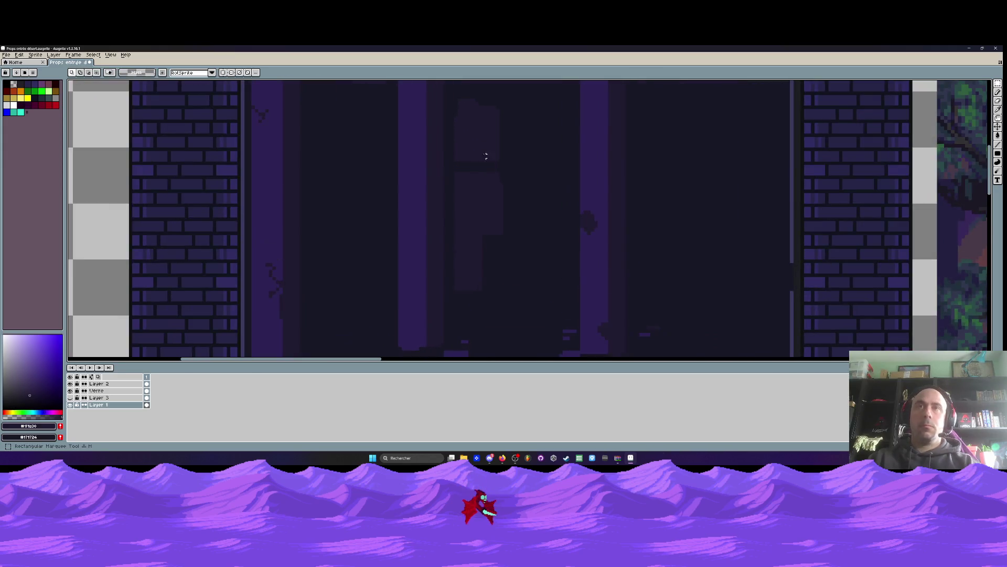
mouse_move(451, 99)
mouse_down()
mouse_move(499, 216)
mouse_move(514, 289)
mouse_up()
drag(508, 215, 360, 214)
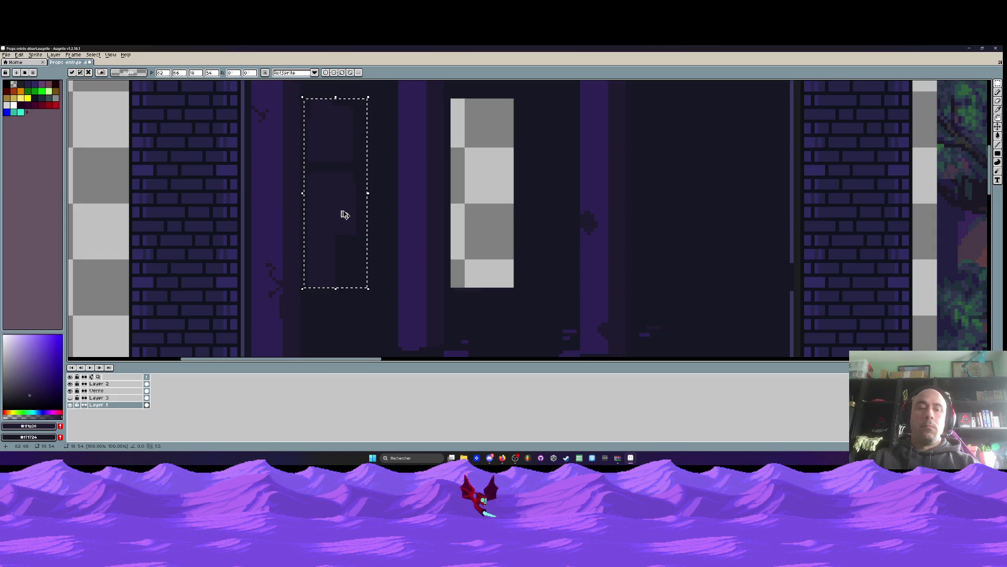
drag(340, 211, 757, 208)
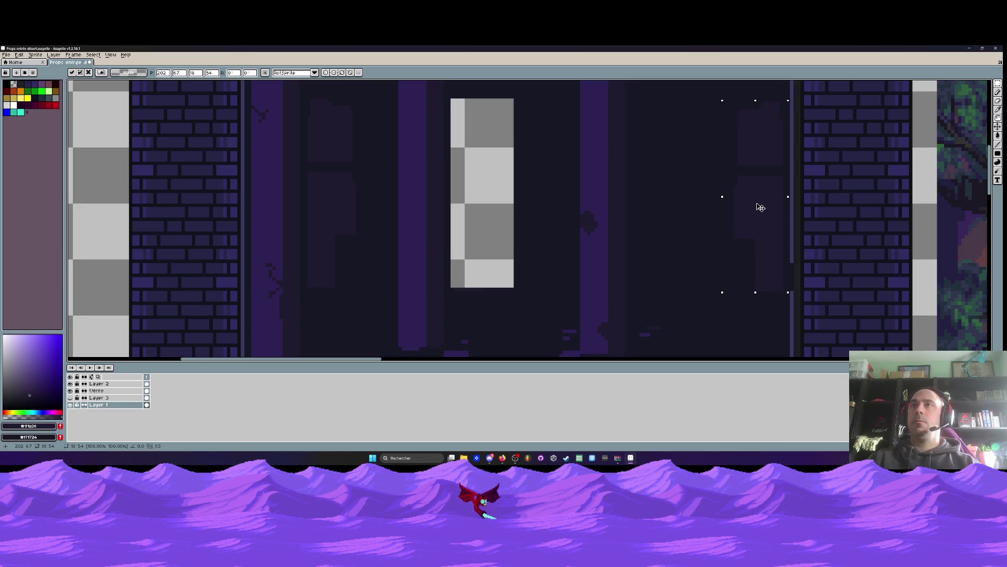
click(579, 208)
Fill the leftover transparent hole with dark #171724
key(g)
alt+click(529, 215)
click(490, 219)
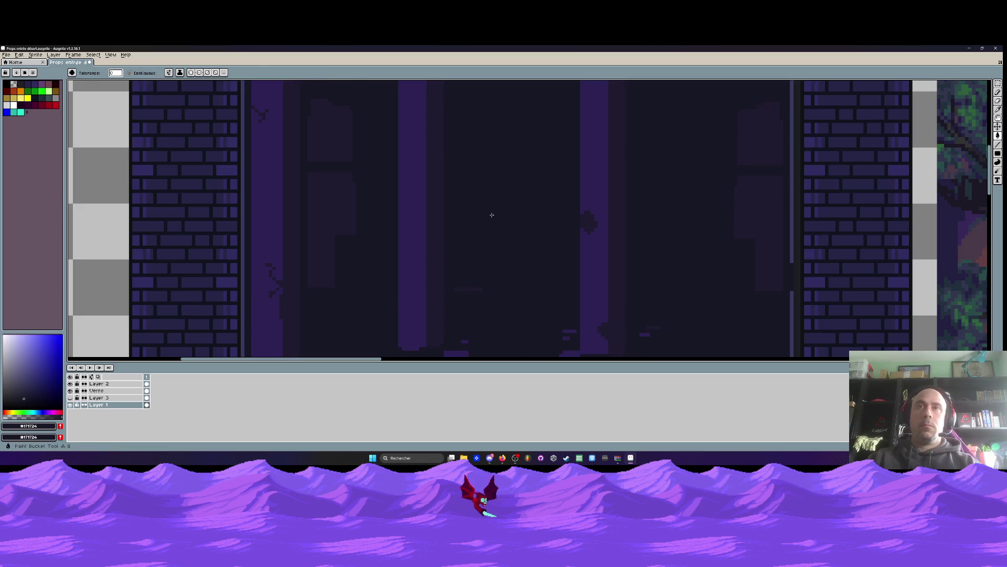
scroll(476, 196, down, 2)
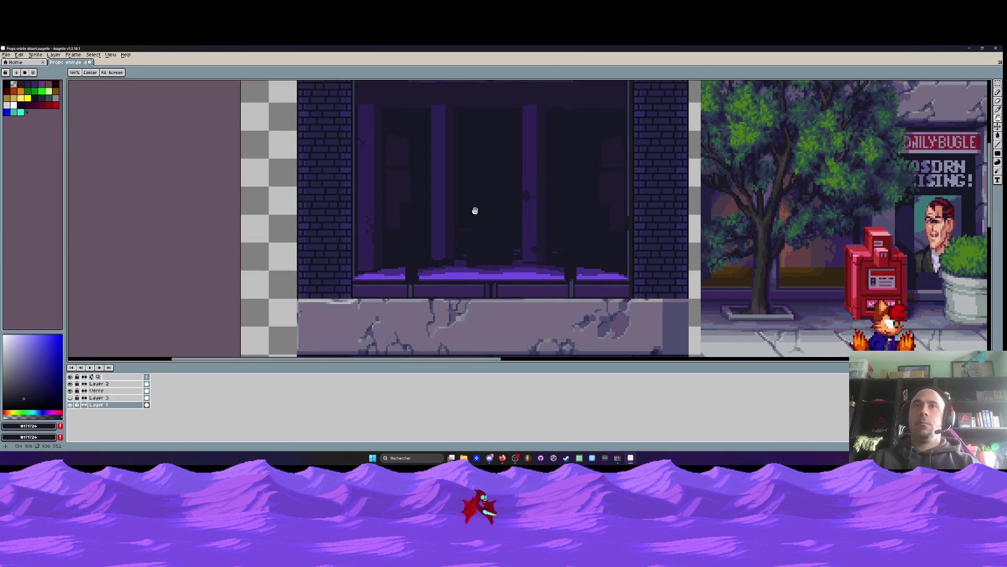
scroll(469, 234, up, 3)
scroll(462, 246, down, 3)
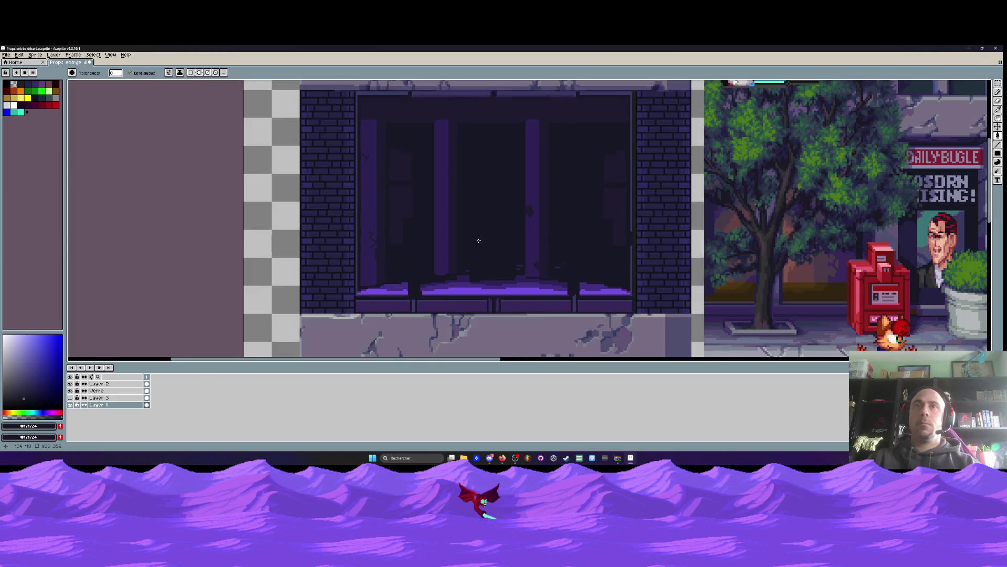
scroll(479, 239, up, 3)
scroll(430, 245, down, 2)
scroll(425, 158, up, 1)
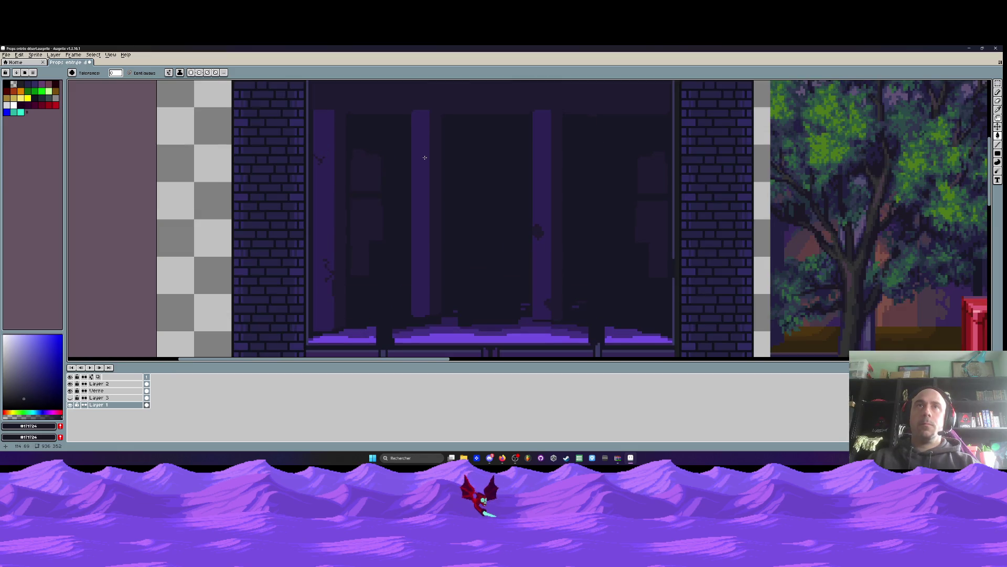
Copy the tall purple pillar and place a narrower, shorter version in the doorway
key(m)
mouse_move(410, 113)
mouse_down()
mouse_move(450, 281)
mouse_move(445, 316)
mouse_up()
drag(427, 254, 475, 189)
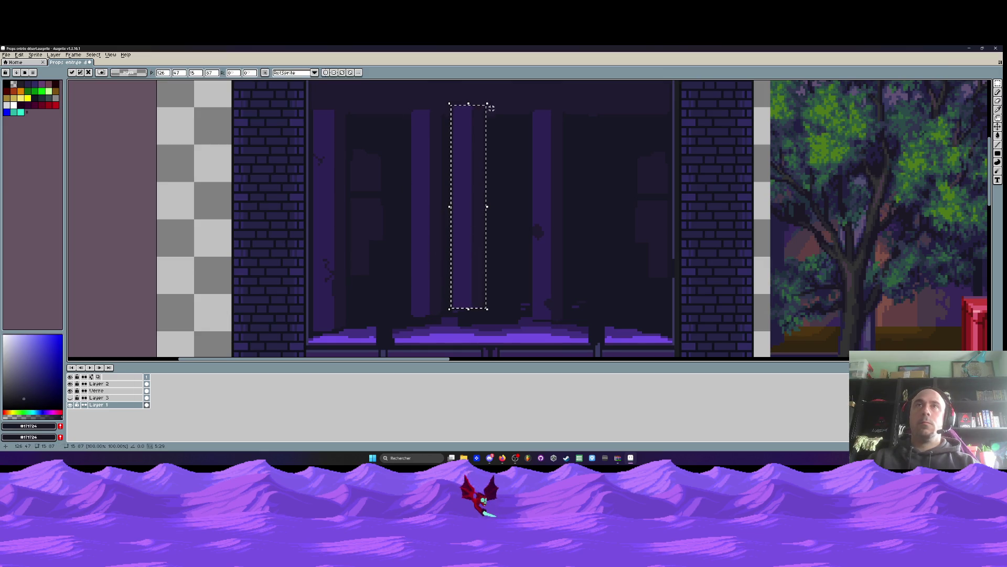
mouse_move(488, 104)
mouse_down()
mouse_move(468, 135)
mouse_move(477, 150)
mouse_up()
drag(464, 194, 475, 179)
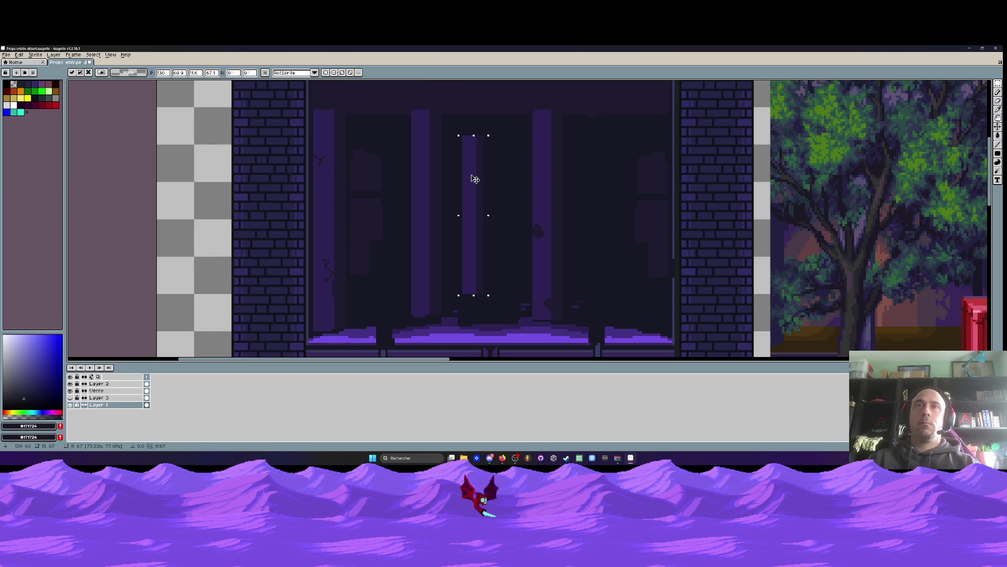
mouse_move(484, 175)
mouse_down()
mouse_move(612, 204)
mouse_move(601, 184)
mouse_up()
key(Return)
click(540, 150)
Draw a horizontal band across the upper door panes and sample dark purple #1f1a30
scroll(541, 150, down, 4)
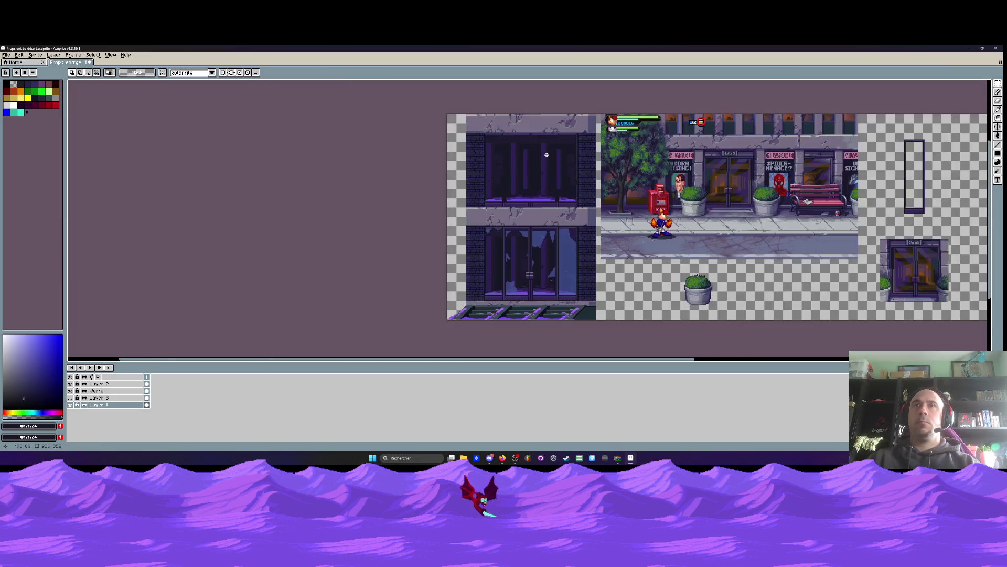
scroll(546, 150, up, 3)
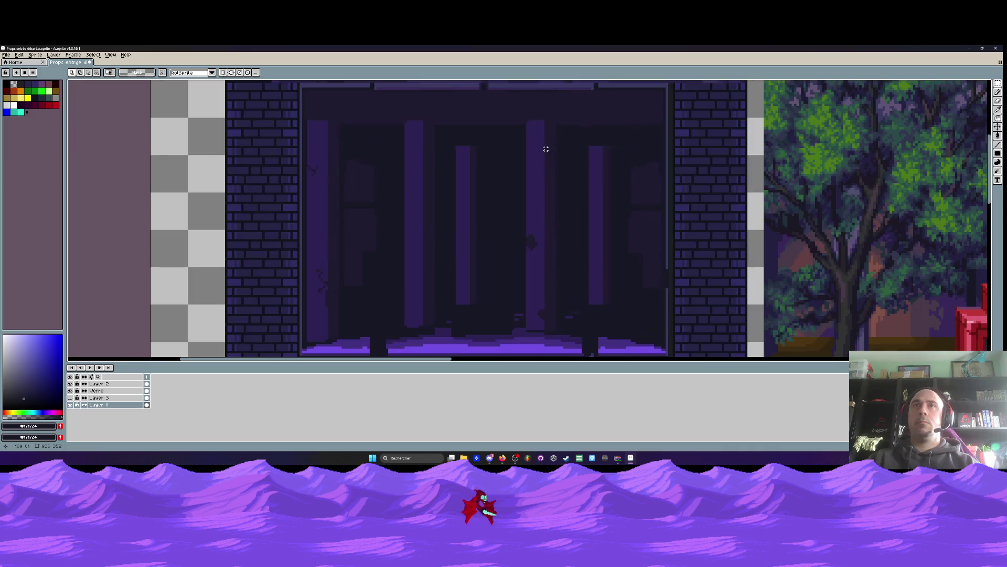
scroll(583, 150, up, 1)
drag(371, 127, 631, 141)
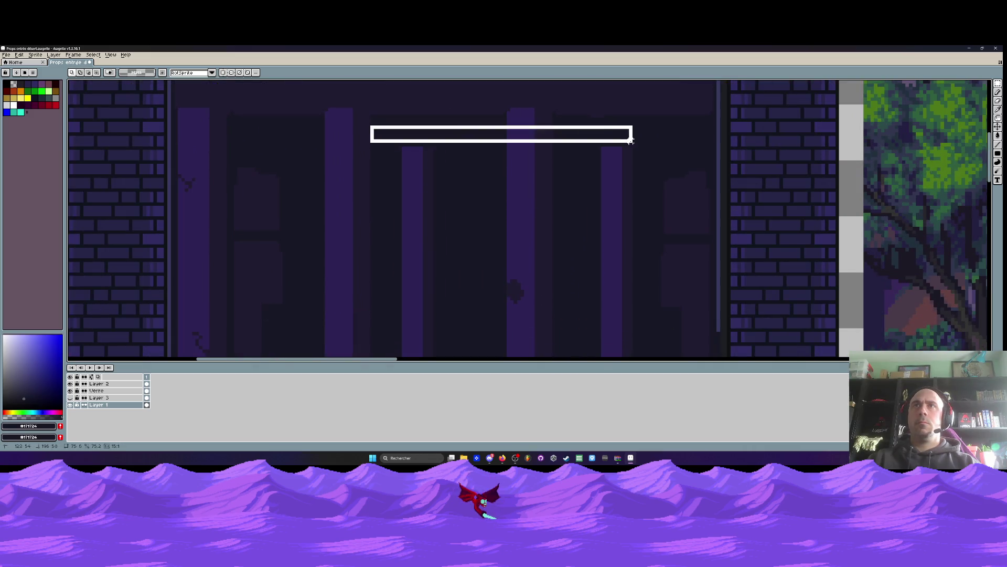
scroll(521, 144, down, 1)
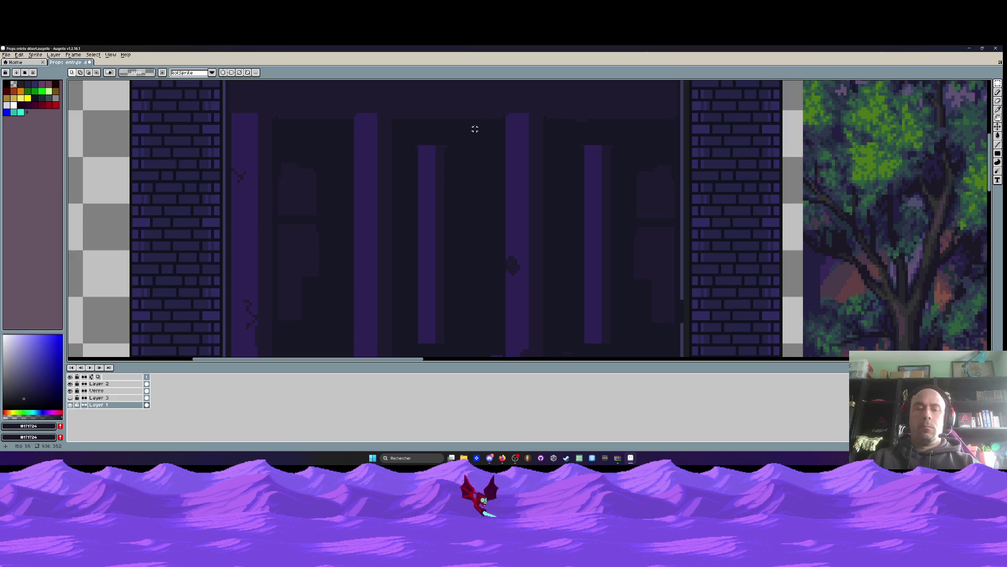
key(i)
click(466, 101)
key(b)
scroll(277, 141, up, 2)
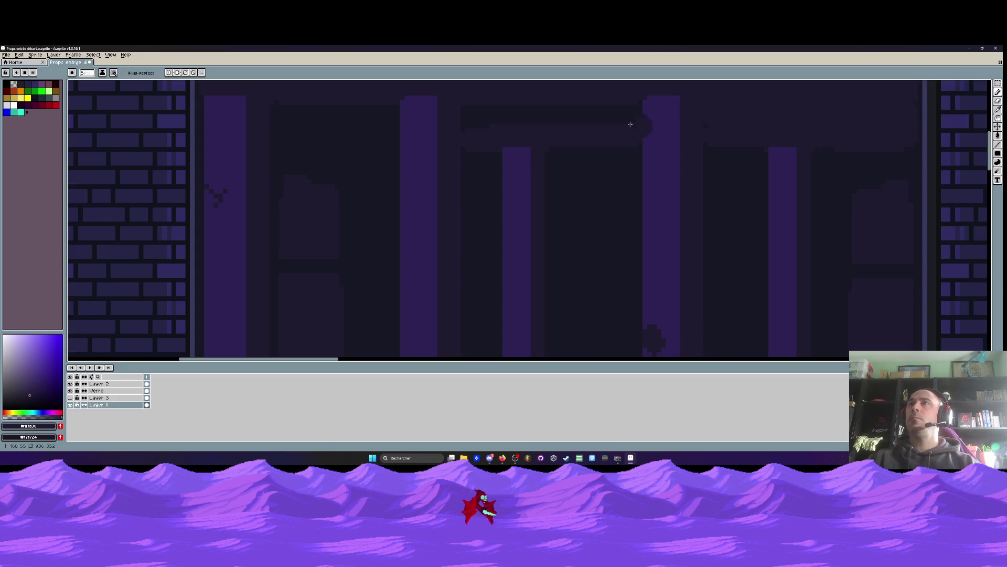
Cover the dark patch atop the door and widen the dark door panel leftward
scroll(509, 123, down, 2)
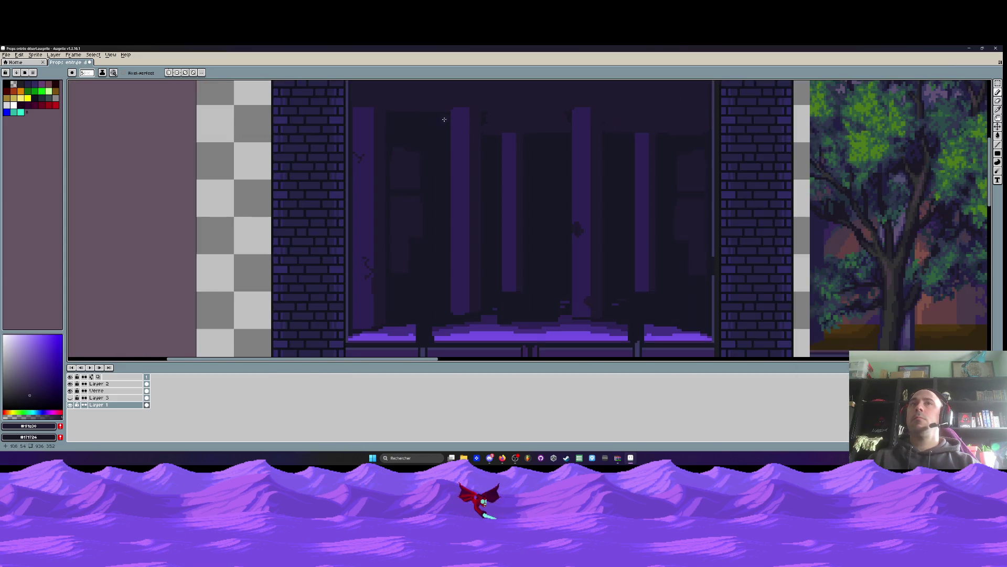
scroll(361, 129, up, 3)
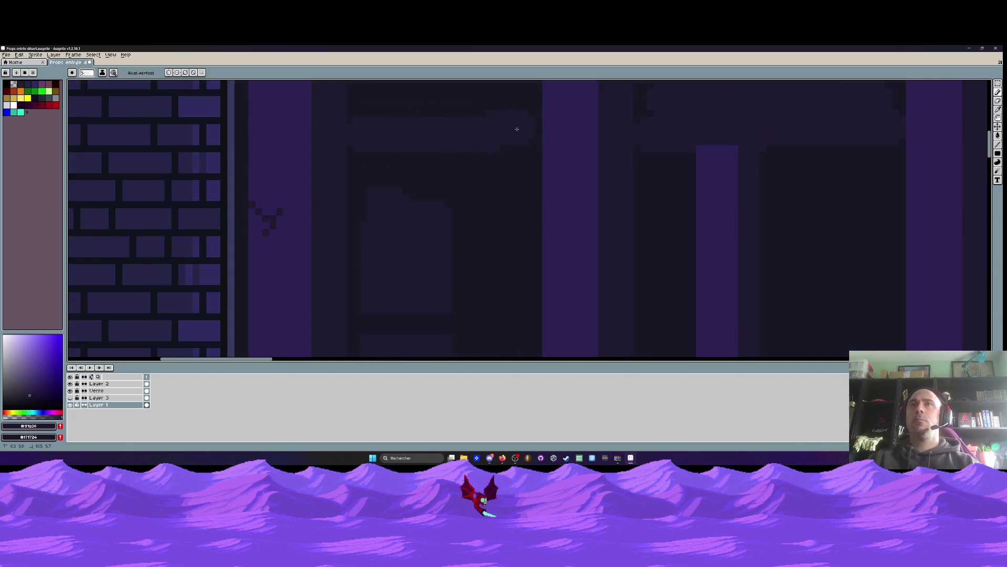
drag(517, 129, 516, 152)
drag(481, 115, 409, 128)
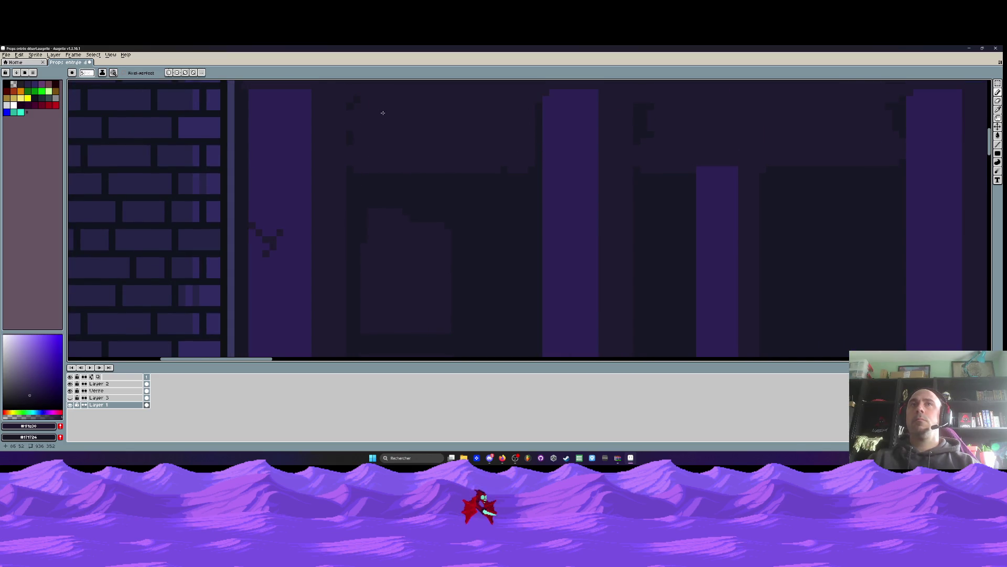
scroll(383, 113, down, 4)
scroll(499, 162, up, 1)
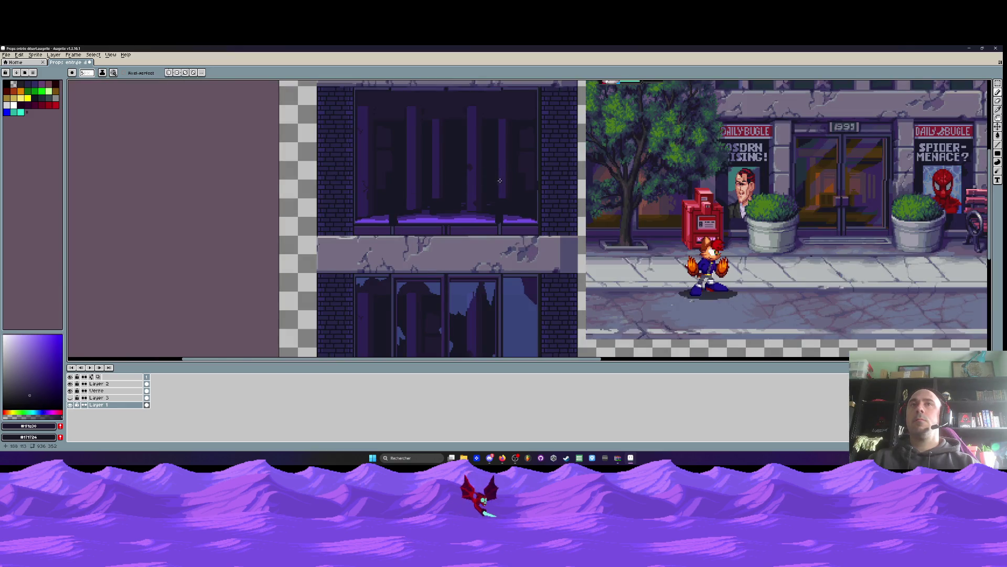
scroll(500, 181, up, 3)
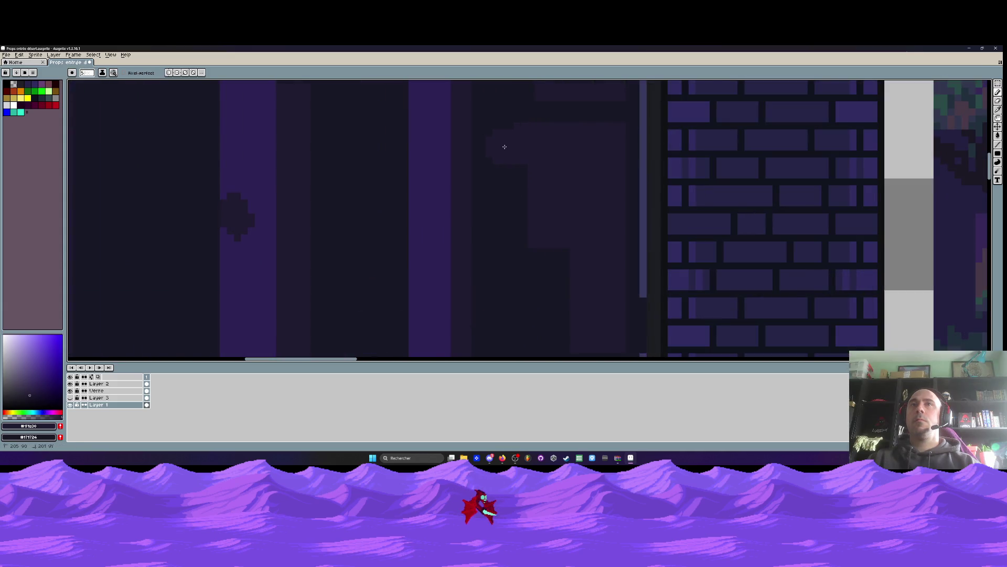
scroll(525, 178, up, 2)
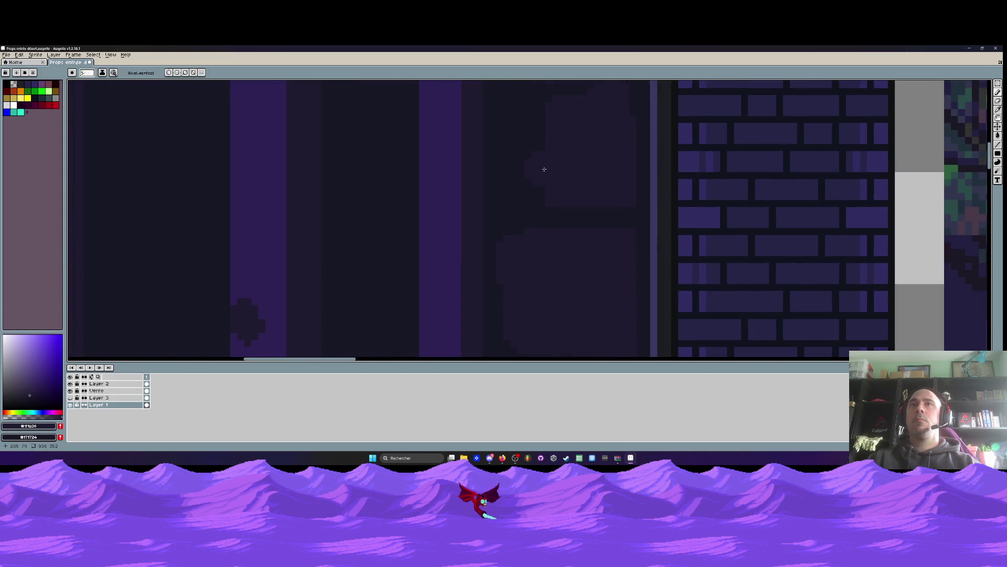
drag(539, 123, 524, 180)
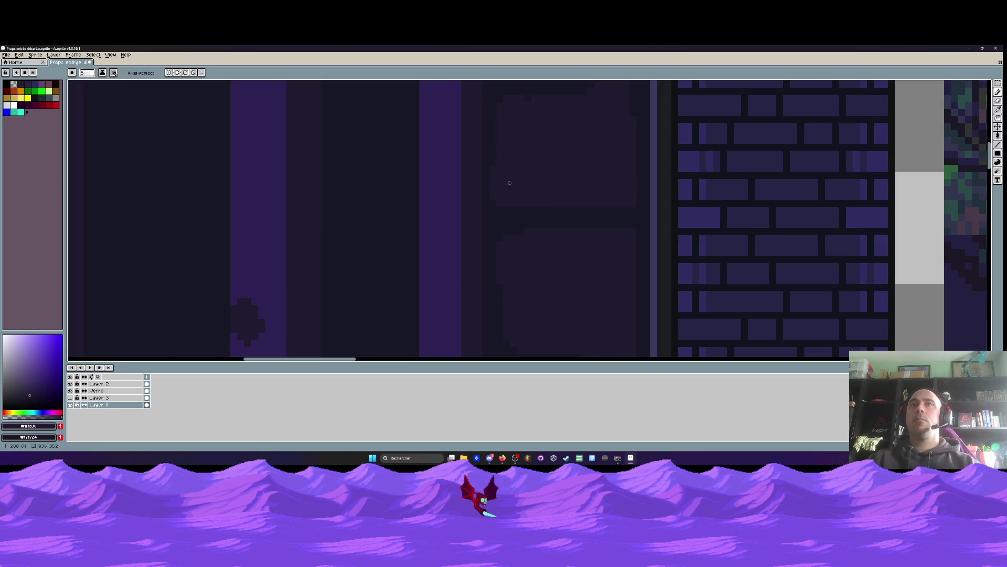
Extend the window shape with a diagonal edge and darken the upper-left lighter glass
scroll(509, 182, down, 3)
scroll(525, 168, up, 2)
scroll(562, 151, down, 3)
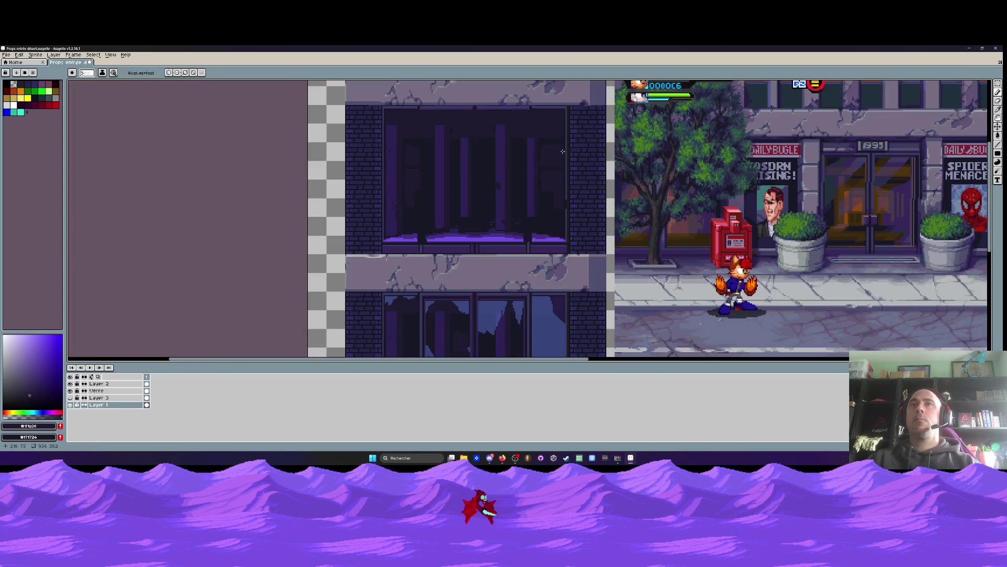
scroll(562, 152, up, 2)
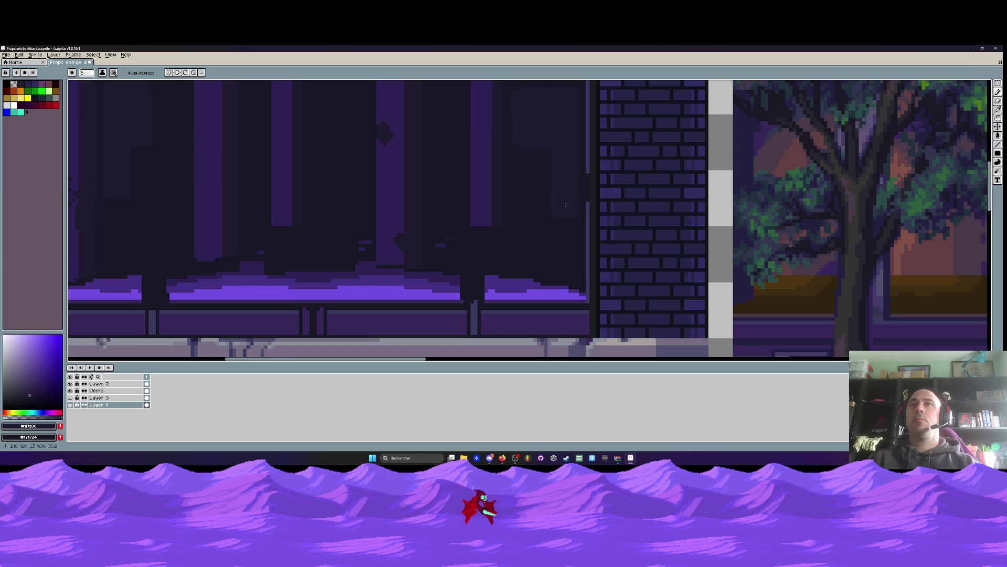
scroll(559, 217, up, 2)
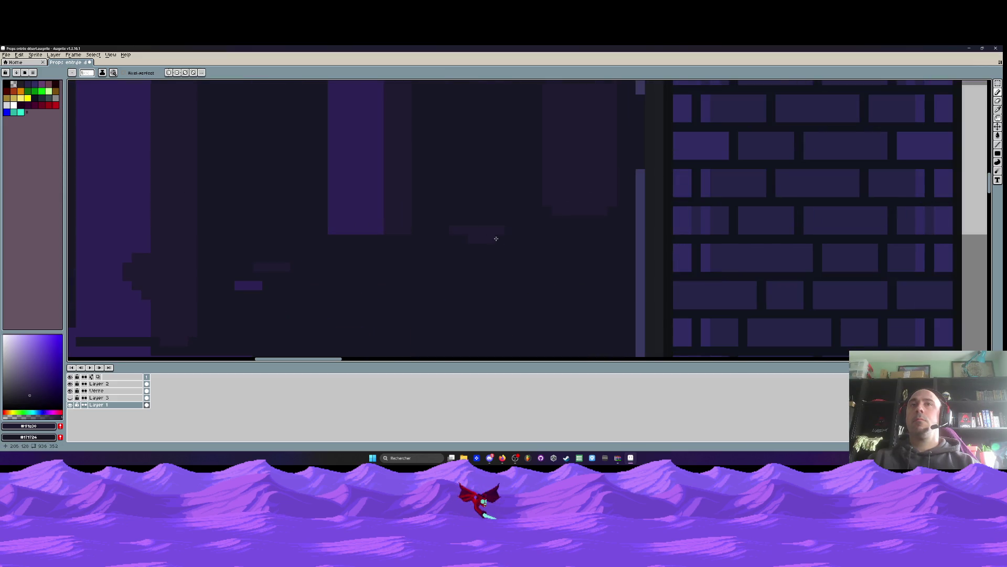
scroll(427, 272, down, 3)
scroll(387, 218, up, 1)
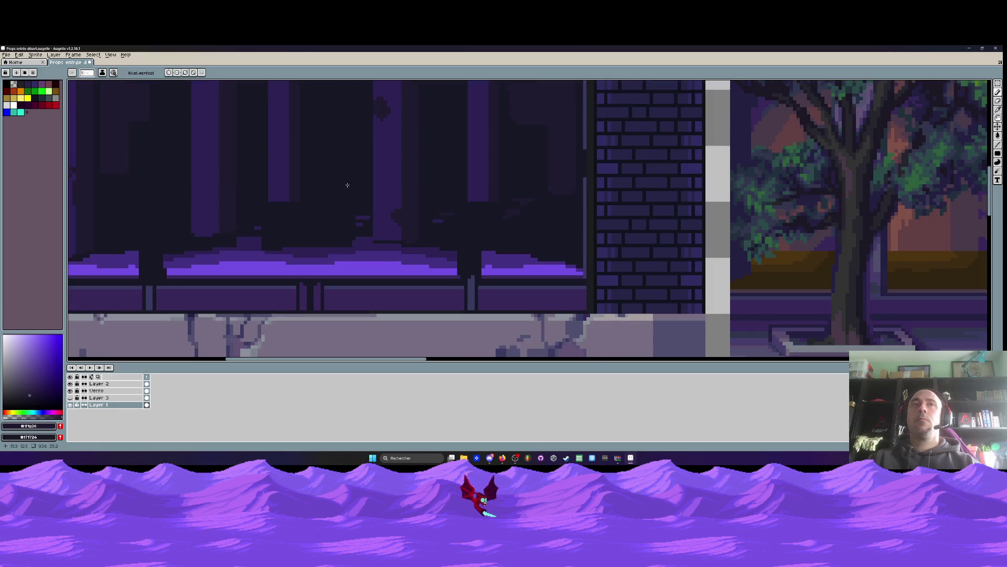
scroll(336, 192, up, 1)
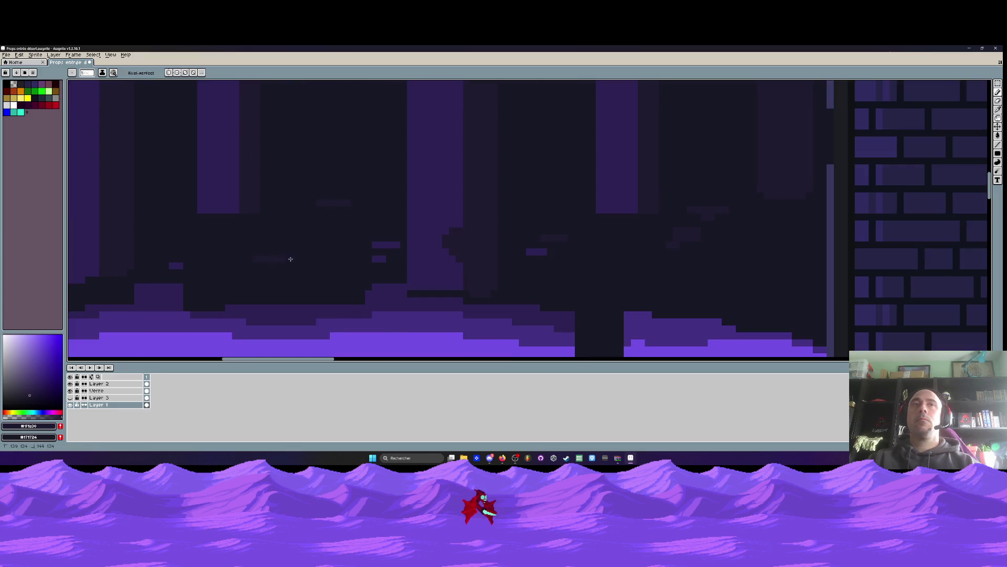
scroll(290, 258, down, 5)
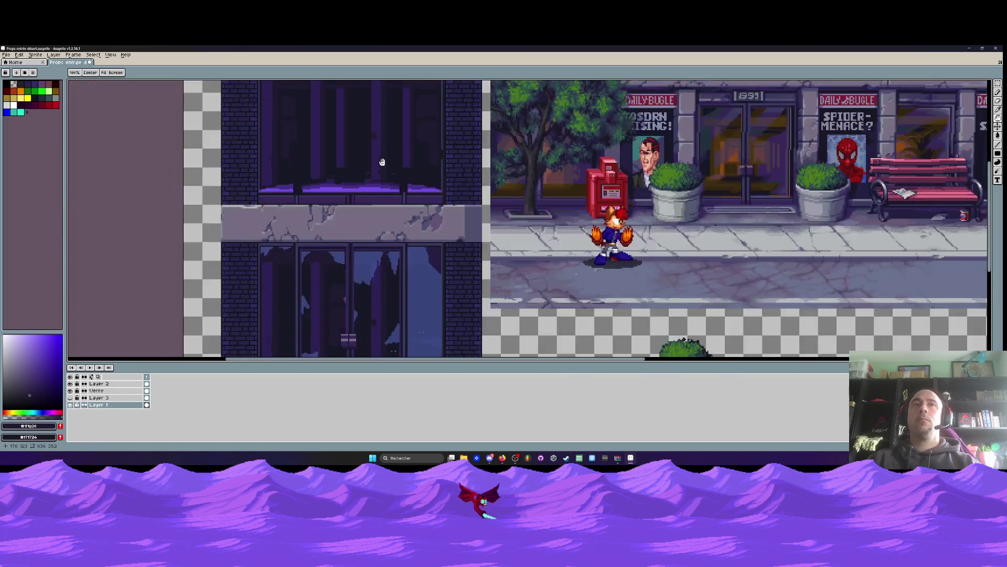
scroll(430, 225, up, 1)
scroll(340, 194, up, 2)
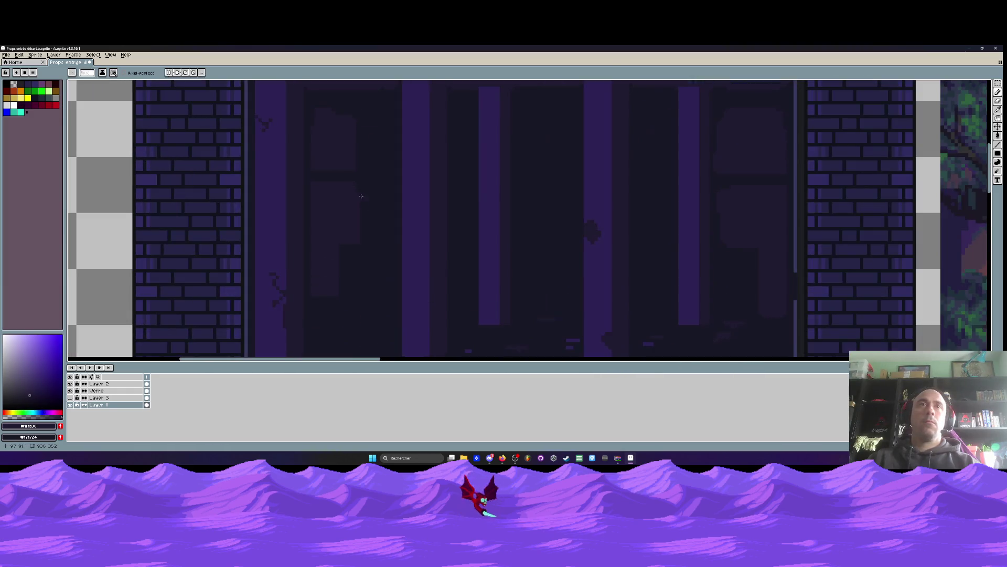
scroll(359, 193, up, 1)
drag(393, 186, 377, 195)
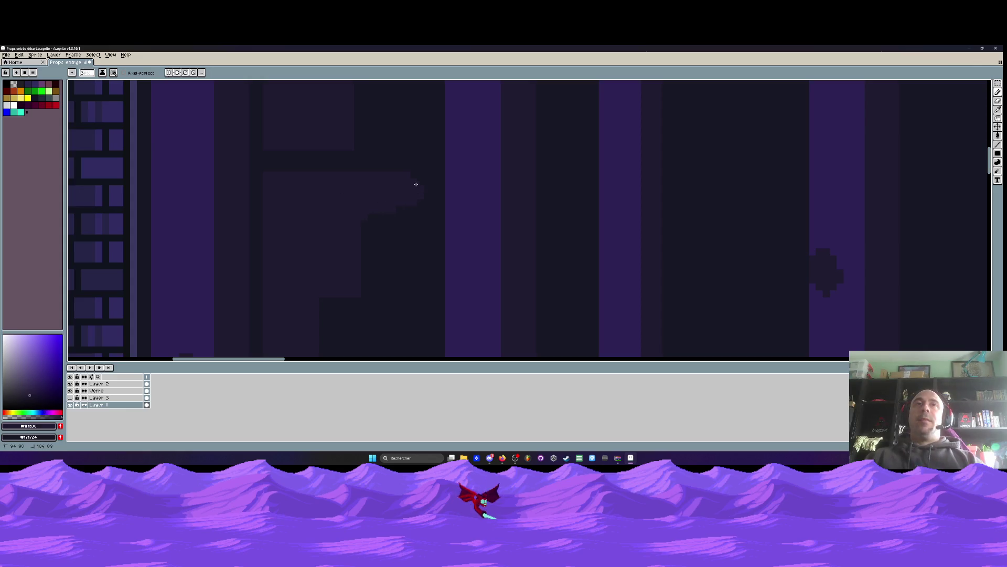
mouse_move(407, 214)
mouse_down()
mouse_move(349, 251)
mouse_move(376, 285)
mouse_up()
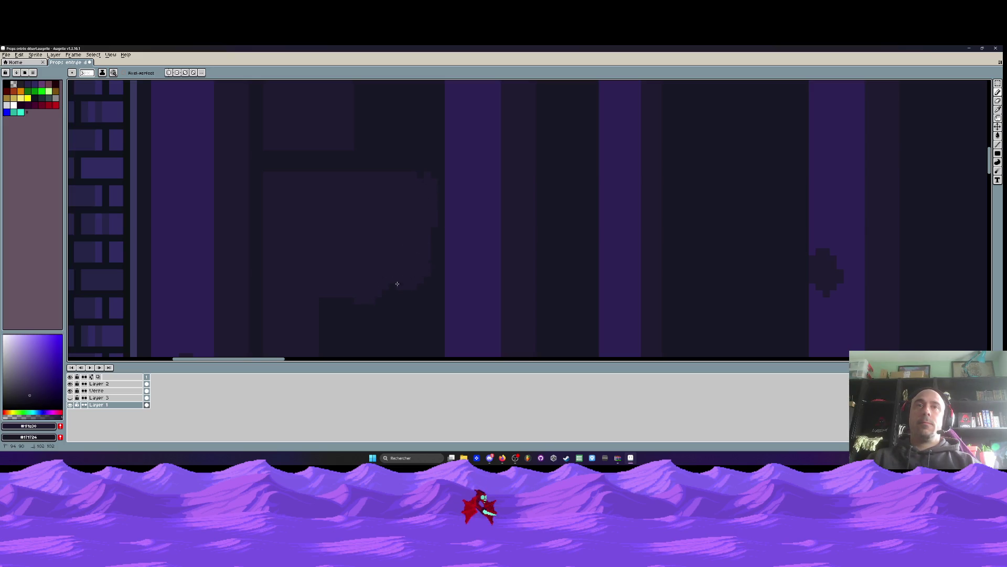
Add a faint lighter stroke along the window's bottom edge
scroll(336, 206, up, 2)
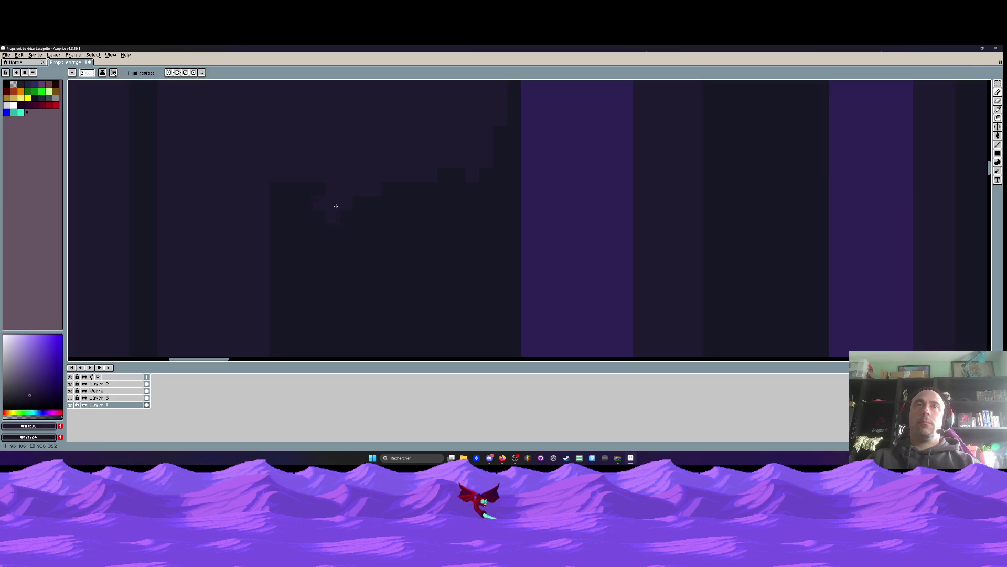
scroll(398, 201, down, 3)
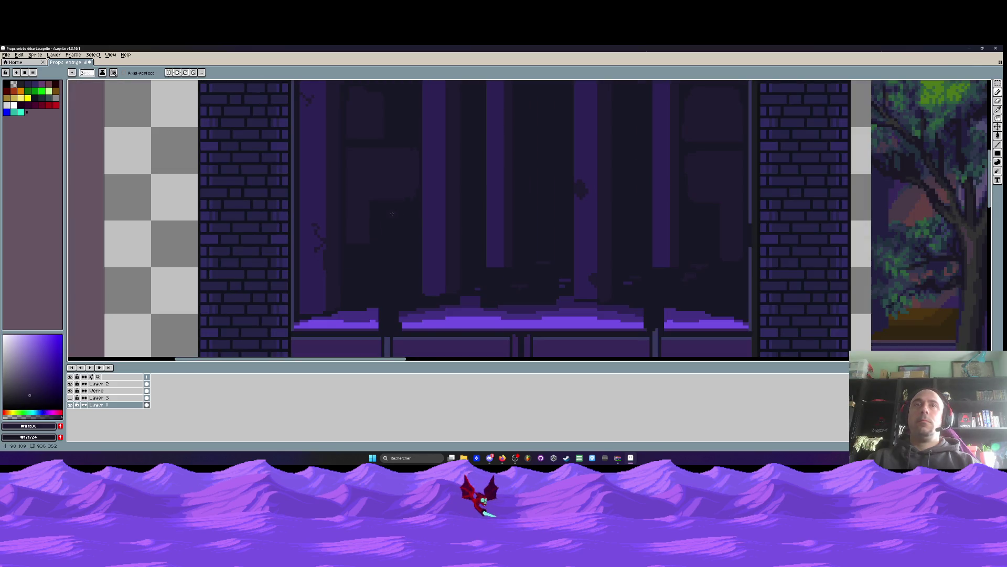
scroll(392, 214, down, 2)
scroll(391, 213, up, 2)
scroll(377, 216, up, 1)
scroll(367, 201, up, 1)
scroll(364, 202, down, 1)
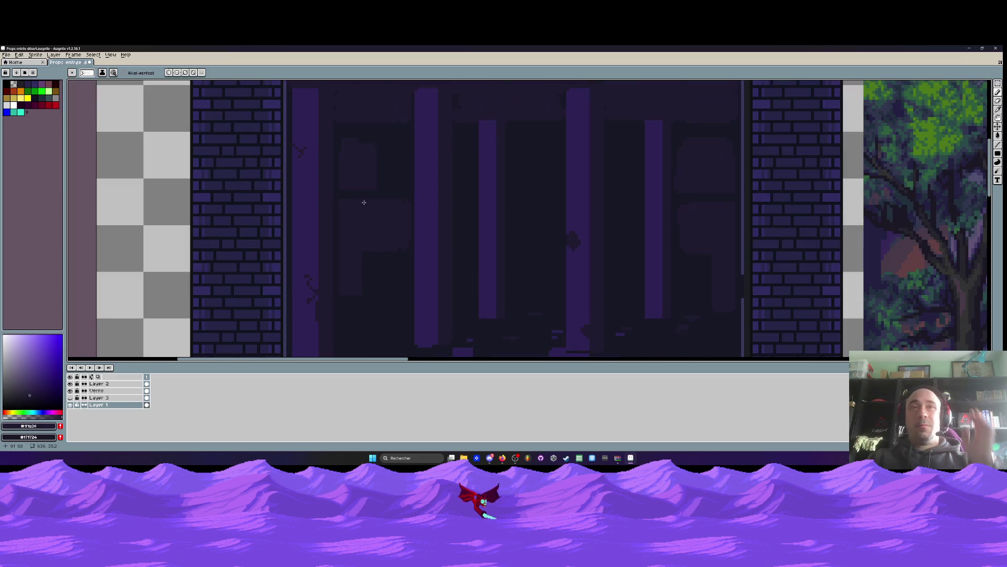
scroll(352, 199, down, 1)
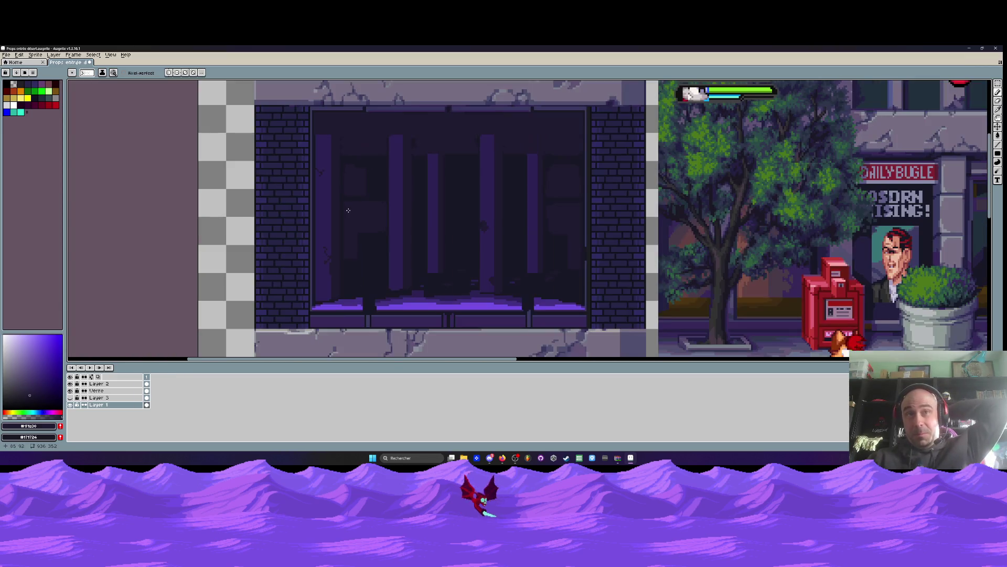
scroll(346, 294, up, 3)
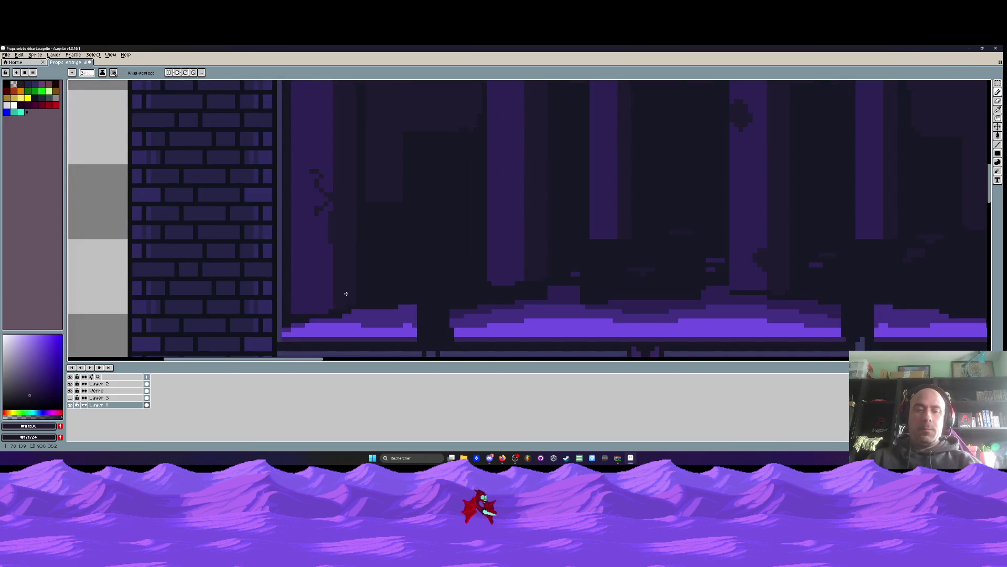
scroll(346, 294, up, 2)
drag(360, 299, 485, 290)
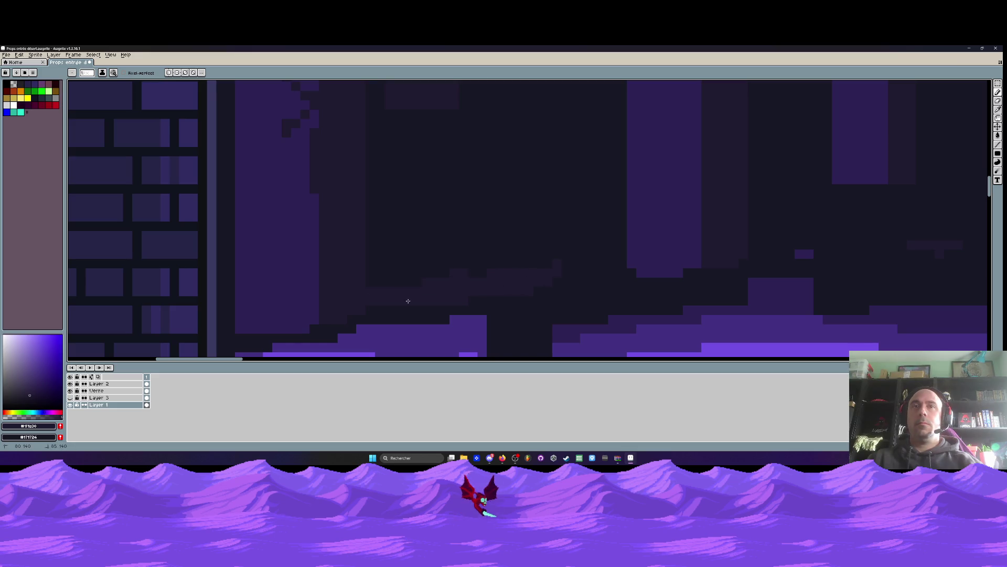
Paint a two-row dark band across the upper window glass
scroll(408, 300, down, 4)
scroll(517, 283, up, 4)
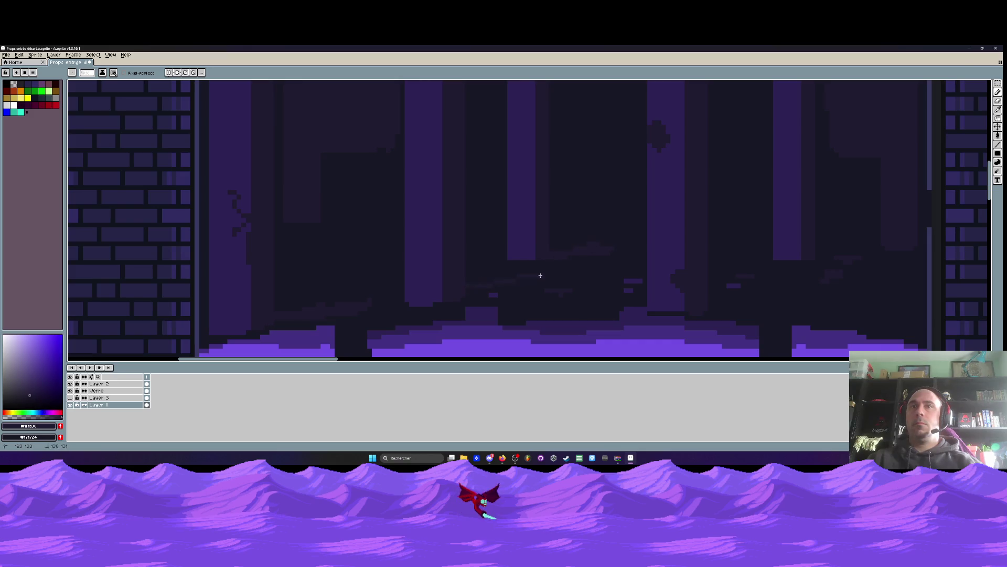
scroll(513, 278, down, 4)
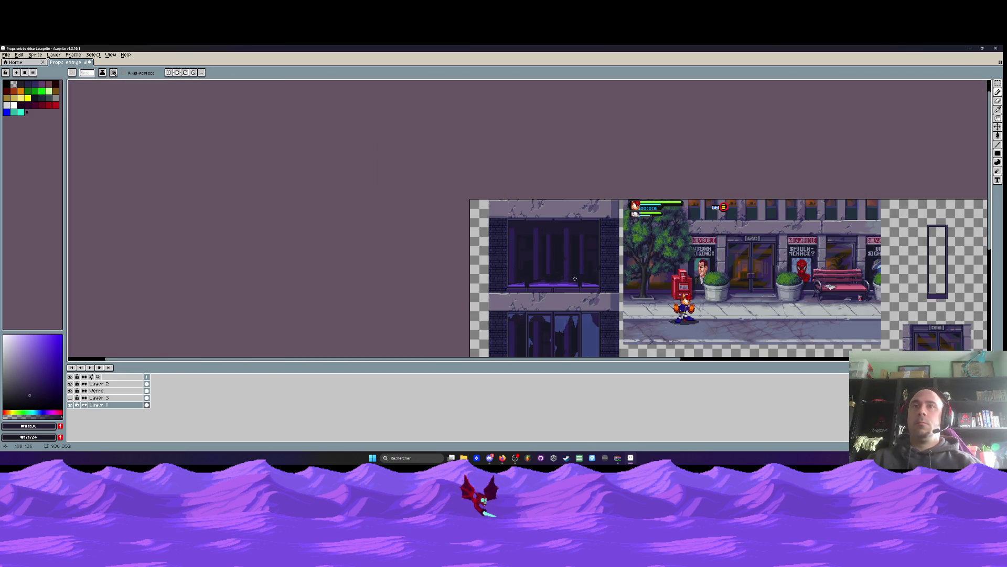
scroll(575, 279, up, 4)
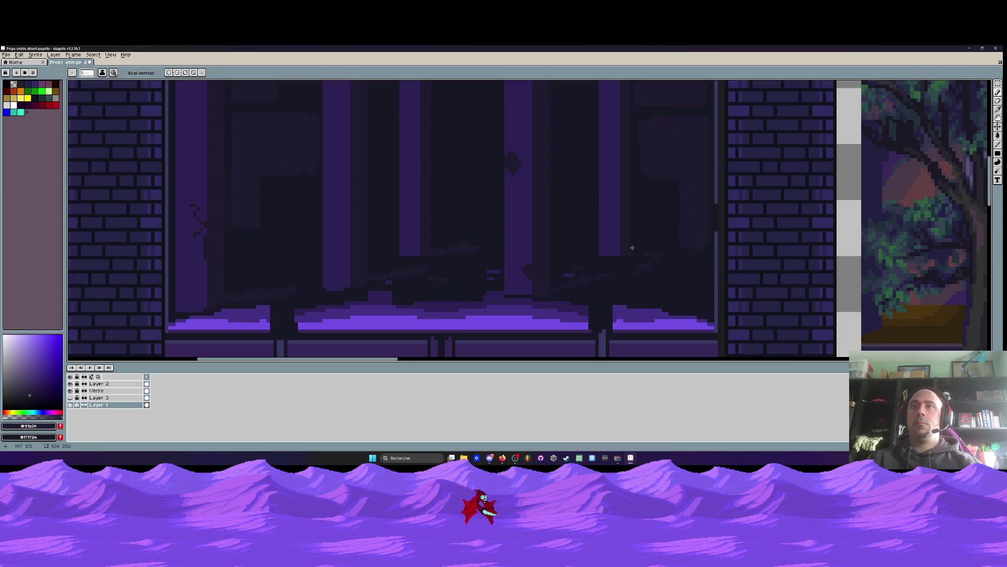
scroll(639, 250, down, 3)
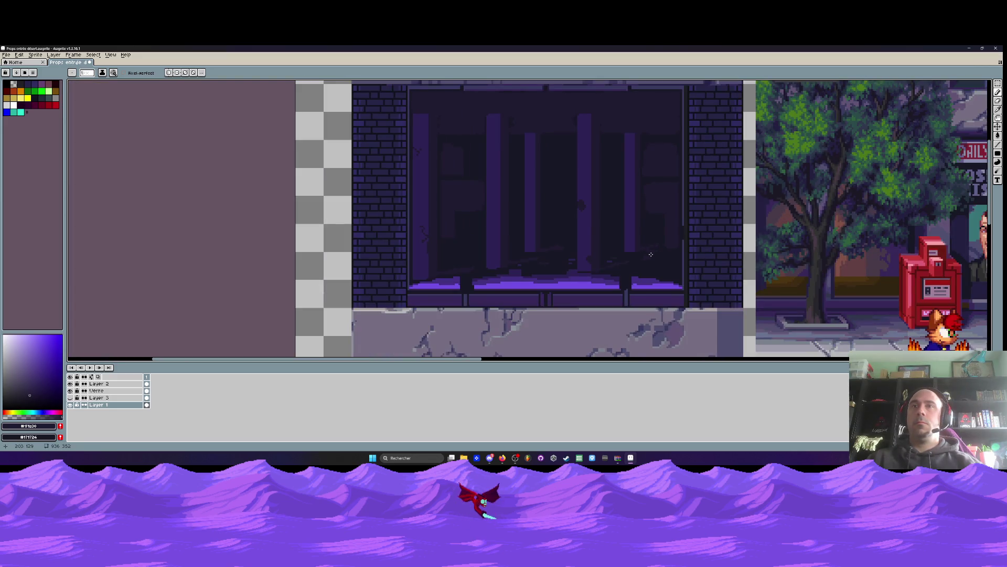
scroll(650, 254, down, 1)
scroll(586, 170, up, 2)
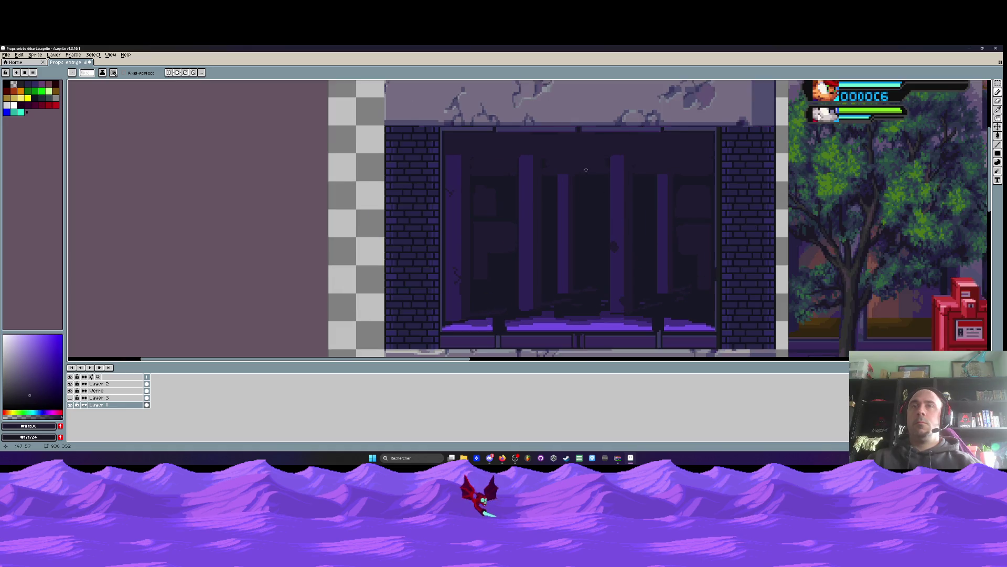
scroll(586, 170, up, 2)
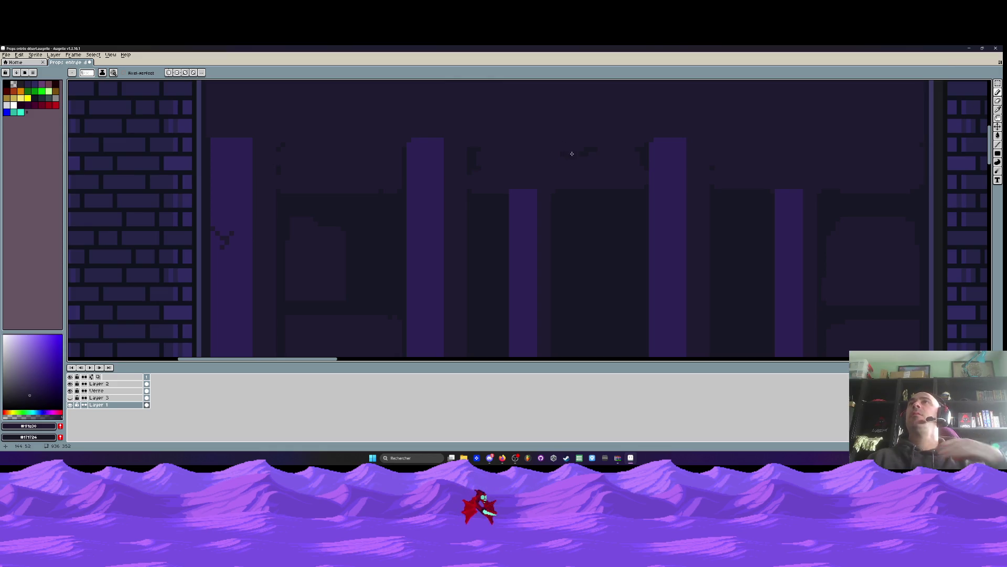
scroll(560, 149, up, 2)
drag(560, 152, 641, 145)
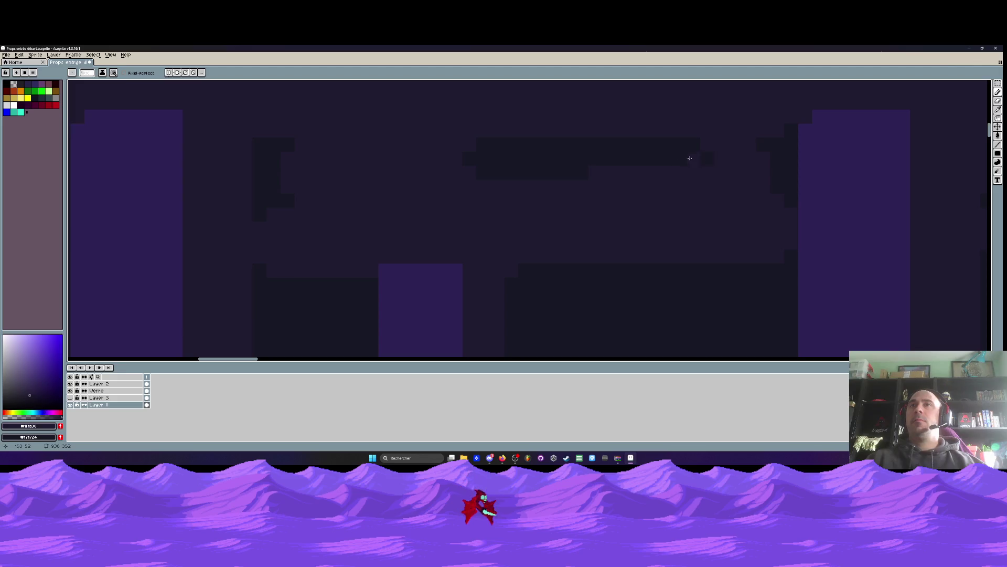
scroll(659, 143, down, 3)
scroll(647, 130, up, 2)
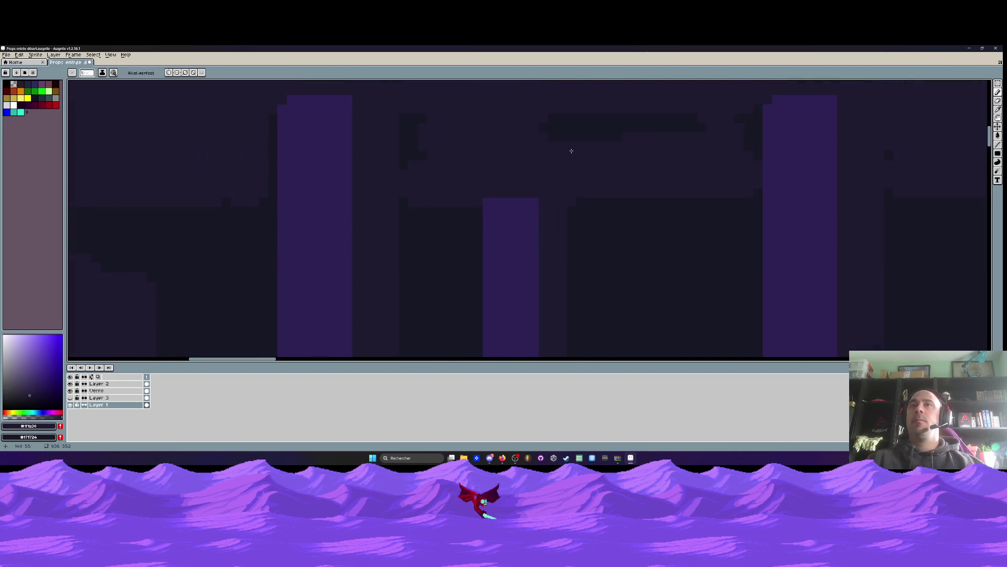
drag(586, 145, 603, 145)
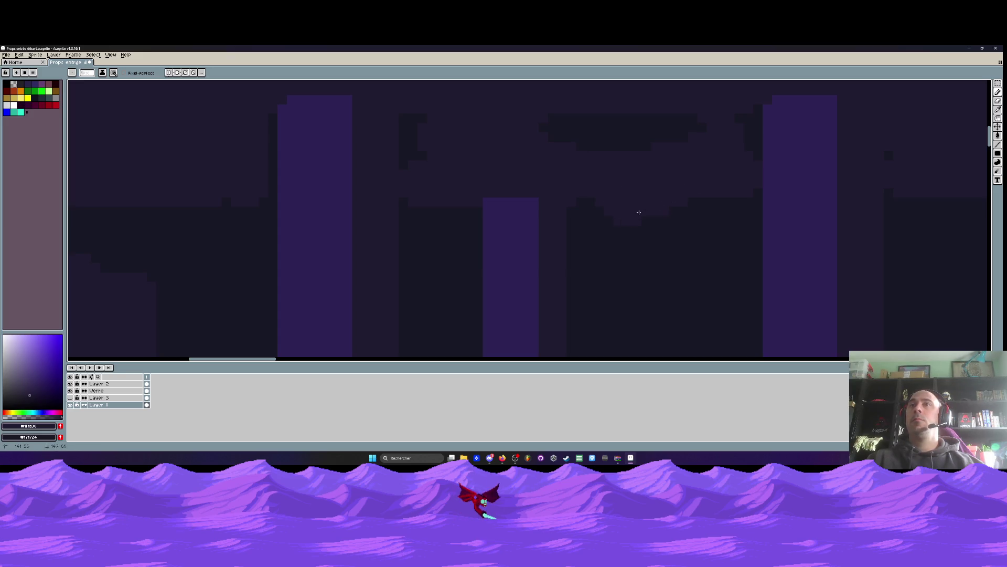
scroll(685, 177, down, 5)
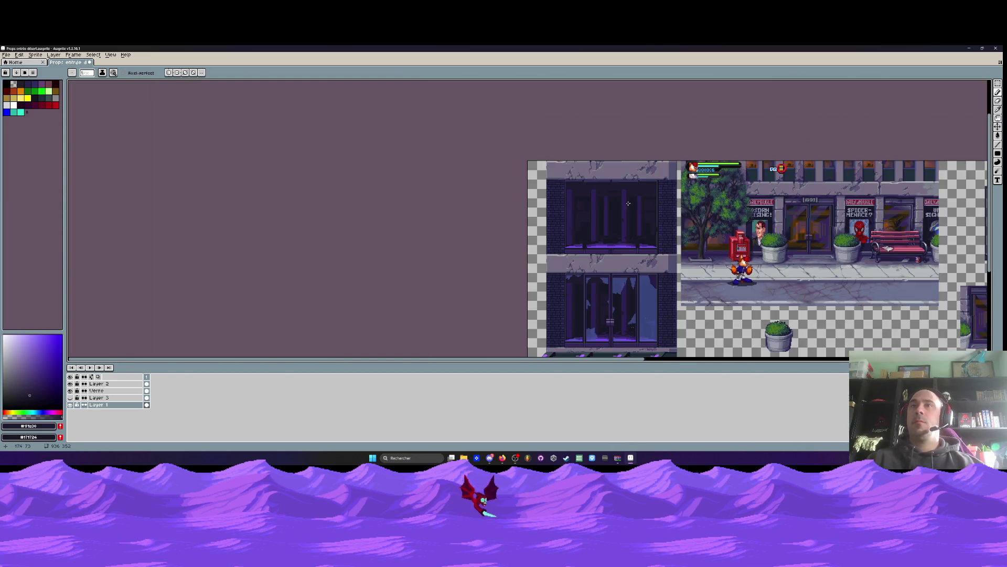
scroll(628, 203, up, 2)
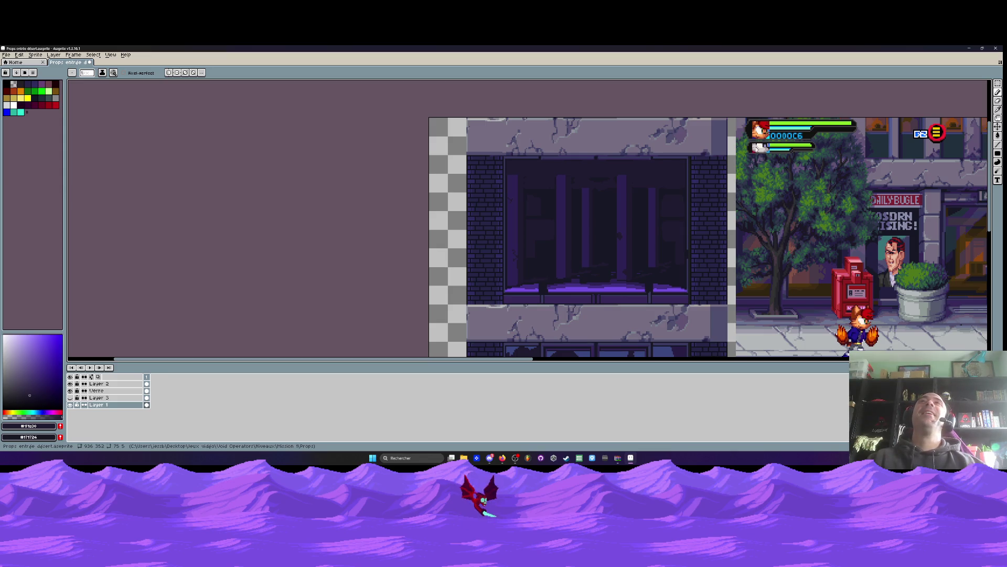
click(502, 457)
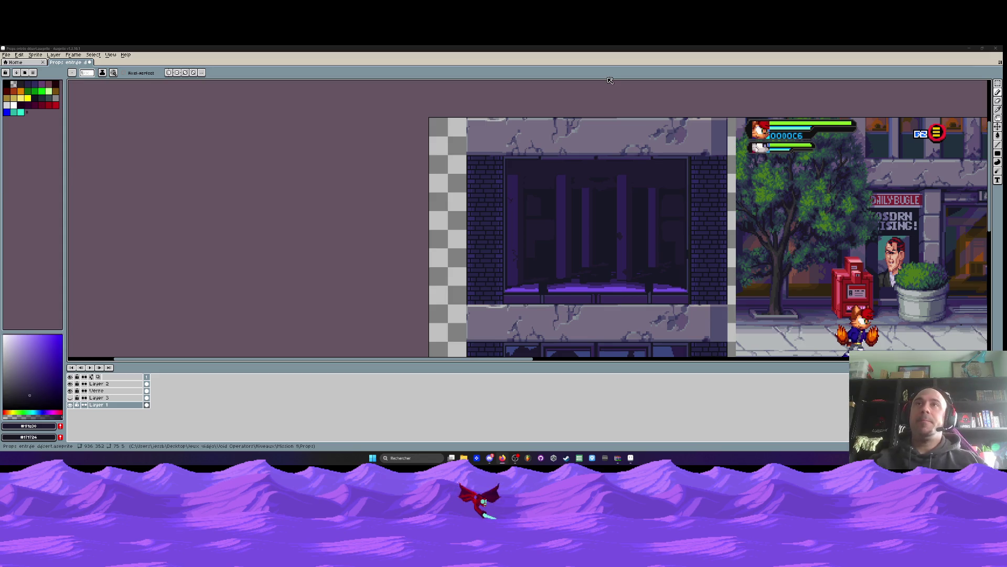
scroll(478, 131, down, 1)
Fill the dark gap in the purple strip with bright ledge purple #734fe3
scroll(563, 199, up, 1)
scroll(469, 171, up, 4)
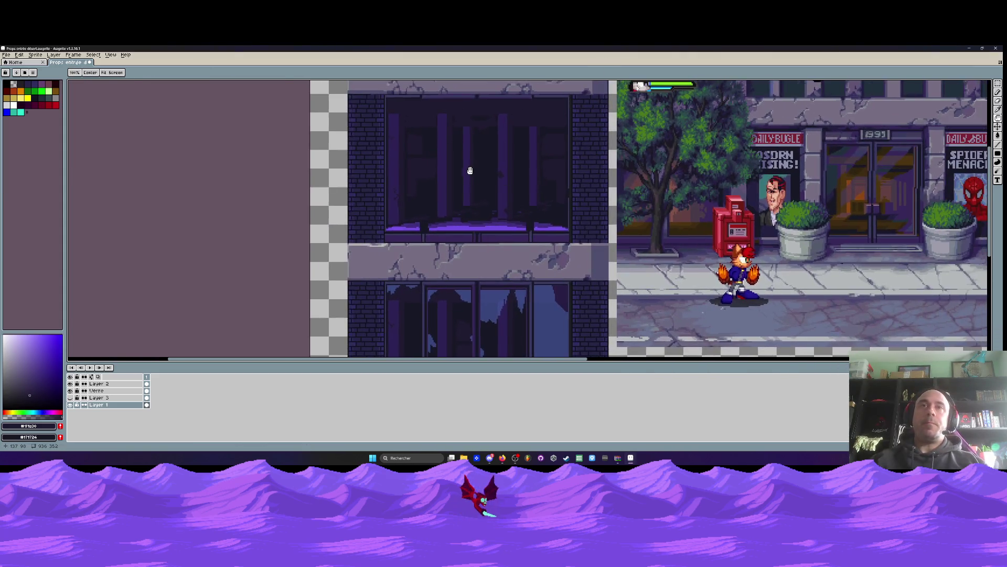
key(i)
click(310, 256)
scroll(536, 231, up, 2)
scroll(531, 227, up, 1)
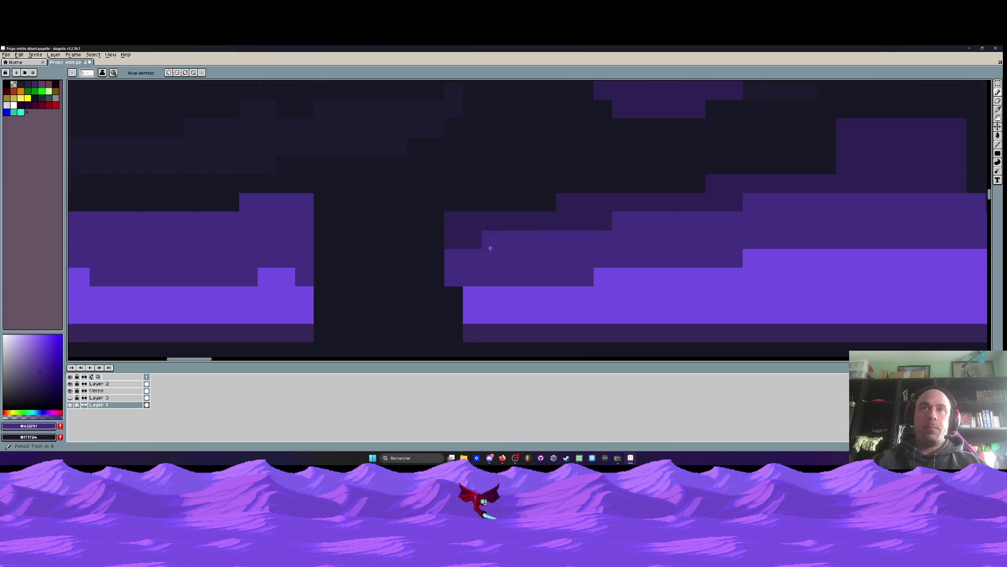
scroll(484, 246, down, 3)
scroll(472, 257, up, 3)
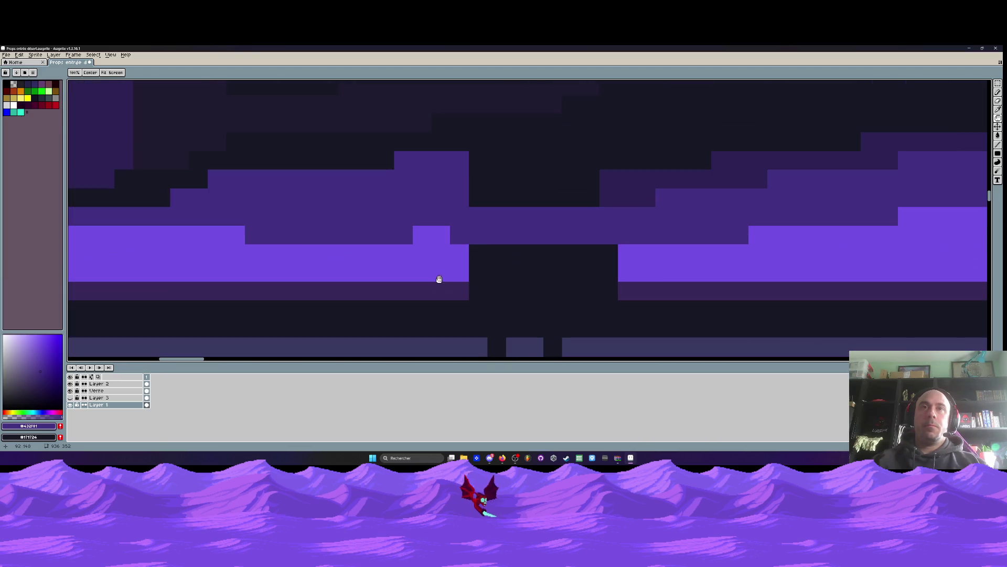
click(445, 287)
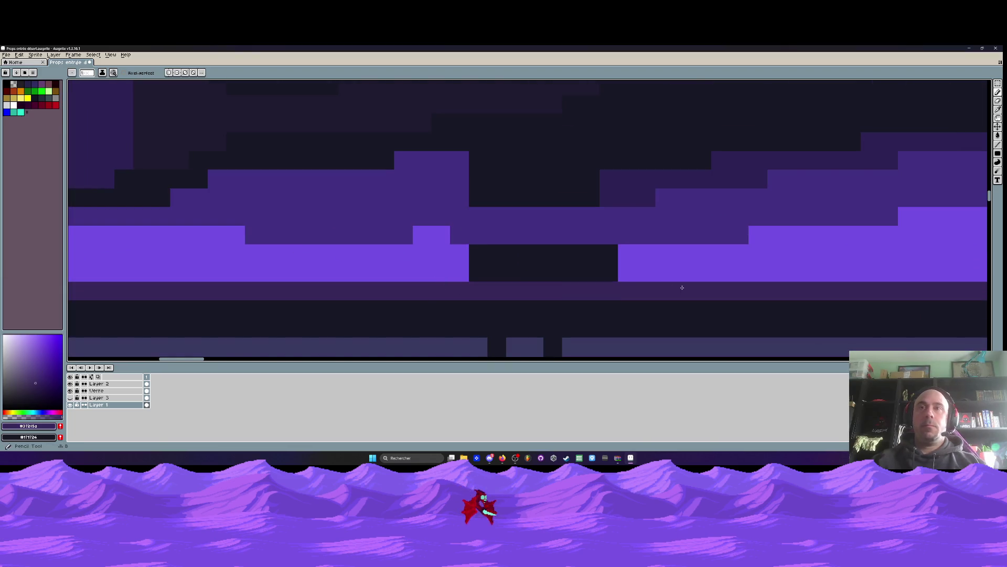
scroll(475, 258, down, 3)
scroll(474, 255, up, 1)
click(474, 255)
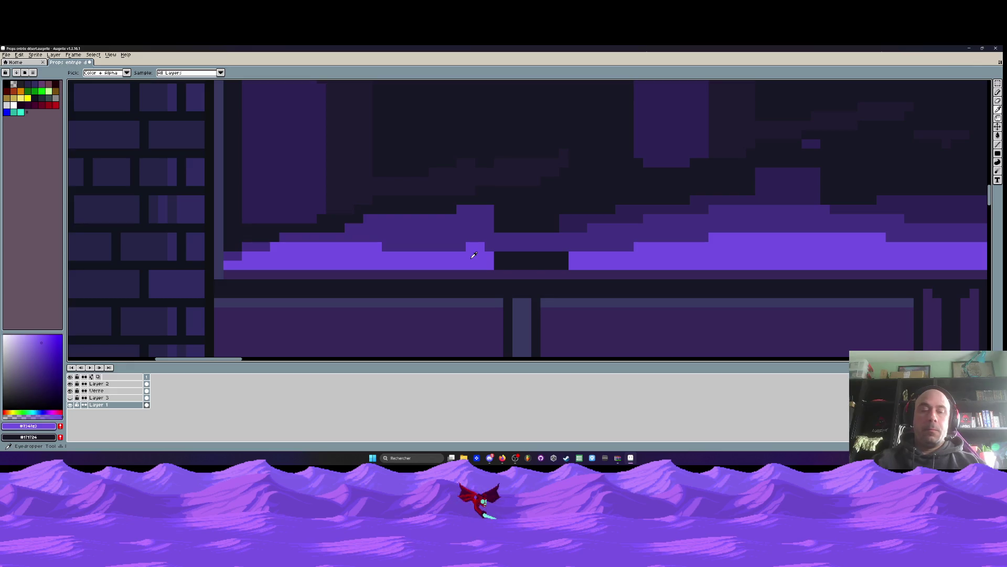
key(g)
click(499, 255)
Darken the ledge's top two rows with #171724 and patch a gap
scroll(463, 235, down, 3)
scroll(462, 235, up, 5)
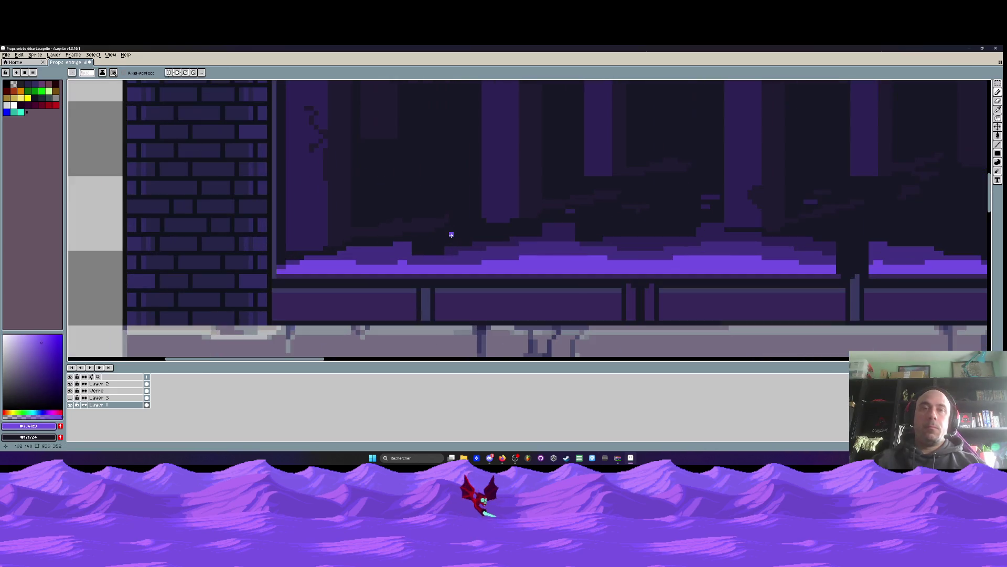
alt+click(454, 224)
key(b)
mouse_move(300, 247)
mouse_down()
mouse_move(265, 274)
mouse_move(385, 253)
mouse_move(540, 270)
mouse_up()
alt+click(384, 270)
Paint a stepped purple mound rising beneath the central pillar
scroll(527, 266, down, 3)
scroll(528, 266, down, 1)
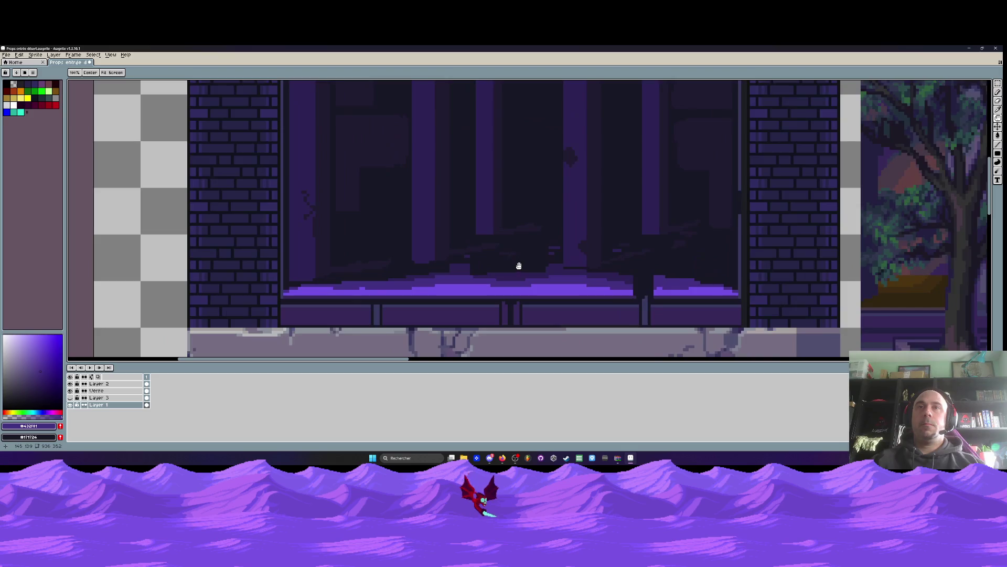
scroll(519, 265, up, 4)
mouse_move(602, 259)
mouse_down()
mouse_move(597, 241)
mouse_move(564, 265)
mouse_move(593, 259)
mouse_move(556, 271)
mouse_move(629, 278)
mouse_move(612, 242)
mouse_move(666, 273)
mouse_move(649, 276)
mouse_move(756, 295)
mouse_up()
mouse_move(647, 285)
mouse_down()
mouse_move(664, 288)
mouse_move(589, 249)
mouse_move(517, 286)
mouse_move(525, 290)
mouse_up()
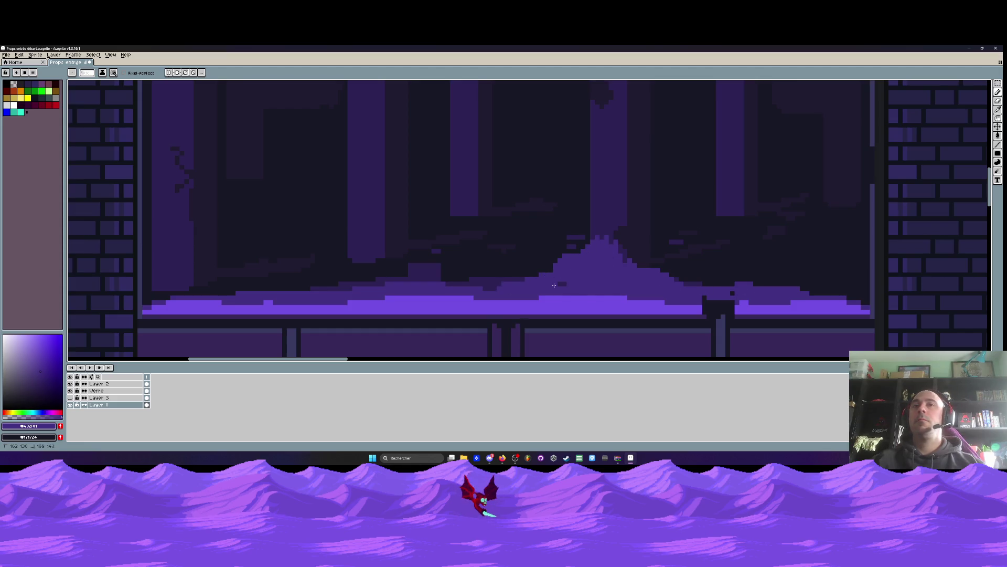
scroll(634, 267, down, 4)
scroll(634, 266, up, 2)
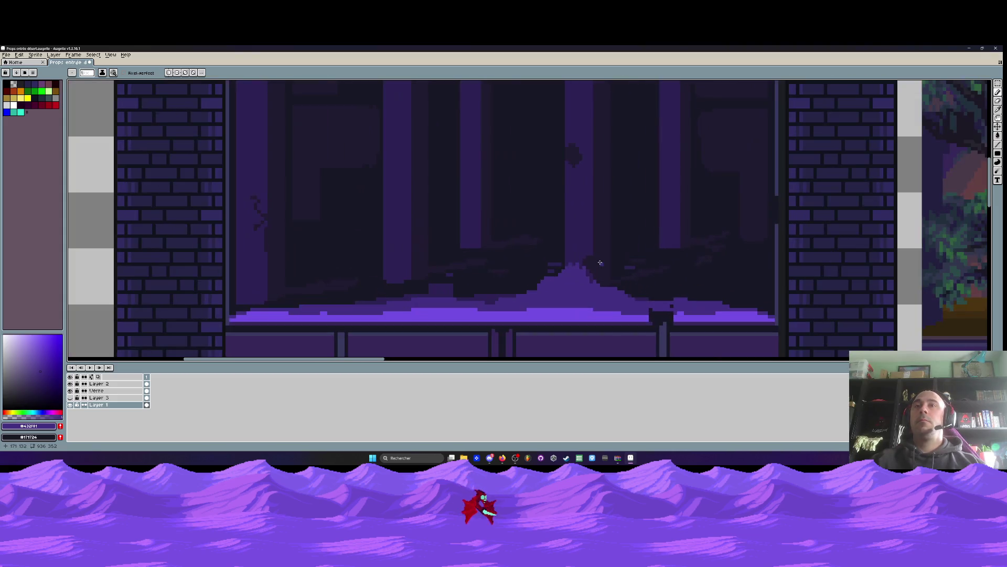
scroll(577, 262, up, 2)
Sample the dark purple from the glass and paint it down the mound's right edge
mouse_move(578, 273)
mouse_down()
mouse_move(615, 307)
mouse_move(604, 309)
mouse_up()
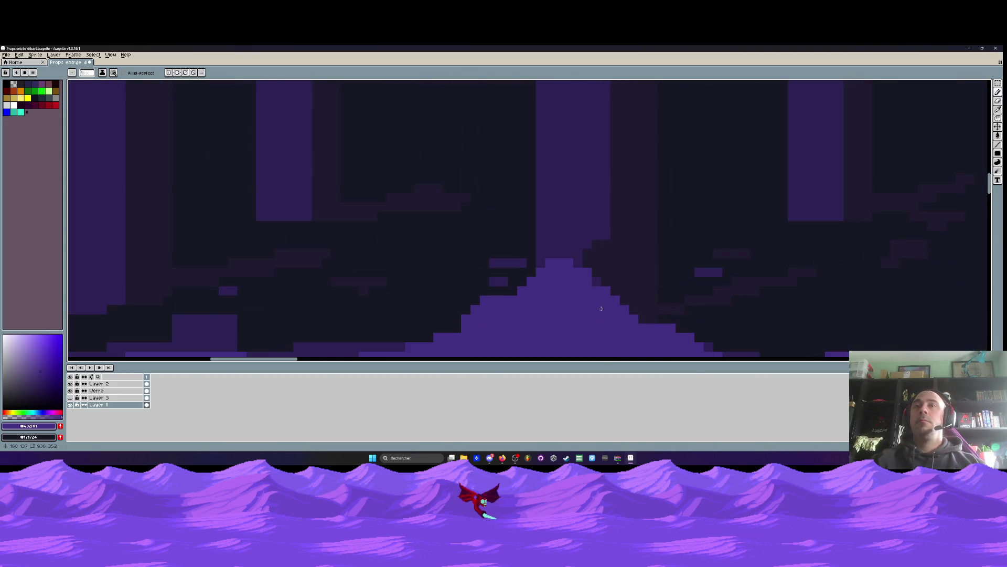
scroll(607, 304, down, 2)
scroll(580, 292, up, 2)
key(i)
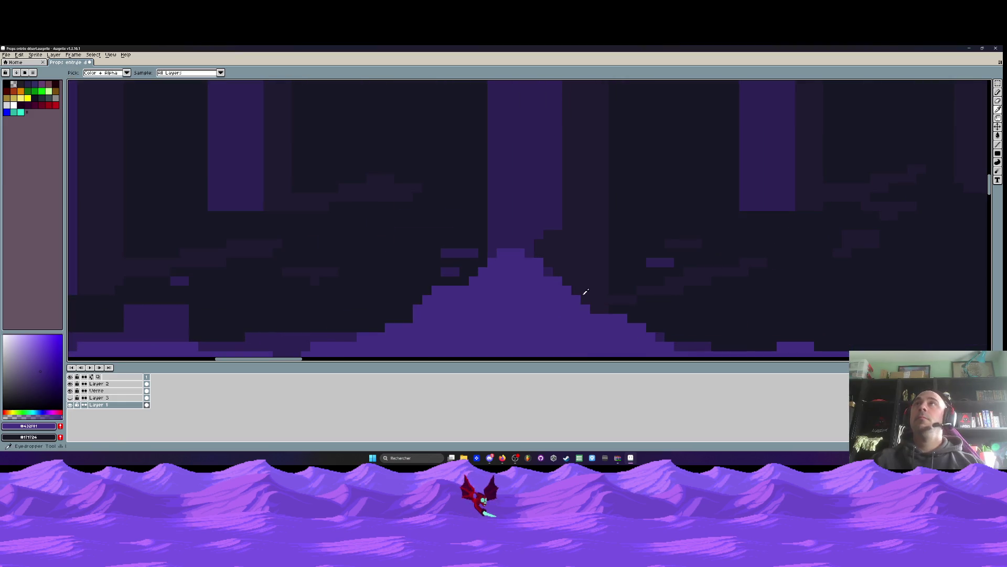
click(541, 187)
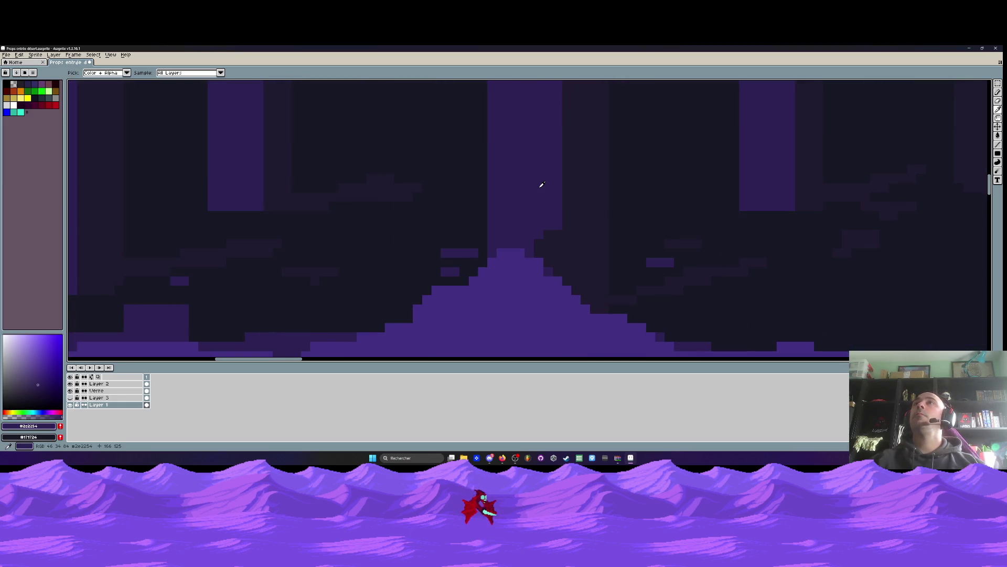
scroll(540, 194, up, 2)
key(h)
drag(565, 333, 505, 241)
key(b)
drag(496, 245, 556, 292)
Build stepped purple pixels along the mound's lower-right slope
mouse_move(590, 322)
mouse_down()
mouse_move(551, 281)
mouse_move(640, 326)
mouse_move(574, 225)
mouse_move(597, 252)
mouse_move(719, 299)
mouse_move(786, 305)
mouse_up()
scroll(764, 286, down, 5)
scroll(712, 263, up, 4)
scroll(701, 260, up, 2)
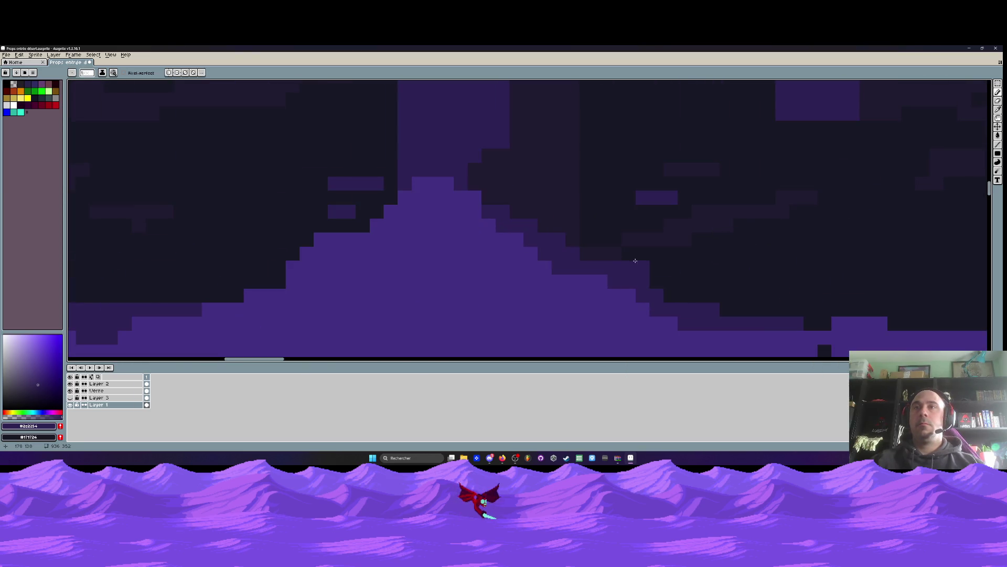
drag(642, 280, 839, 322)
scroll(734, 294, down, 3)
scroll(624, 263, up, 3)
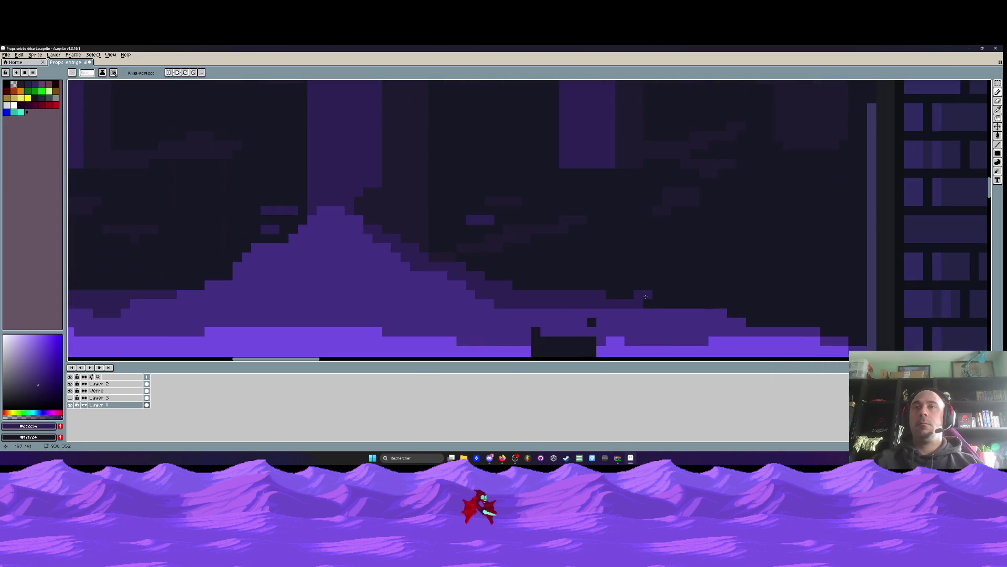
mouse_move(579, 295)
mouse_down()
mouse_move(602, 301)
mouse_move(467, 275)
mouse_move(511, 293)
mouse_move(443, 267)
mouse_move(628, 299)
mouse_up()
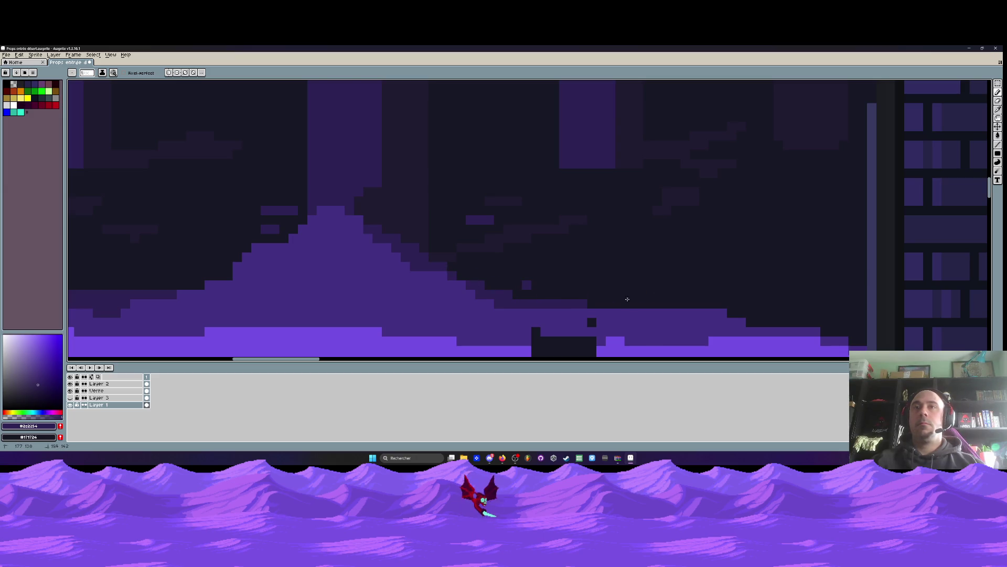
scroll(505, 285, down, 3)
scroll(511, 278, up, 3)
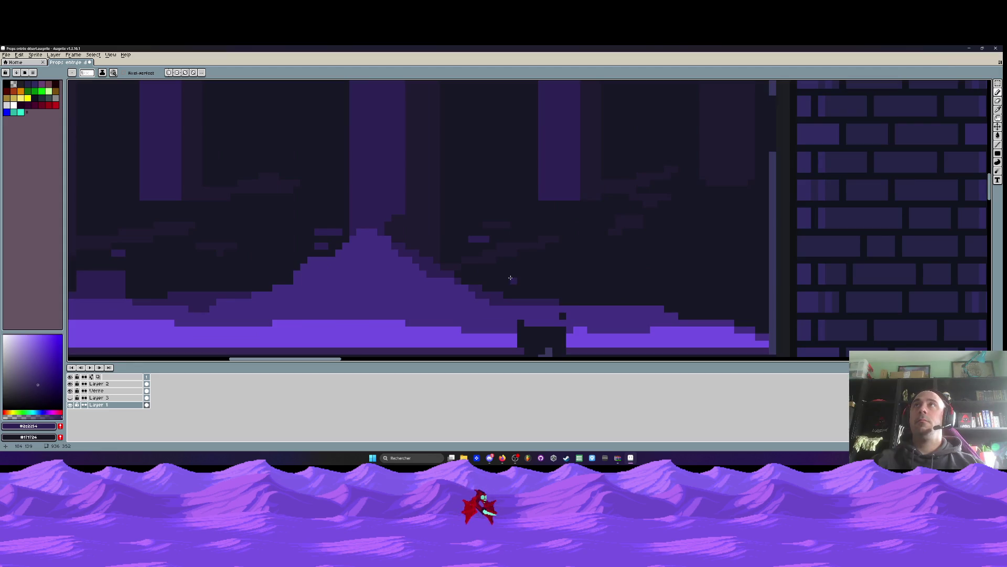
scroll(501, 278, down, 3)
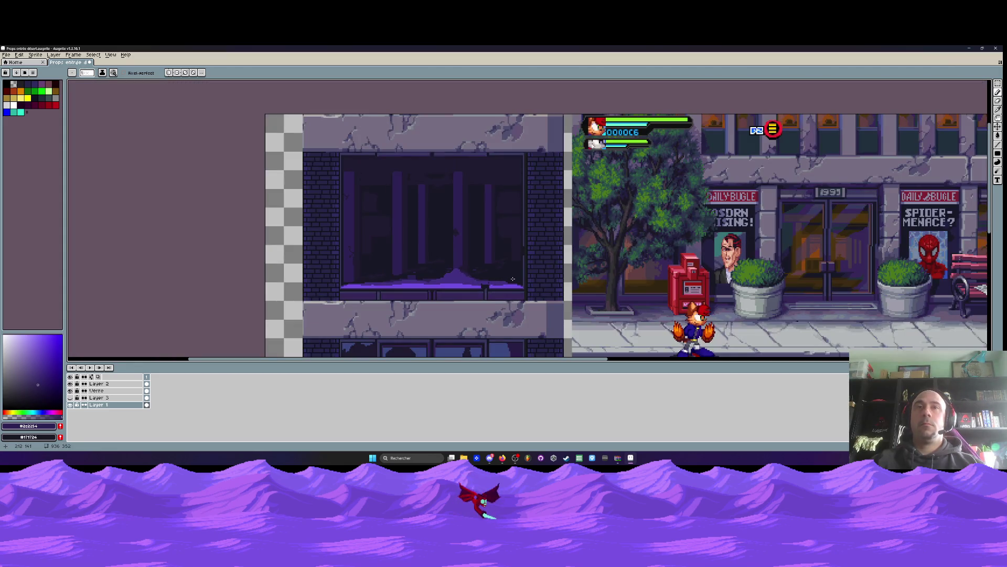
scroll(512, 281, up, 3)
mouse_move(451, 270)
mouse_down()
mouse_move(527, 261)
mouse_move(440, 275)
mouse_move(472, 294)
mouse_move(520, 294)
mouse_move(480, 303)
mouse_up()
Undo the stray light-purple pixels and repaint the slope pixels in mid purple
alt+click(436, 287)
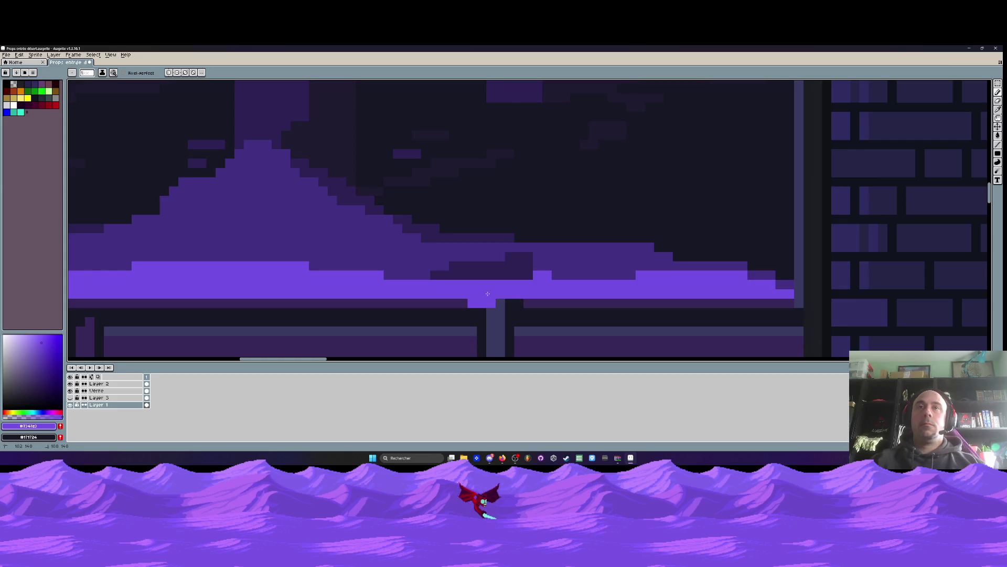
key(ctrl+z)
key(ctrl+z)
key(ctrl+z)
alt+click(449, 254)
drag(449, 254, 443, 269)
click(434, 276)
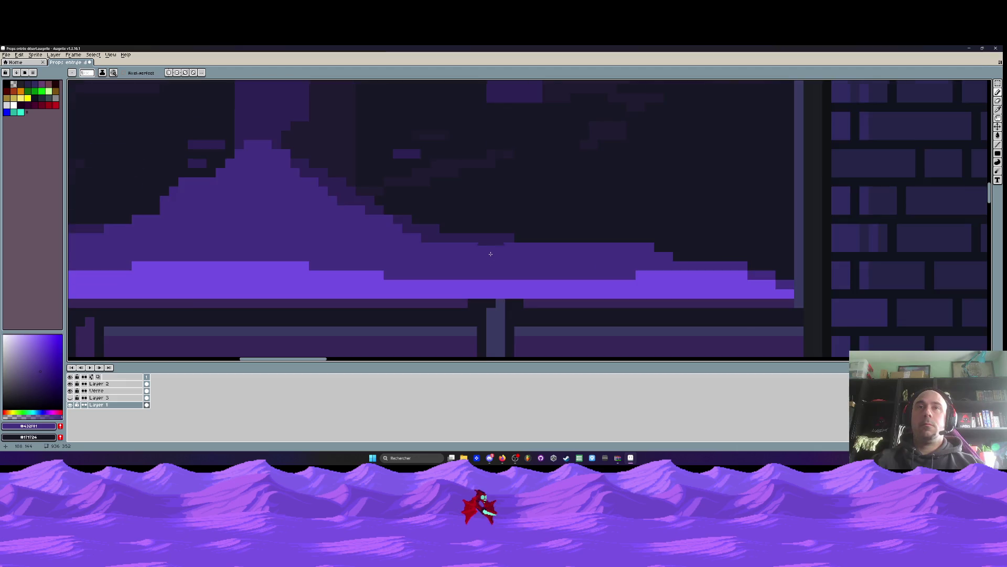
scroll(517, 253, down, 3)
scroll(517, 253, up, 2)
Sample the darker mound purple and run a dark line along the slope's edge
alt+click(412, 237)
drag(401, 251, 700, 273)
scroll(692, 280, down, 3)
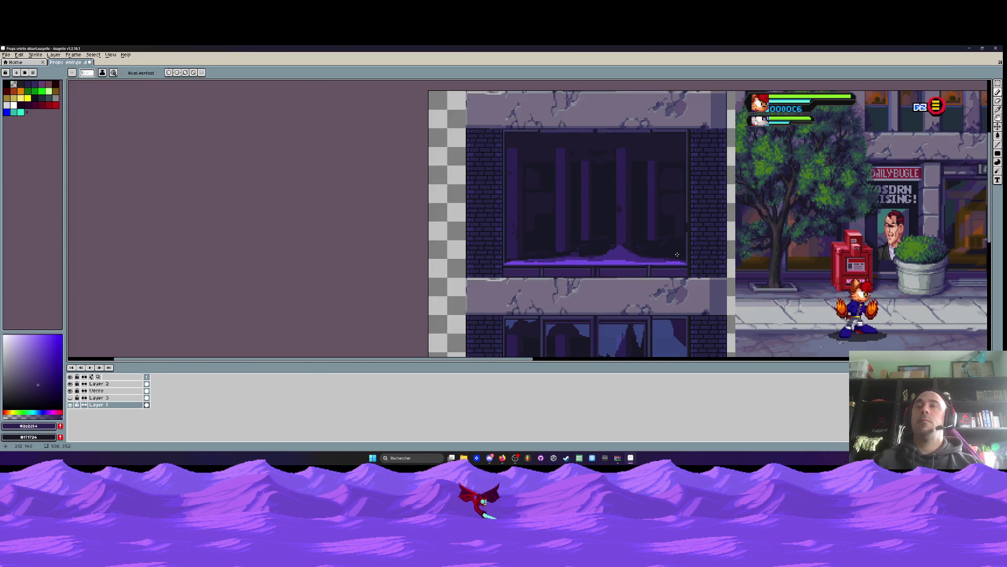
scroll(560, 256, up, 3)
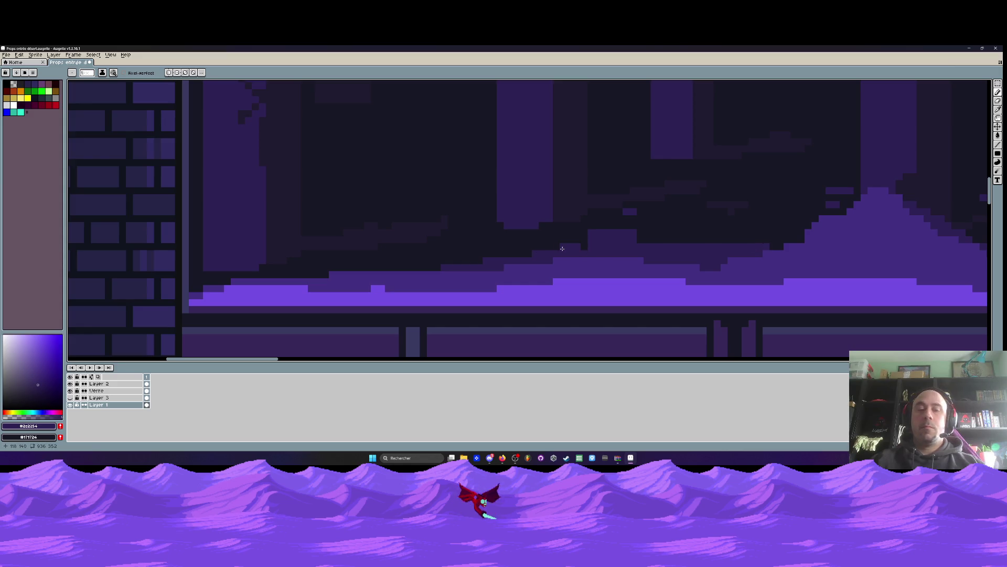
key(i)
click(671, 232)
key(b)
mouse_move(638, 233)
mouse_down()
mouse_move(593, 237)
mouse_move(624, 247)
mouse_move(599, 248)
mouse_move(674, 243)
mouse_up()
scroll(674, 243, down, 3)
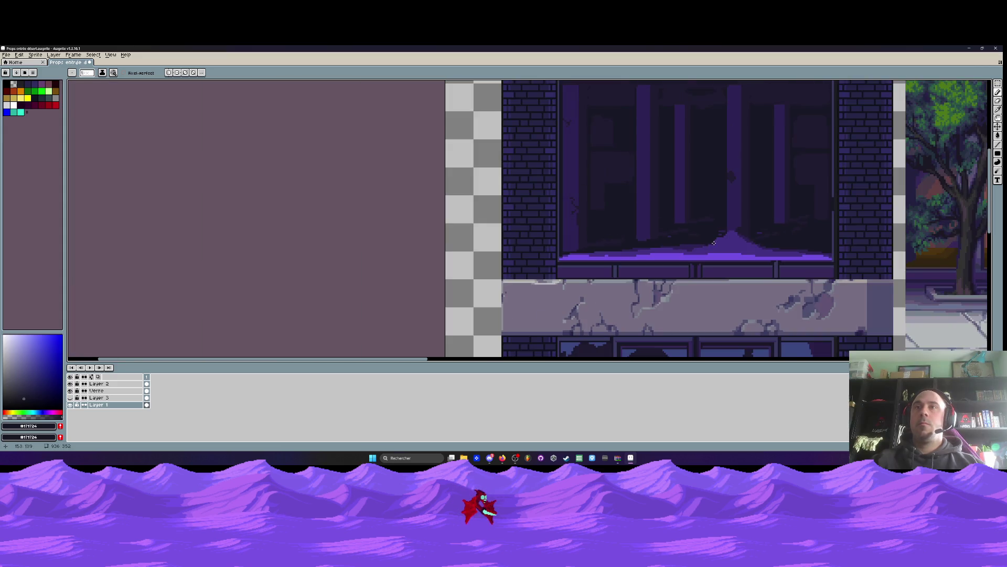
scroll(703, 243, up, 3)
alt+click(706, 242)
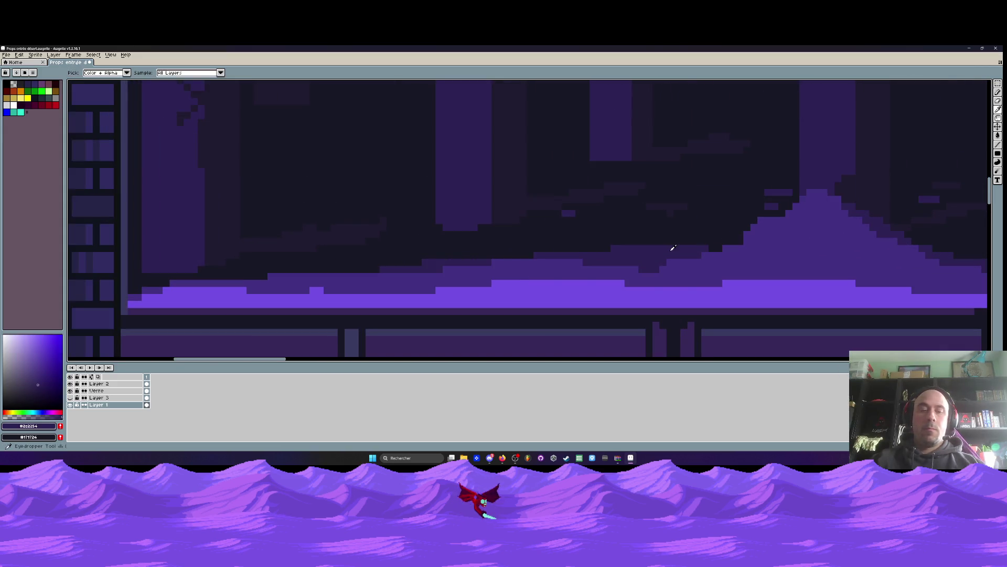
drag(727, 241, 625, 244)
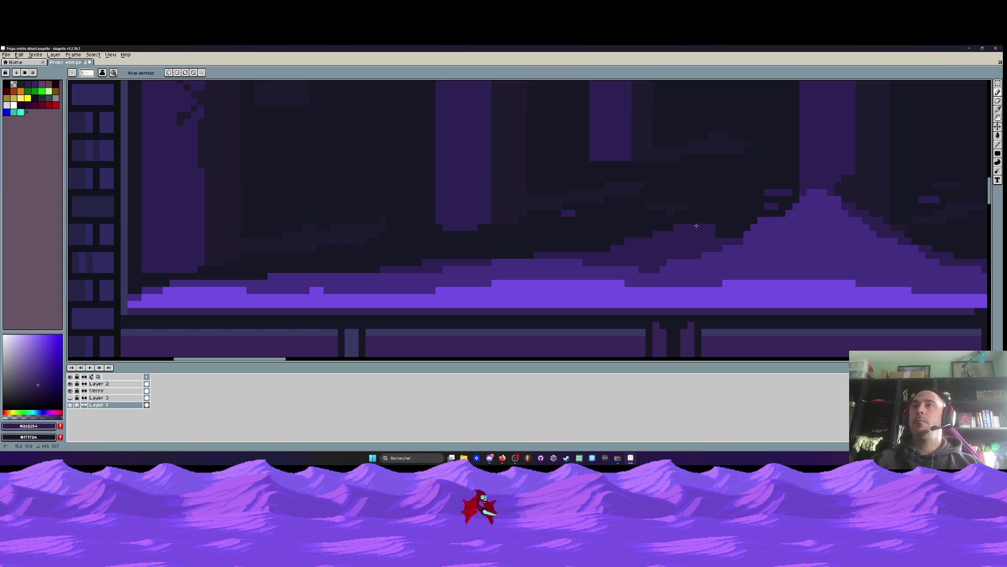
scroll(715, 229, down, 3)
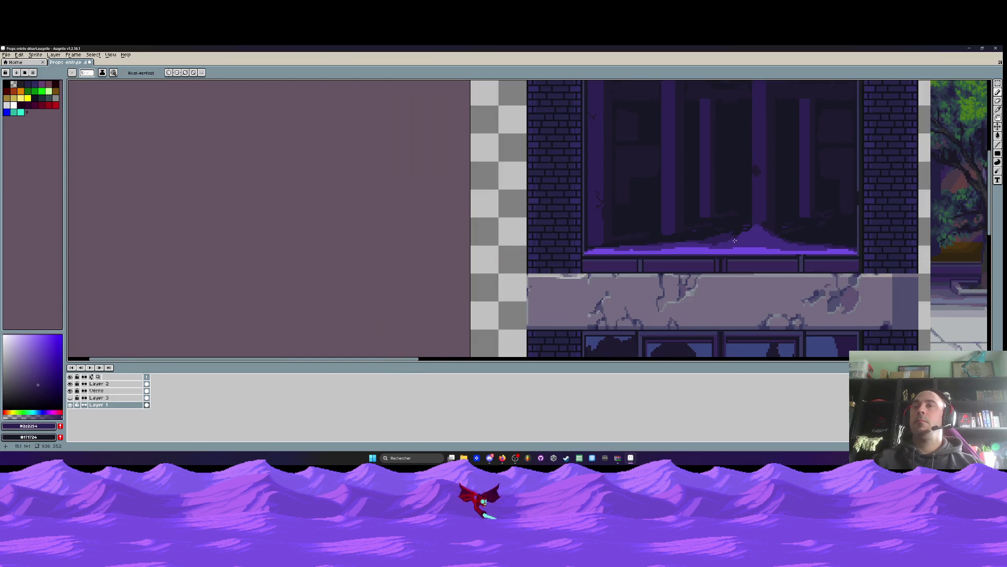
scroll(734, 240, up, 3)
key(i)
click(638, 194)
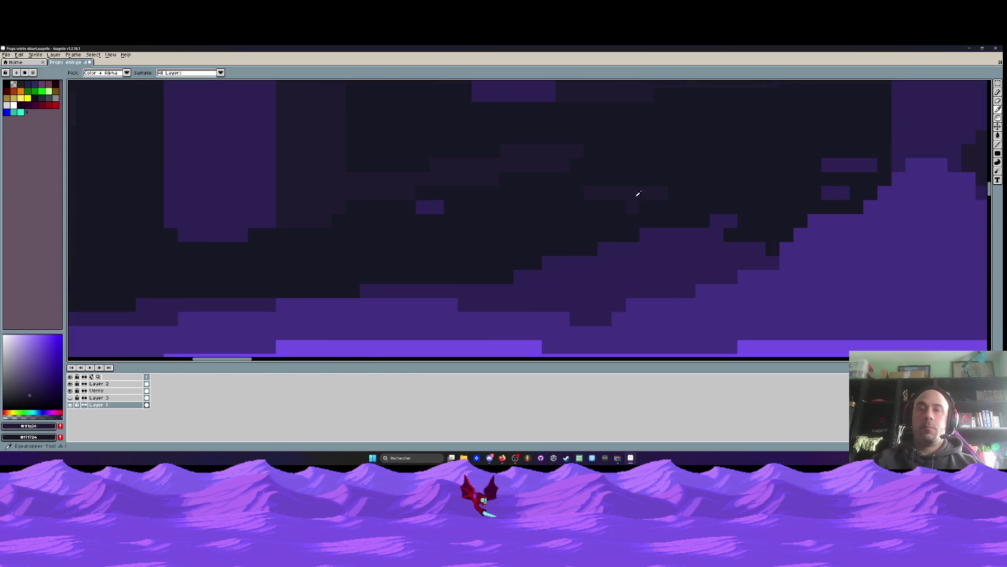
scroll(674, 220, left, 1)
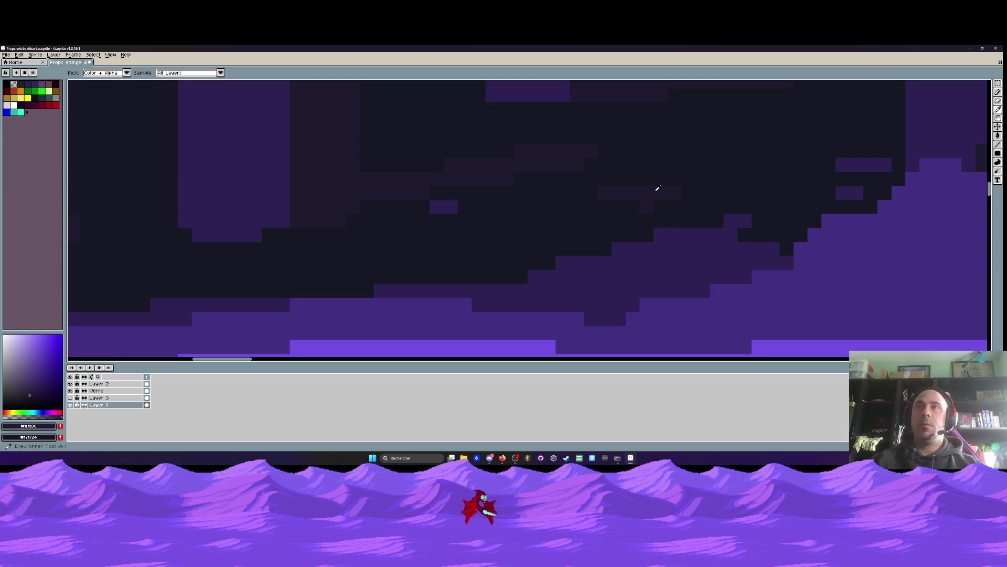
scroll(660, 187, down, 3)
scroll(661, 186, down, 1)
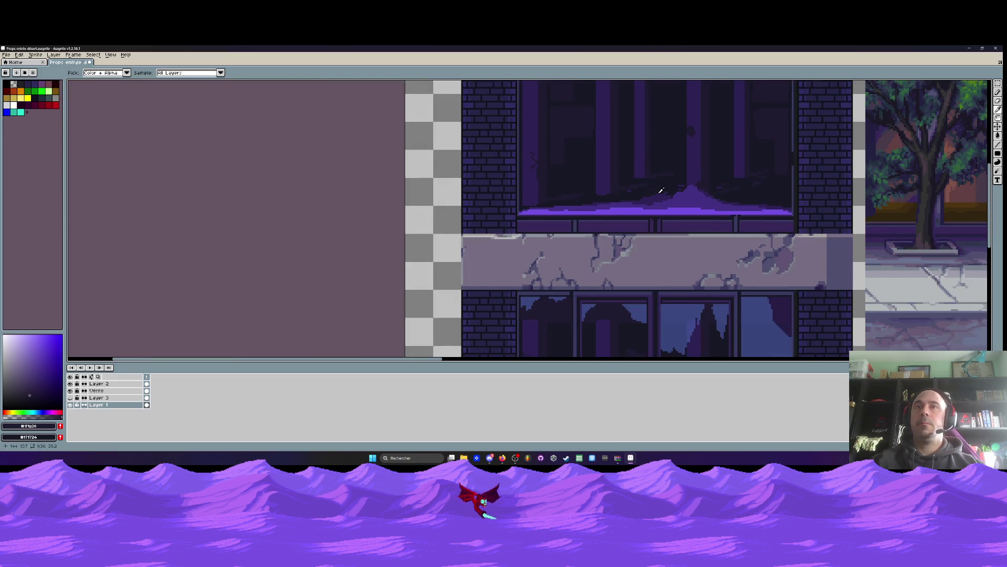
scroll(663, 186, up, 2)
scroll(656, 210, up, 3)
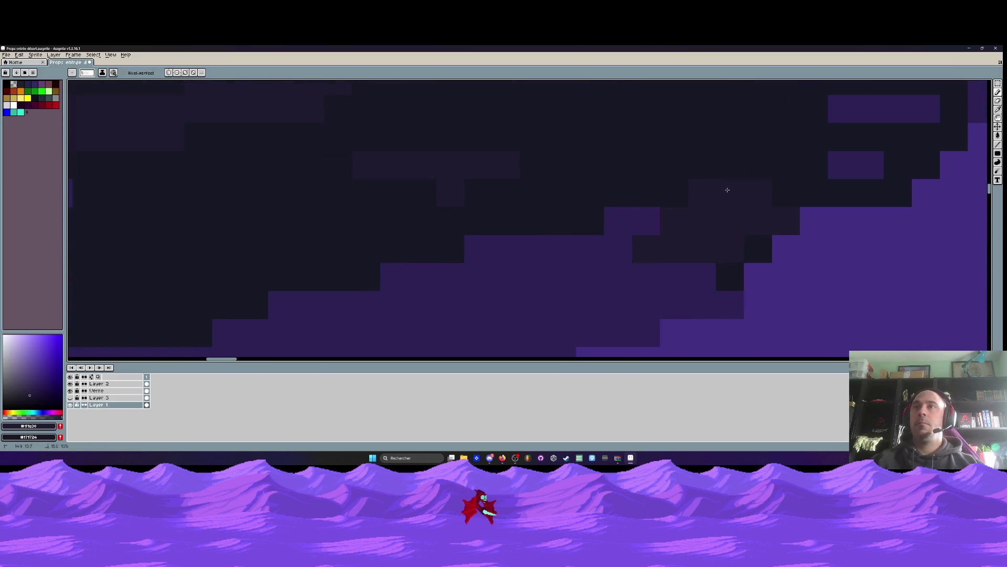
scroll(822, 186, down, 4)
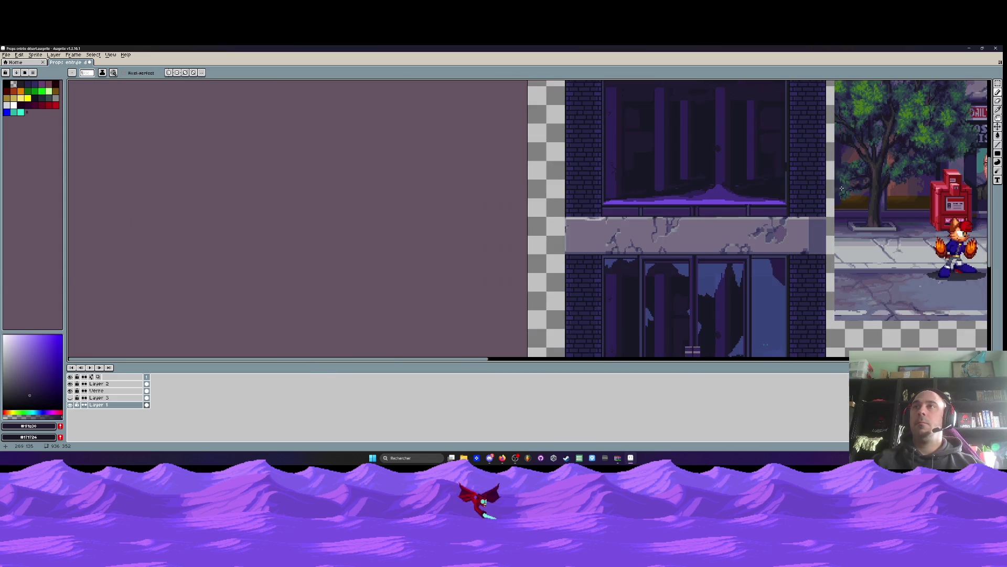
scroll(700, 188, up, 3)
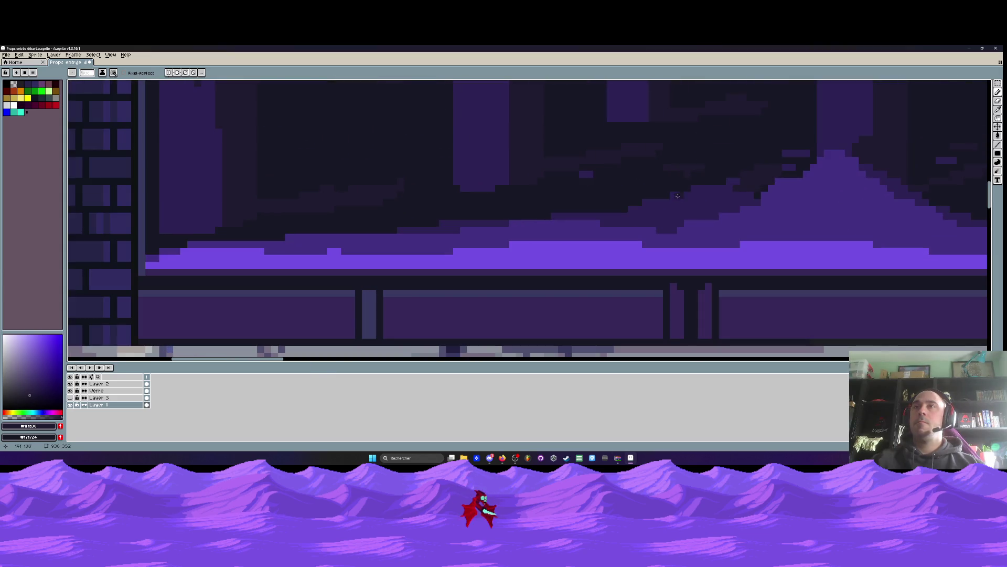
click(624, 208)
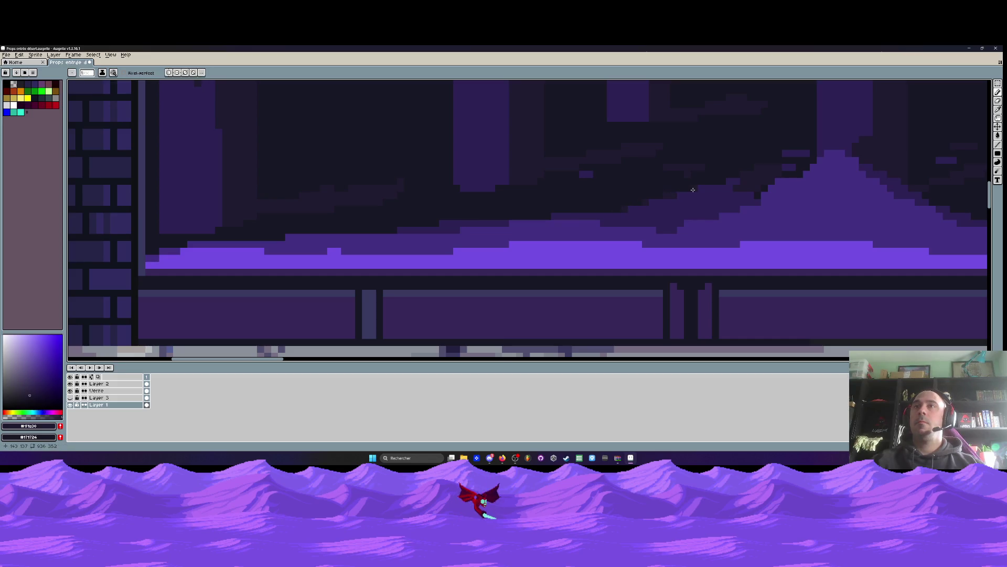
scroll(656, 191, down, 1)
scroll(646, 195, down, 1)
scroll(656, 194, up, 1)
scroll(463, 198, up, 1)
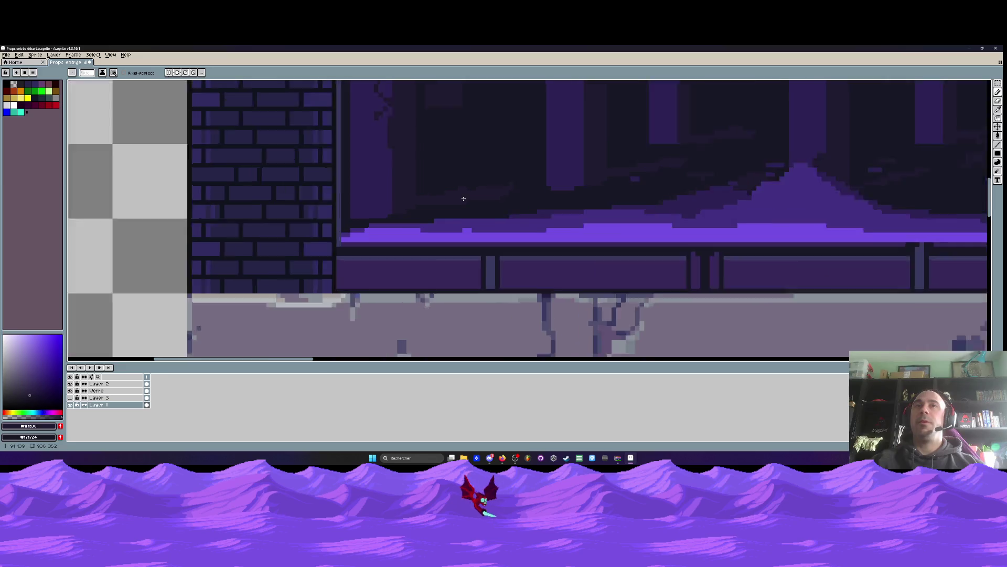
scroll(464, 198, up, 1)
scroll(451, 207, down, 2)
scroll(444, 213, up, 1)
scroll(435, 219, up, 1)
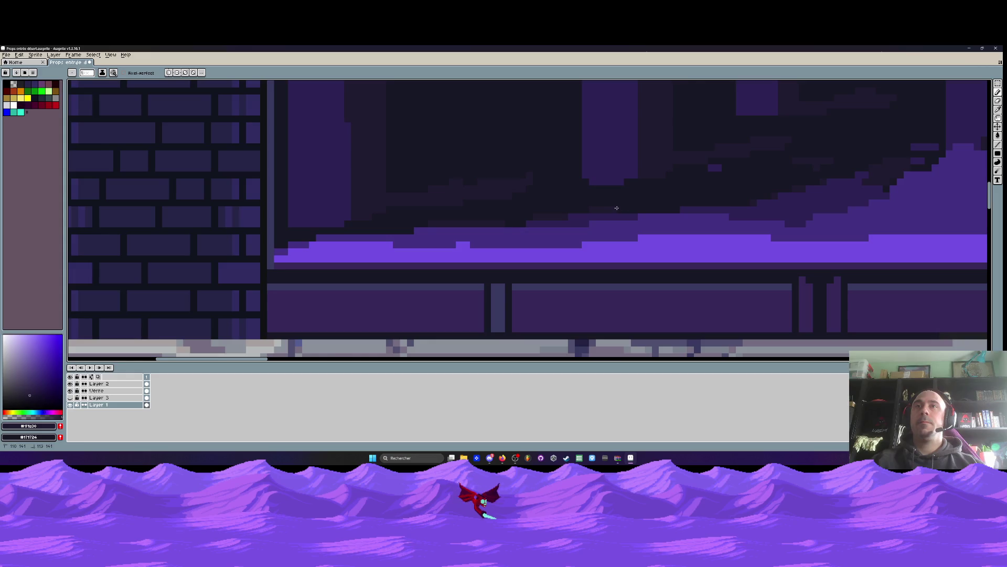
scroll(681, 200, down, 2)
scroll(787, 198, up, 1)
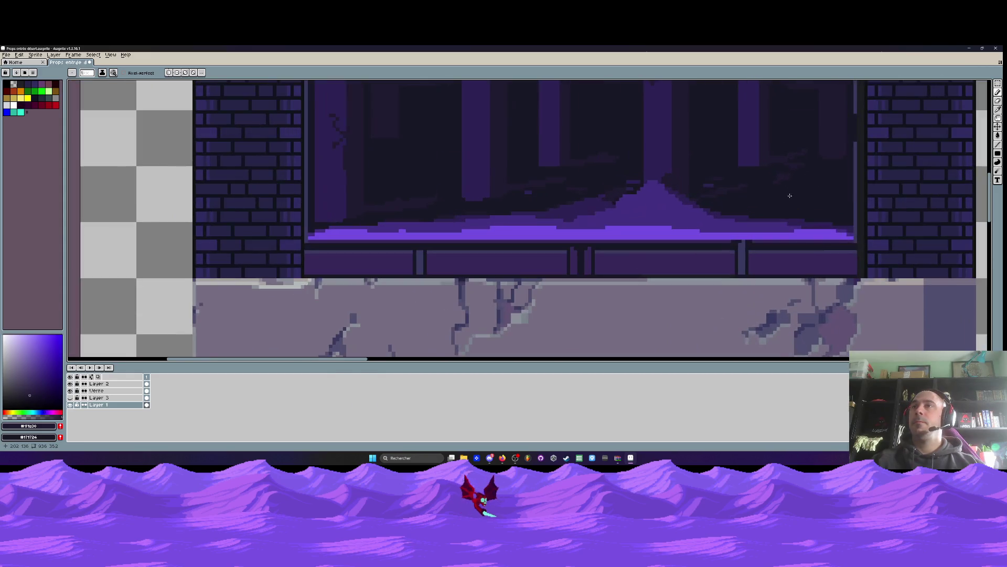
scroll(771, 223, up, 1)
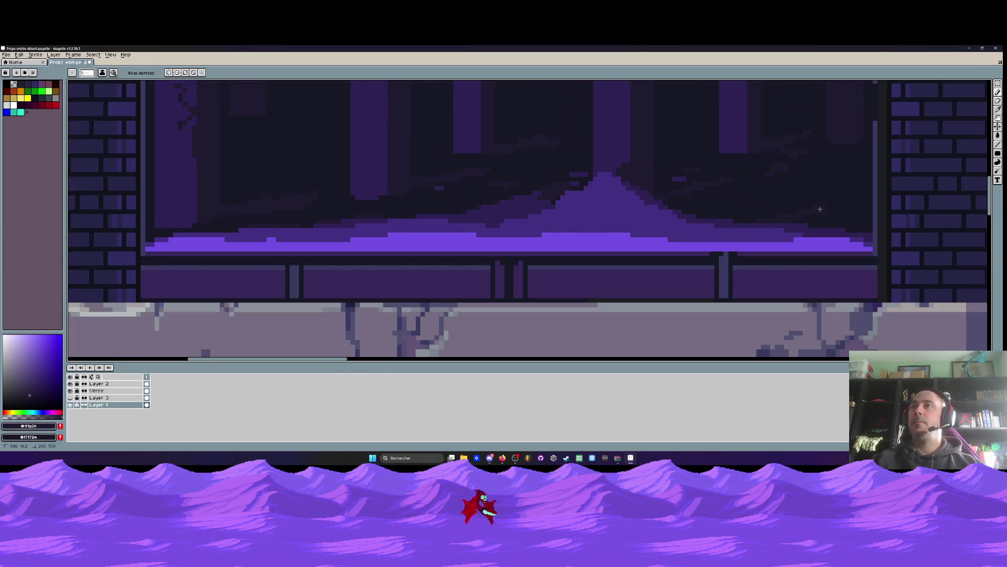
scroll(829, 207, down, 2)
scroll(824, 192, up, 1)
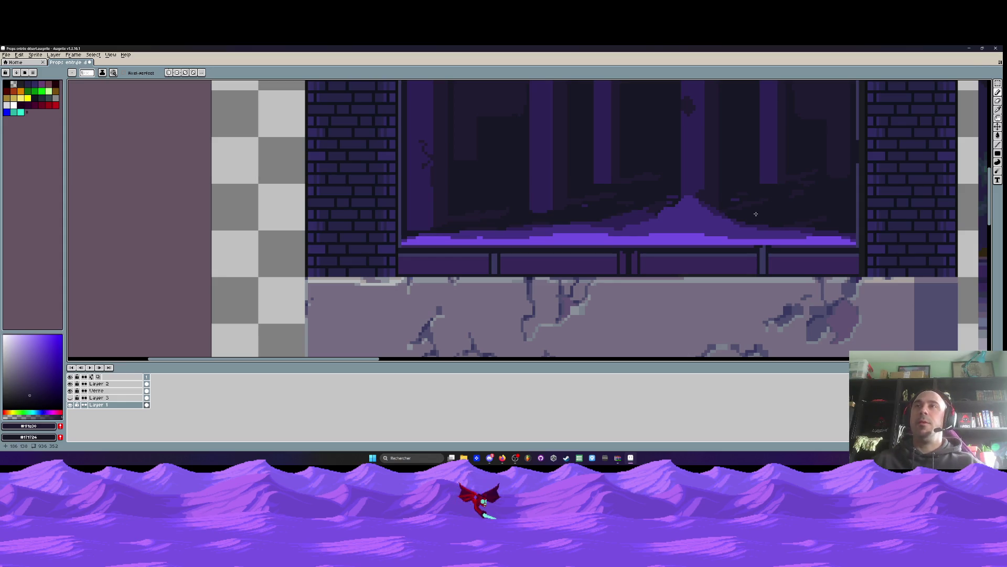
scroll(726, 199, down, 2)
scroll(698, 189, up, 4)
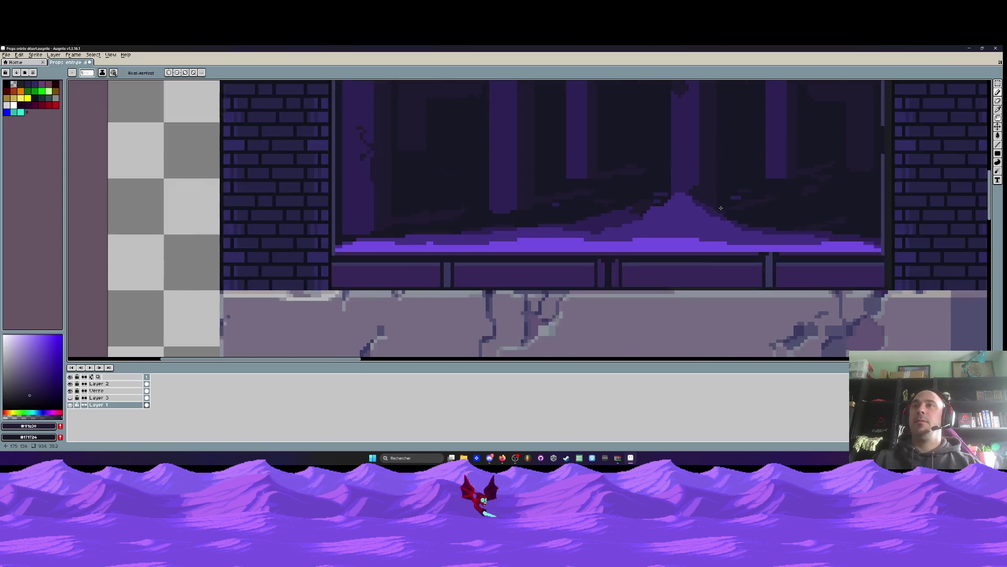
scroll(728, 182, down, 3)
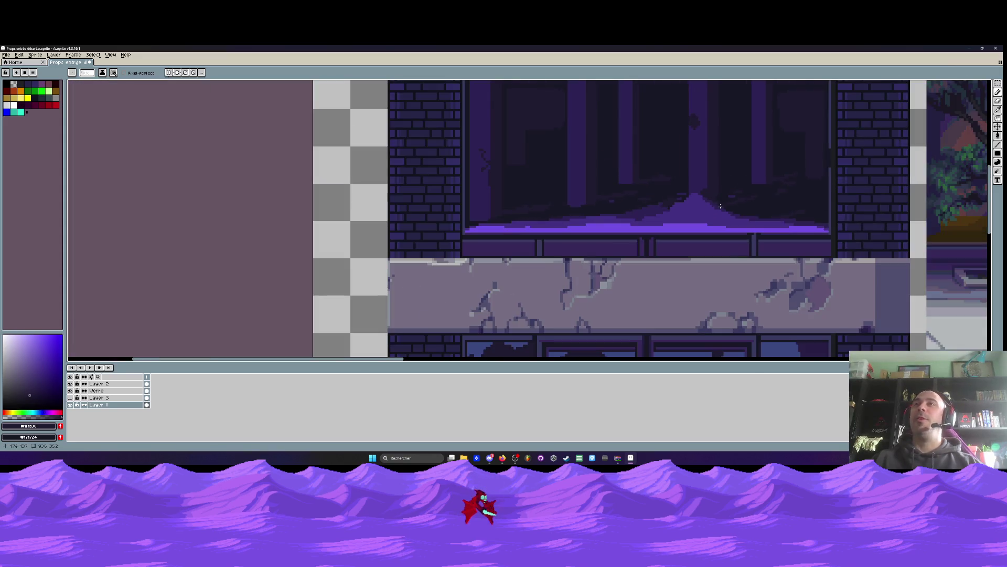
scroll(712, 221, up, 3)
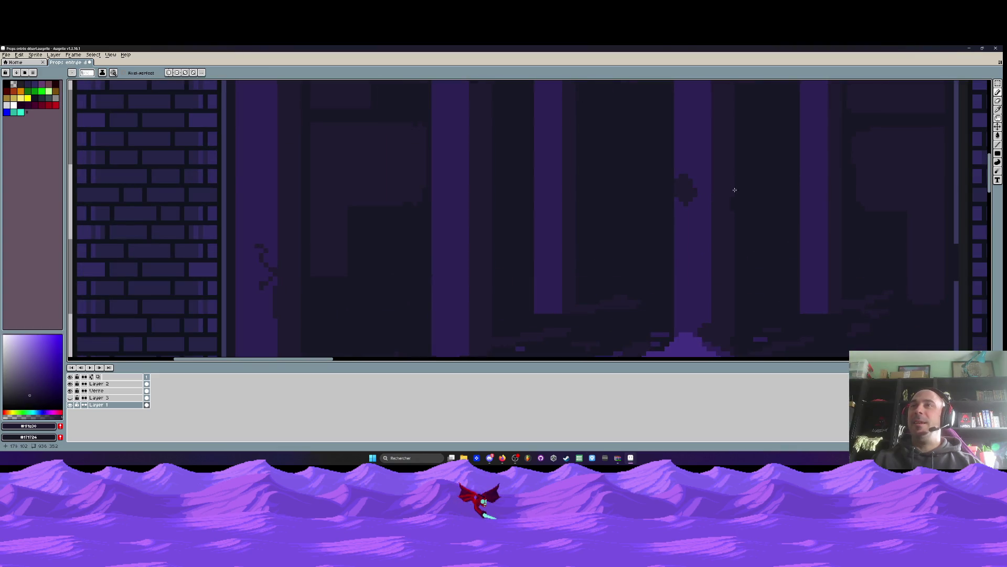
scroll(734, 189, down, 2)
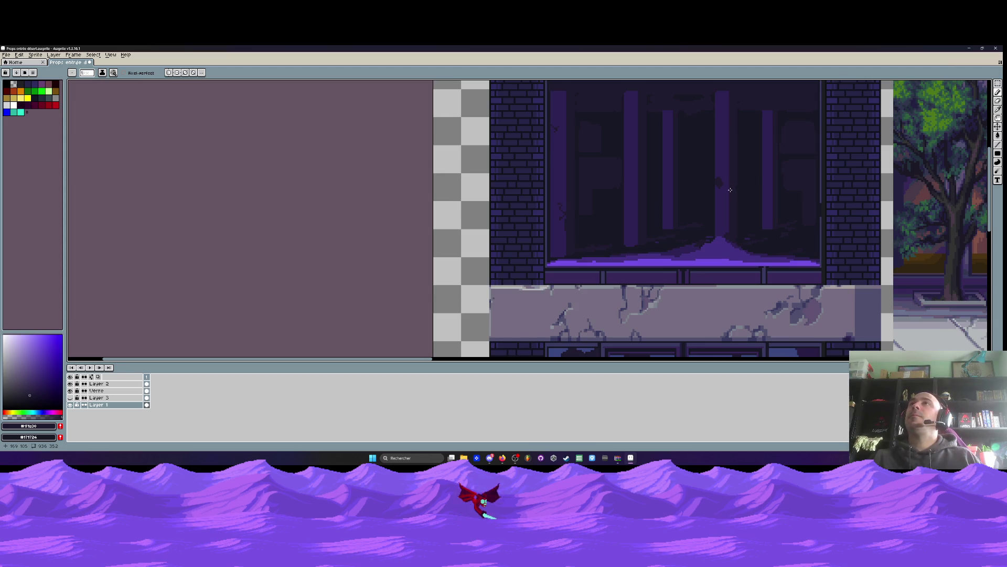
scroll(730, 189, down, 1)
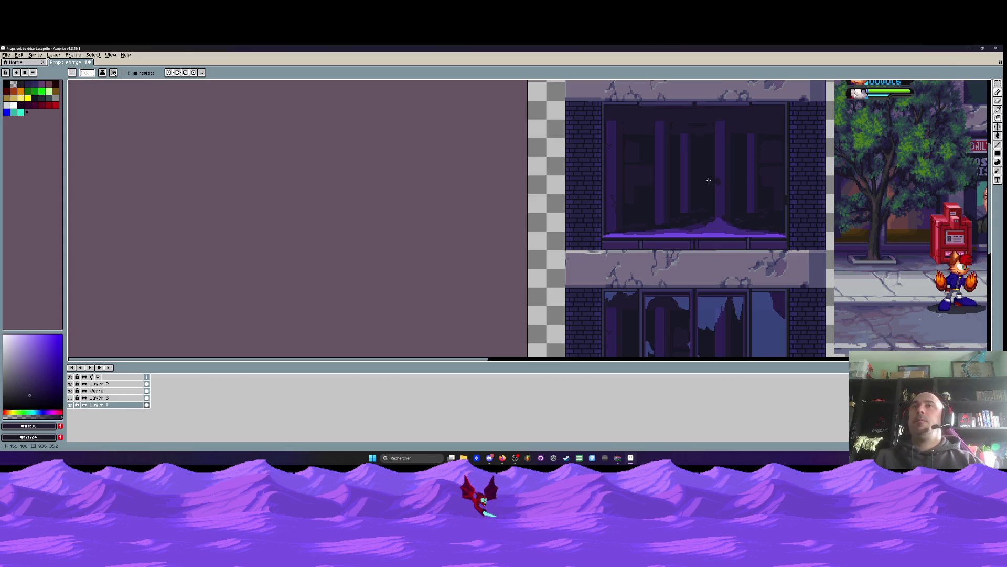
scroll(677, 196, up, 3)
scroll(649, 201, up, 2)
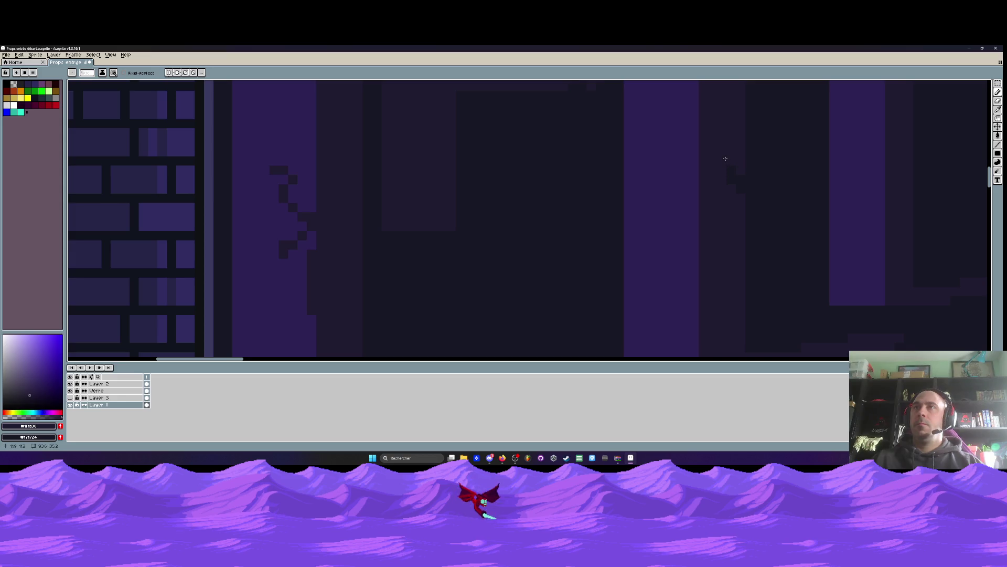
scroll(725, 158, down, 3)
scroll(635, 234, down, 2)
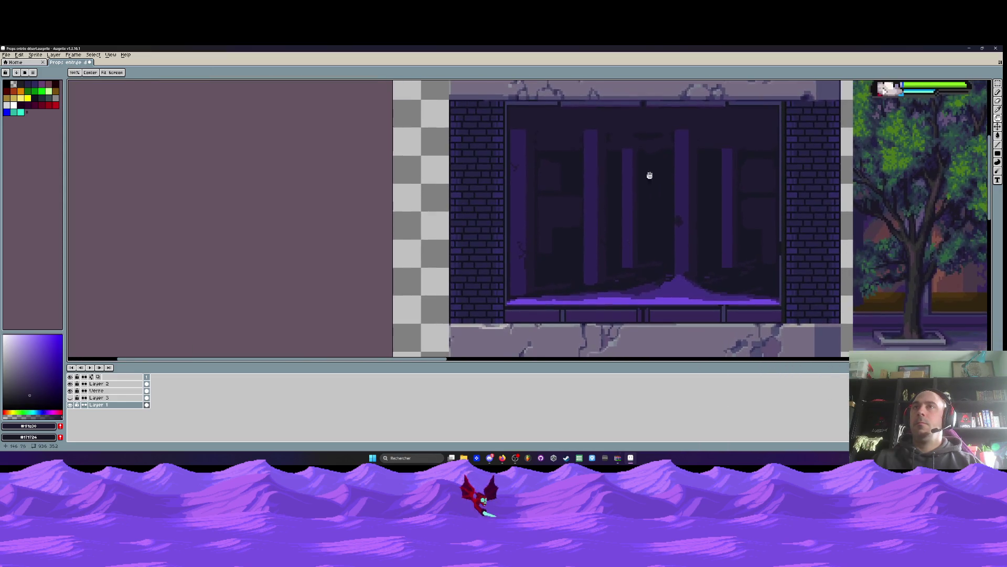
scroll(650, 173, up, 3)
key(space)
scroll(632, 151, down, 2)
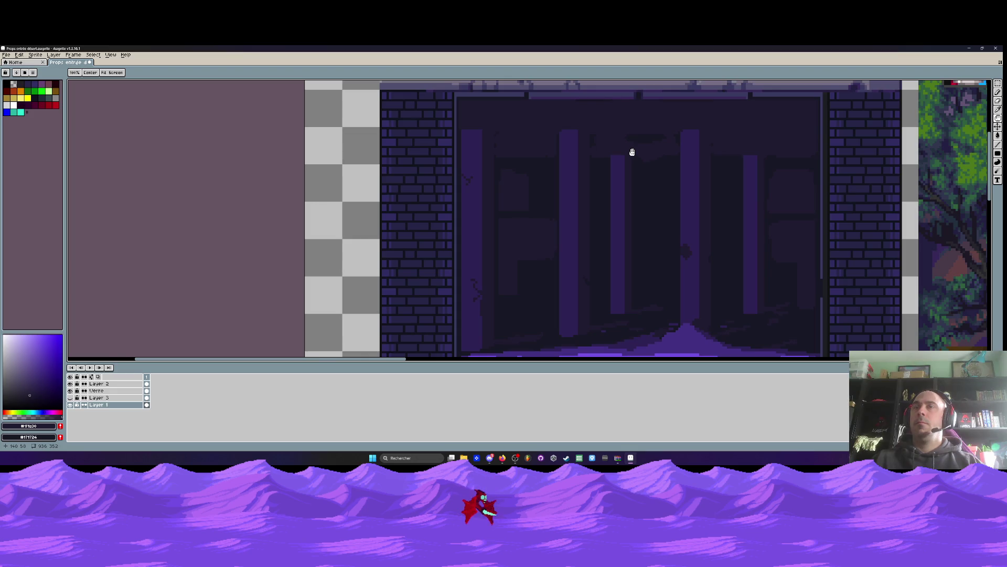
scroll(632, 151, down, 2)
scroll(632, 198, down, 2)
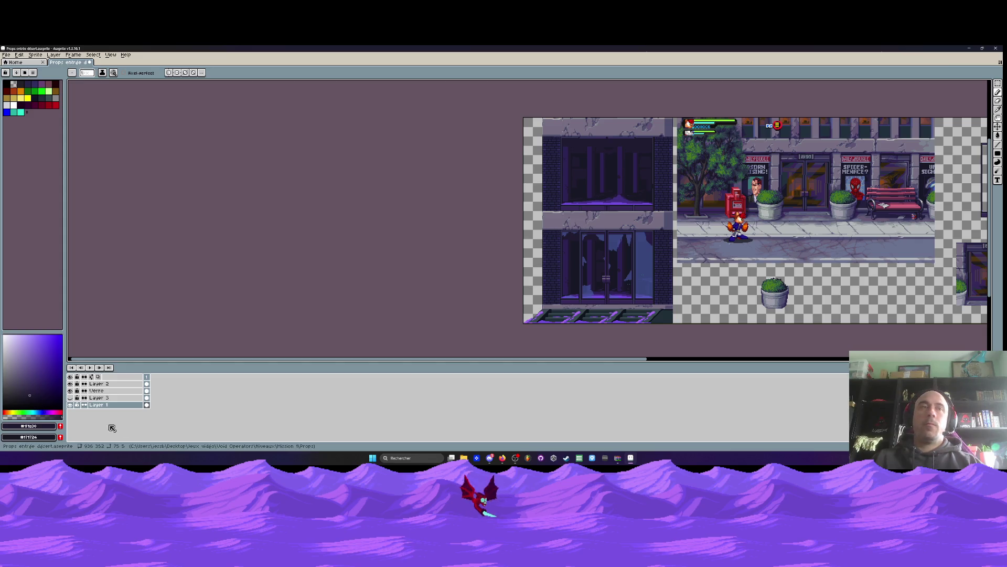
Show Layer 3's frame bars and sample the blue-grey #37457a frame colour
click(70, 397)
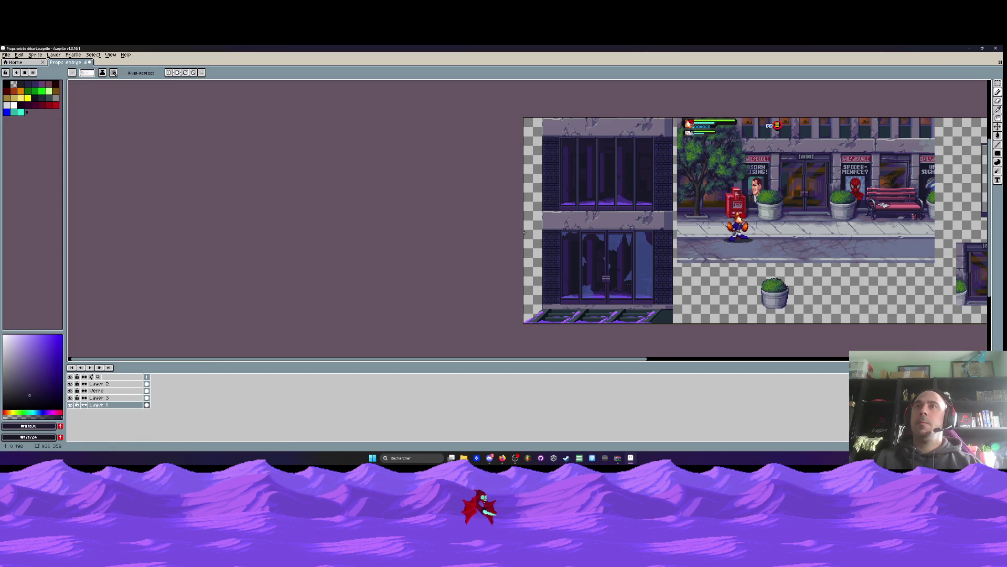
scroll(604, 179, up, 3)
scroll(605, 178, down, 1)
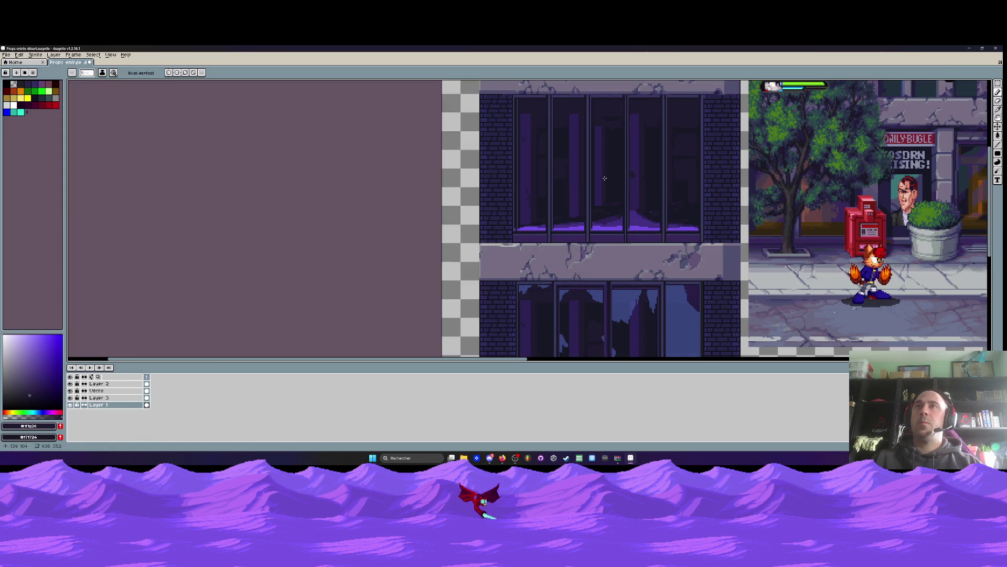
scroll(605, 178, down, 2)
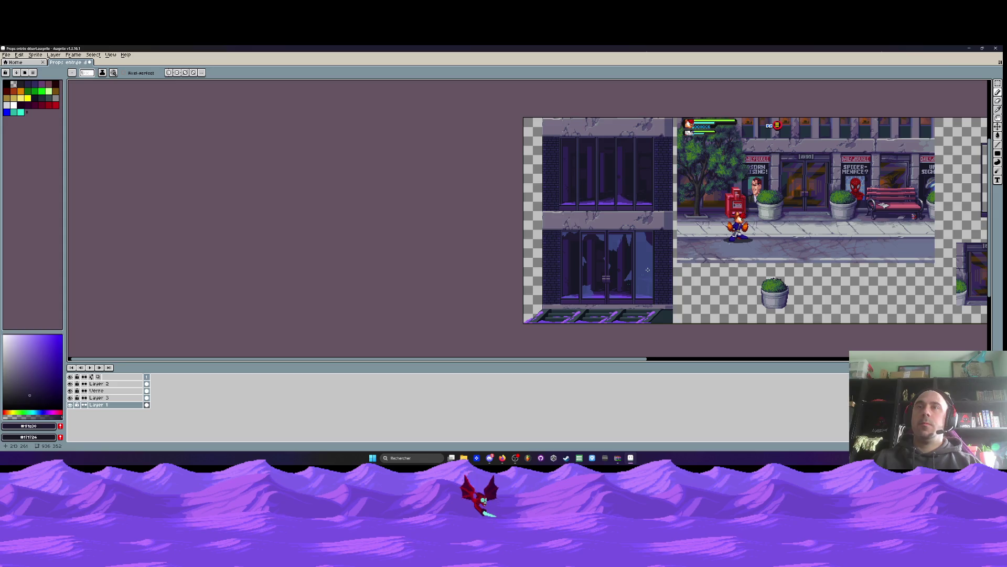
key(i)
click(616, 239)
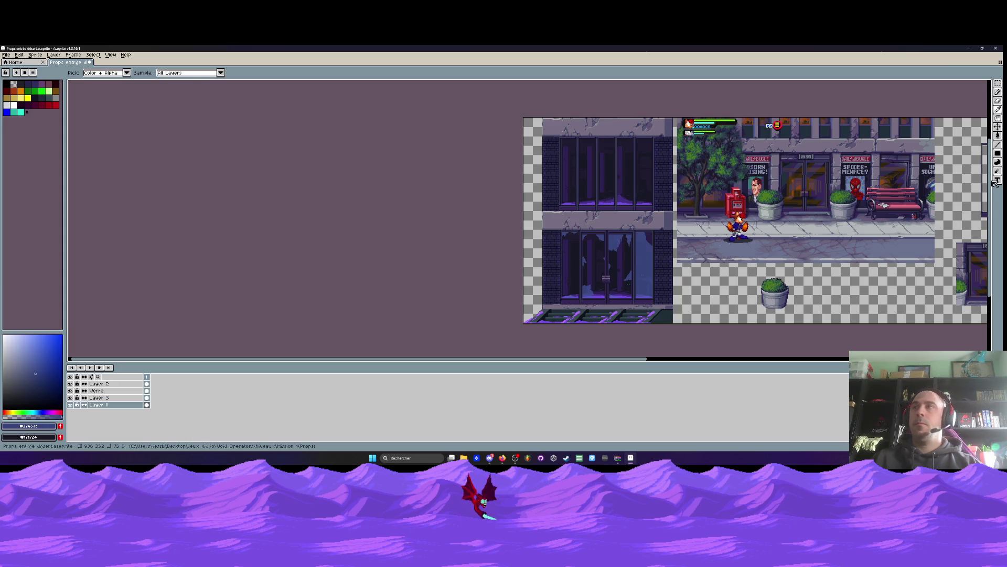
On the Verre layer, cover both light glass strips with filled rectangles in that colour
click(998, 153)
scroll(522, 142, up, 5)
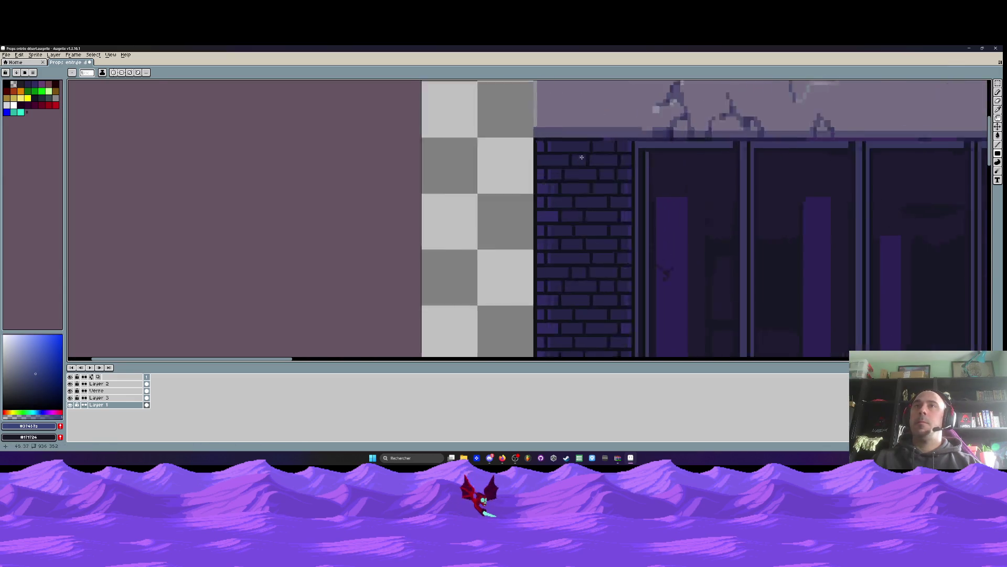
click(96, 391)
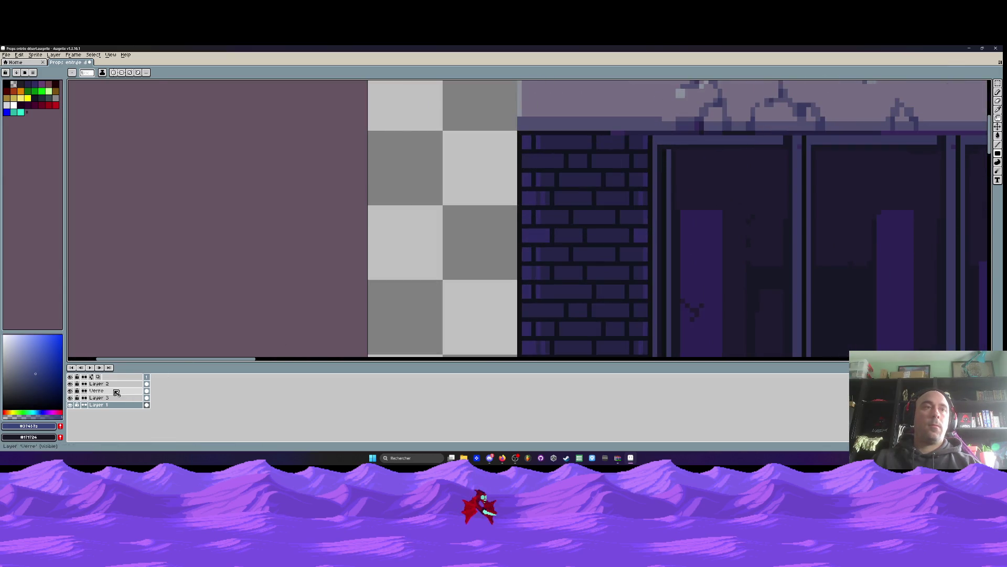
scroll(675, 138, up, 2)
scroll(675, 136, down, 3)
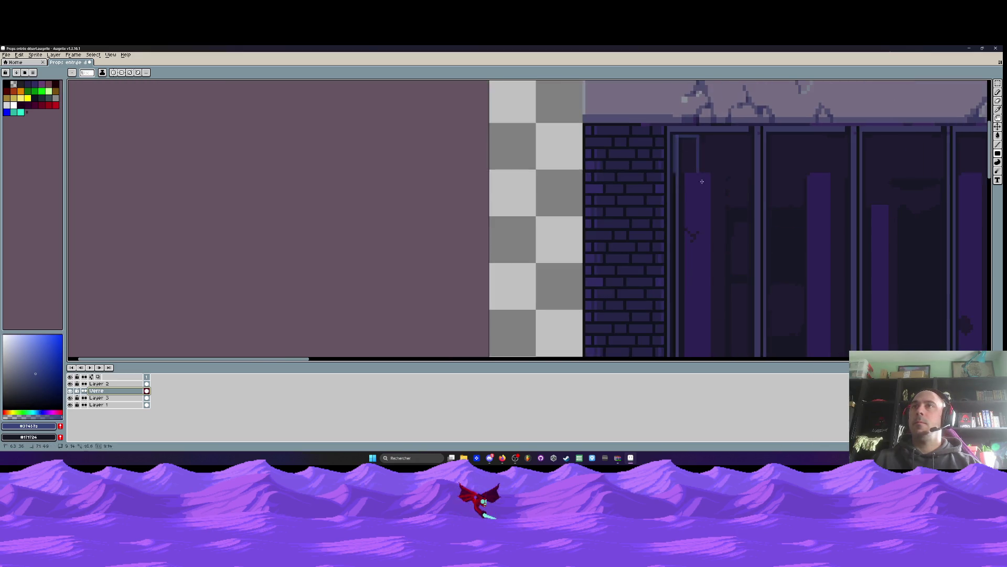
scroll(732, 333, up, 2)
click(731, 333)
click(552, 334)
scroll(549, 338, down, 2)
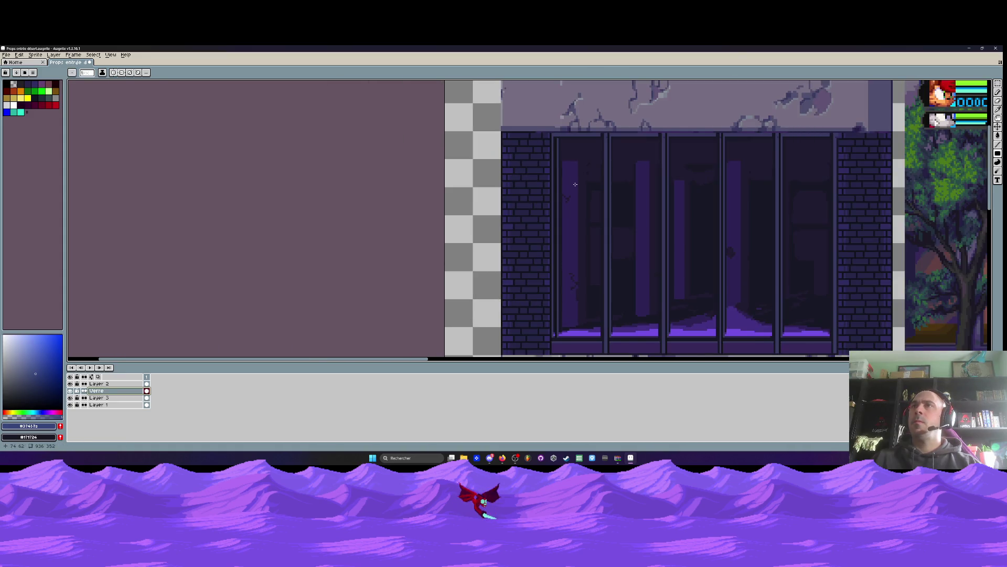
scroll(562, 146, up, 2)
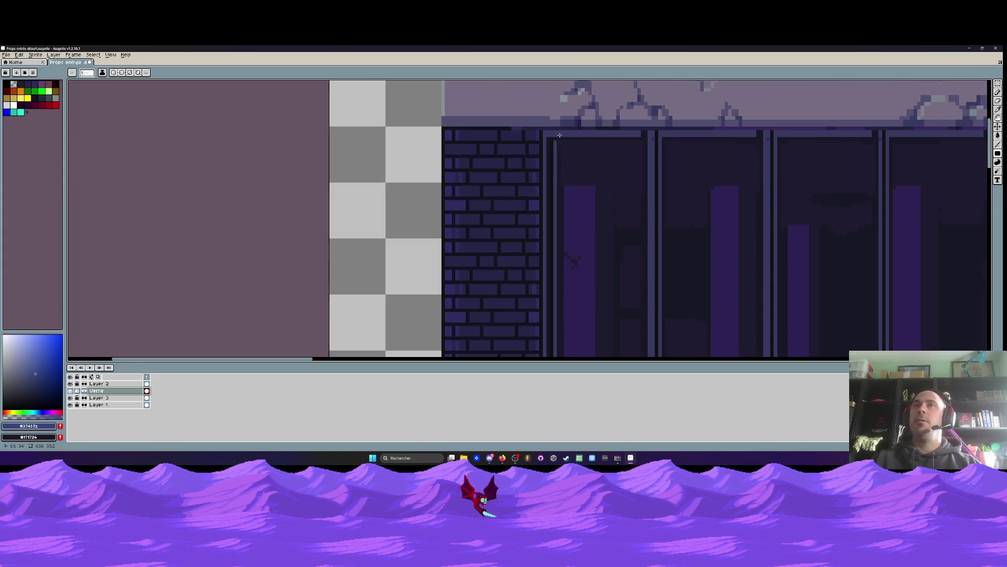
scroll(643, 133, down, 1)
Marquee-select a tall strip through the window panes, undoing an accidental layer paste
key(v)
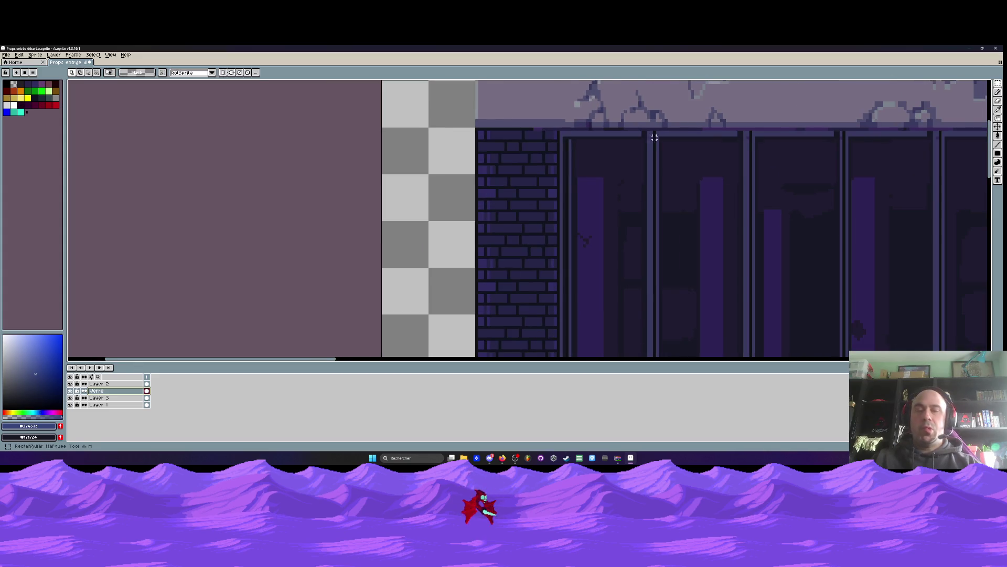
scroll(643, 128, up, 1)
mouse_move(638, 128)
mouse_down()
mouse_move(641, 353)
mouse_move(641, 292)
mouse_move(656, 329)
mouse_up()
scroll(654, 323, down, 1)
scroll(651, 304, down, 2)
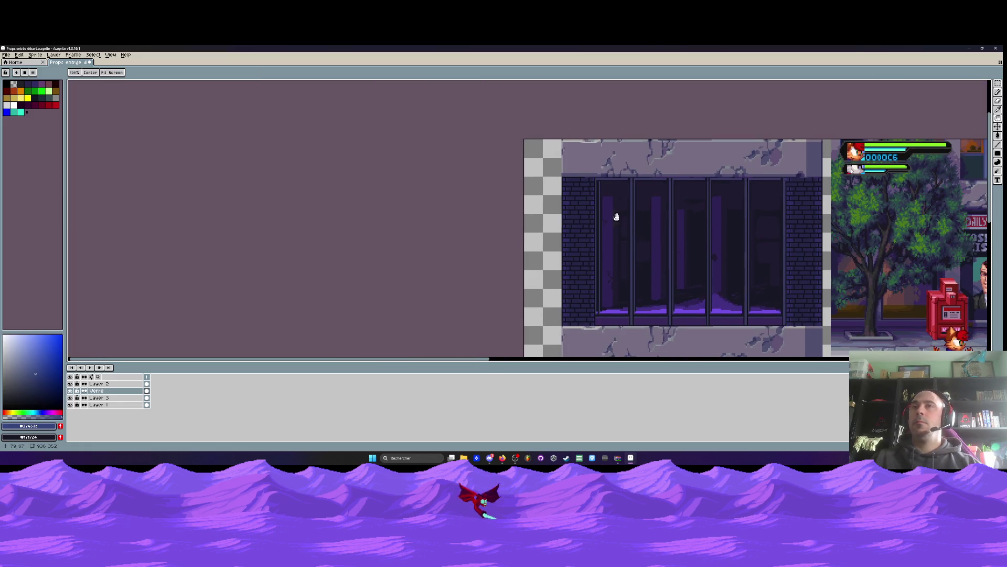
scroll(626, 187, up, 2)
mouse_move(637, 162)
mouse_down()
mouse_move(644, 357)
mouse_move(641, 336)
mouse_move(649, 339)
mouse_up()
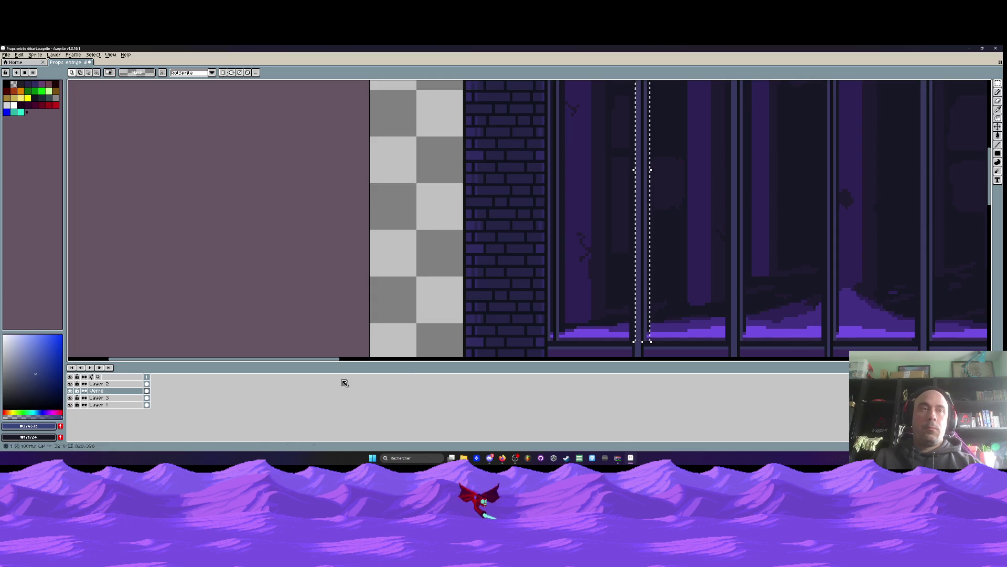
click(124, 405)
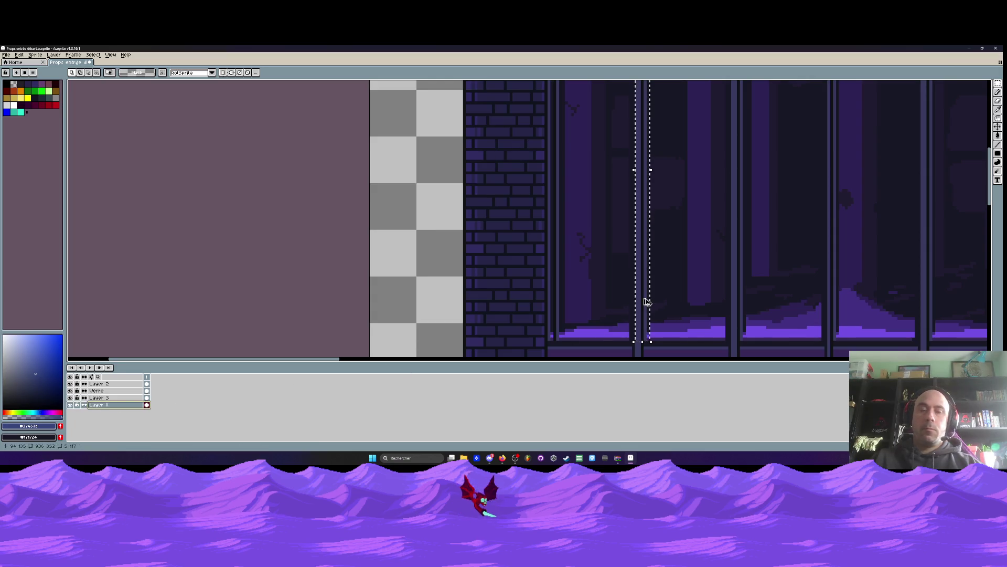
key(ctrl+z)
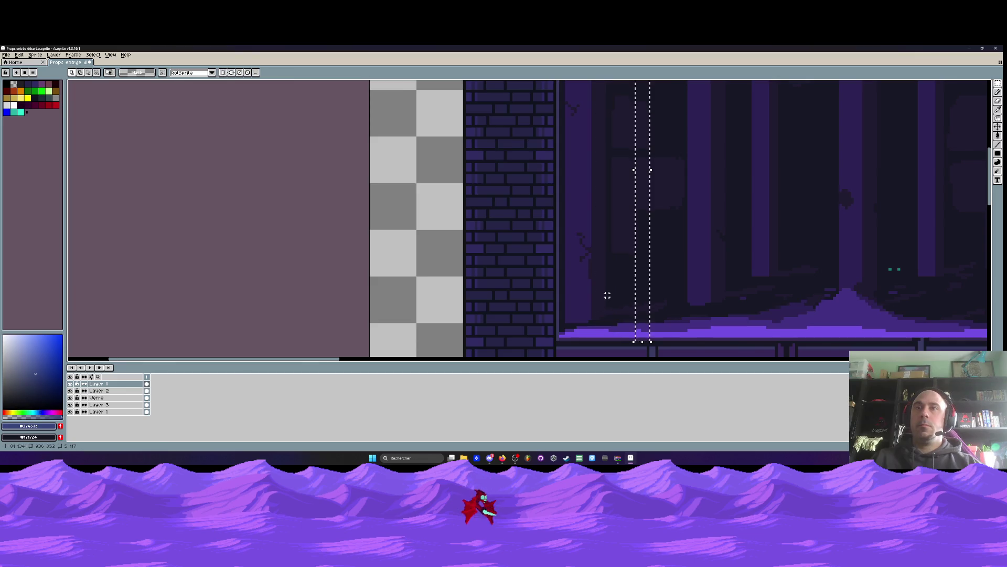
Move the selected strip left toward the brick wall, commit it, and re-show Layer 3
mouse_move(644, 329)
mouse_down()
mouse_move(555, 328)
mouse_move(575, 332)
mouse_up()
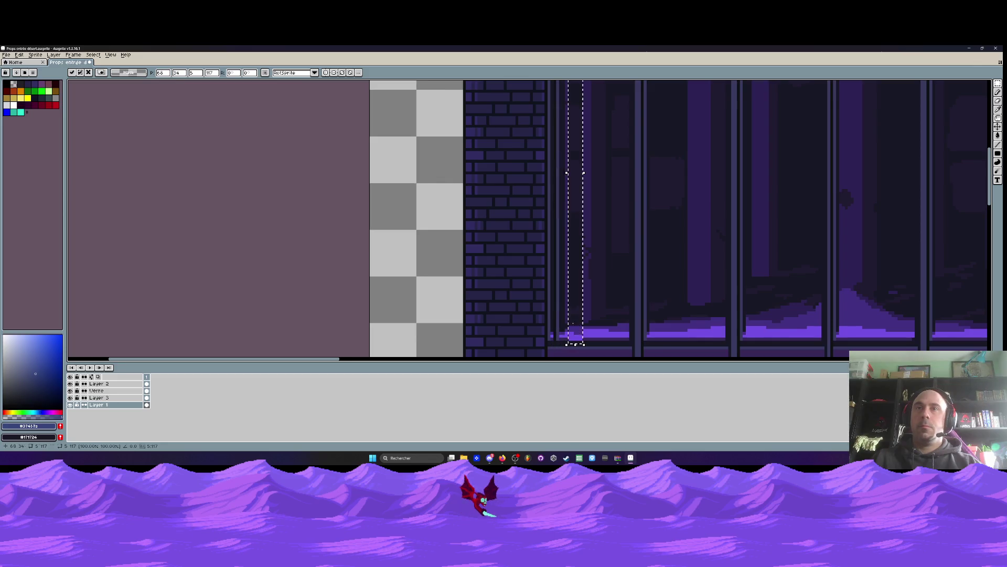
key(Return)
click(97, 398)
click(70, 398)
click(71, 397)
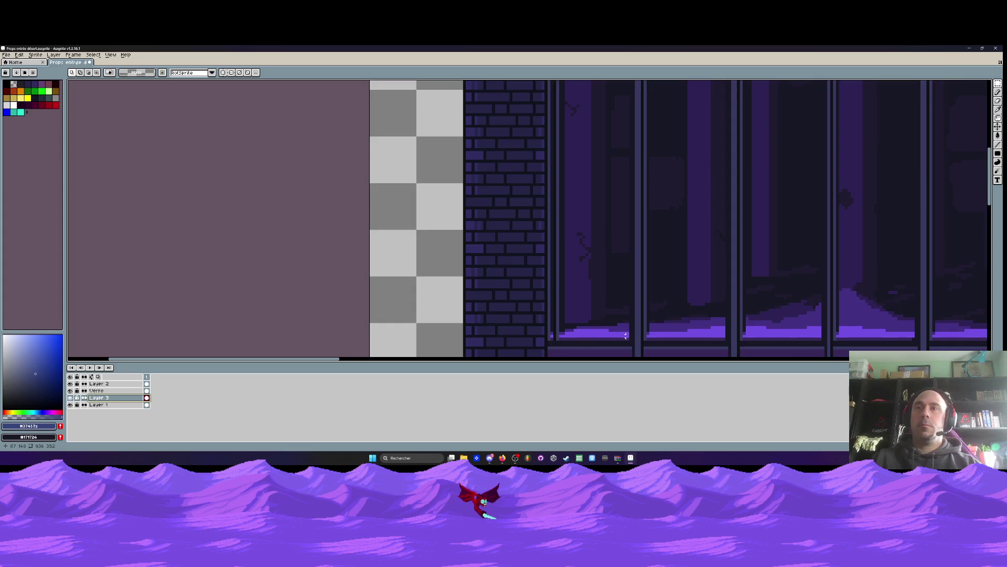
Select the left frame column, nudge it one pixel left against the wall, and commit
scroll(625, 336, down, 1)
scroll(641, 336, down, 3)
scroll(632, 347, up, 4)
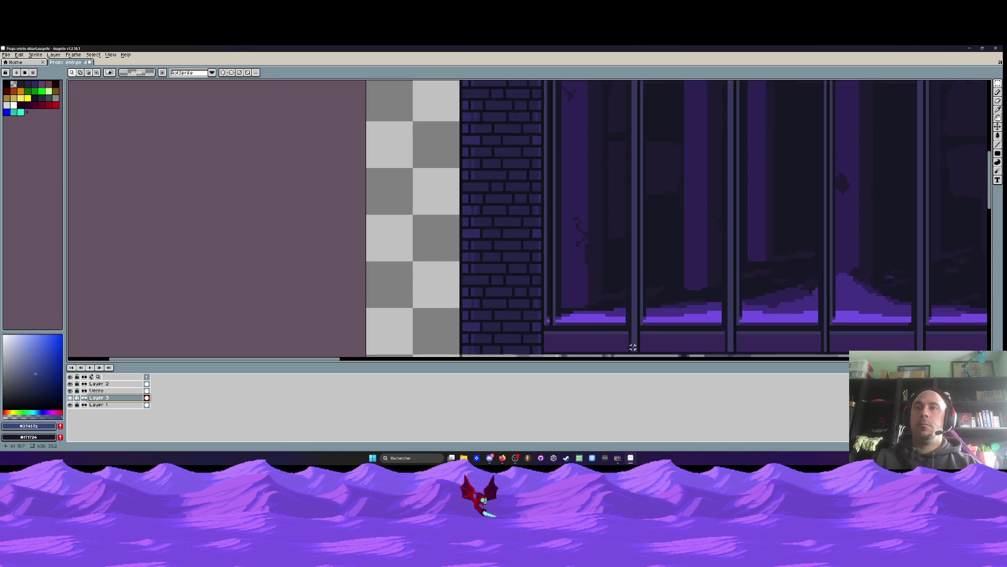
scroll(638, 350, down, 3)
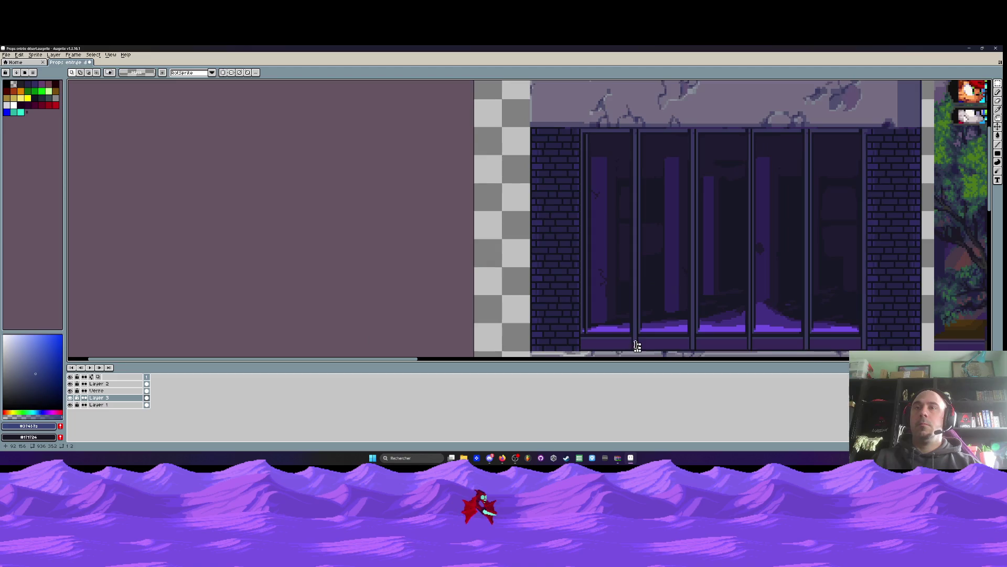
scroll(629, 348, up, 3)
scroll(631, 352, down, 3)
mouse_move(630, 352)
mouse_down()
mouse_move(630, 118)
mouse_move(607, 156)
mouse_move(539, 153)
mouse_up()
scroll(627, 311, up, 3)
scroll(540, 252, down, 3)
scroll(515, 226, up, 1)
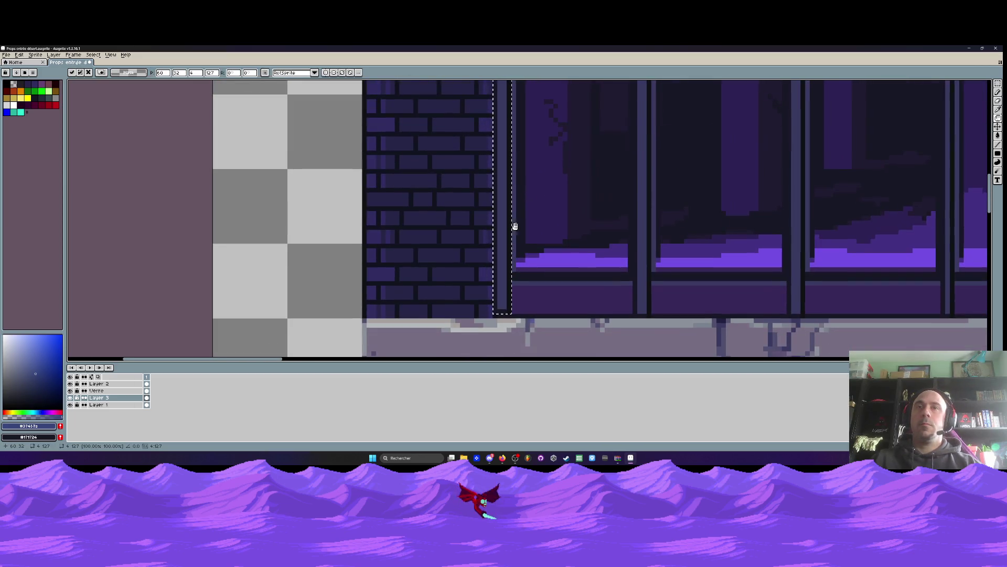
scroll(509, 253, down, 1)
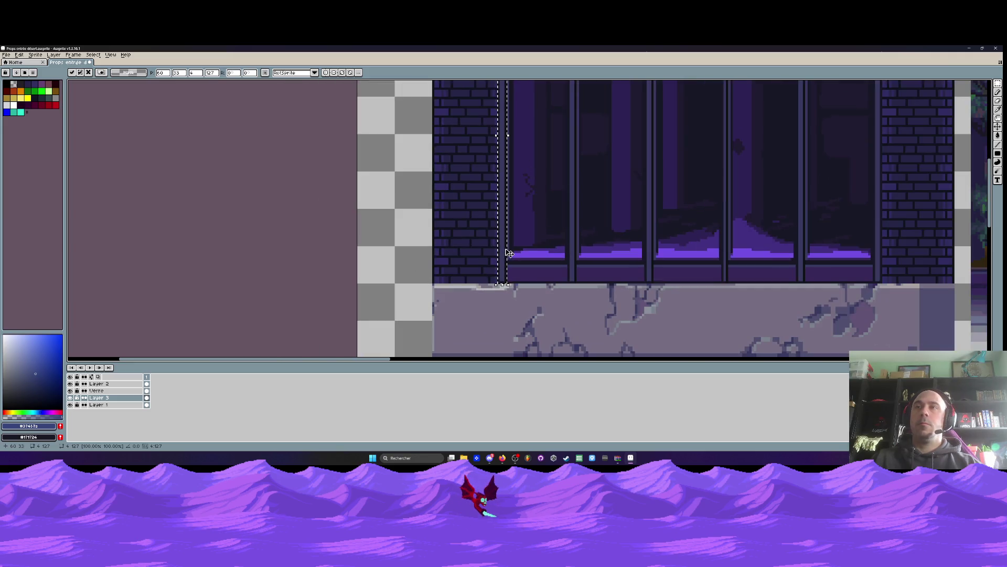
scroll(509, 253, up, 1)
key(Left)
scroll(505, 252, down, 2)
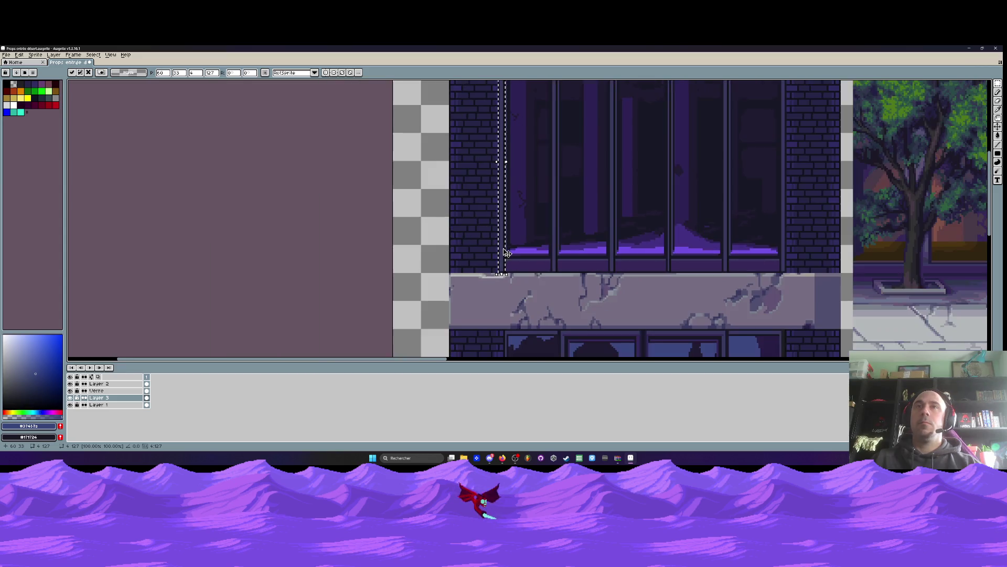
key(Return)
scroll(503, 228, up, 4)
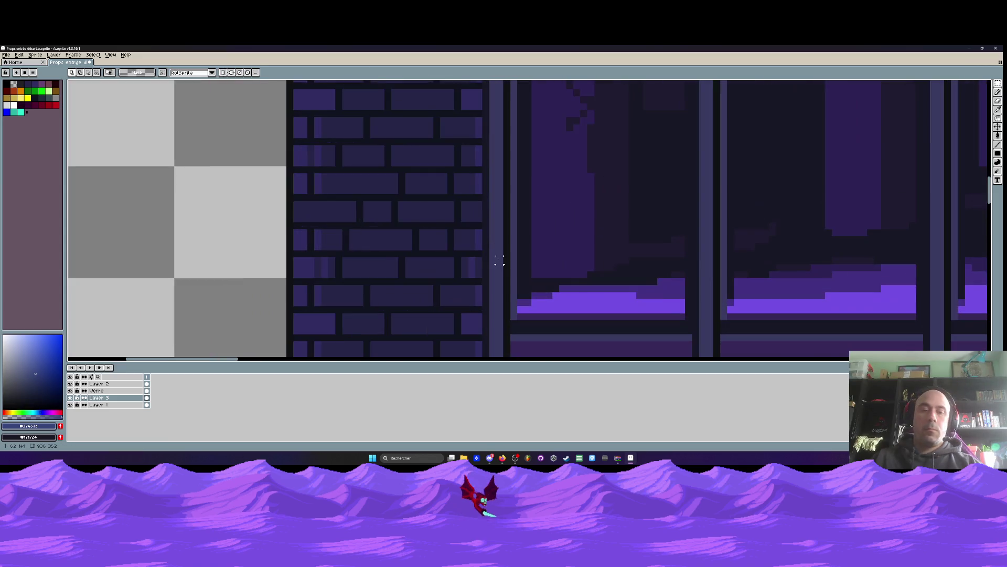
Pan across the building facade and undo the last pencil stroke
key(b)
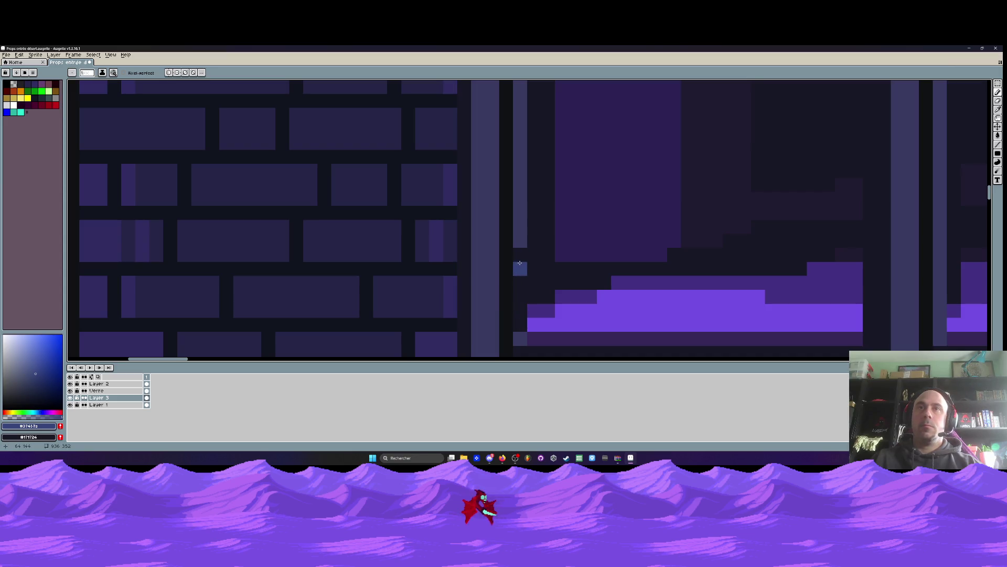
key(h)
scroll(517, 242, down, 4)
drag(517, 242, 505, 331)
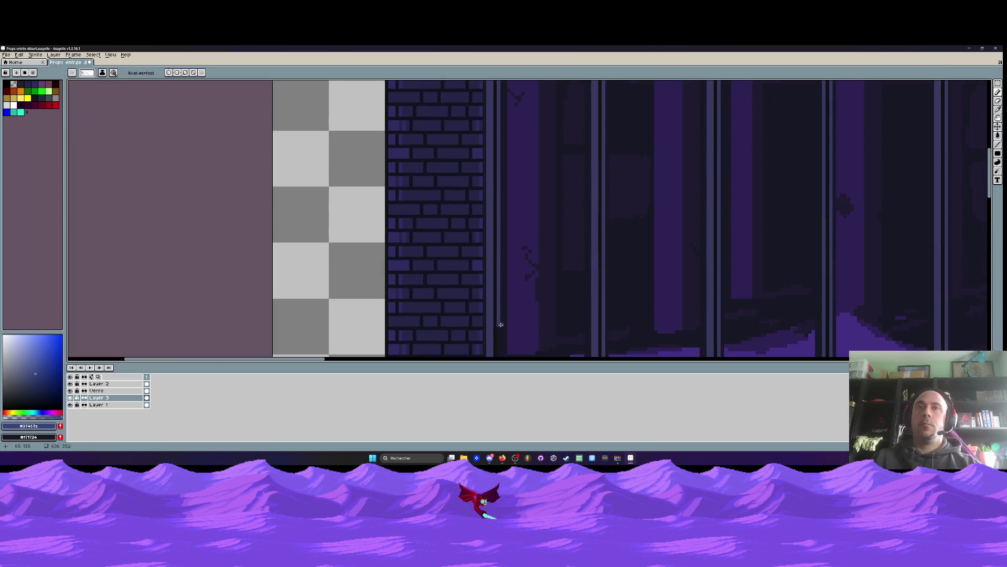
scroll(498, 241, down, 2)
key(ctrl+z)
scroll(509, 269, up, 1)
drag(483, 284, 451, 288)
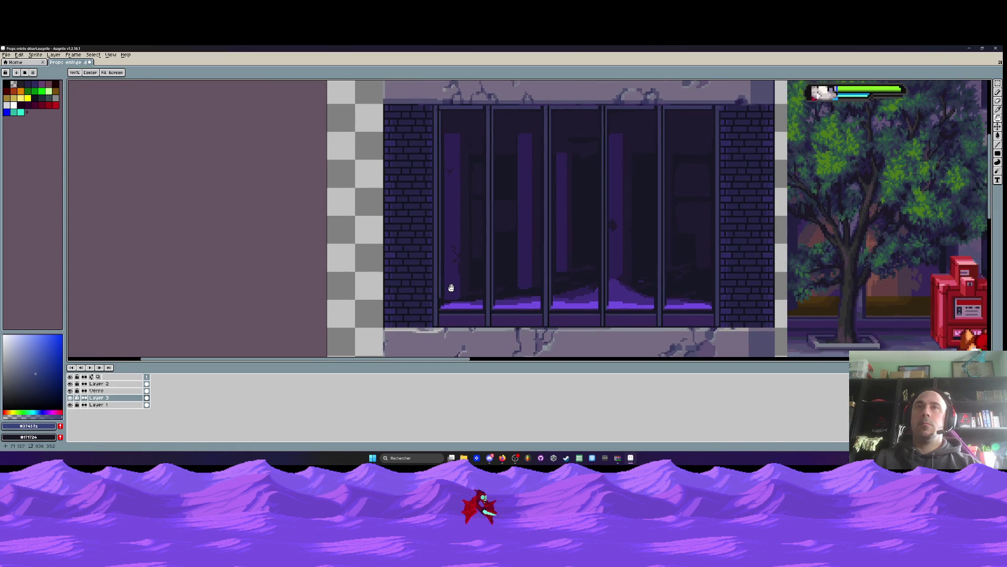
key(b)
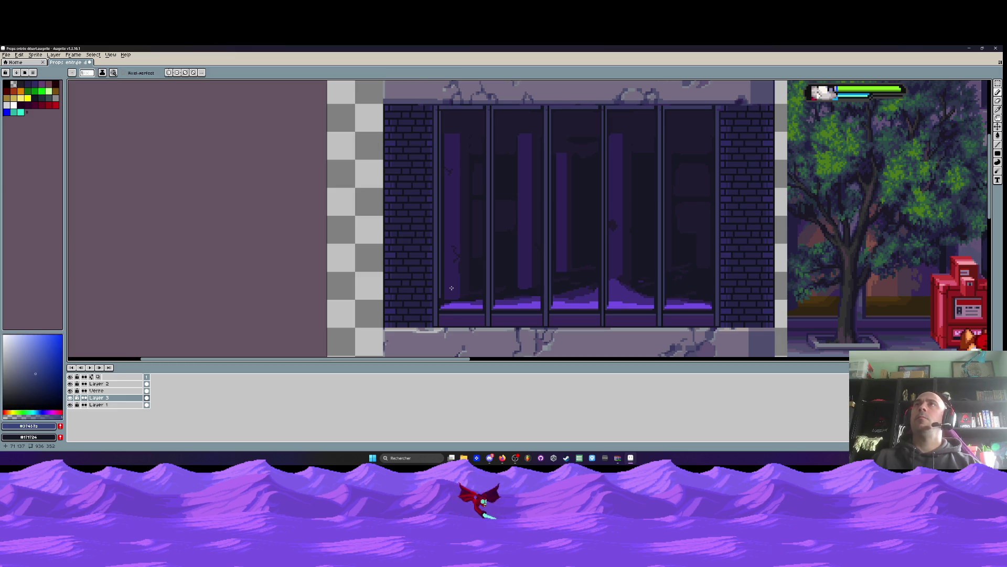
scroll(632, 178, down, 1)
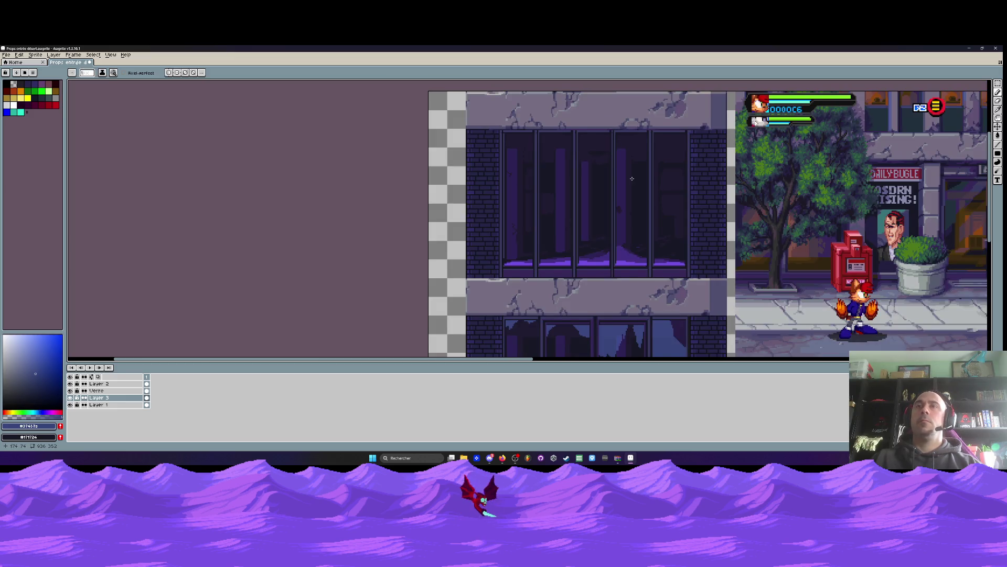
scroll(585, 265, down, 1)
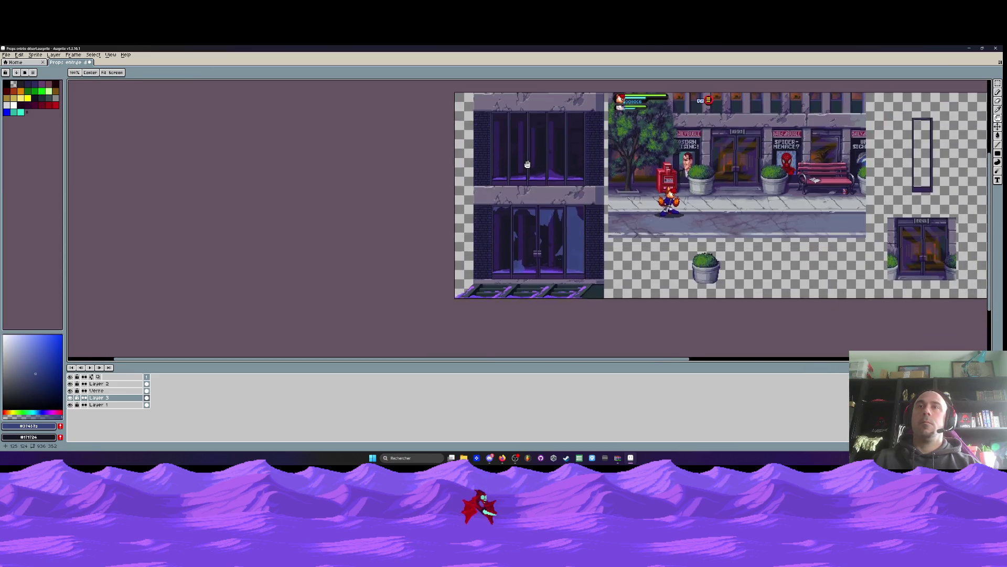
scroll(573, 220, up, 1)
Toggle Layer 3, the Layer 2 street scene and the Verre glass layer to compare
click(70, 398)
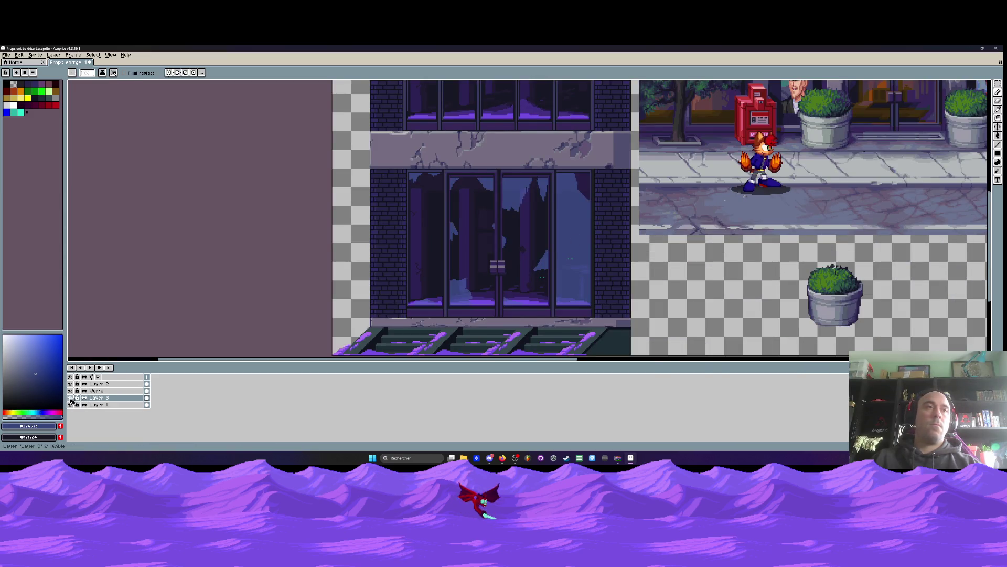
scroll(476, 294, up, 1)
scroll(486, 120, down, 3)
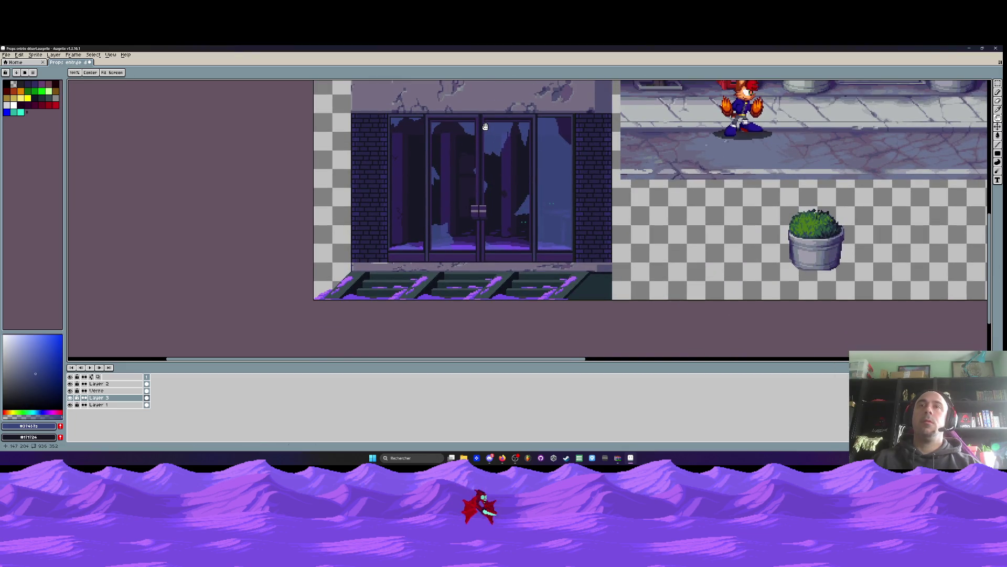
scroll(485, 127, up, 7)
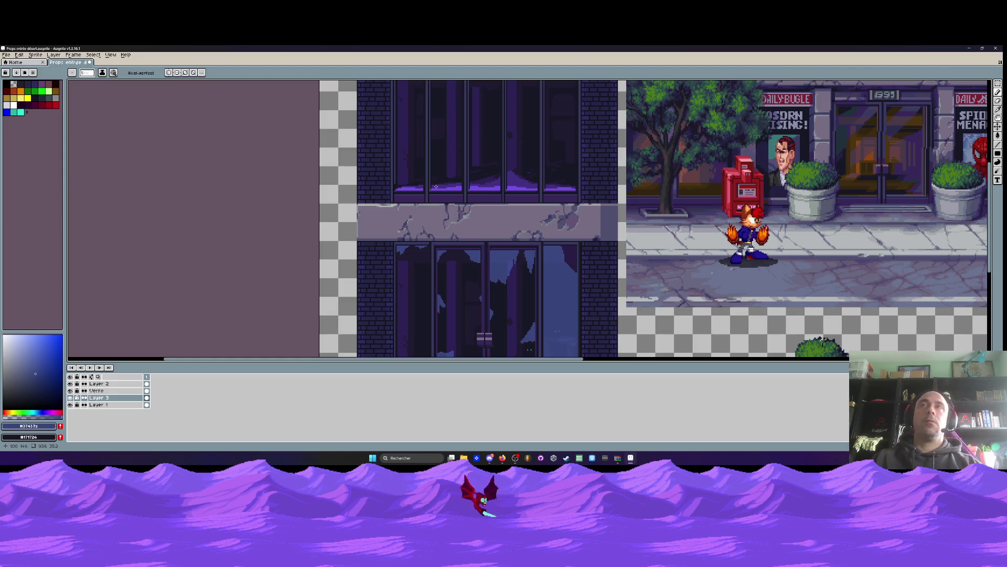
scroll(436, 187, up, 5)
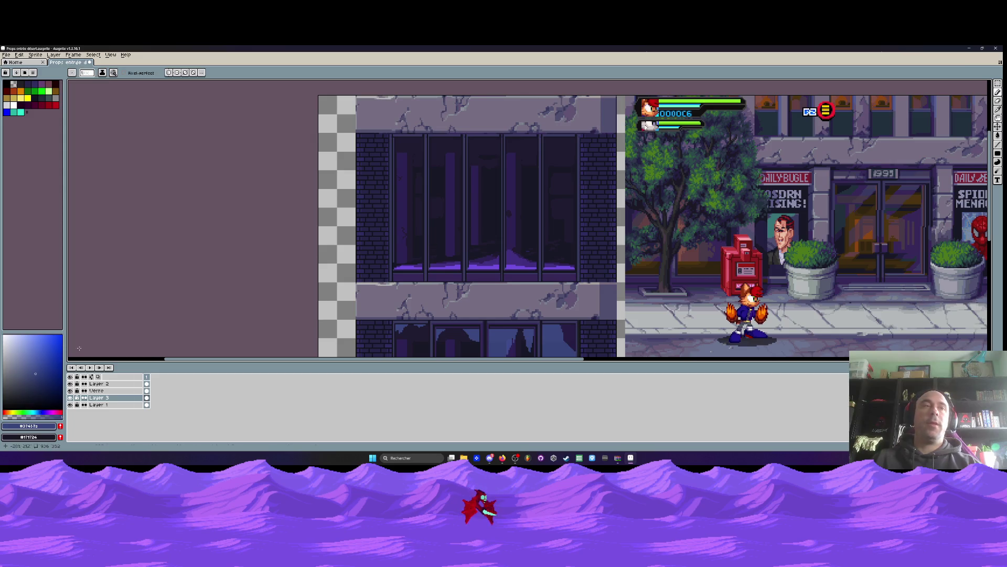
click(71, 384)
click(72, 384)
click(71, 385)
click(71, 384)
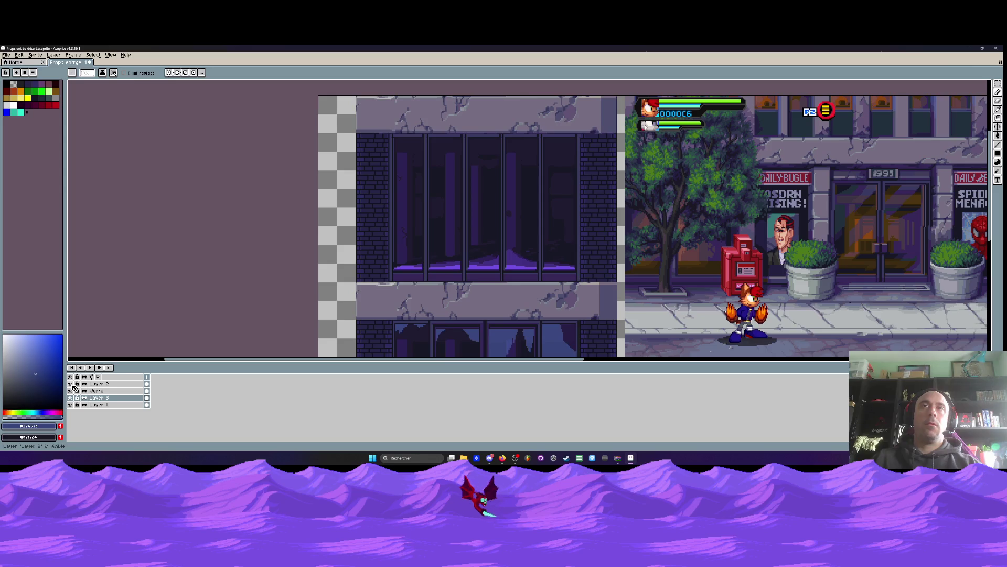
scroll(499, 208, down, 5)
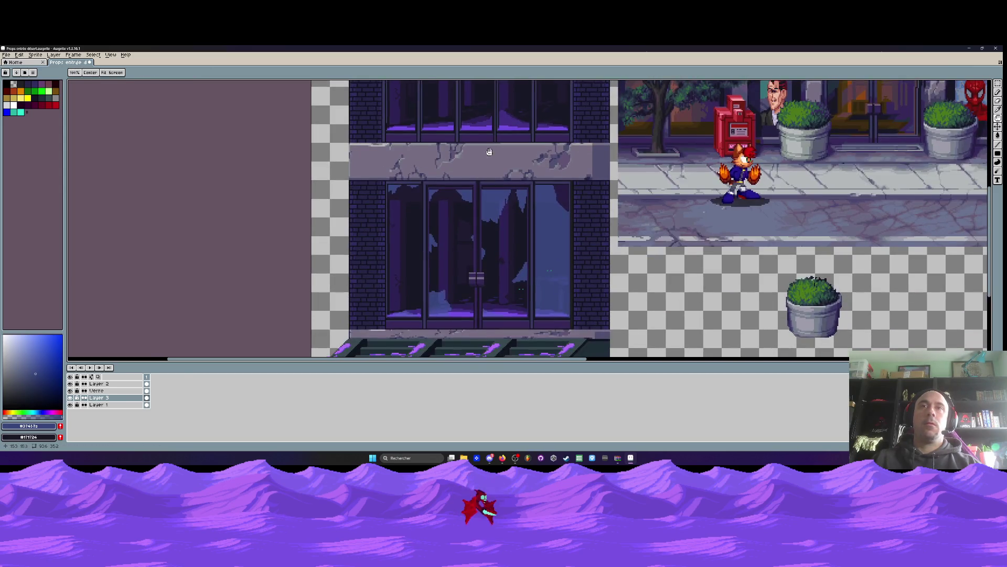
click(71, 391)
click(70, 391)
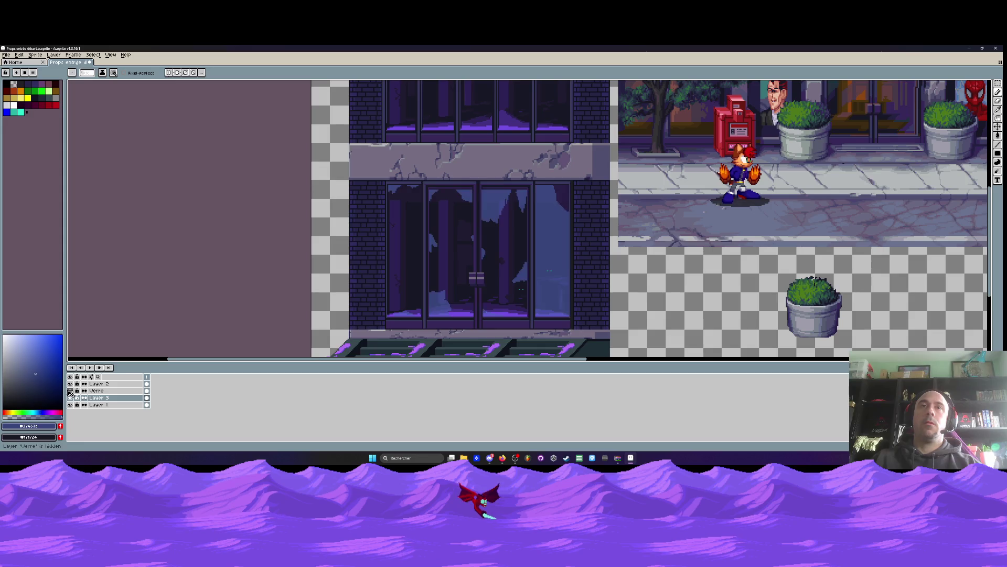
key(i)
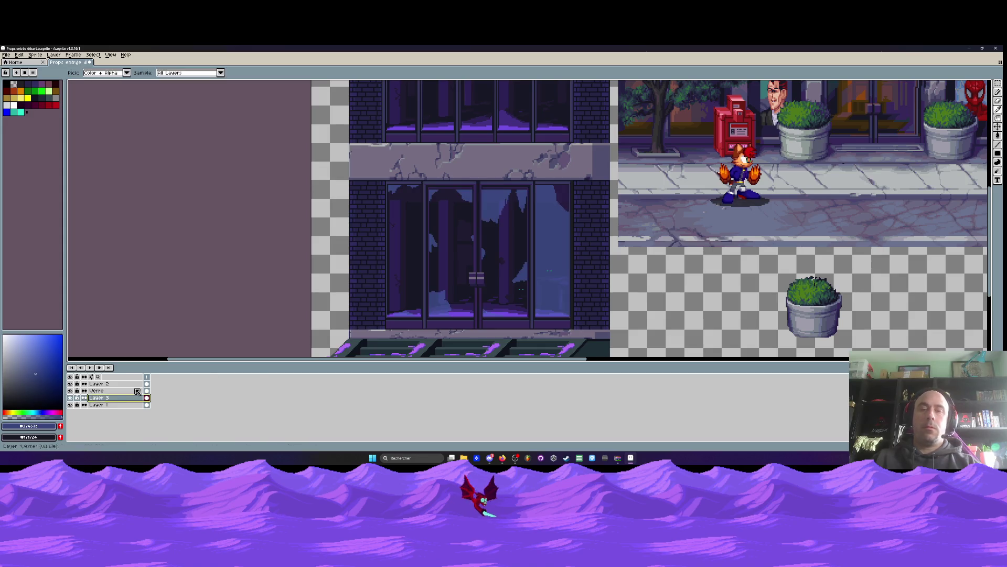
key(b)
scroll(472, 210, up, 5)
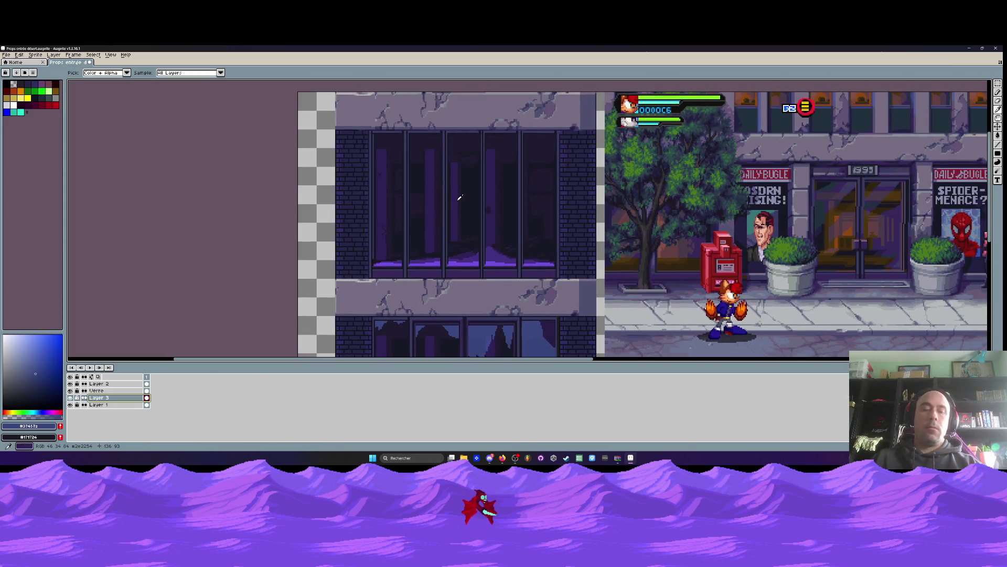
Draw a flat blue filled rectangle over the upper window's rightmost pane
click(997, 153)
click(971, 153)
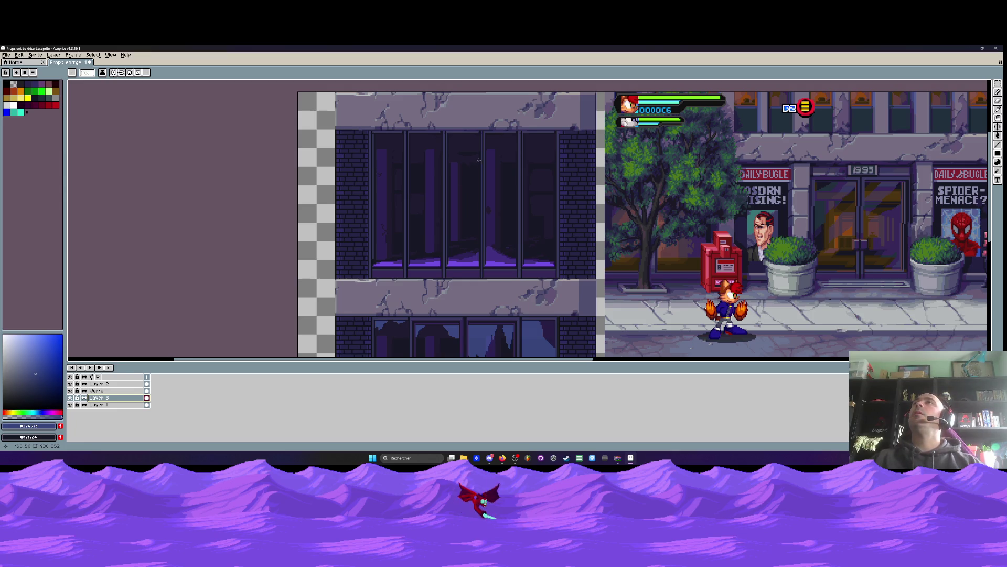
scroll(507, 151, up, 4)
drag(529, 115, 607, 274)
scroll(545, 157, down, 3)
scroll(567, 199, up, 3)
scroll(428, 269, down, 5)
scroll(432, 263, up, 3)
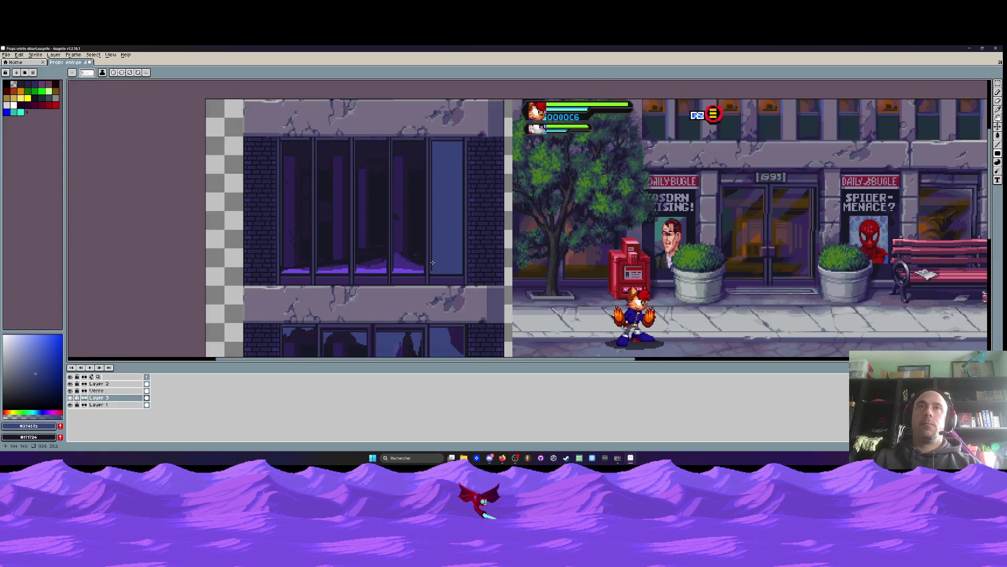
Undo the earlier blue fill and redraw a blue rectangle over the window opening
scroll(432, 262, up, 2)
scroll(430, 282, up, 2)
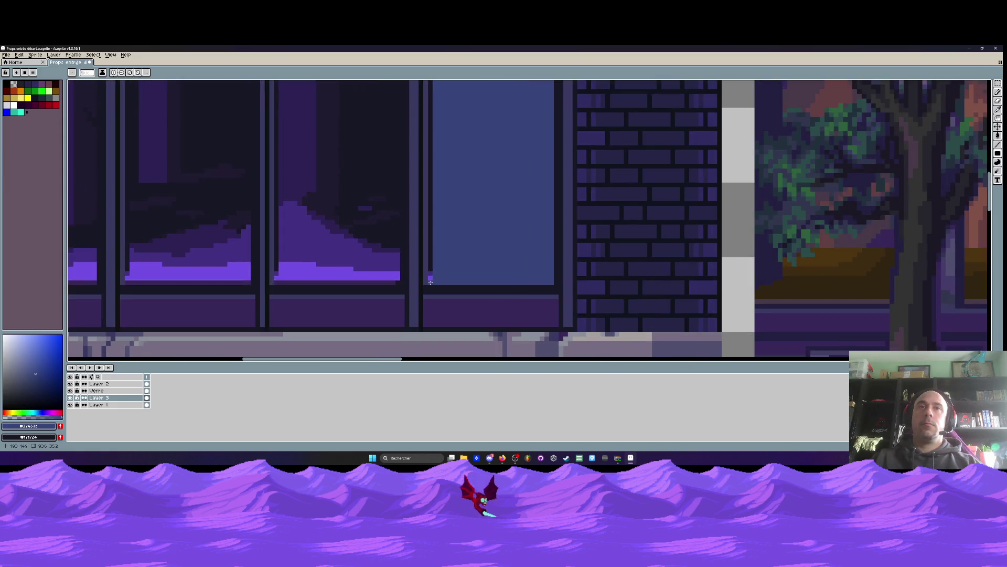
key(ctrl+z)
scroll(429, 278, down, 2)
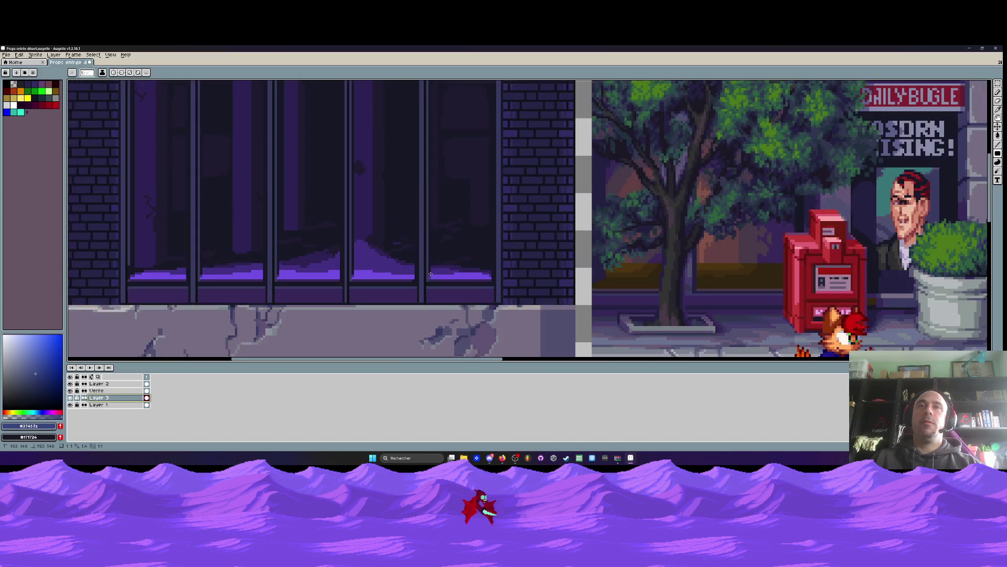
scroll(473, 236, up, 3)
mouse_move(302, 355)
mouse_down()
mouse_move(515, 210)
mouse_move(554, 156)
mouse_up()
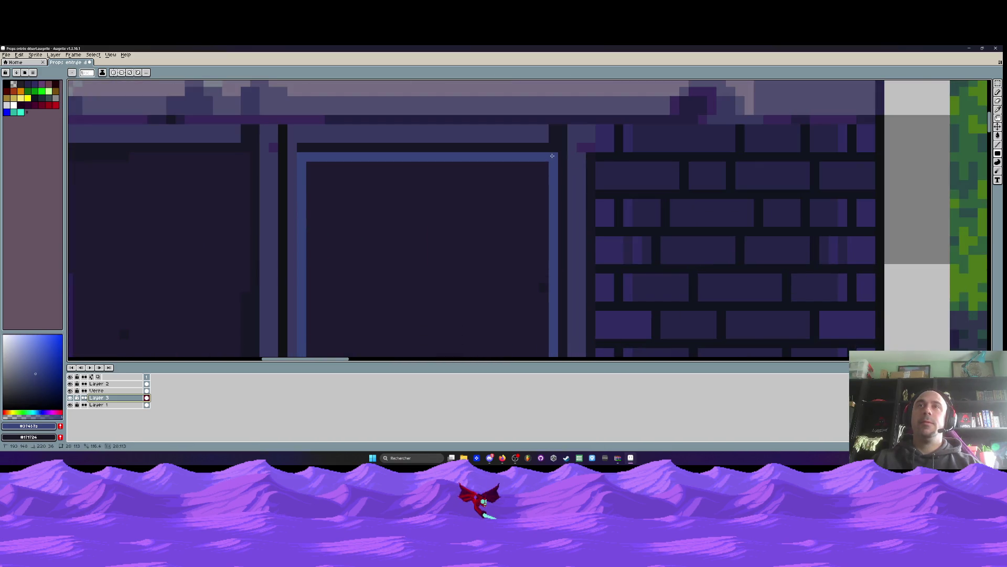
Fill the third window opening flat blue
scroll(266, 202, left, 5)
scroll(455, 150, down, 2)
scroll(394, 210, down, 3)
scroll(394, 209, up, 3)
scroll(369, 253, up, 2)
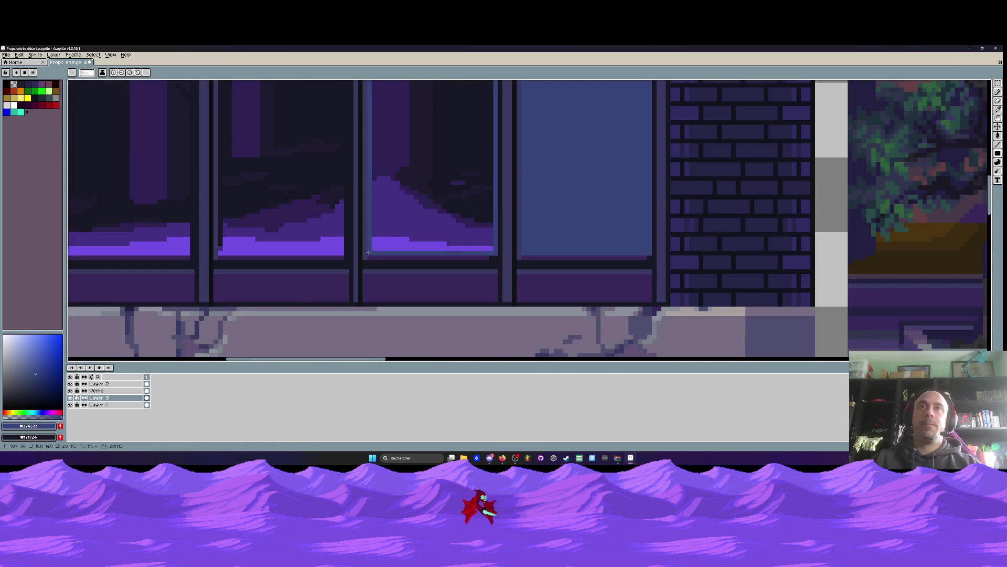
click(368, 252)
scroll(342, 253, down, 2)
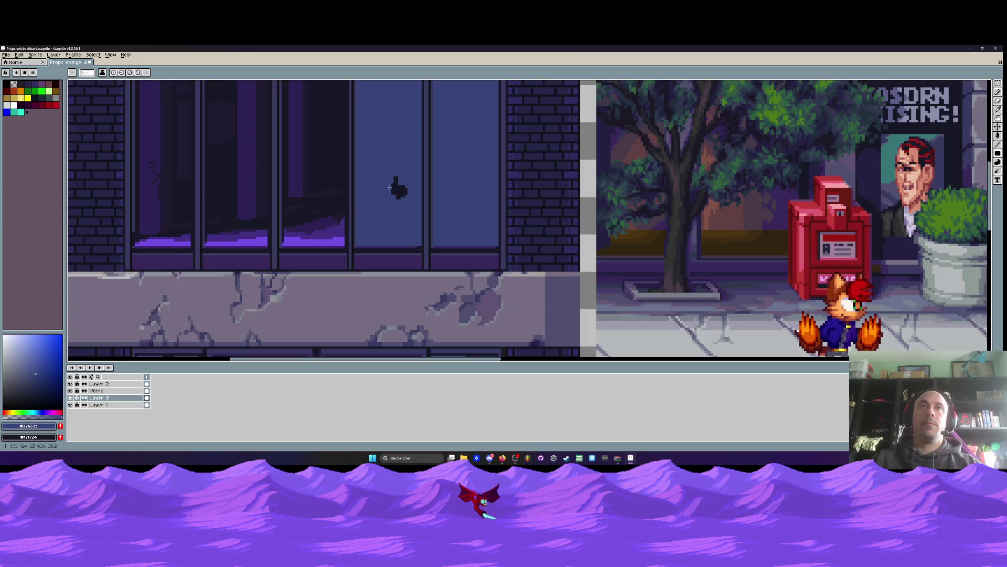
scroll(342, 254, up, 2)
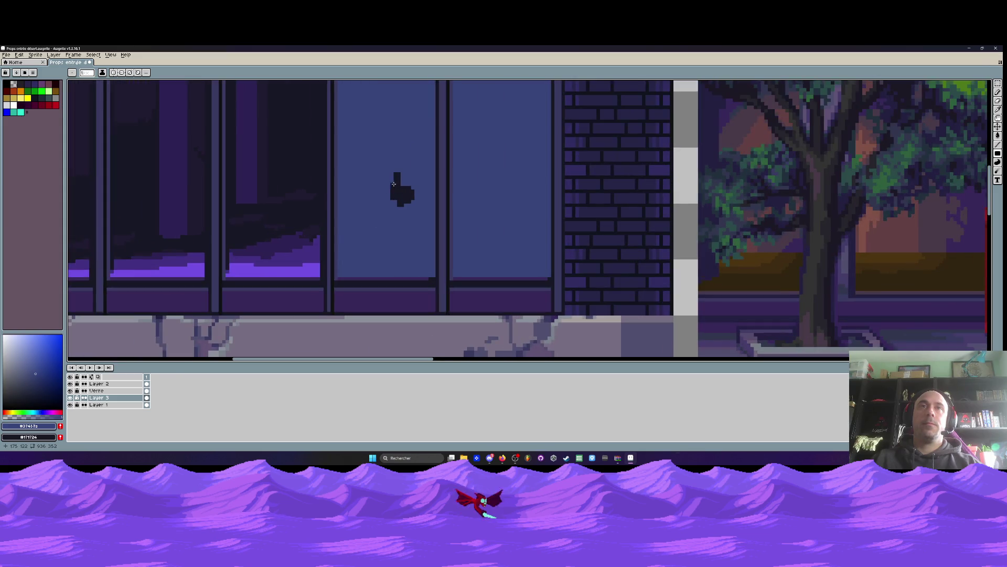
On Layer 2, paint a trial dark silhouette on the pane and check it against the tree background
click(70, 383)
click(70, 384)
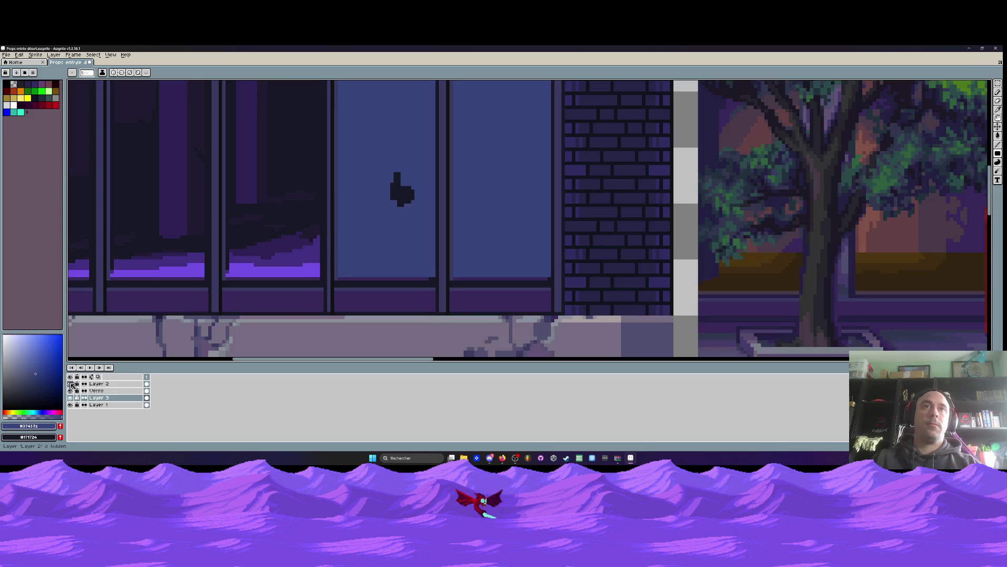
click(103, 384)
drag(396, 167, 395, 199)
key(ctrl+z)
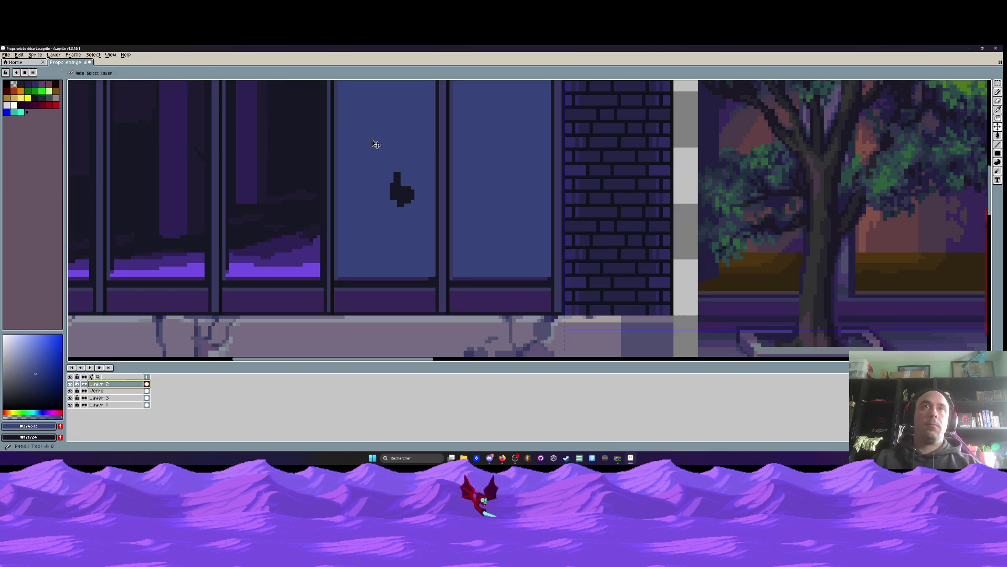
drag(396, 218, 393, 179)
click(70, 384)
click(70, 384)
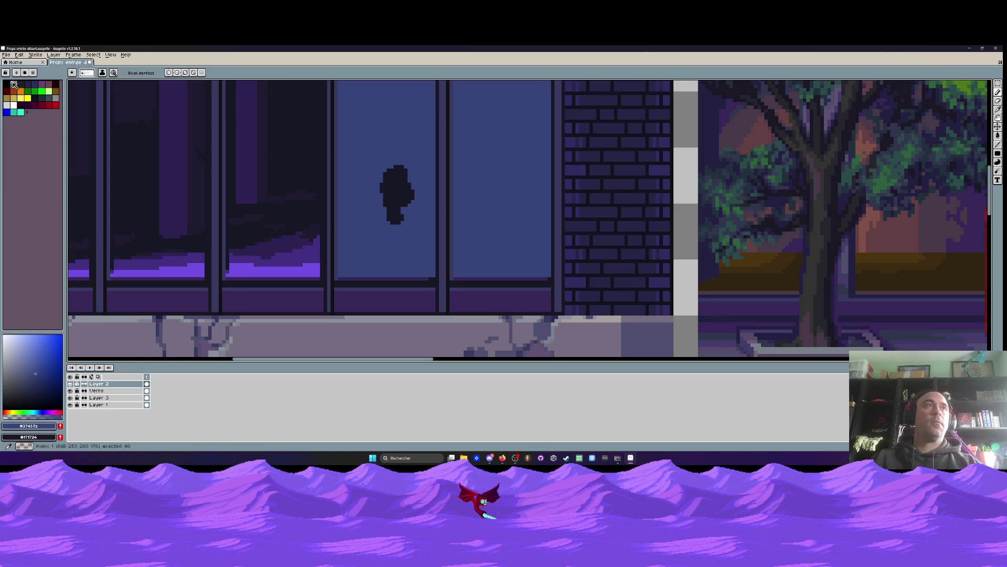
Erase the top of the dark silhouette with the transparent colour and hide Layer 3
alt+click(393, 160)
mouse_move(394, 160)
mouse_down()
mouse_move(407, 165)
mouse_move(391, 202)
mouse_move(408, 200)
mouse_up()
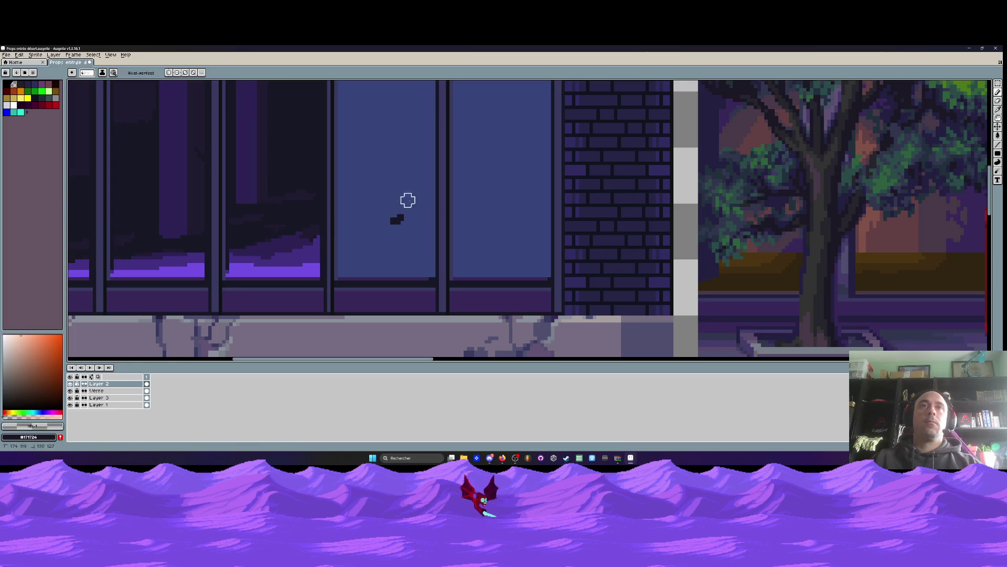
click(71, 397)
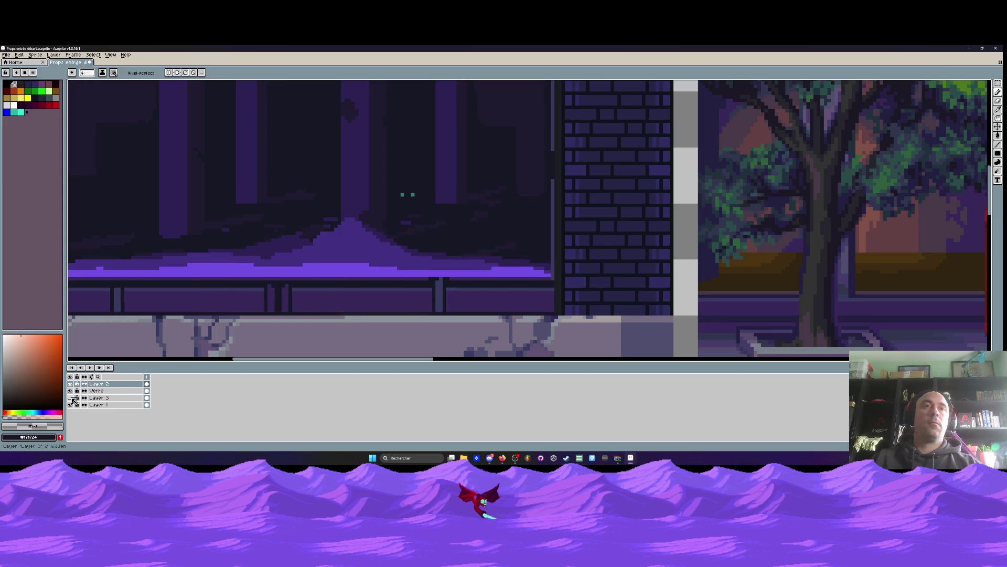
Make Layer 3 visible and active, then bucket-fill both right-hand windows dark
click(72, 398)
click(72, 398)
click(99, 397)
scroll(362, 246, down, 2)
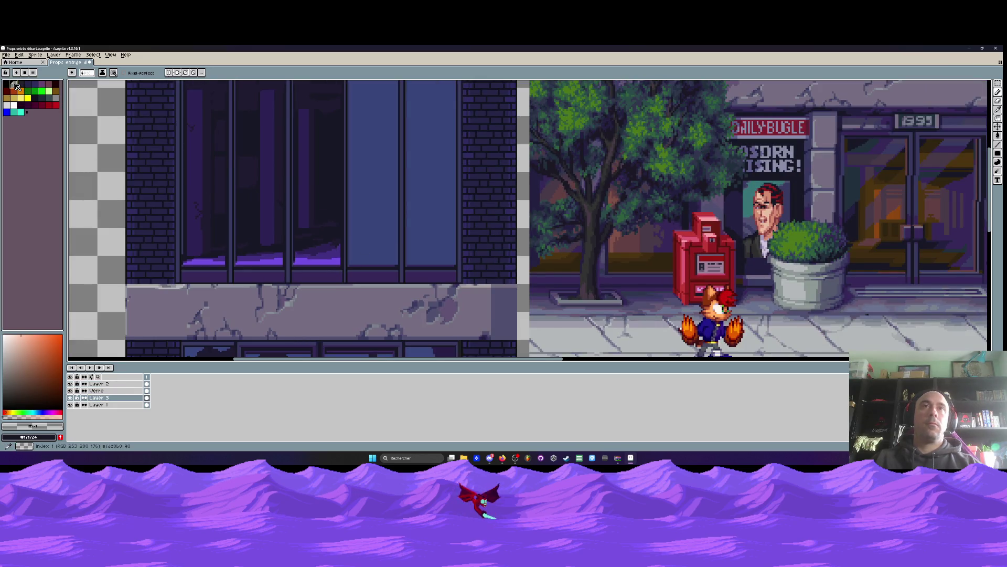
key(g)
click(367, 246)
click(424, 247)
On the Verre layer, choose teal and the Filled Rectangle Tool
click(147, 390)
click(14, 112)
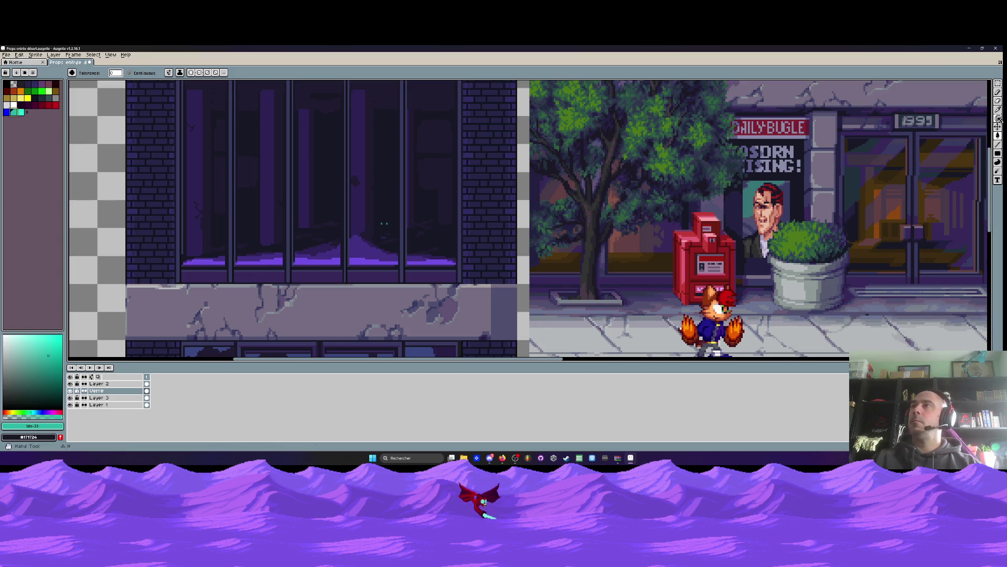
click(999, 153)
click(973, 154)
scroll(419, 170, up, 5)
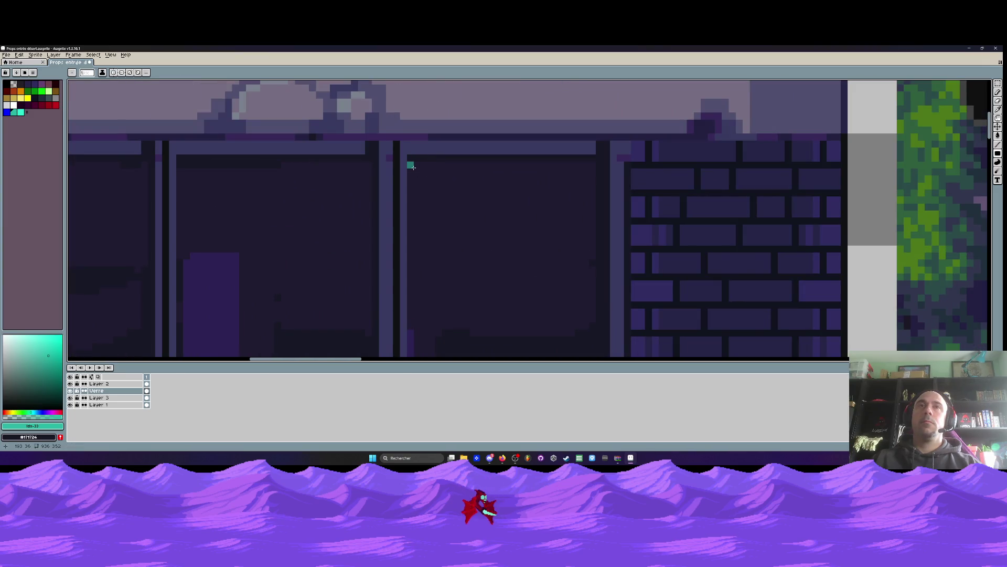
click(147, 391)
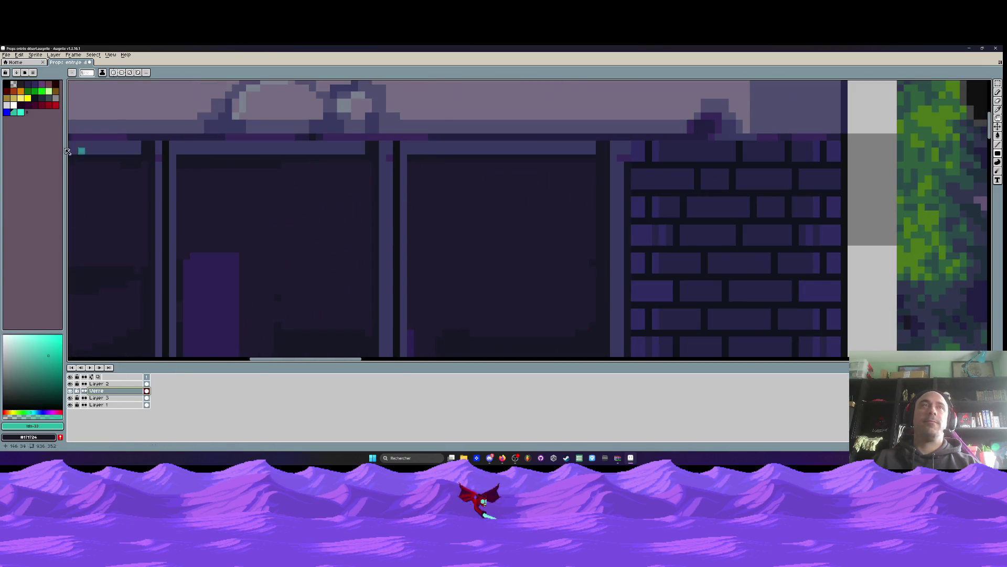
Sample the dark blue #3a477f from the reference street scene and reselect filled rectangles
scroll(254, 159, down, 5)
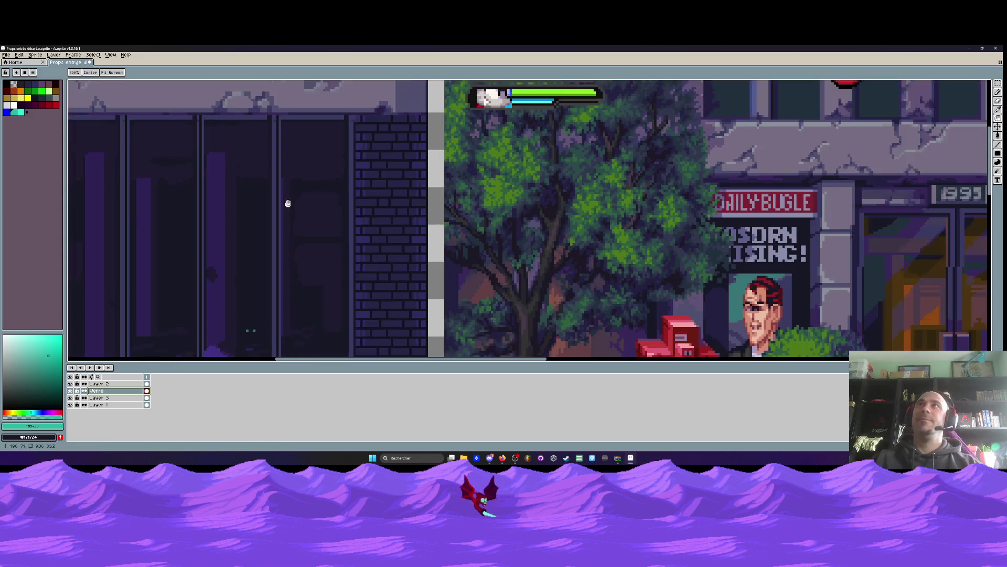
drag(287, 203, 287, 135)
scroll(288, 135, down, 2)
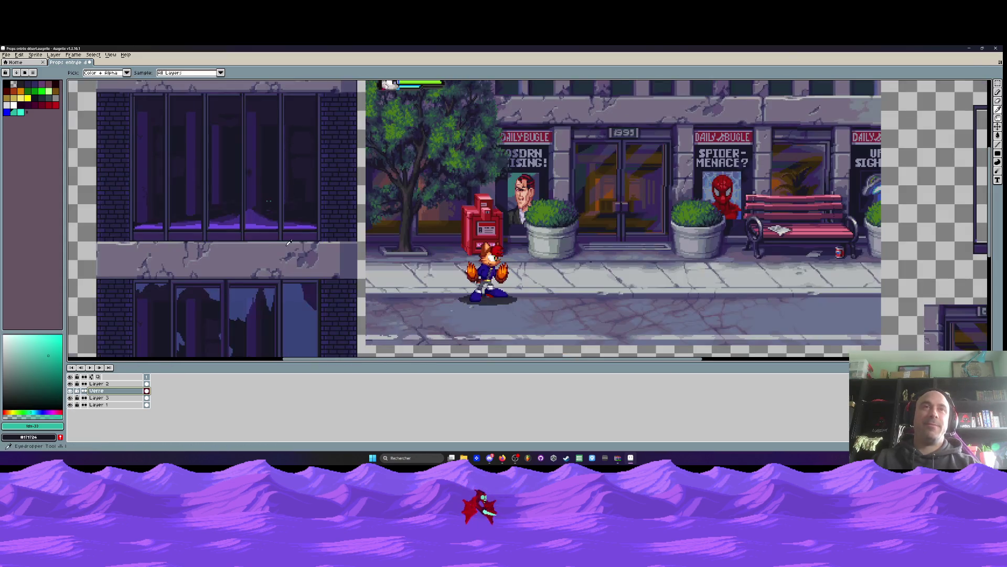
click(300, 295)
scroll(283, 299, up, 3)
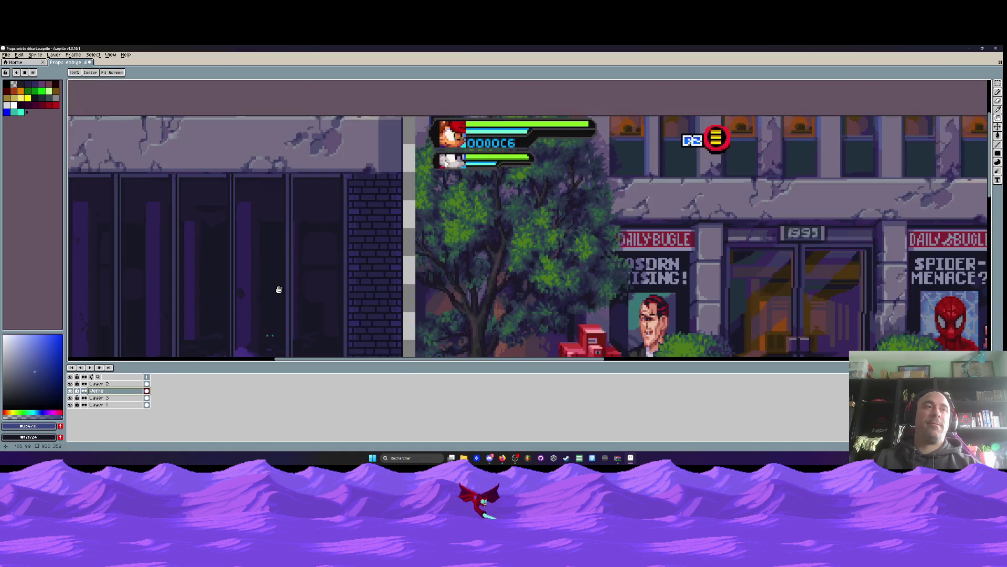
click(998, 153)
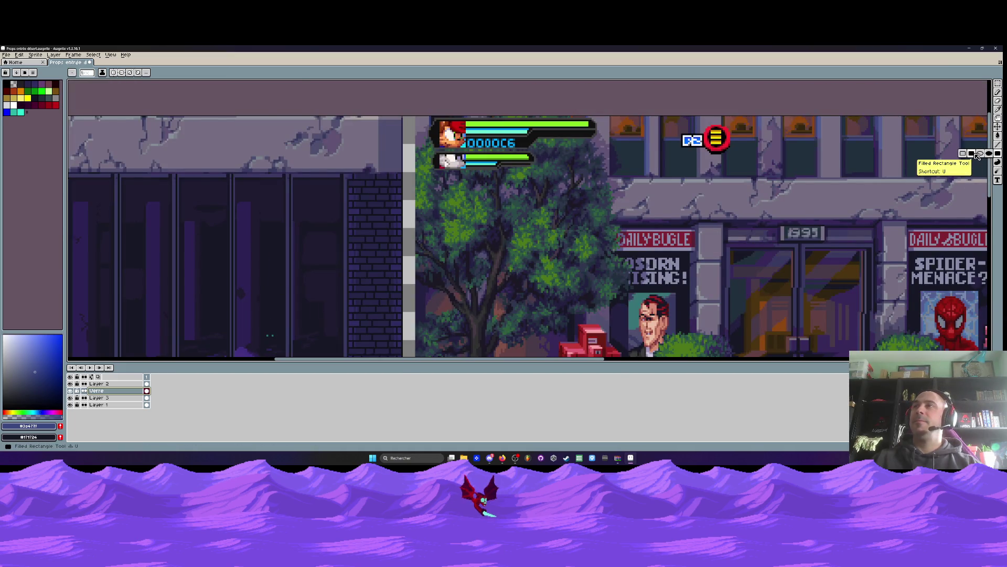
Cover the third window pane with a block of blue glass
scroll(358, 178, up, 4)
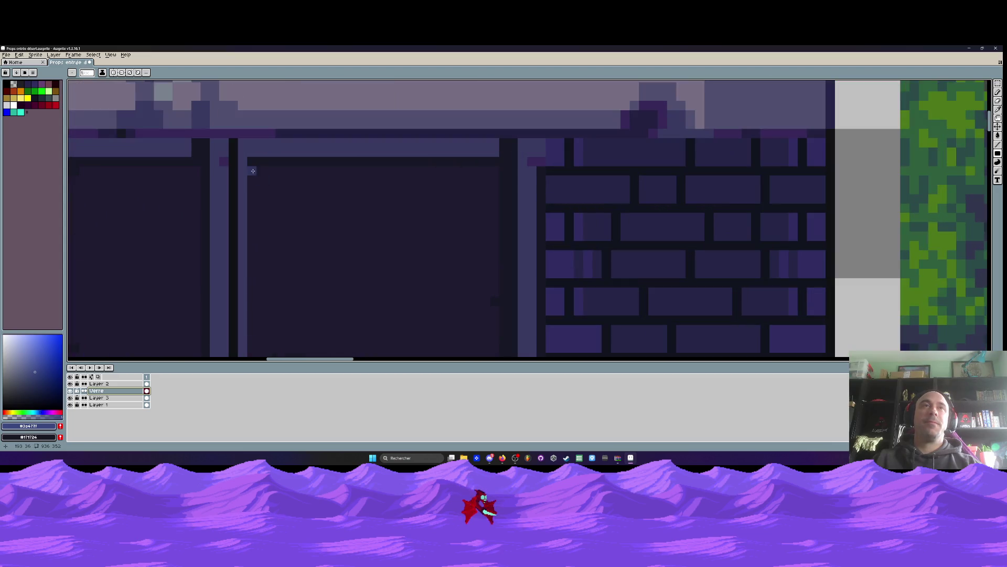
scroll(252, 170, down, 4)
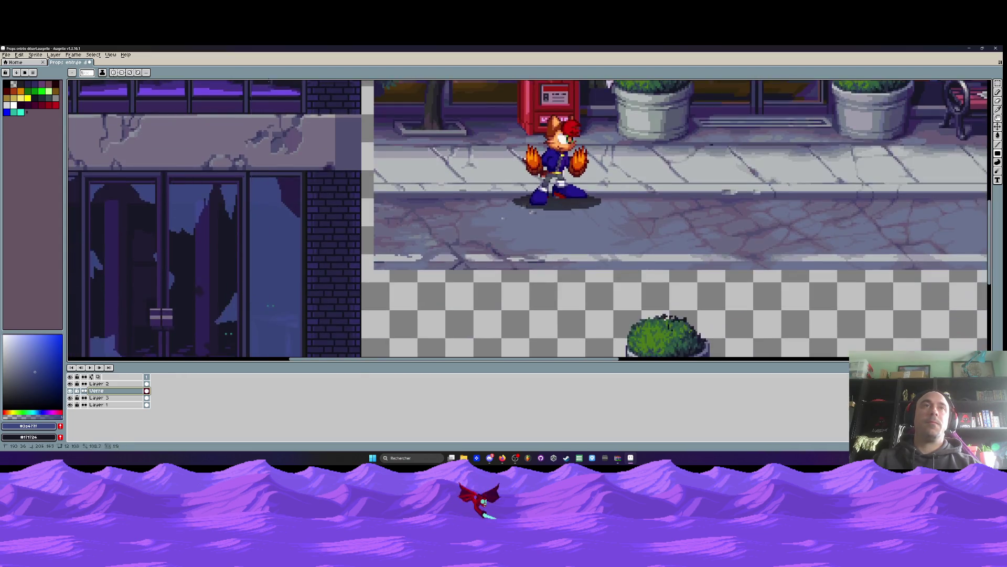
scroll(280, 226, up, 4)
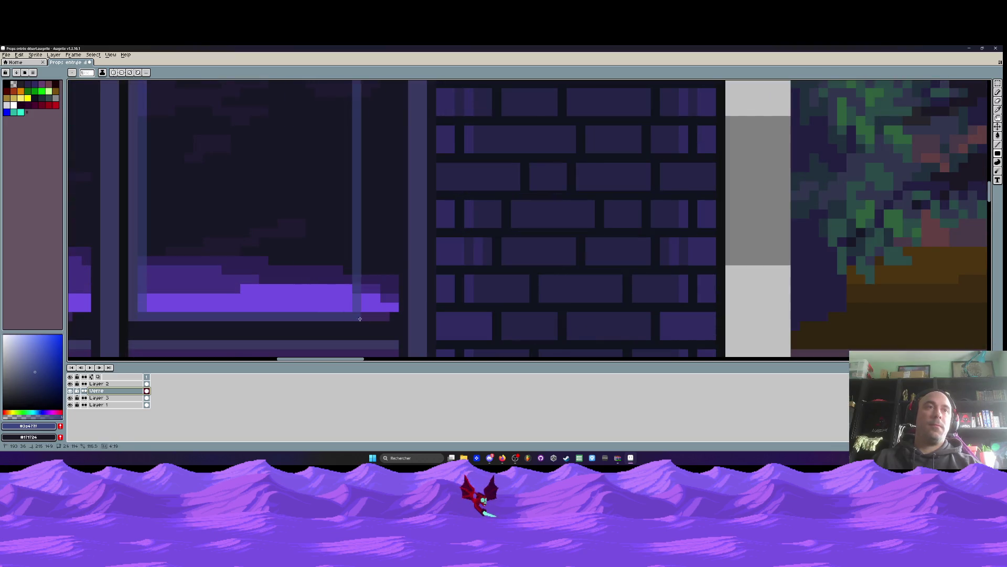
scroll(393, 321, down, 3)
scroll(429, 304, up, 3)
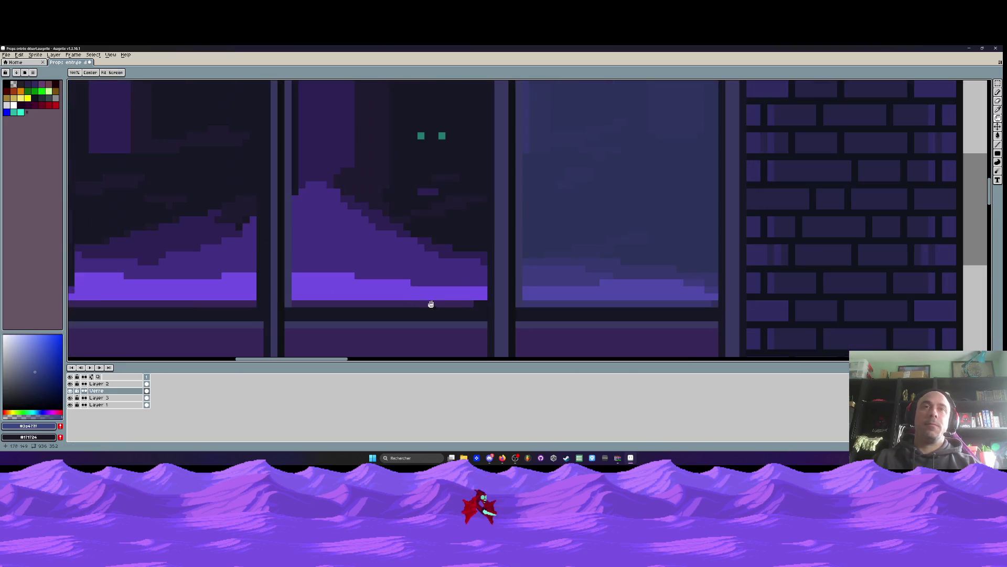
scroll(483, 303, down, 3)
scroll(429, 110, up, 4)
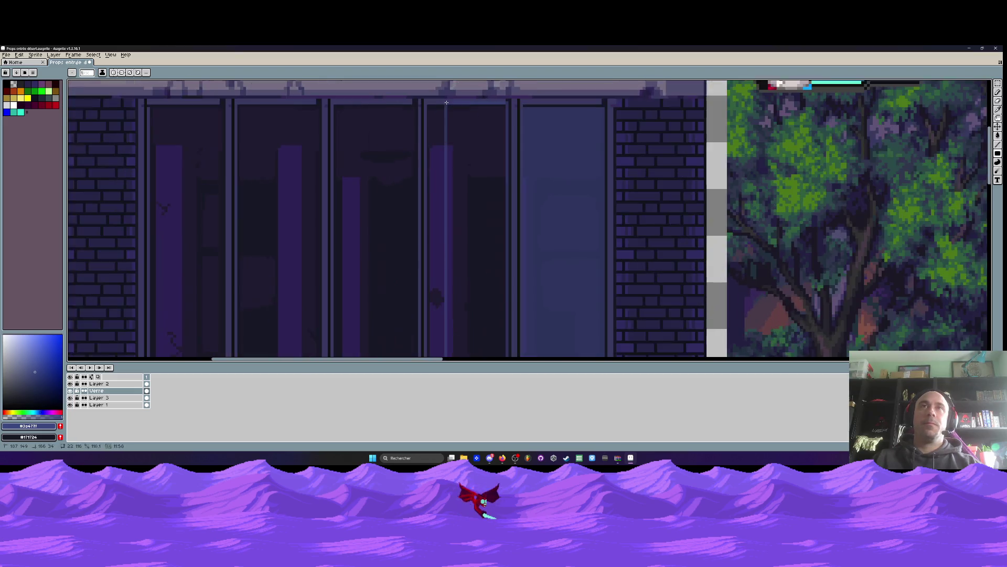
drag(429, 110, 421, 112)
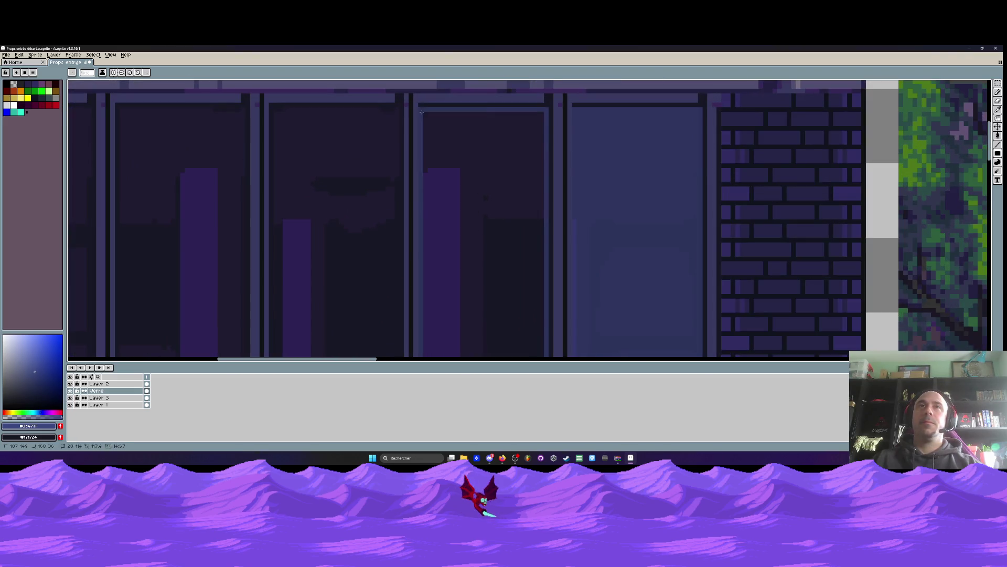
click(421, 112)
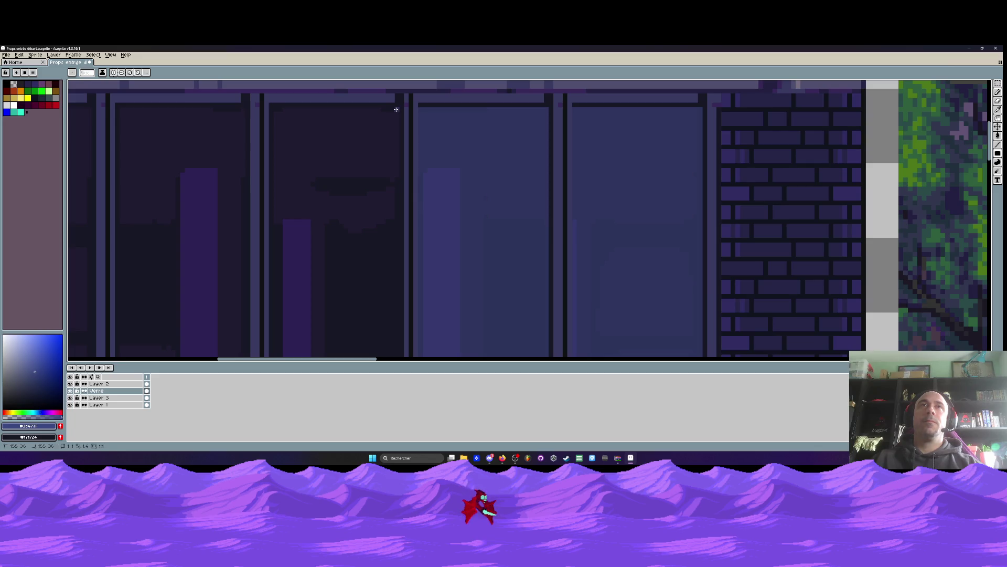
Add a lighter strip along the pane's left edge and apply the hazy glass tint
scroll(396, 109, down, 3)
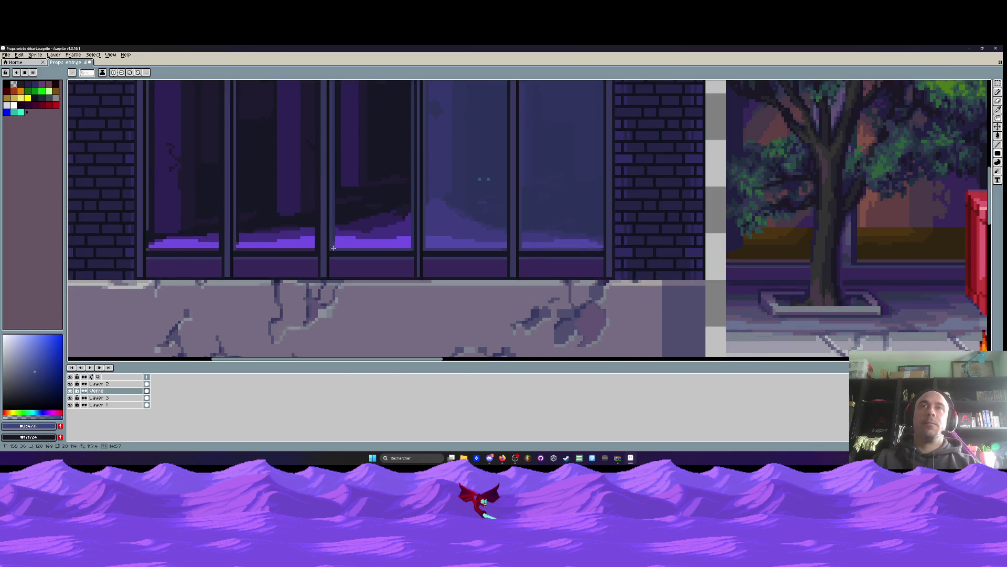
scroll(333, 248, up, 2)
click(330, 247)
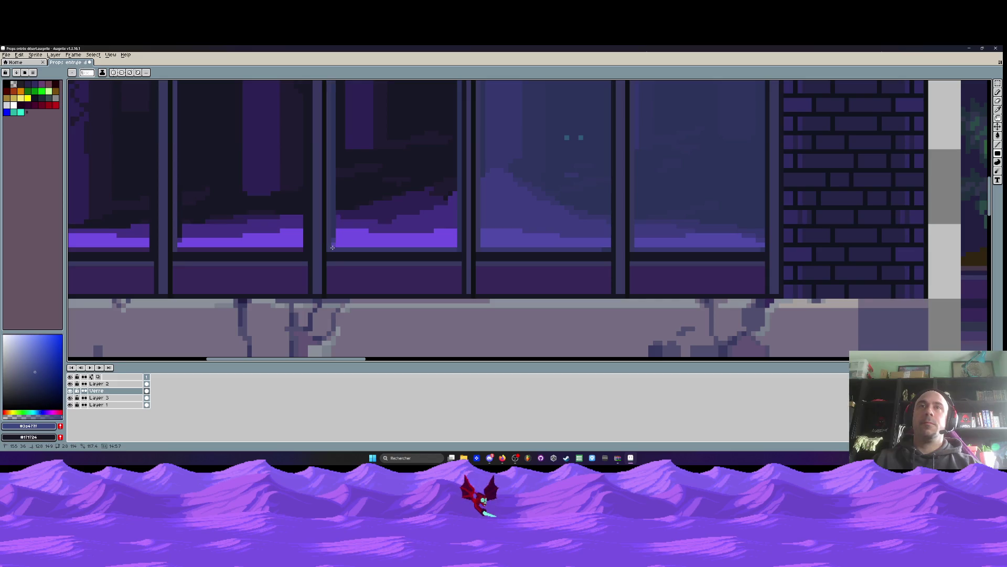
click(333, 247)
scroll(332, 247, down, 2)
scroll(314, 248, up, 2)
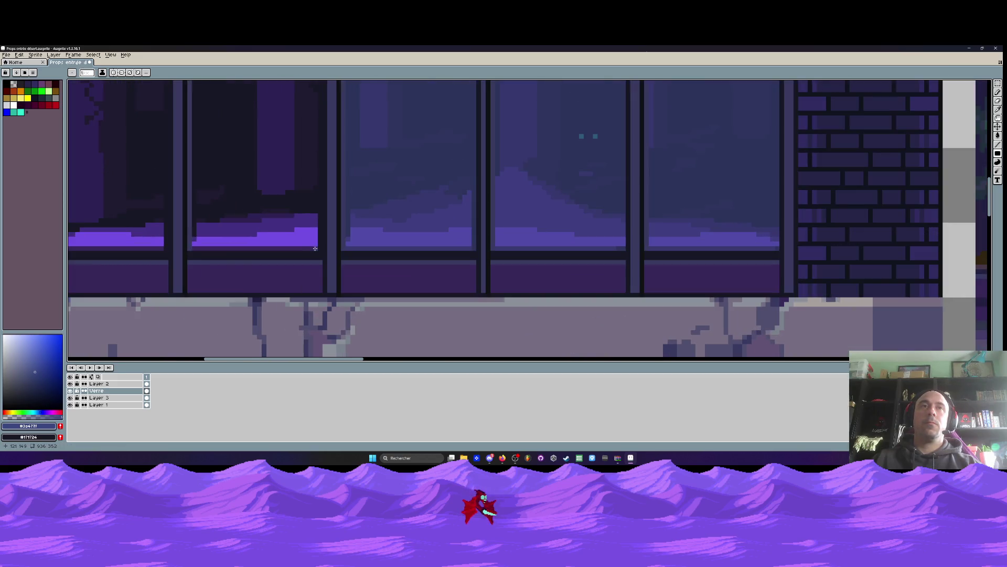
Shift the light edge strip one pixel left, then return to freehand pixel drawing
scroll(319, 249, down, 2)
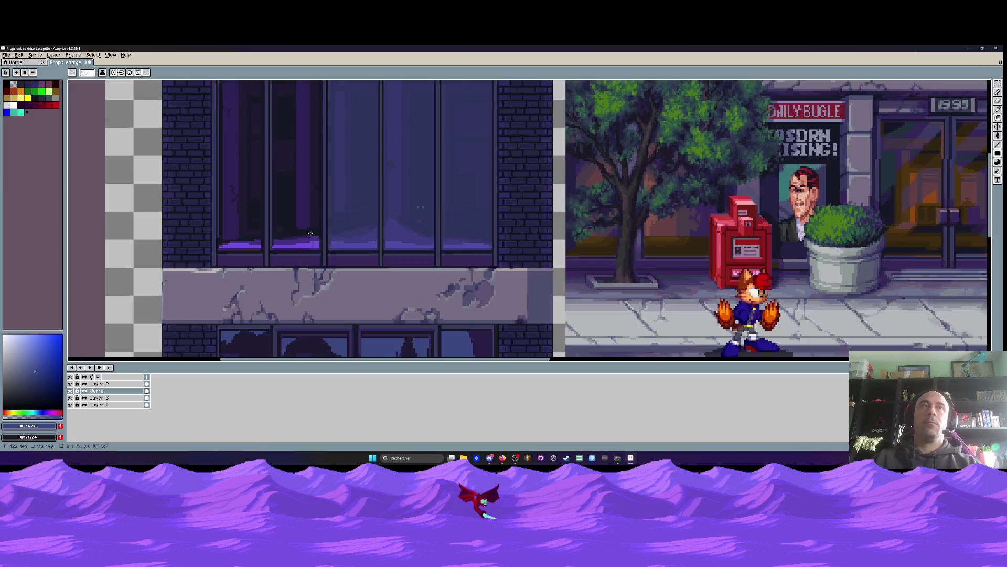
scroll(265, 218, up, 3)
click(262, 218)
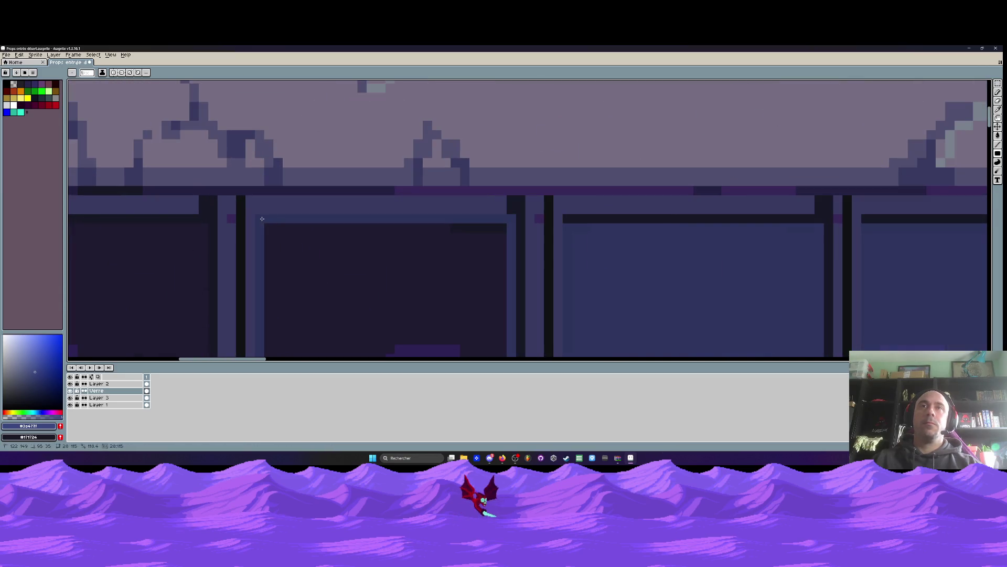
scroll(262, 218, down, 3)
scroll(269, 187, up, 2)
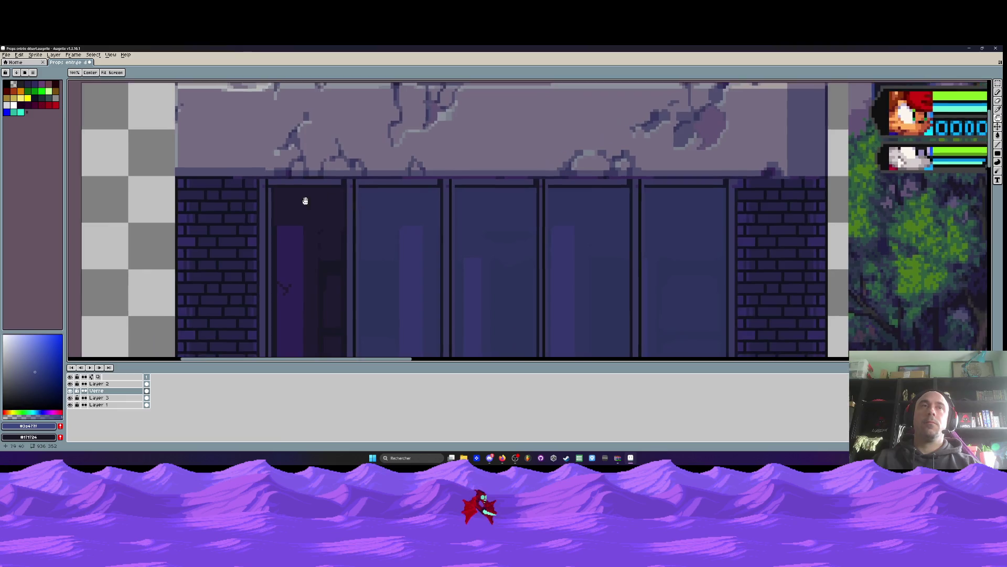
key(space)
scroll(258, 179, down, 3)
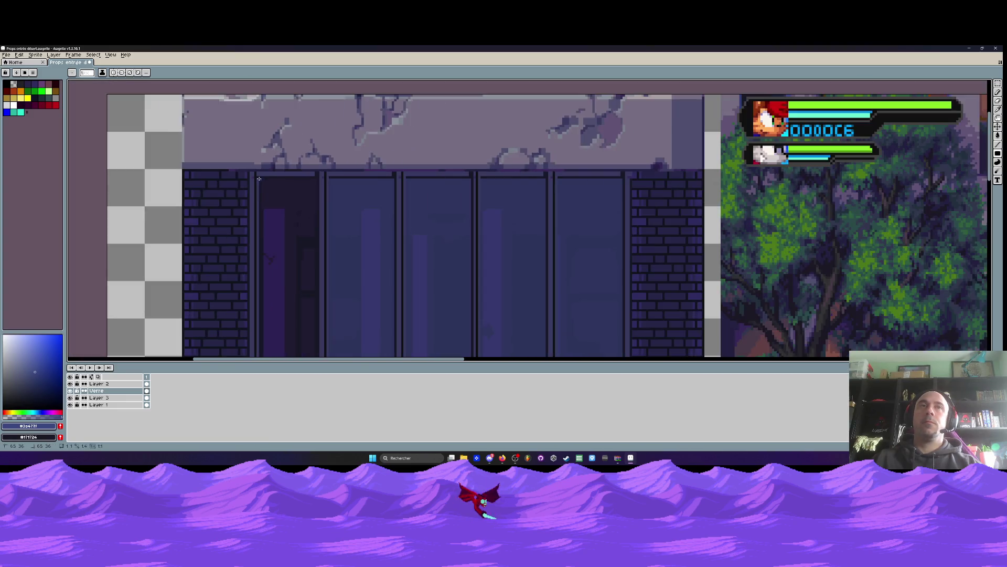
scroll(319, 253, up, 4)
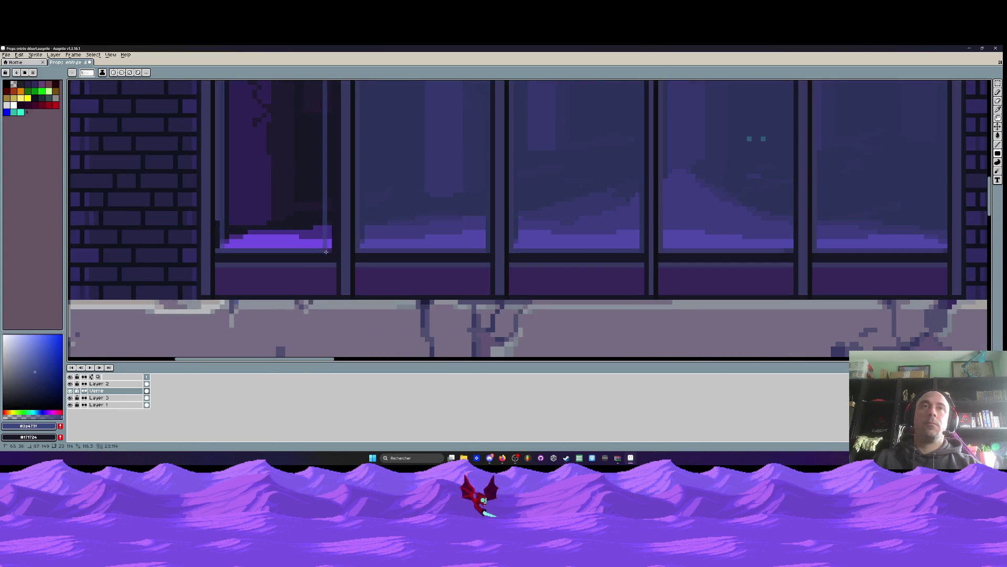
scroll(324, 248, down, 2)
scroll(325, 248, down, 3)
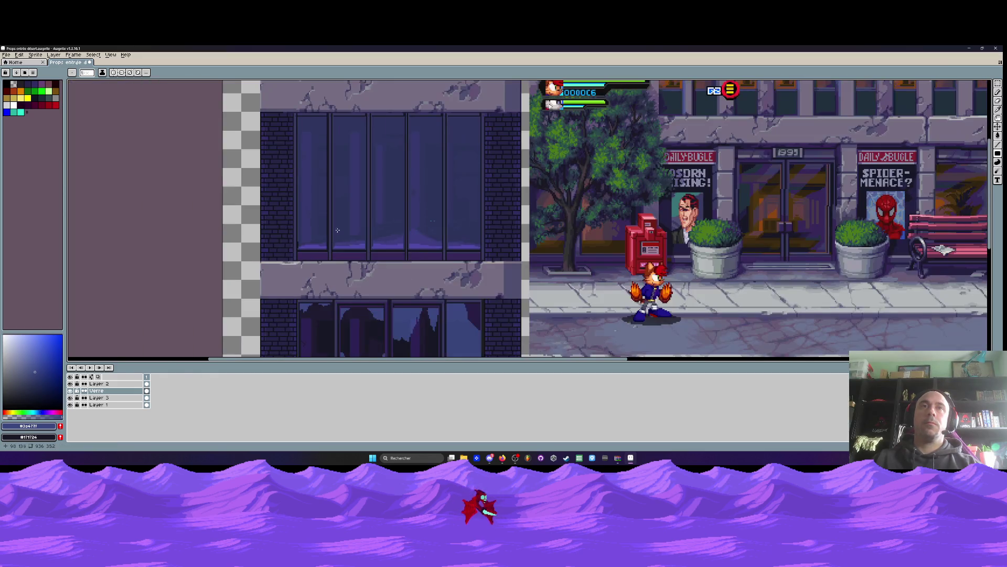
scroll(320, 191, up, 4)
key(space)
mouse_move(320, 191)
mouse_down()
mouse_move(225, 144)
mouse_move(230, 206)
mouse_up()
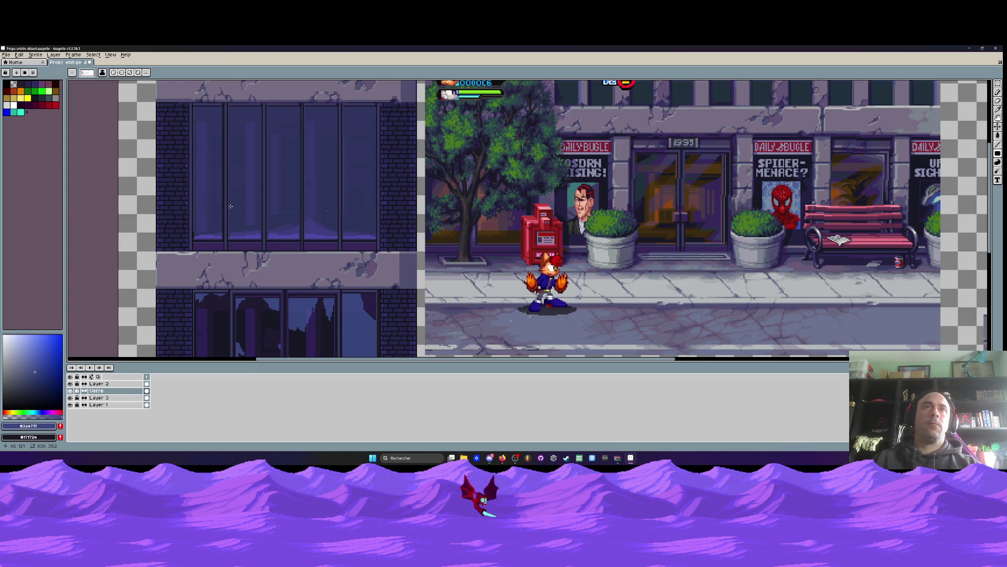
scroll(232, 210, down, 2)
scroll(191, 307, up, 4)
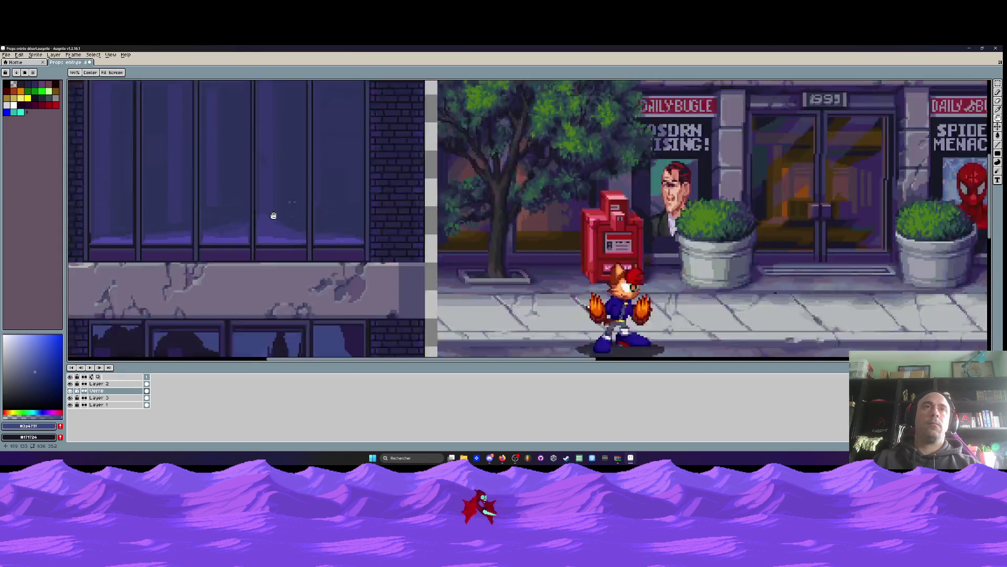
click(70, 397)
click(70, 397)
click(70, 404)
click(70, 405)
click(99, 405)
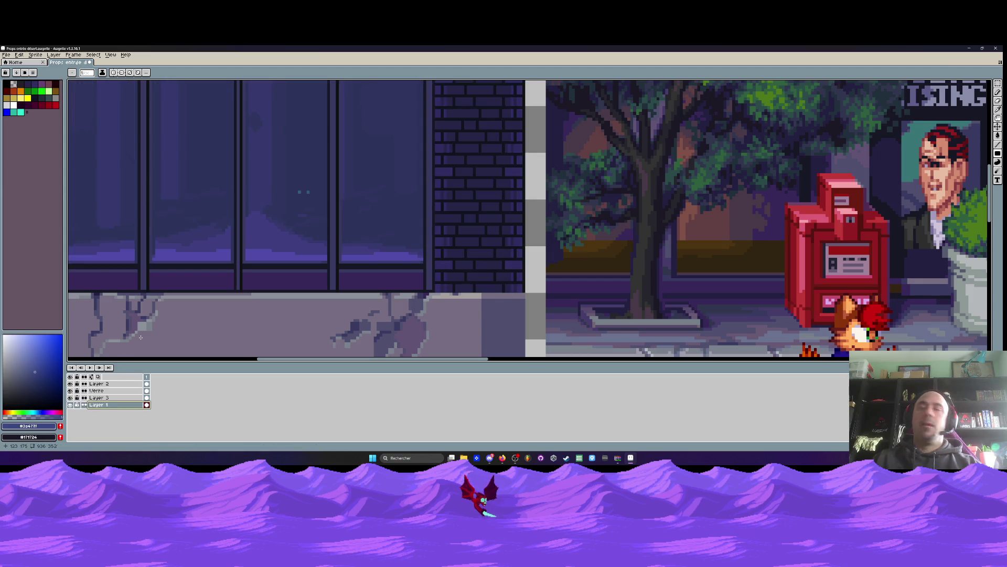
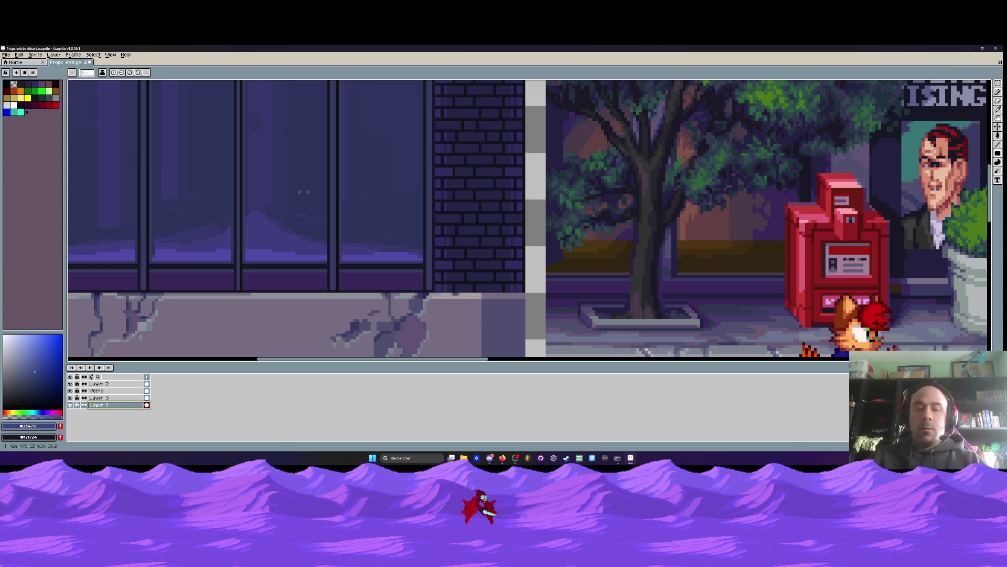
Eyedrop the glass's dark blue, then hide Verre and sample the dark pane colour #171724
key(i)
click(301, 160)
scroll(302, 160, up, 1)
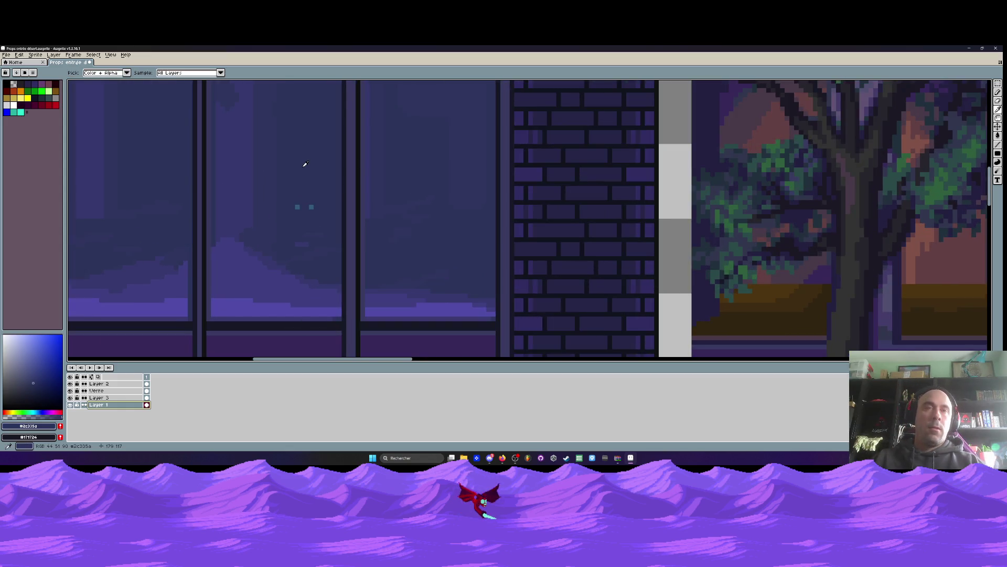
key(b)
key(i)
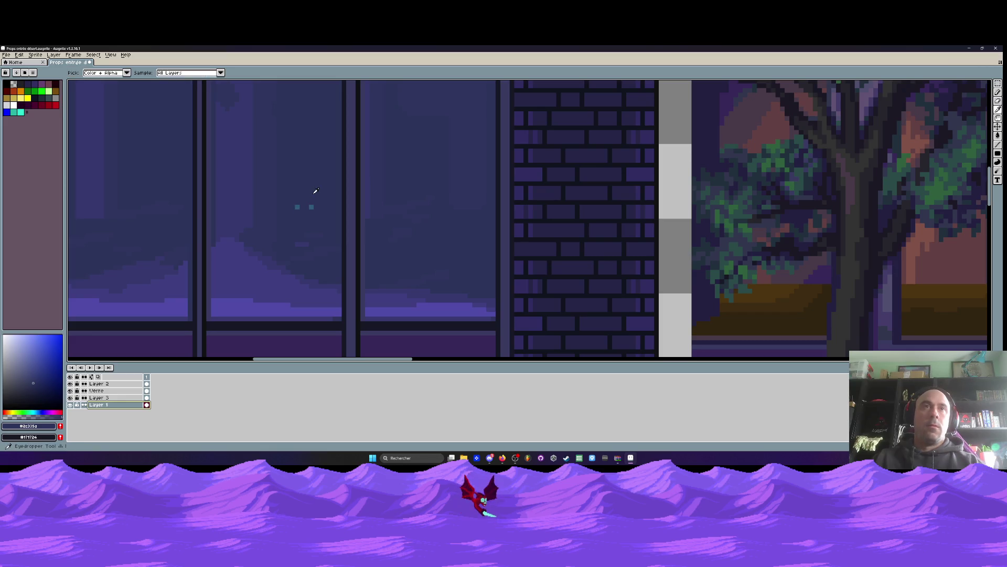
click(72, 391)
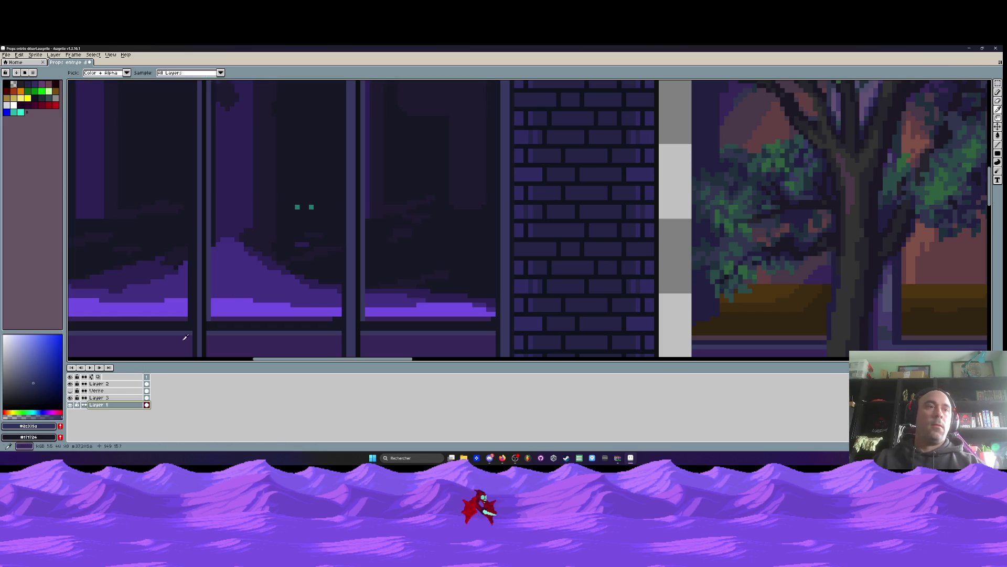
click(314, 163)
Show the Verre layer again, bring the left building's windows into view, and select Verre
key(space)
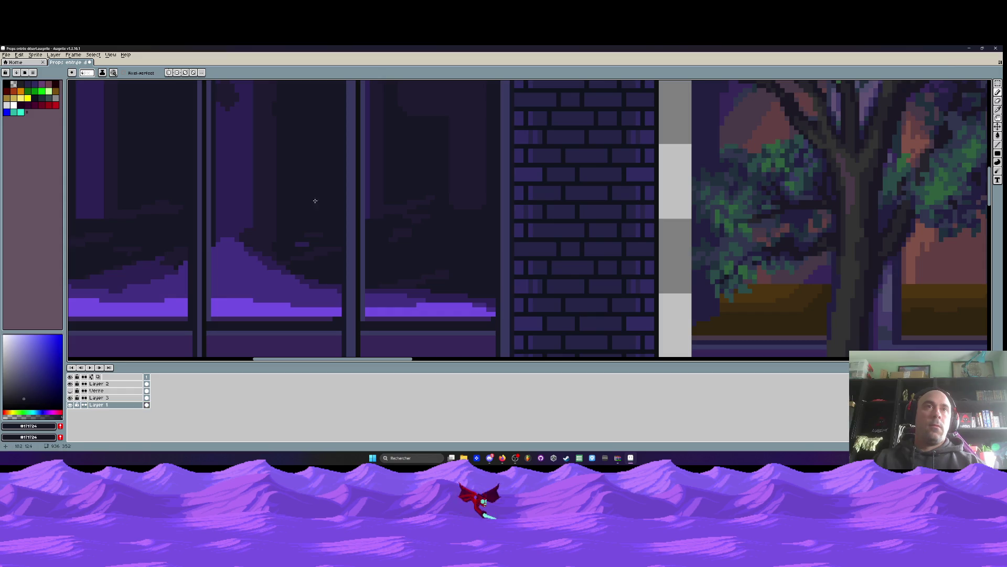
scroll(312, 198, down, 4)
scroll(309, 235, up, 2)
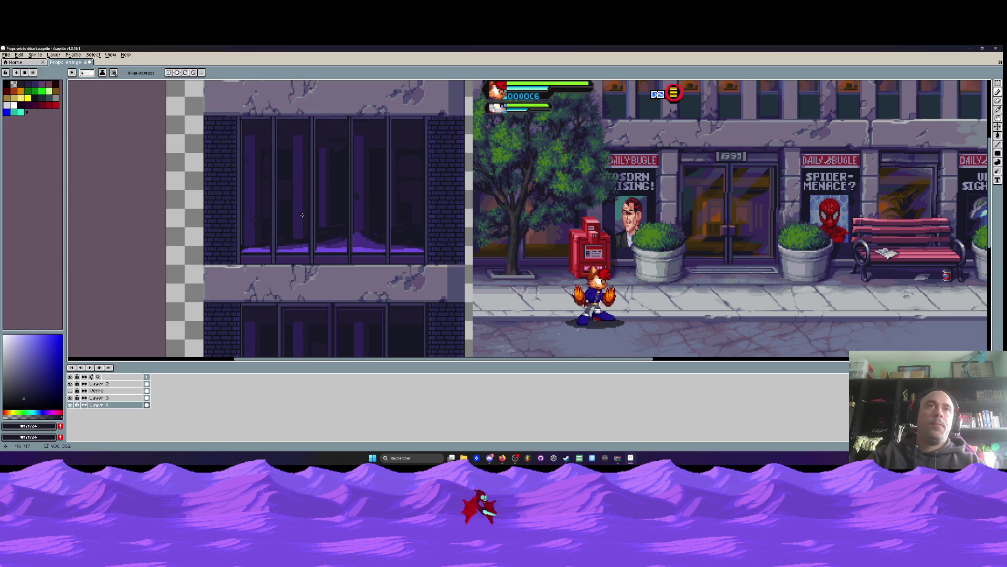
scroll(301, 219, down, 2)
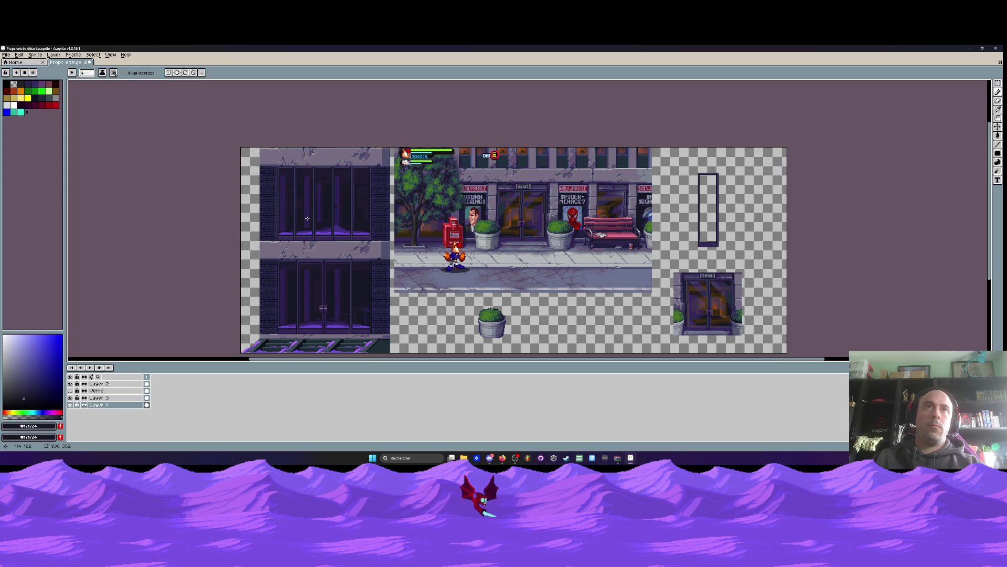
scroll(307, 218, up, 2)
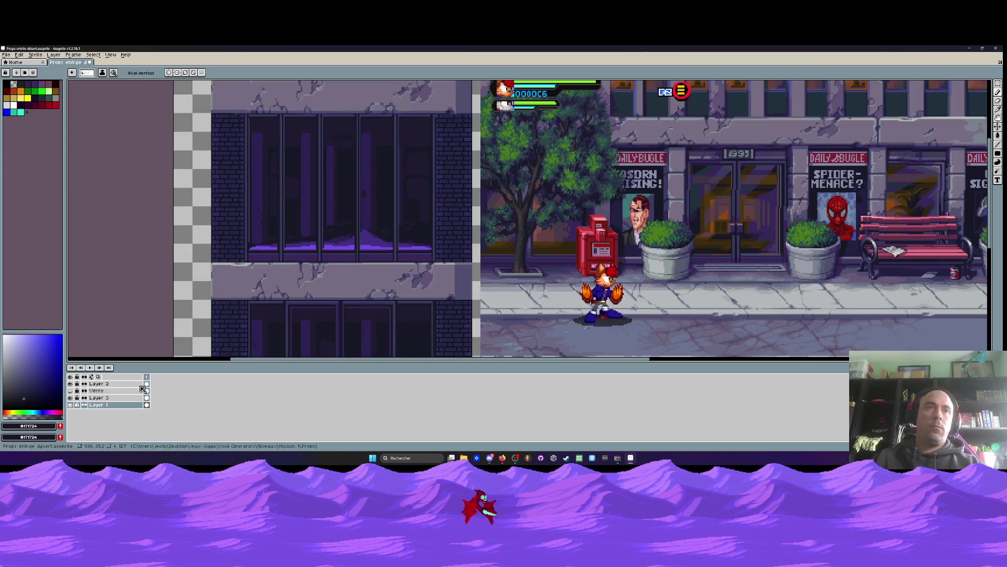
click(70, 390)
scroll(338, 226, down, 2)
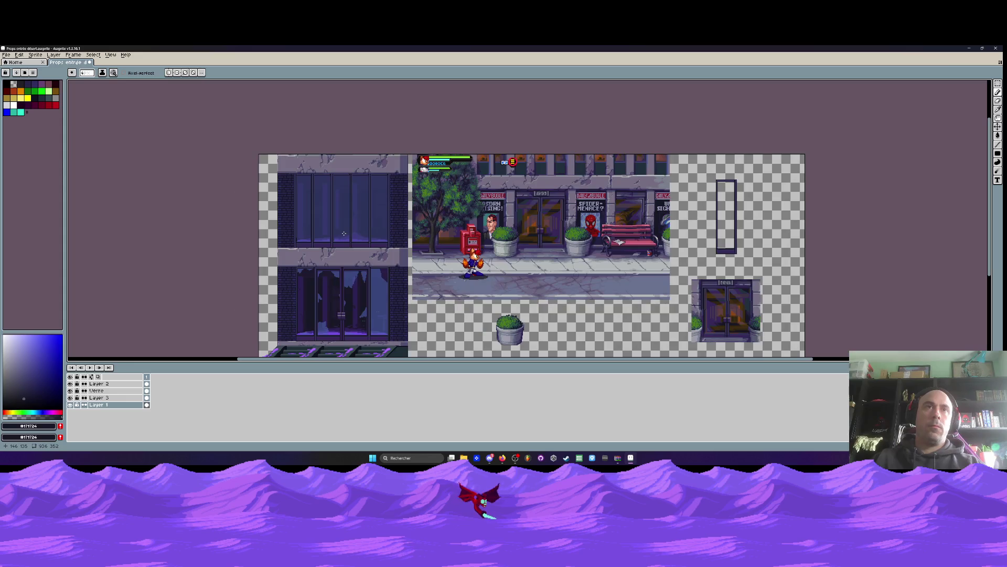
drag(340, 228, 333, 212)
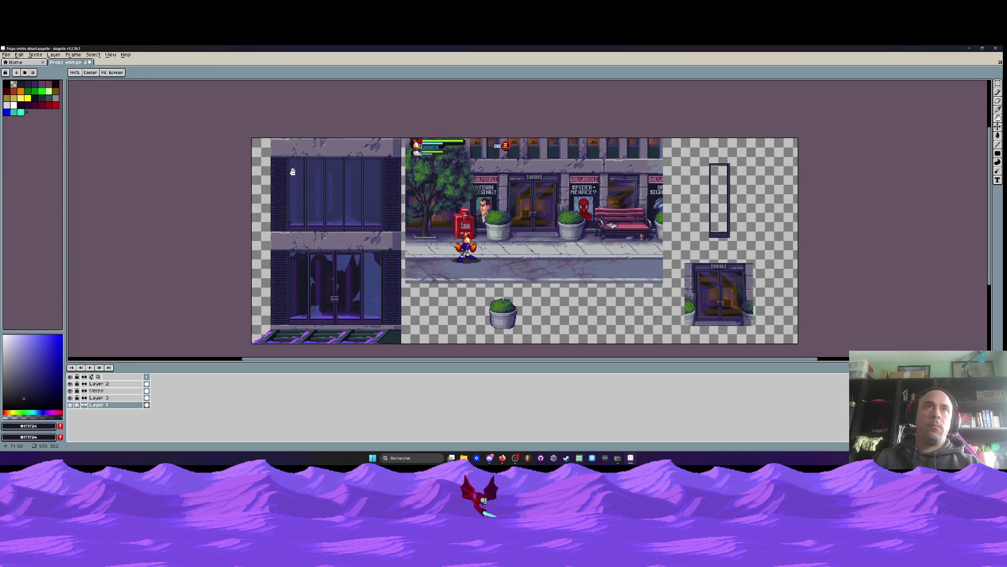
scroll(297, 170, up, 4)
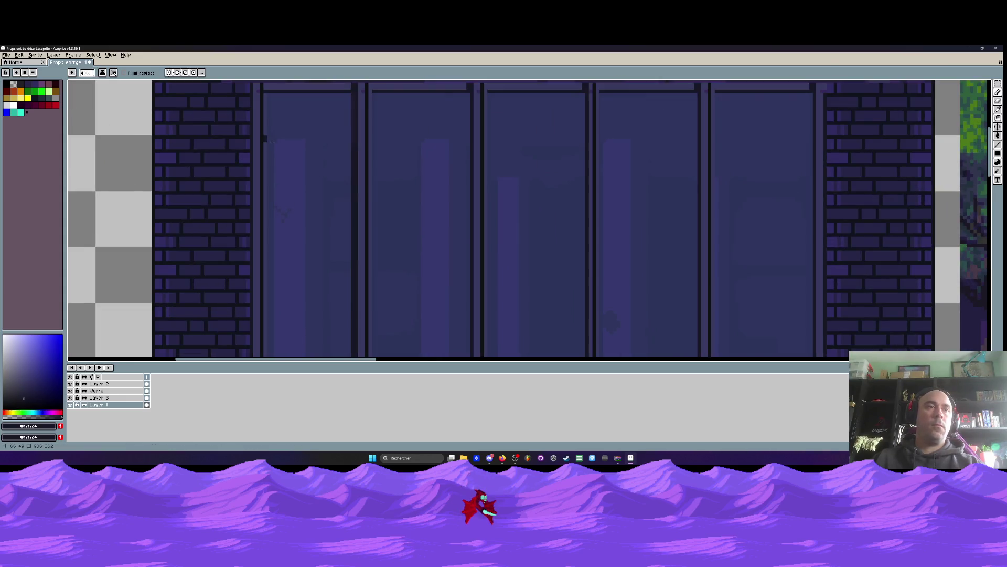
click(94, 390)
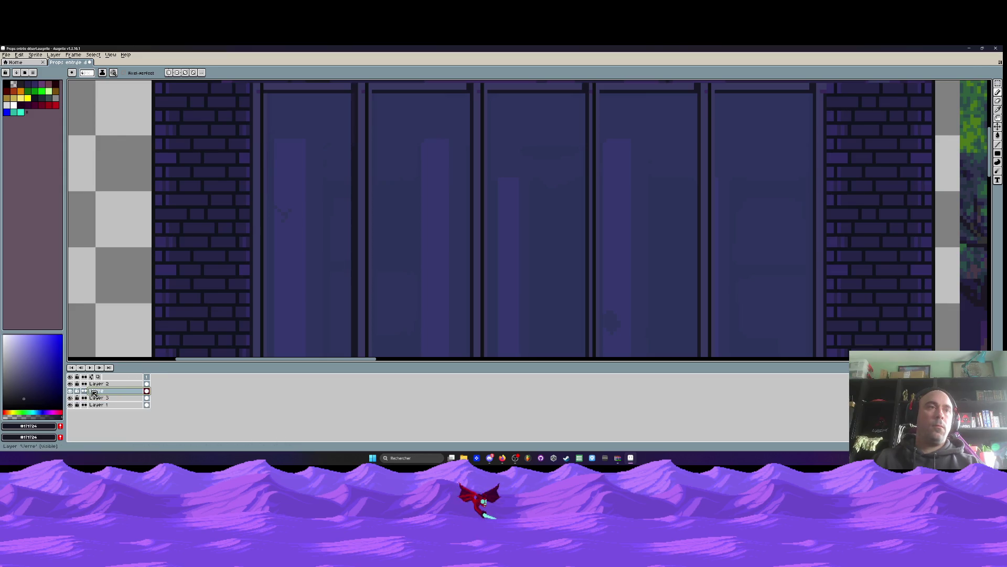
Raise the Verre layer's opacity in Layer Properties so the glass is opaque
double_click(93, 391)
drag(187, 290, 222, 294)
click(218, 253)
Eyedrop palette colour Idx-25 as the drawing colour and return to the Pencil
key(i)
click(315, 202)
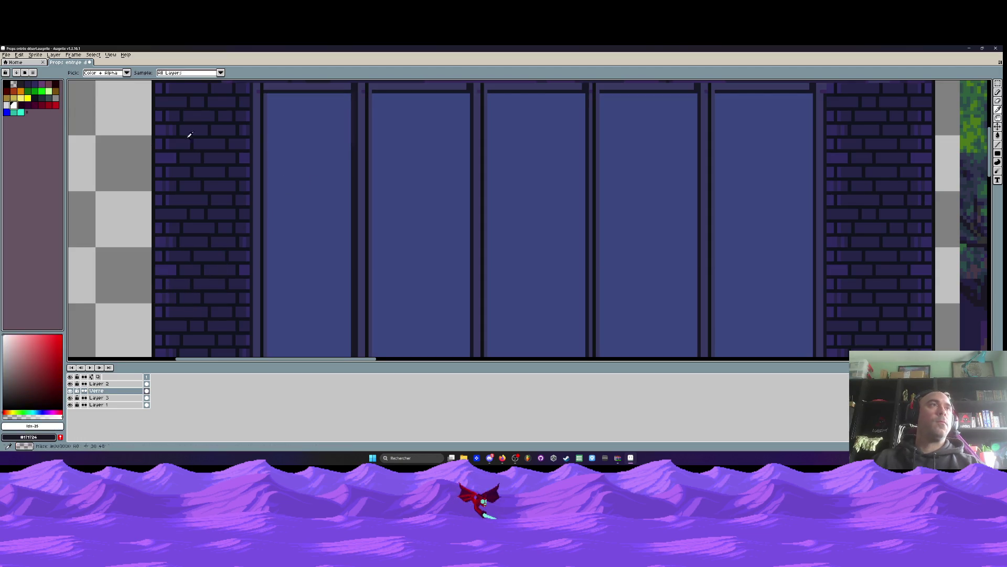
scroll(309, 131, down, 3)
scroll(301, 136, up, 1)
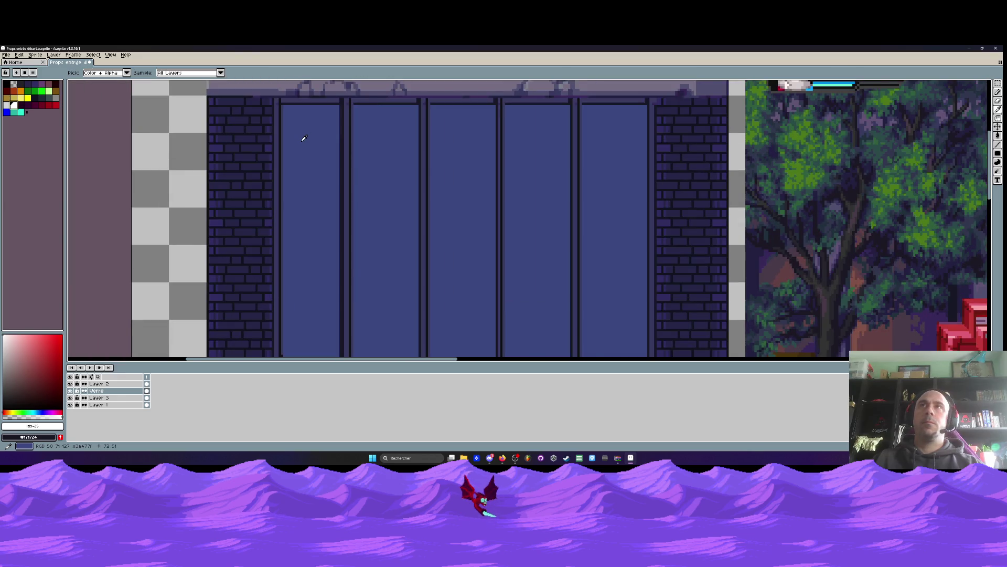
scroll(304, 138, down, 2)
key(b)
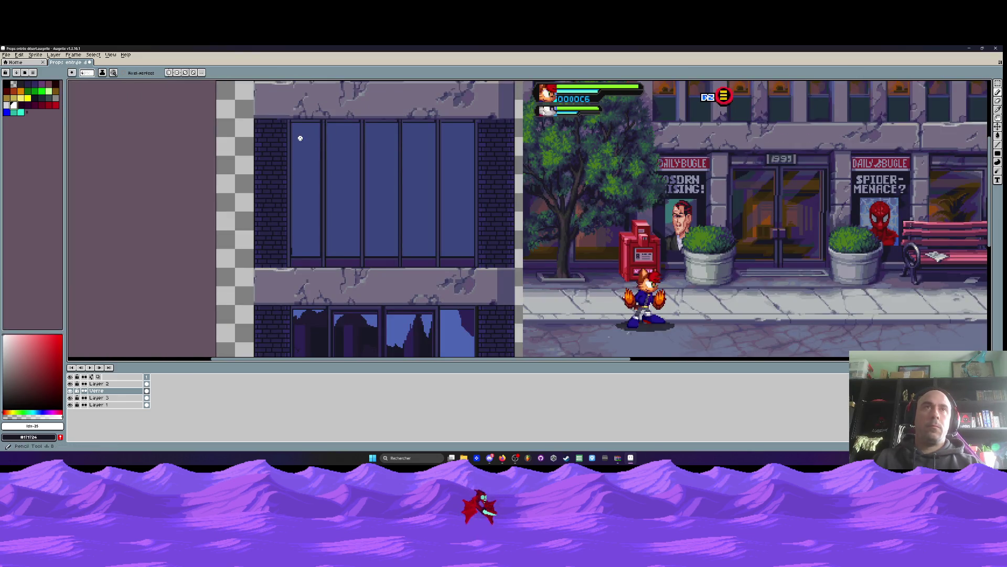
scroll(301, 138, up, 4)
Outline a curved white diagonal reflection band in the leftmost window pane
mouse_move(255, 107)
mouse_down()
mouse_move(264, 145)
mouse_move(328, 215)
mouse_move(403, 266)
mouse_up()
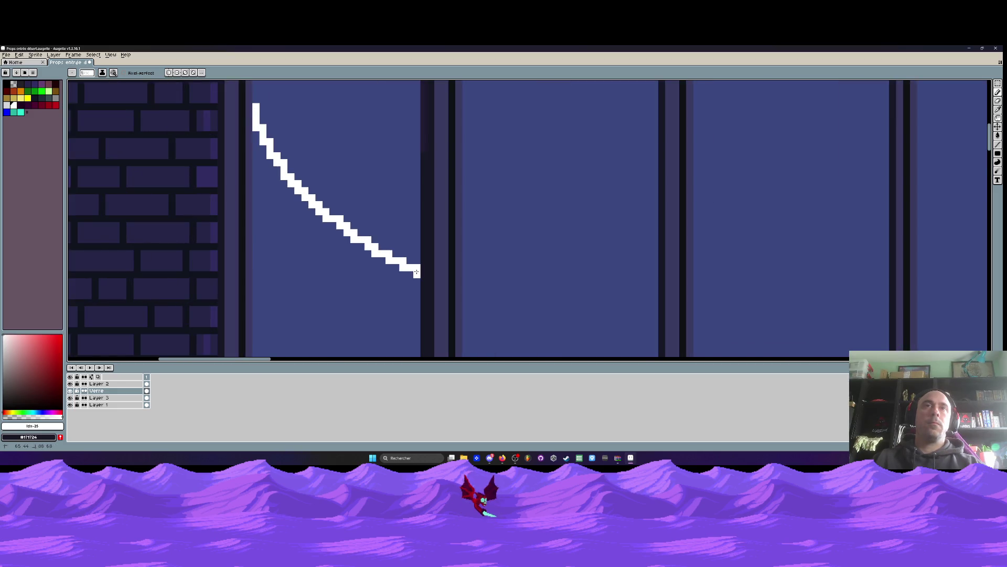
scroll(416, 273, up, 3)
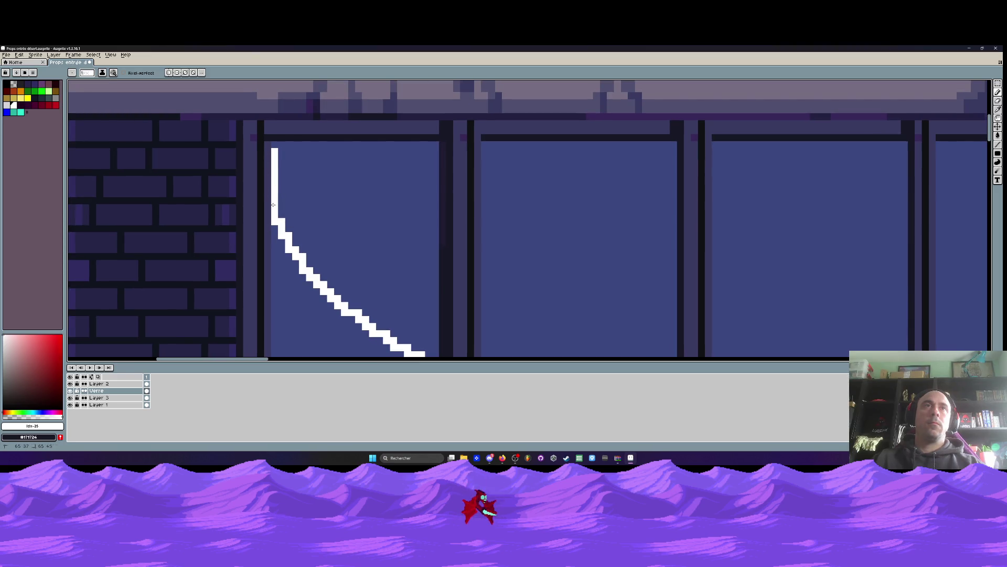
drag(277, 152, 301, 181)
drag(372, 253, 439, 304)
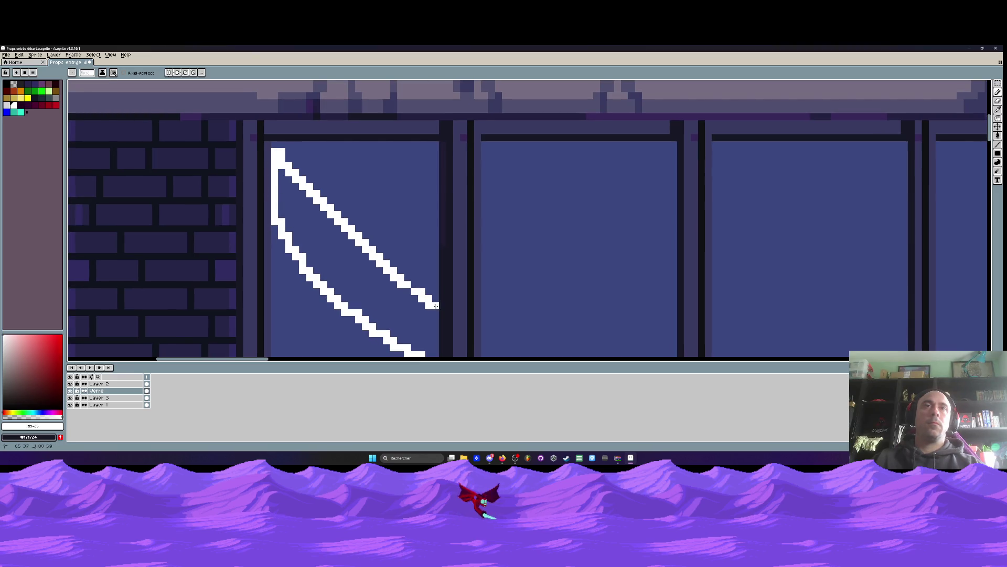
scroll(384, 199, down, 5)
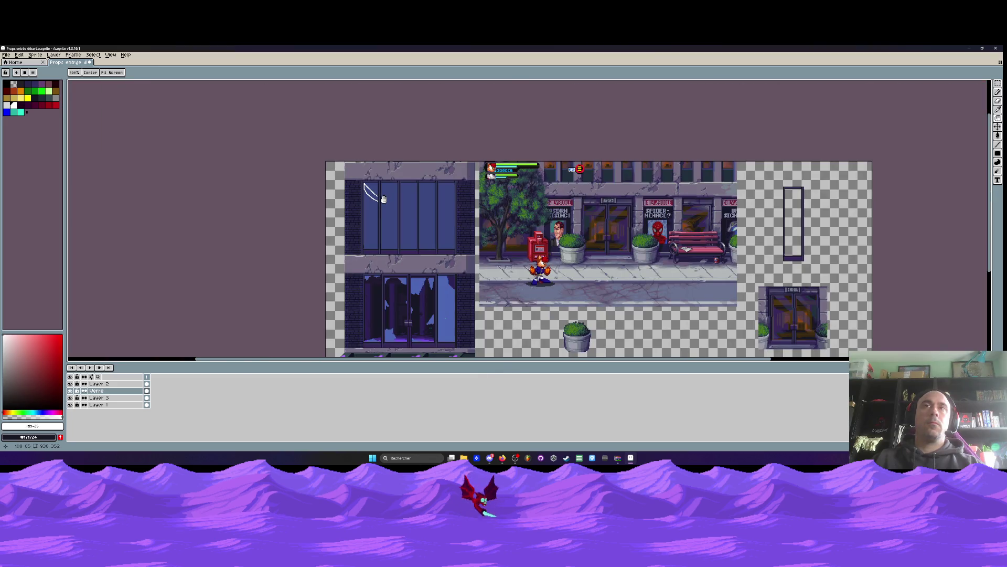
scroll(366, 200, up, 4)
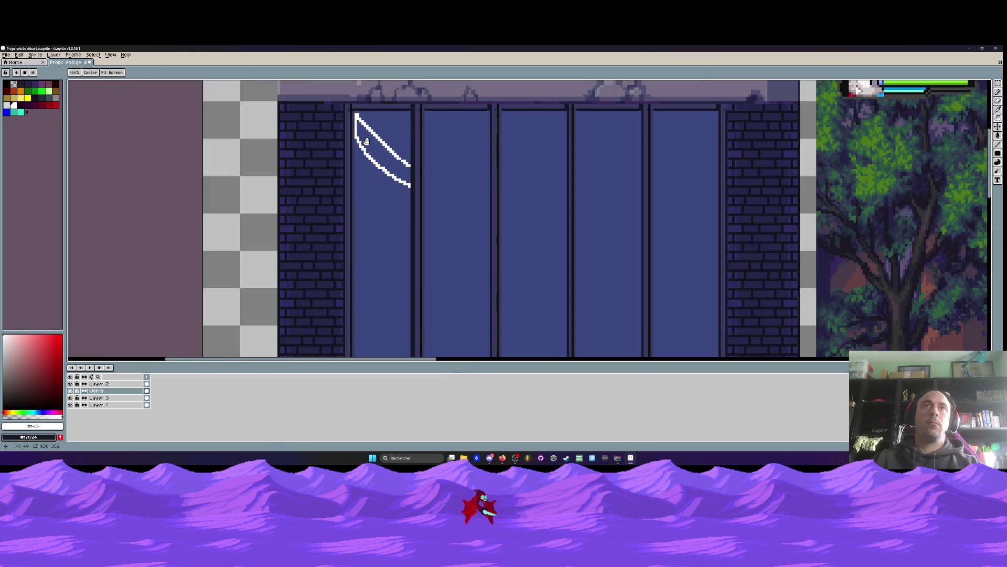
scroll(366, 141, up, 2)
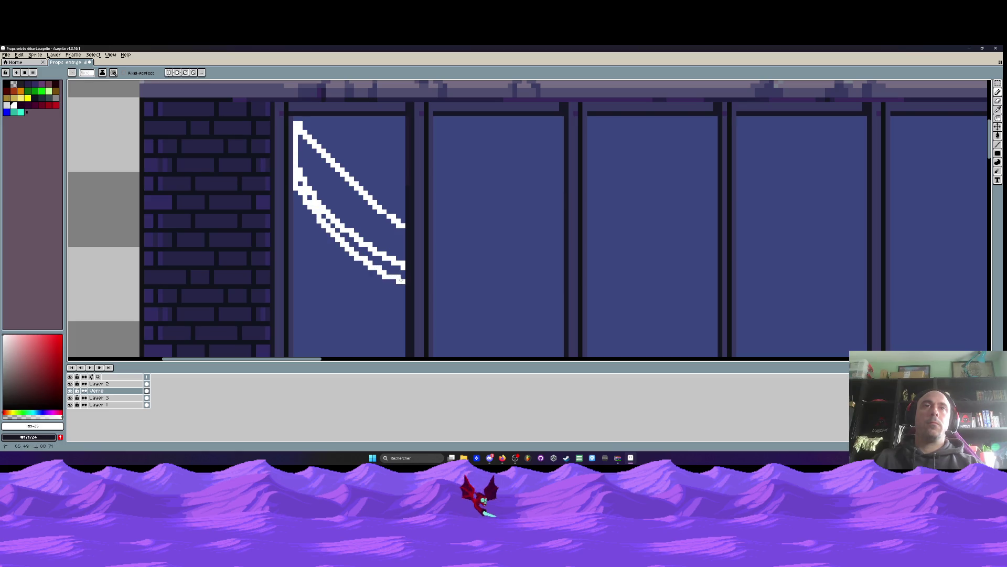
Fill the outlined reflection shape and its lower strip with white using the Paint Bucket
key(g)
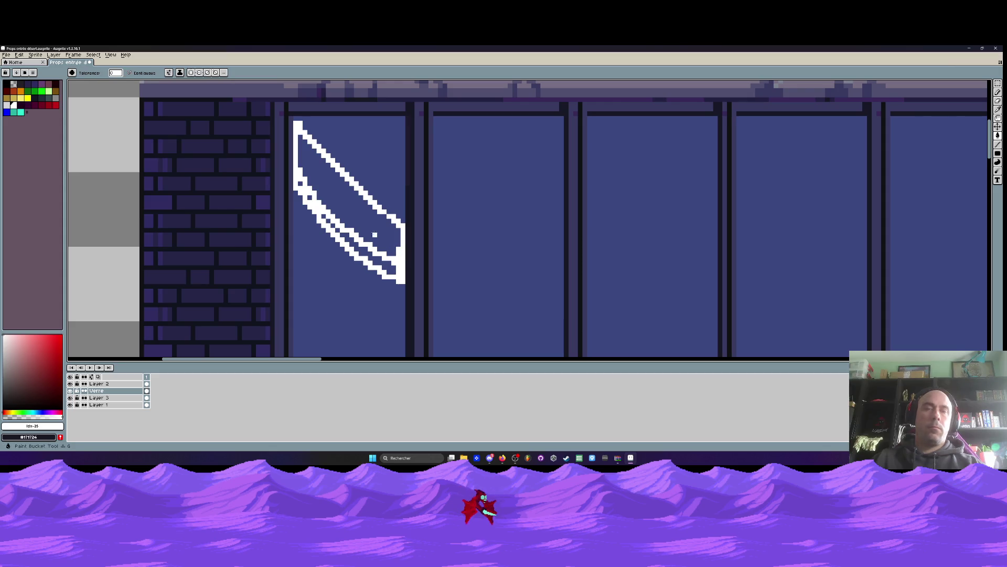
click(371, 232)
click(362, 250)
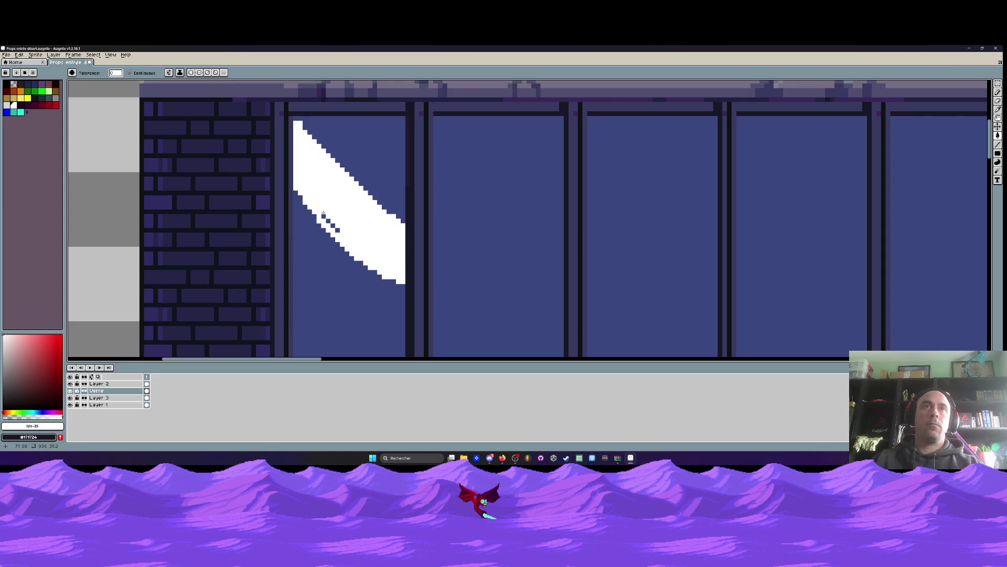
scroll(336, 230, down, 3)
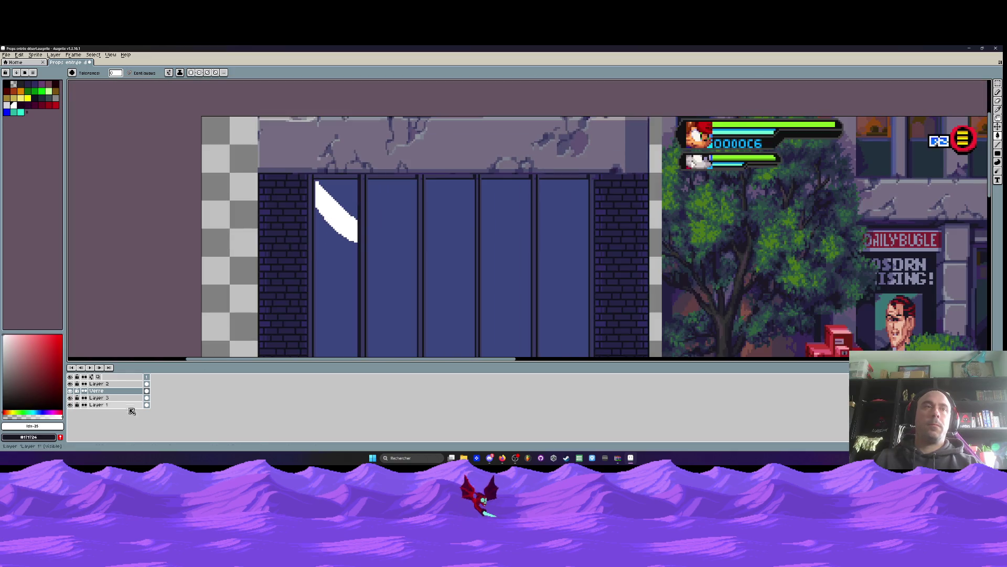
Restore the Verre layer to 100% opacity in Layer Properties
double_click(96, 390)
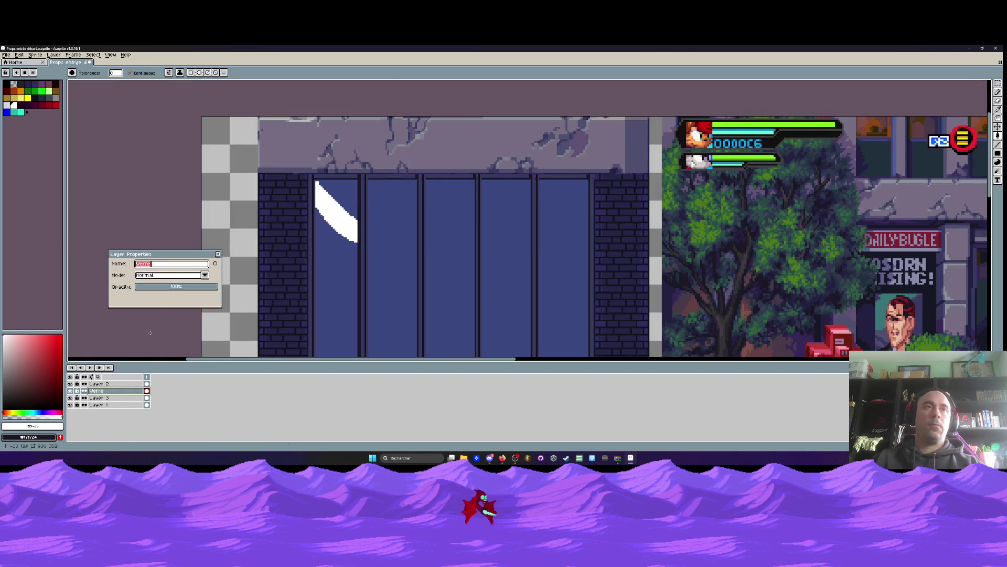
click(163, 287)
scroll(348, 236, down, 1)
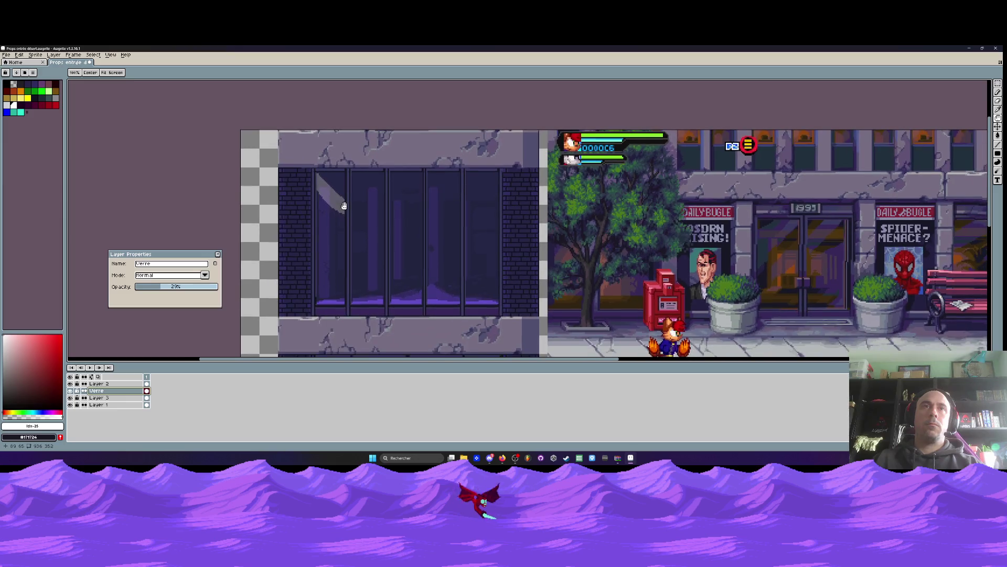
scroll(341, 203, up, 2)
key(v)
click(215, 287)
key(g)
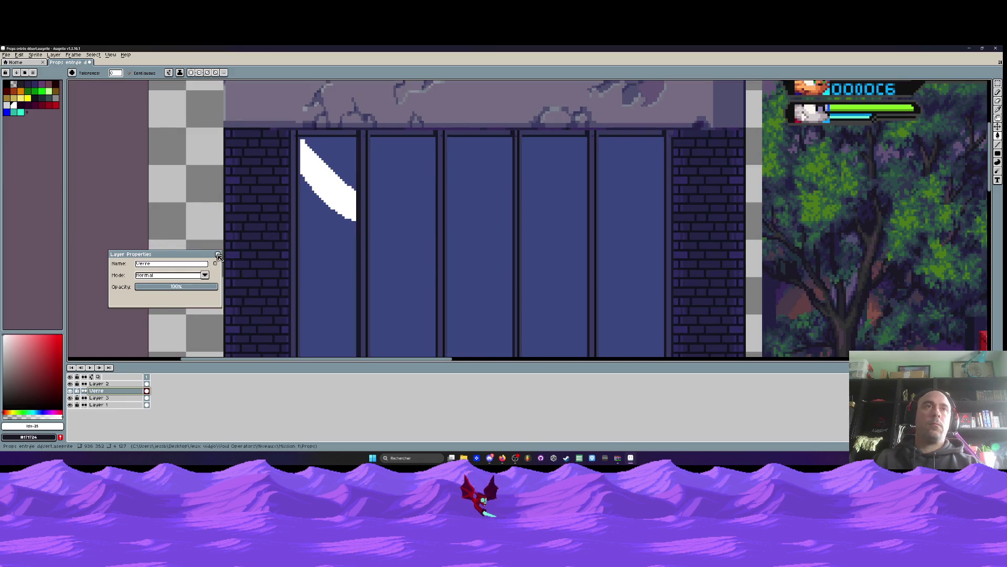
click(218, 254)
scroll(302, 182, up, 2)
scroll(300, 172, up, 1)
Undo the white fill and reflection strokes on the first window pane
key(b)
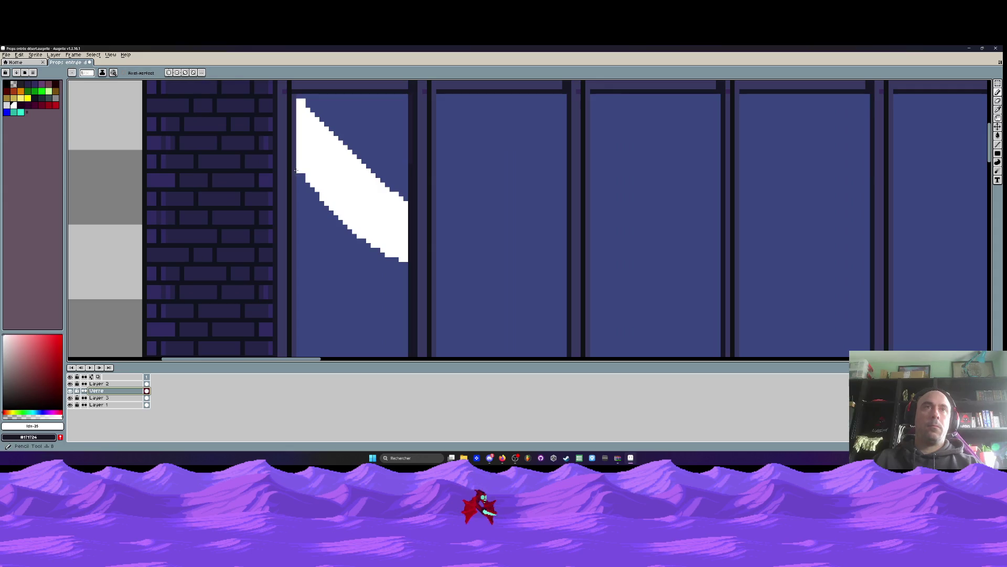
key(v)
key(ctrl+z)
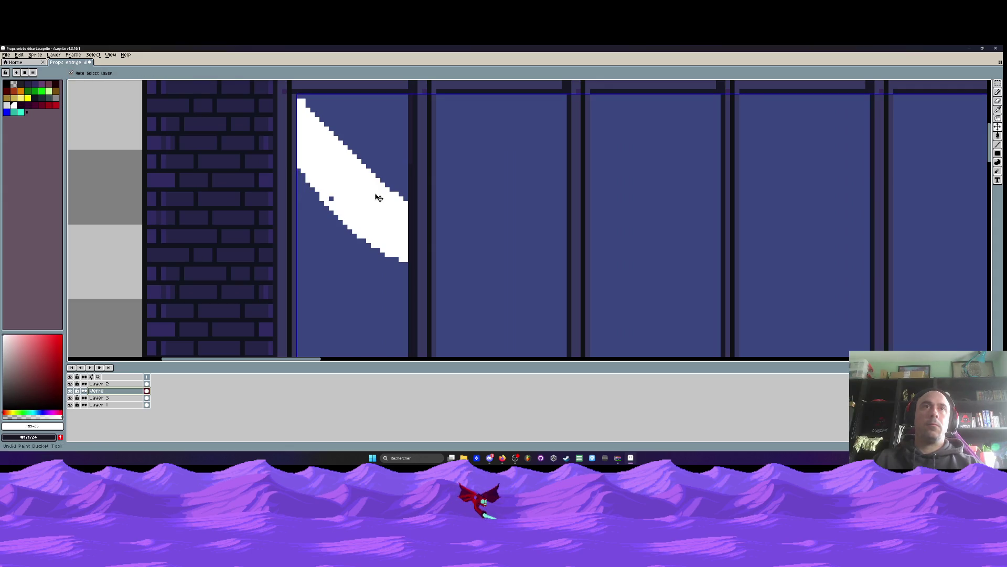
key(ctrl+z)
key(ctrl+z)
key(ctrl+z)
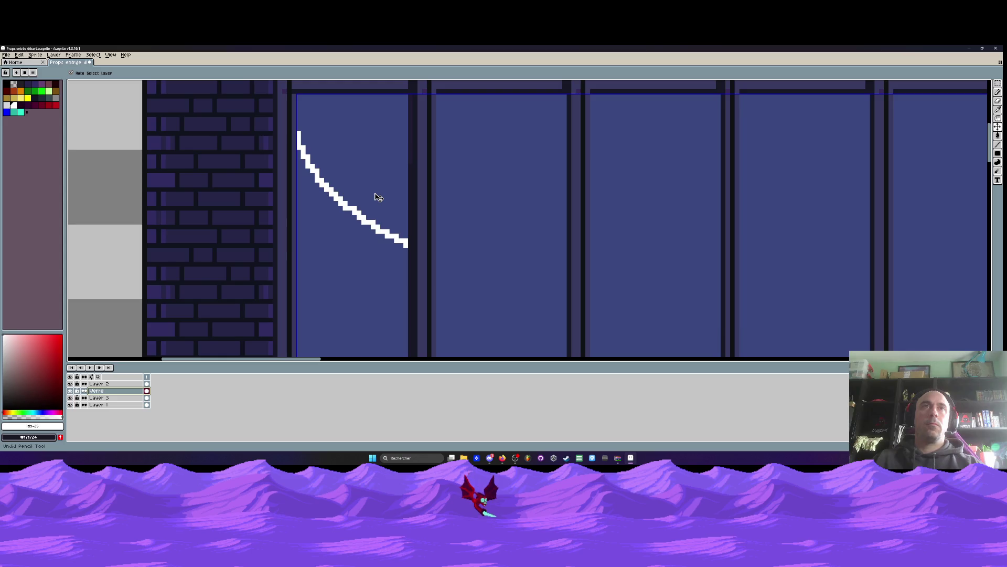
key(b)
scroll(373, 194, down, 2)
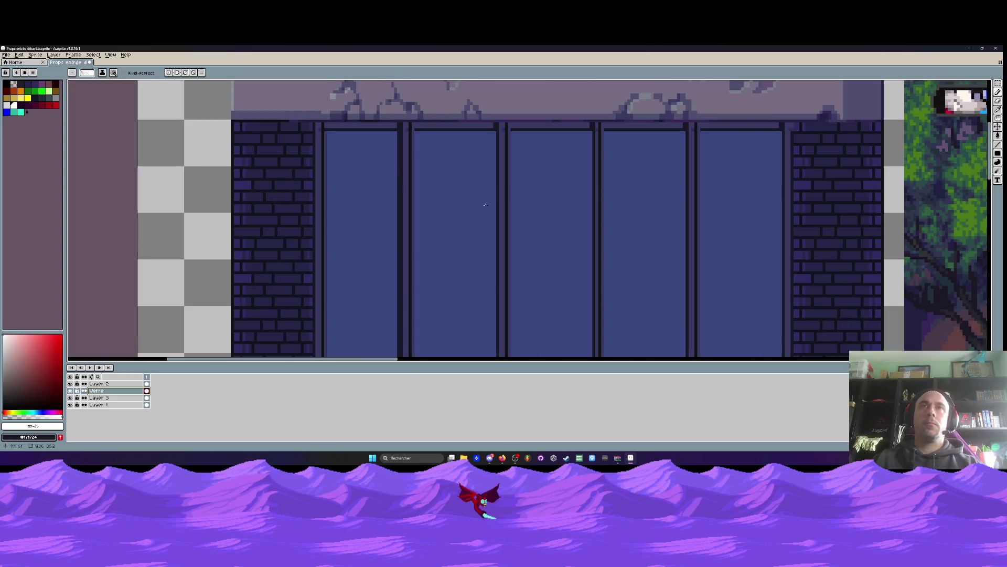
Switch the shape drawing mode to Ellipse
click(997, 153)
click(987, 154)
scroll(672, 162, down, 4)
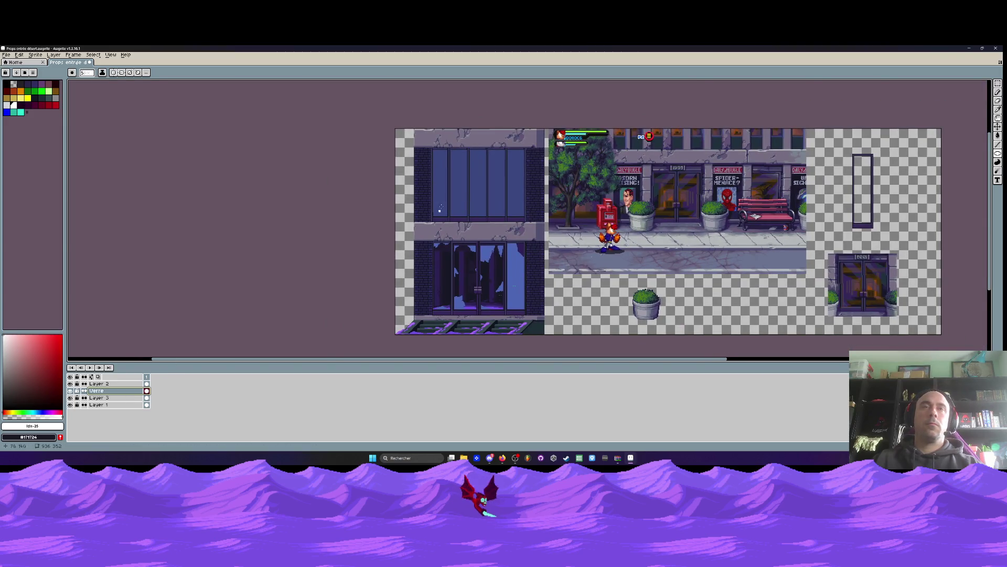
scroll(419, 194, up, 2)
key(v)
key(u)
mouse_move(374, 118)
mouse_down()
mouse_move(490, 212)
mouse_move(584, 238)
mouse_move(400, 146)
mouse_move(613, 242)
mouse_move(643, 231)
mouse_up()
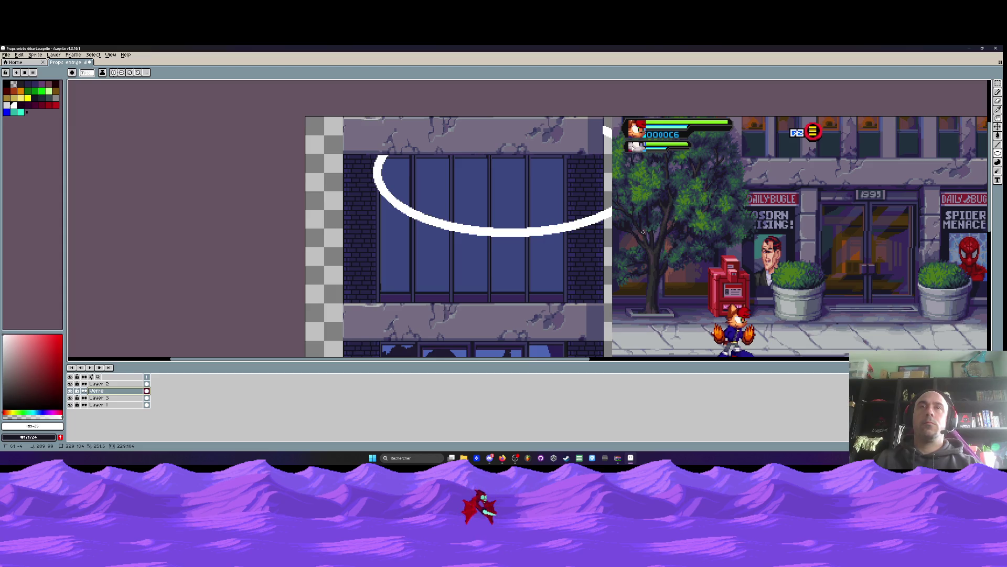
drag(643, 231, 643, 232)
mouse_move(318, 116)
mouse_down()
mouse_move(343, 146)
mouse_move(587, 210)
mouse_move(546, 231)
mouse_move(546, 258)
mouse_move(562, 242)
mouse_up()
mouse_move(309, 103)
mouse_down()
mouse_move(546, 205)
mouse_move(557, 239)
mouse_move(534, 234)
mouse_up()
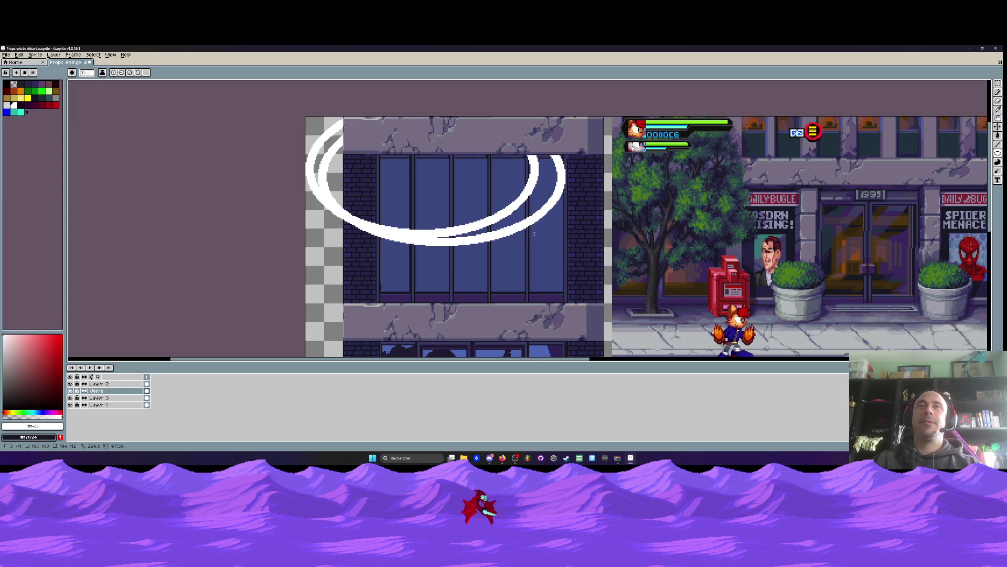
key(Escape)
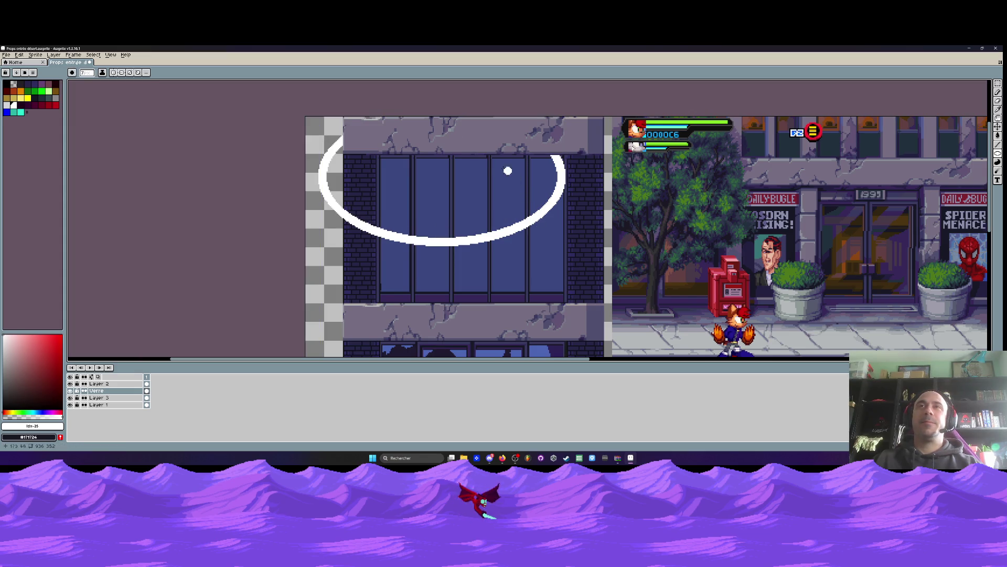
drag(398, 128, 559, 241)
key(Escape)
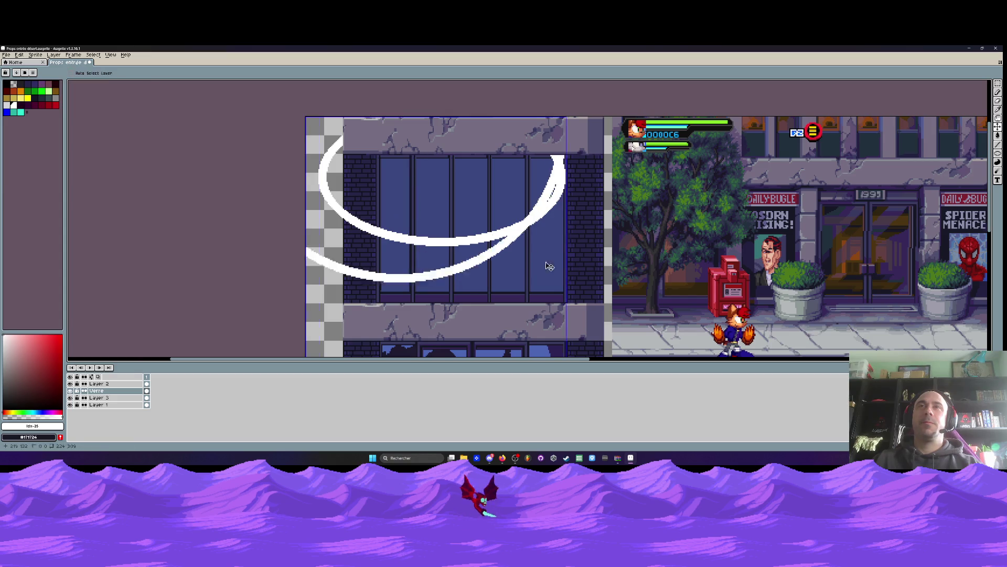
mouse_move(314, 123)
mouse_down()
mouse_move(411, 178)
mouse_move(590, 252)
mouse_move(581, 273)
mouse_move(569, 259)
mouse_up()
scroll(570, 259, down, 3)
scroll(554, 249, up, 5)
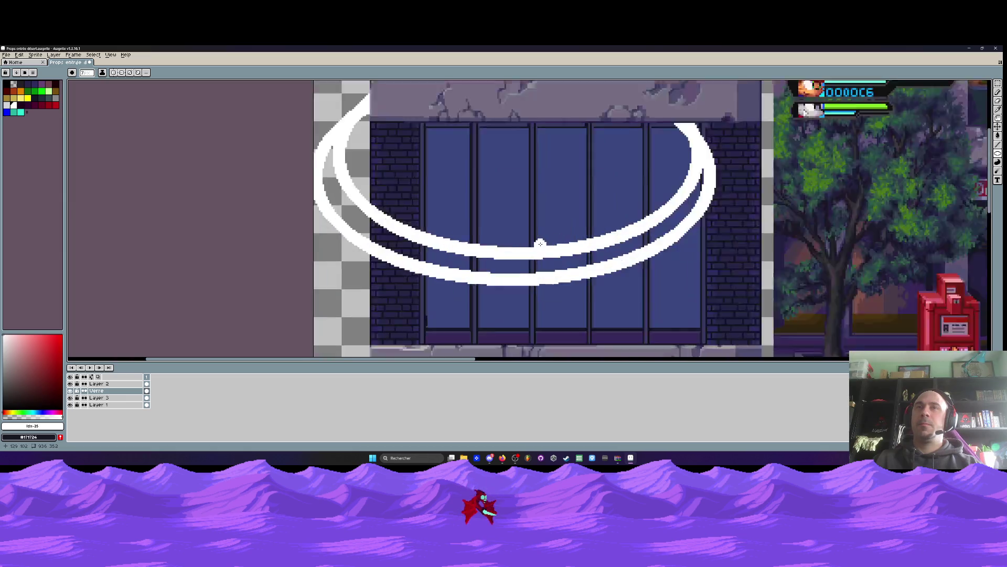
key(ctrl+z)
key(ctrl+z)
scroll(564, 234, down, 4)
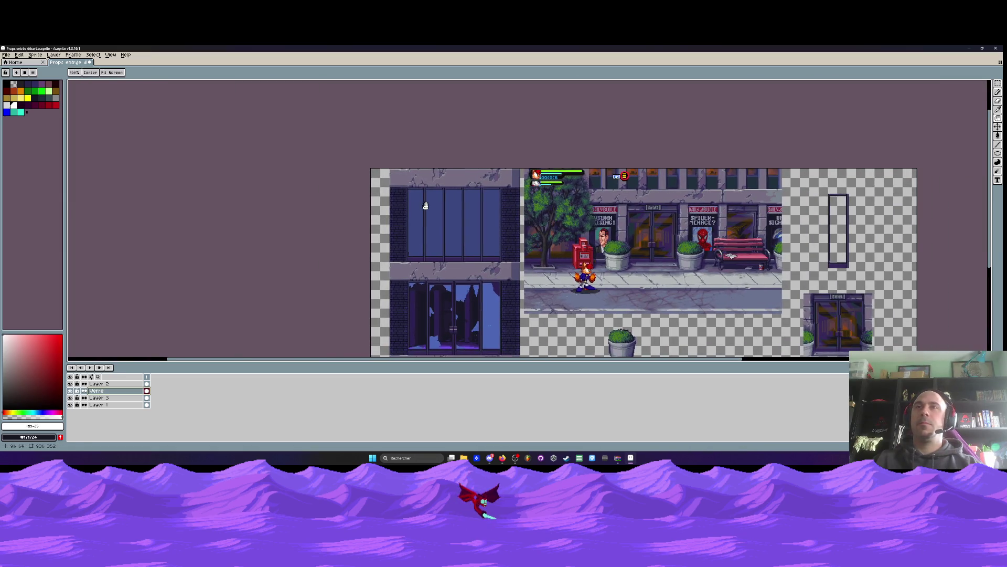
drag(425, 205, 374, 209)
mouse_move(337, 152)
mouse_down()
mouse_move(461, 224)
mouse_move(479, 223)
mouse_up()
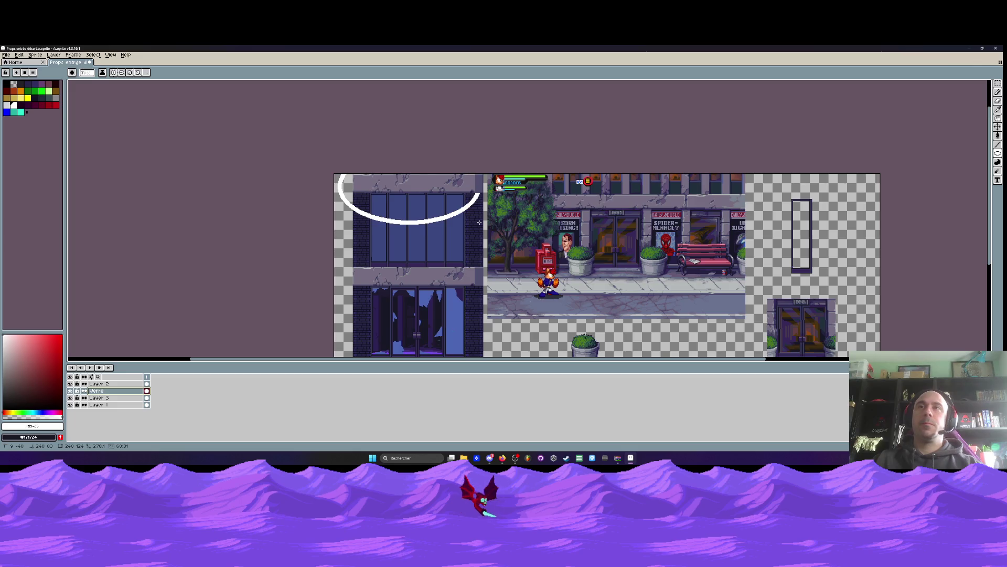
key(ctrl+z)
mouse_move(369, 173)
mouse_down()
mouse_move(508, 252)
mouse_move(487, 225)
mouse_up()
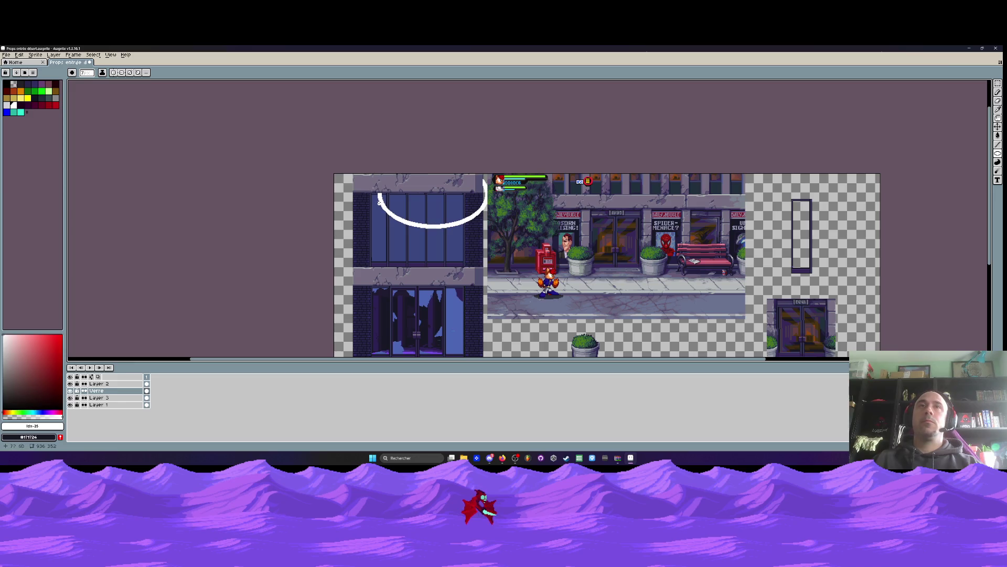
mouse_move(407, 196)
mouse_down()
mouse_move(488, 237)
mouse_move(443, 243)
mouse_up()
key(ctrl)
scroll(448, 206, up, 1)
key(ctrl+z)
key(ctrl+z)
key(ctrl+z)
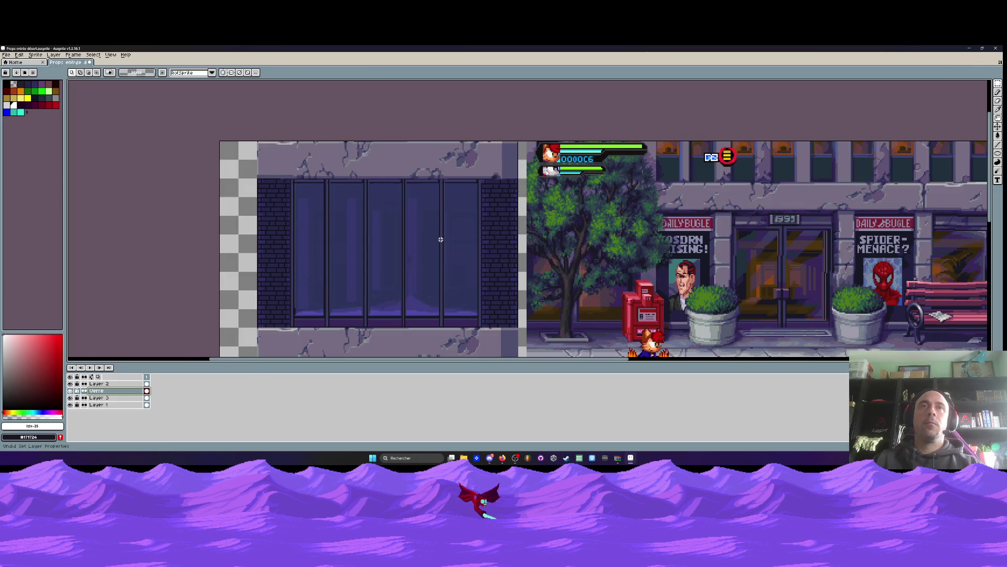
double_click(120, 391)
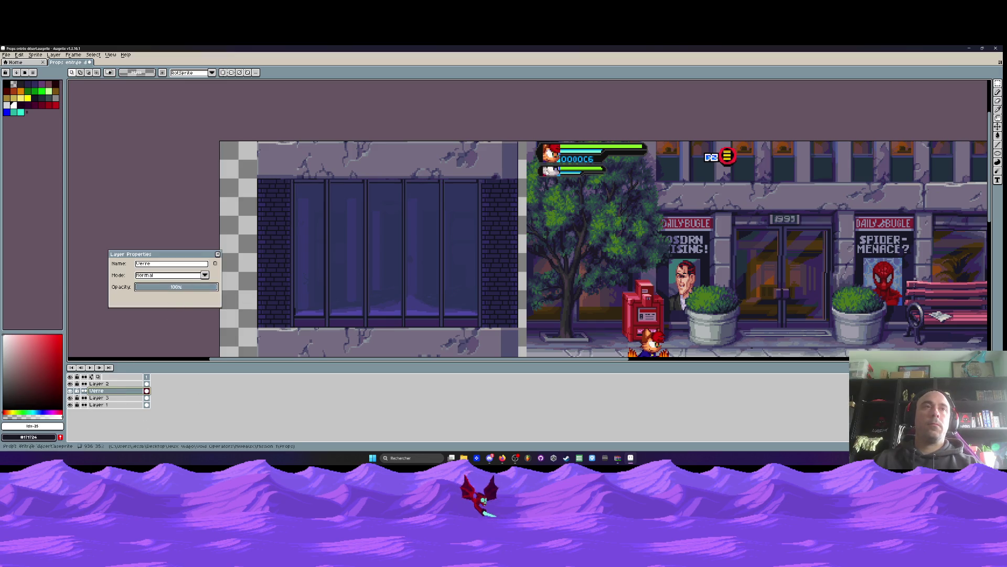
key(Return)
key(e)
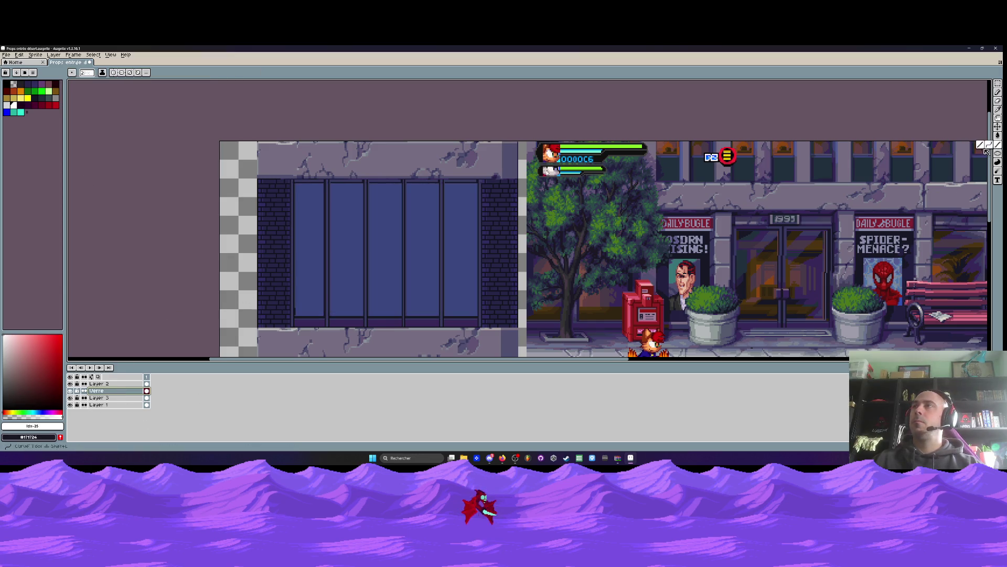
Try short white diagonal strokes on the first pane, undoing each attempt
scroll(315, 208, up, 2)
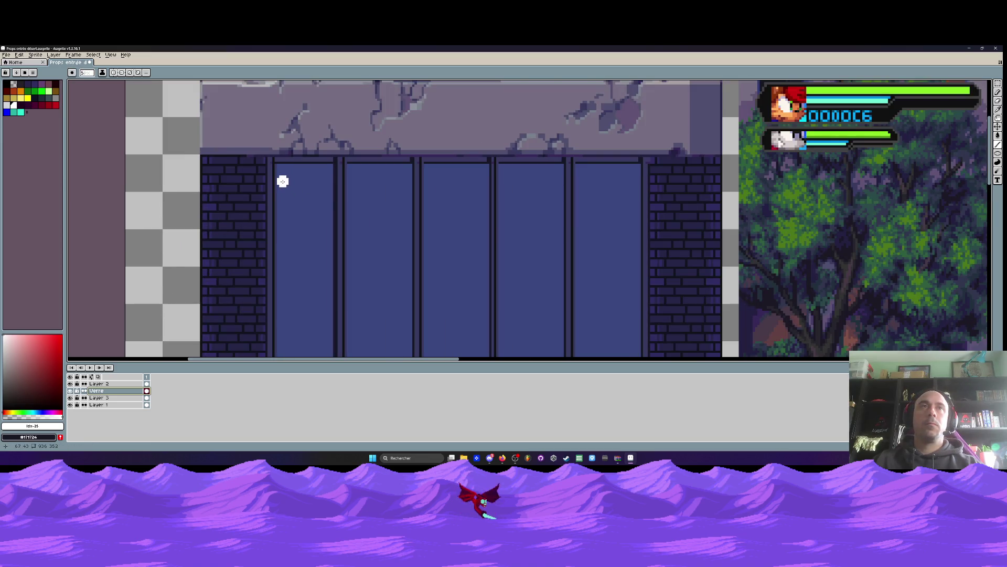
drag(298, 197, 327, 226)
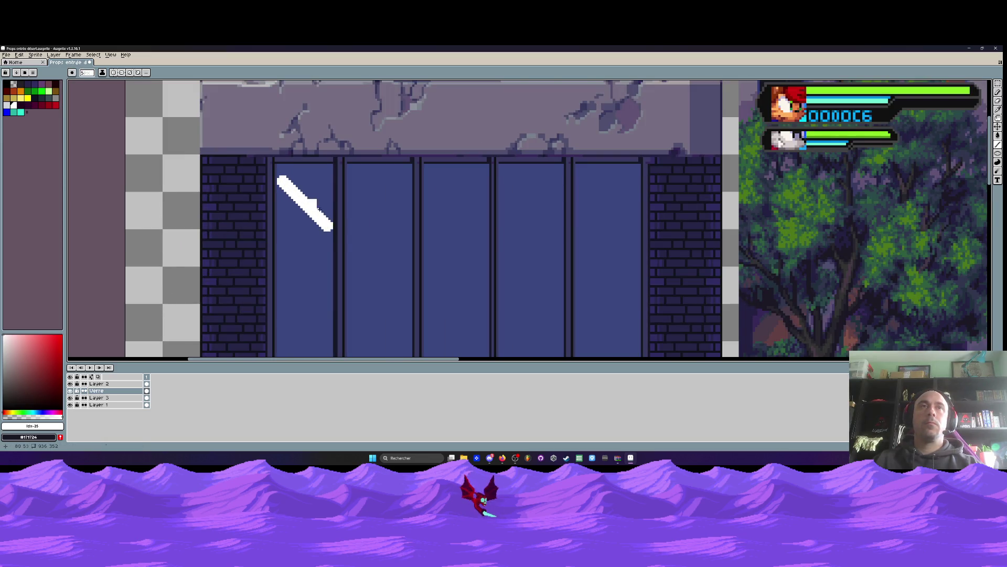
key(ctrl+z)
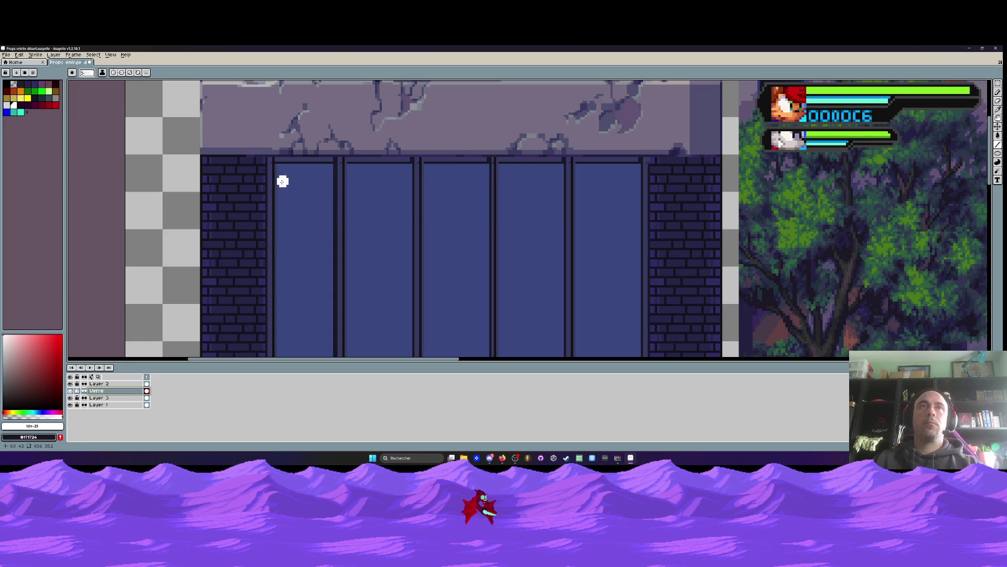
drag(291, 191, 326, 217)
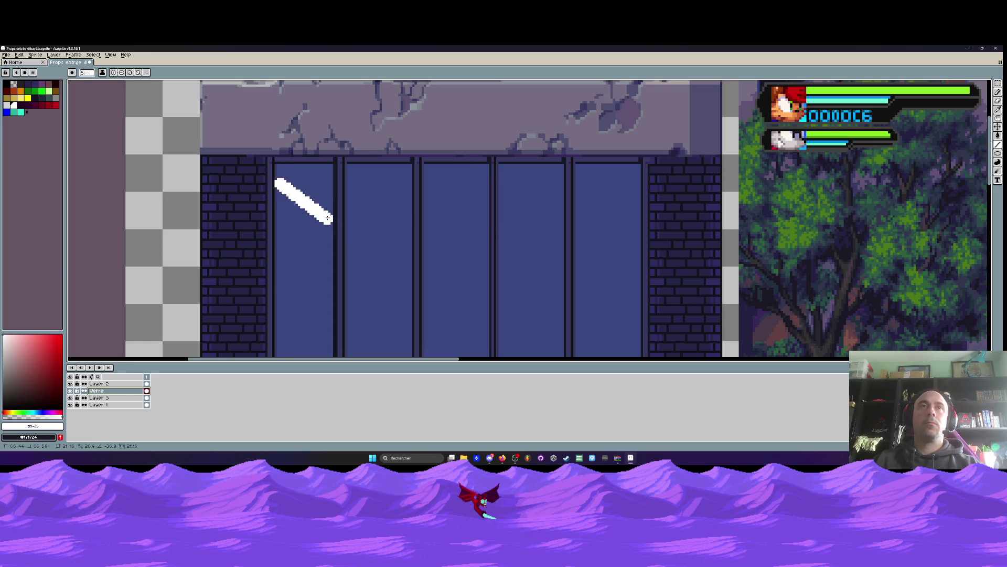
key(ctrl+z)
key(v)
key(b)
Draw a long white diagonal across all panes and thicken it with two more lines
mouse_move(281, 184)
mouse_down()
mouse_move(447, 266)
mouse_move(455, 298)
mouse_move(542, 319)
mouse_up()
scroll(444, 266, down, 2)
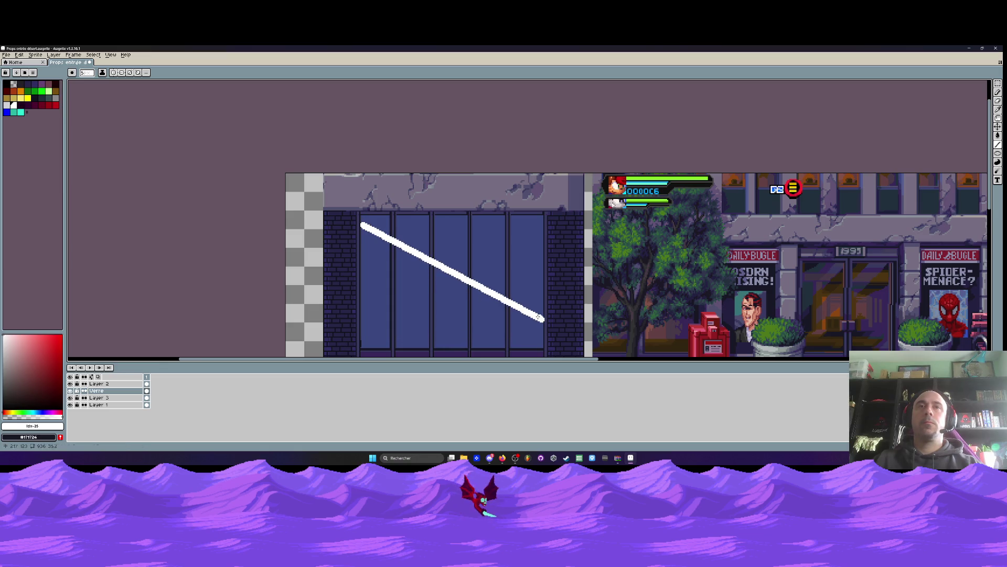
scroll(361, 220, up, 2)
scroll(360, 222, down, 2)
mouse_move(360, 222)
mouse_down()
mouse_move(629, 341)
mouse_move(626, 310)
mouse_up()
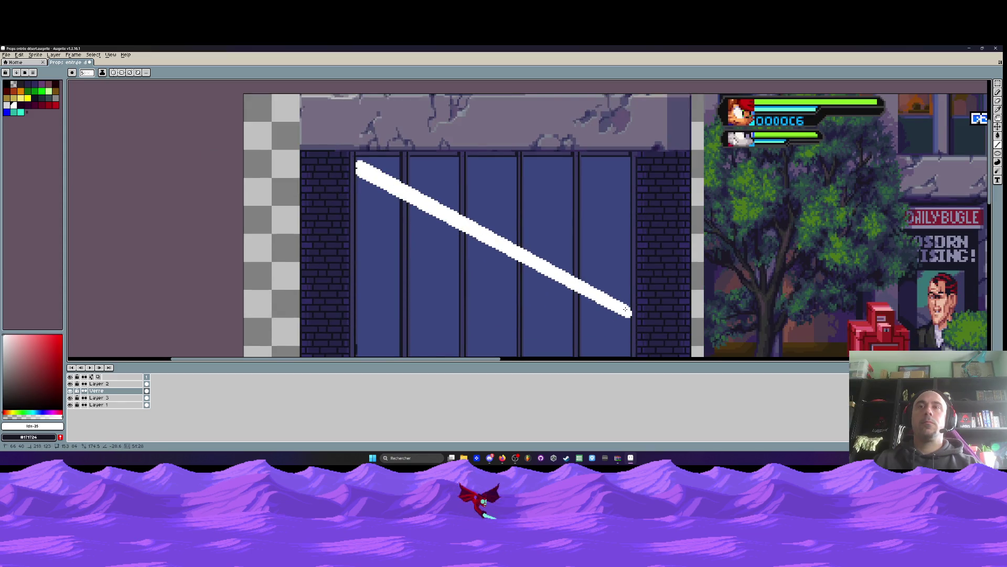
drag(360, 180, 618, 310)
scroll(331, 198, down, 2)
scroll(316, 157, up, 3)
scroll(316, 156, up, 1)
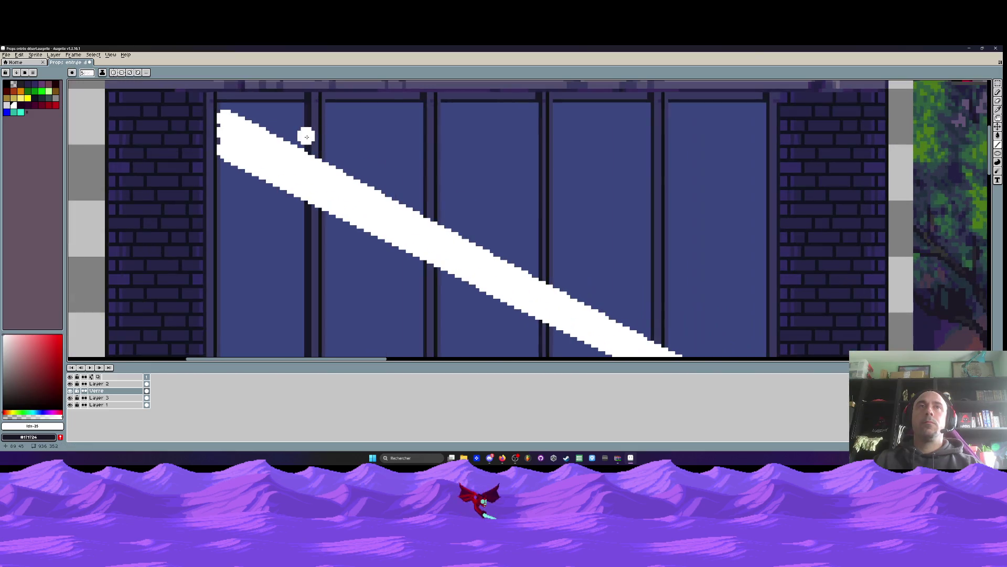
Cut the white band with dark vertical strokes at the first window mullions
drag(315, 137, 320, 224)
key(ctrl+z)
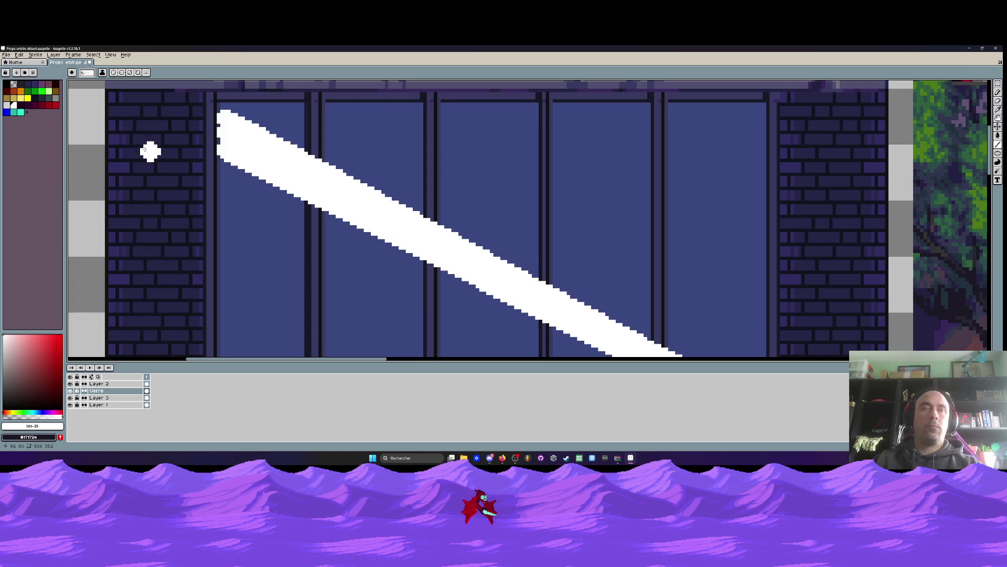
alt+right_click(248, 126)
drag(317, 143, 326, 235)
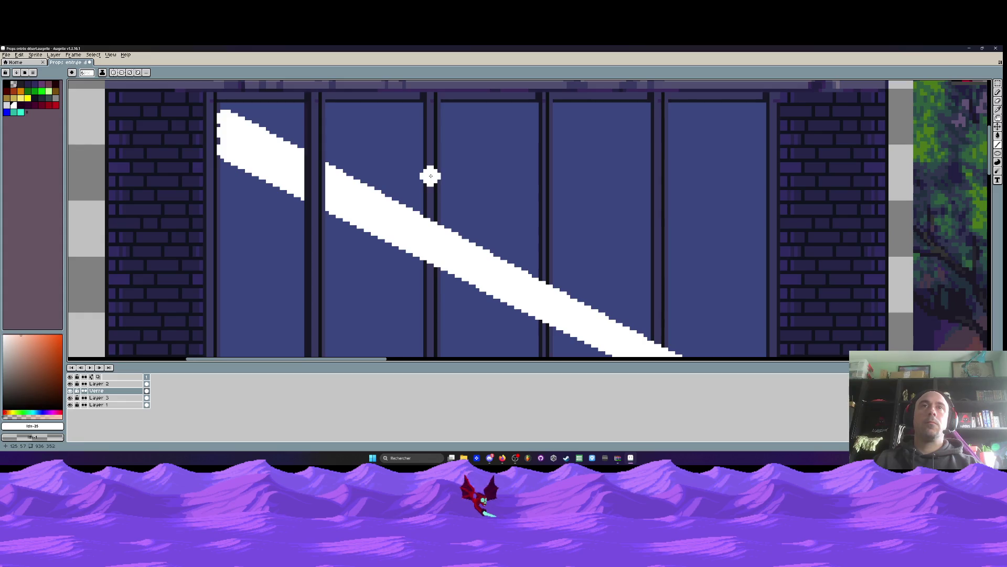
drag(431, 178, 428, 268)
drag(541, 261, 467, 180)
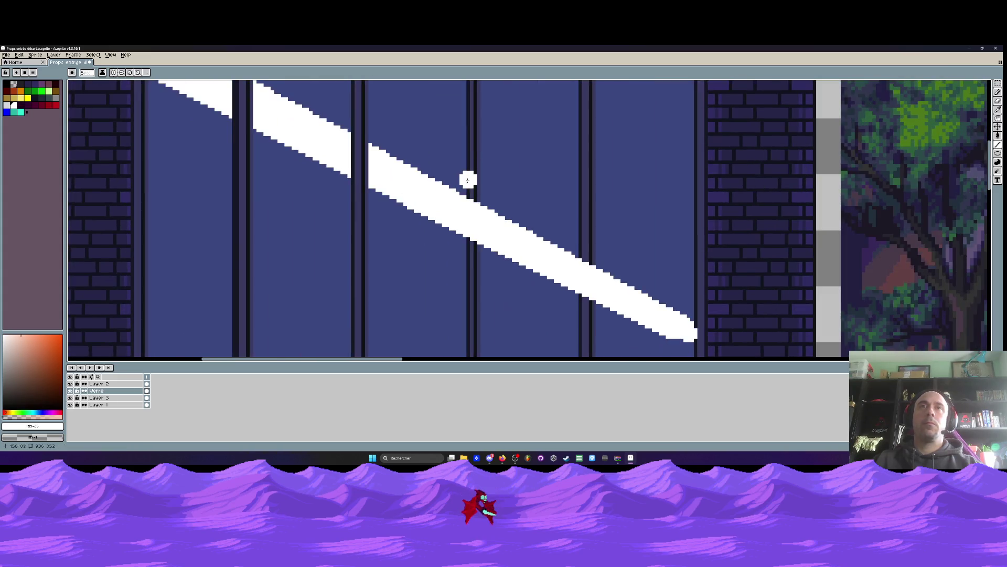
With brush size 4, cut the stripe at the remaining mullions, redoing one misplaced cut
key(minus)
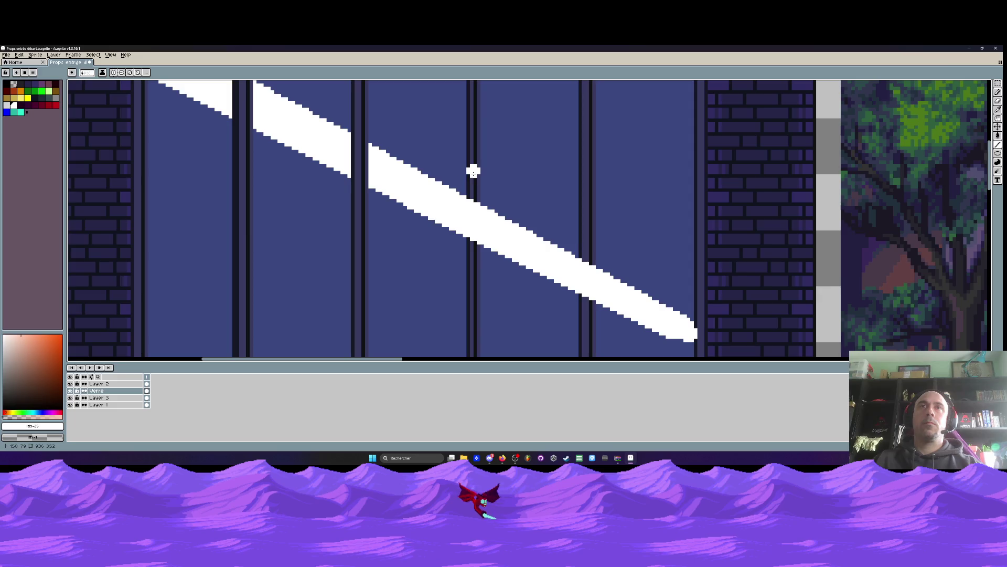
drag(473, 171, 472, 246)
key(ctrl+z)
drag(474, 172, 475, 254)
mouse_move(586, 203)
mouse_down()
mouse_move(586, 300)
mouse_move(629, 320)
mouse_up()
scroll(587, 300, down, 1)
scroll(587, 300, down, 3)
scroll(641, 321, up, 3)
scroll(627, 299, down, 3)
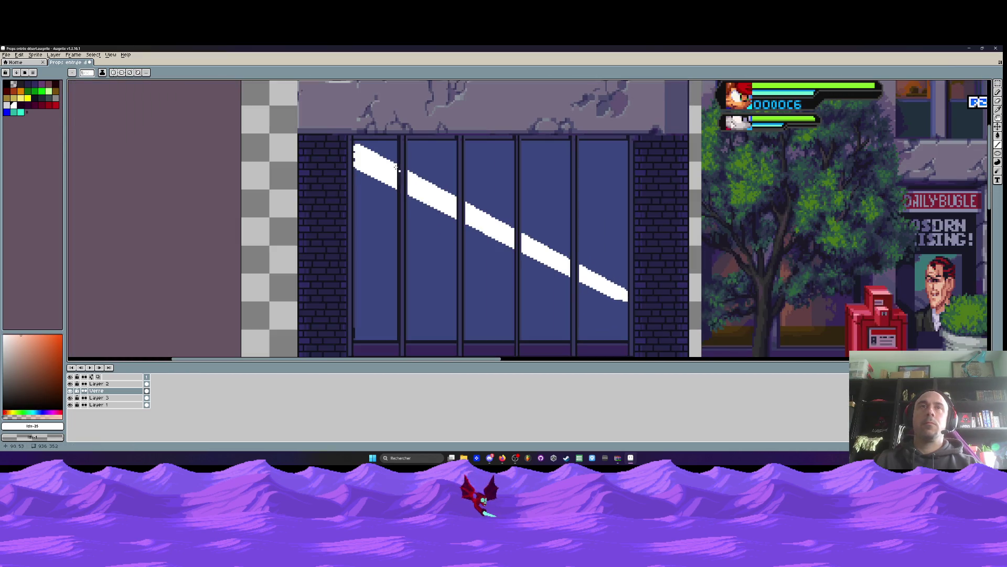
scroll(367, 152, up, 3)
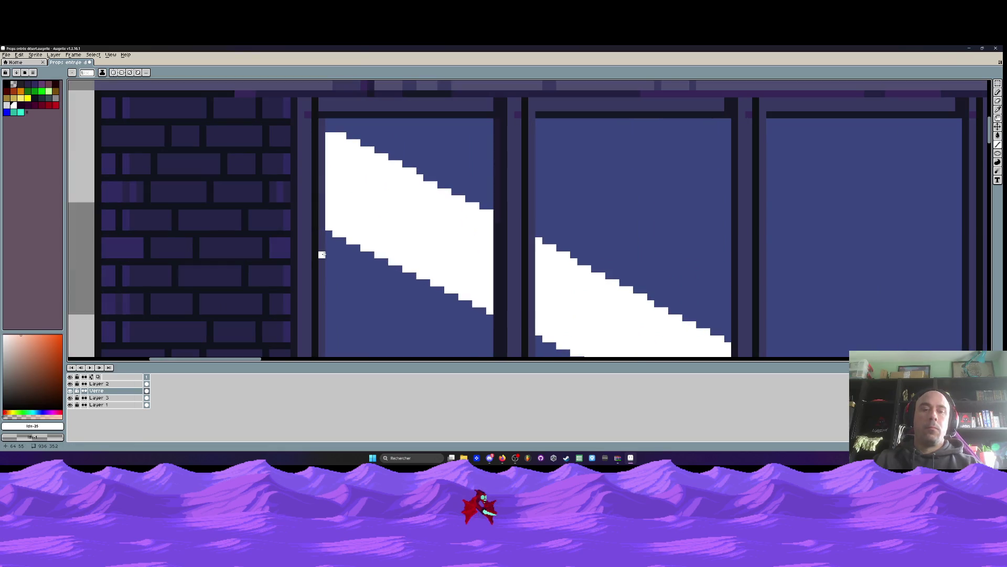
Eyedrop the white from the reflection stripe and return to the Pencil
key(i)
click(379, 204)
key(b)
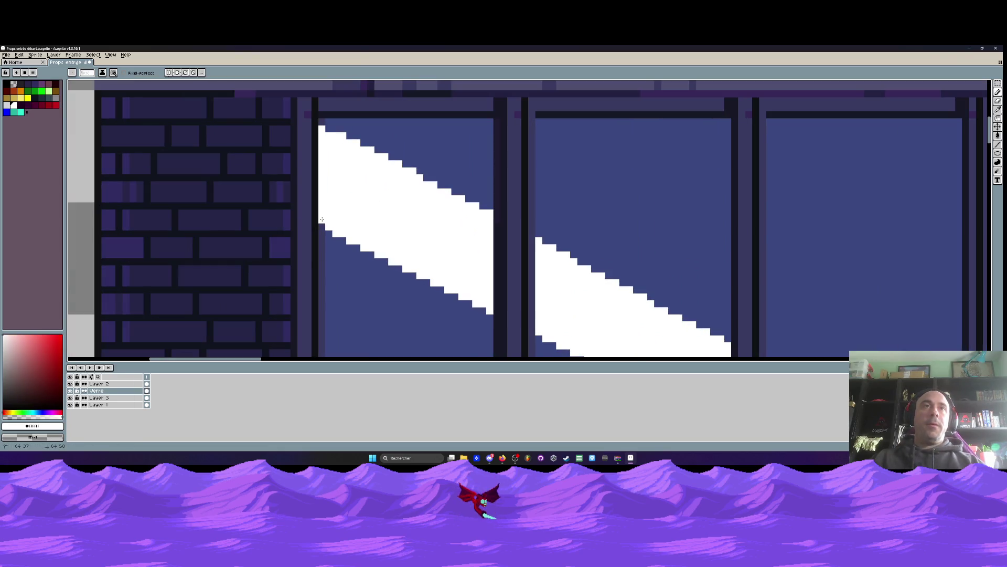
scroll(322, 219, down, 5)
scroll(405, 176, up, 2)
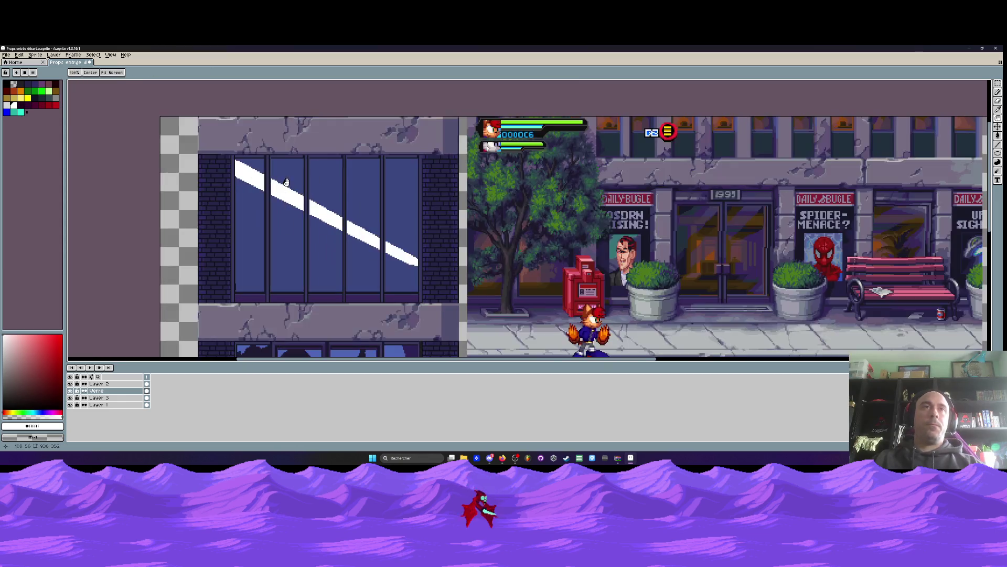
Try lowering Verre's opacity to 66%, then undo it and close Layer Properties
double_click(107, 391)
drag(175, 289, 190, 287)
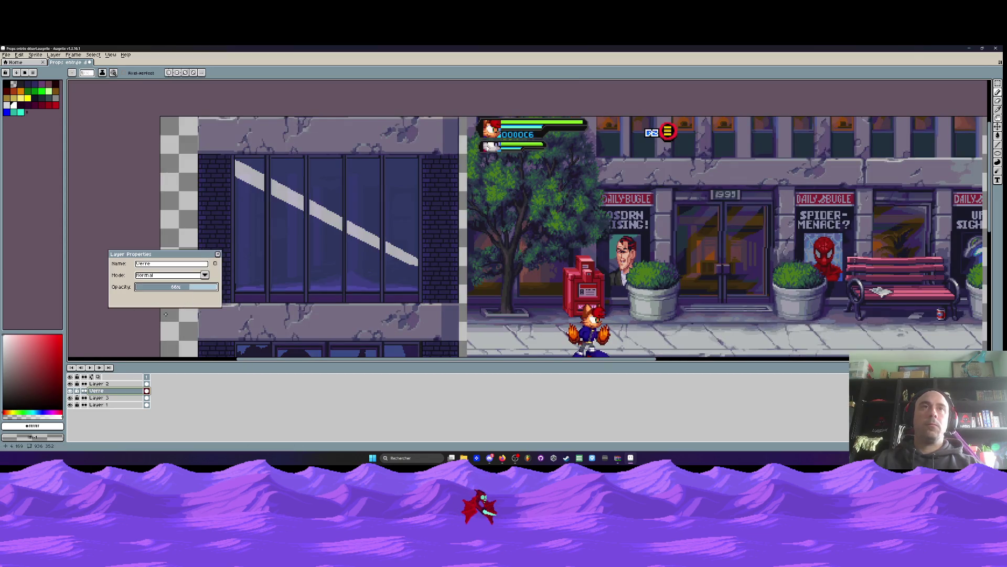
key(ctrl+z)
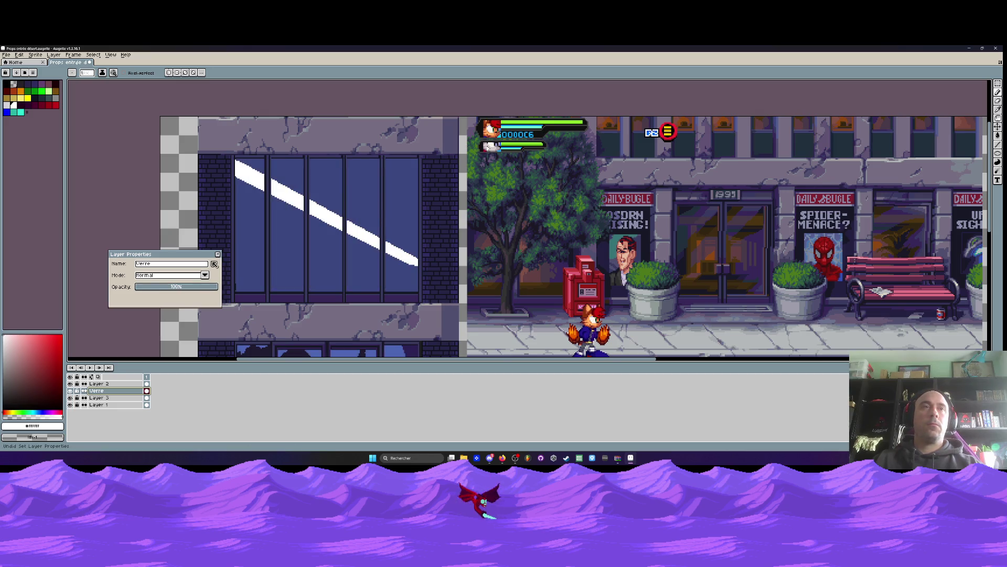
click(218, 254)
scroll(229, 221, down, 1)
scroll(238, 213, up, 2)
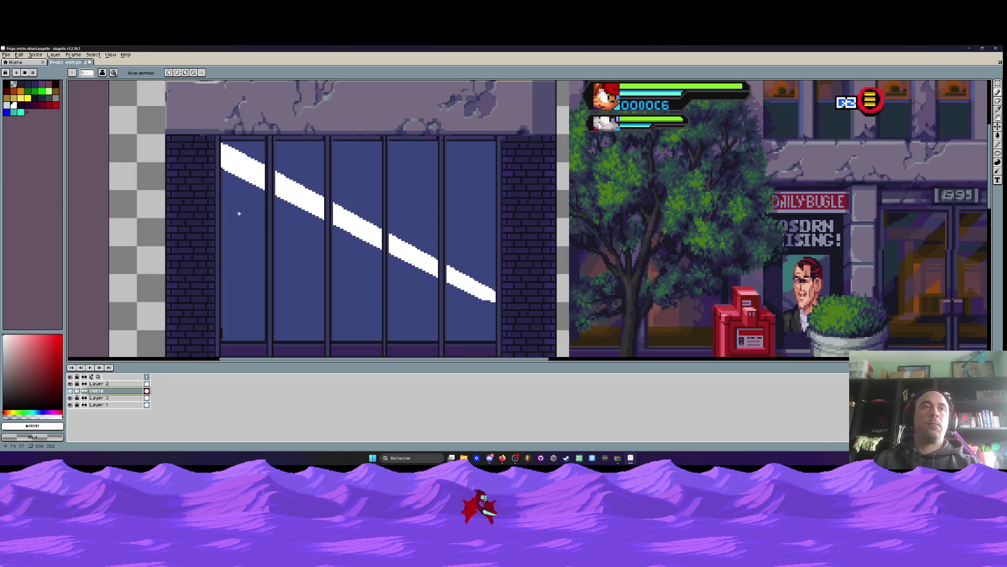
Add Layer 4, magic-wand the white stripes on Verre, deselect, and sample the blue glass
key(shift+n)
click(131, 398)
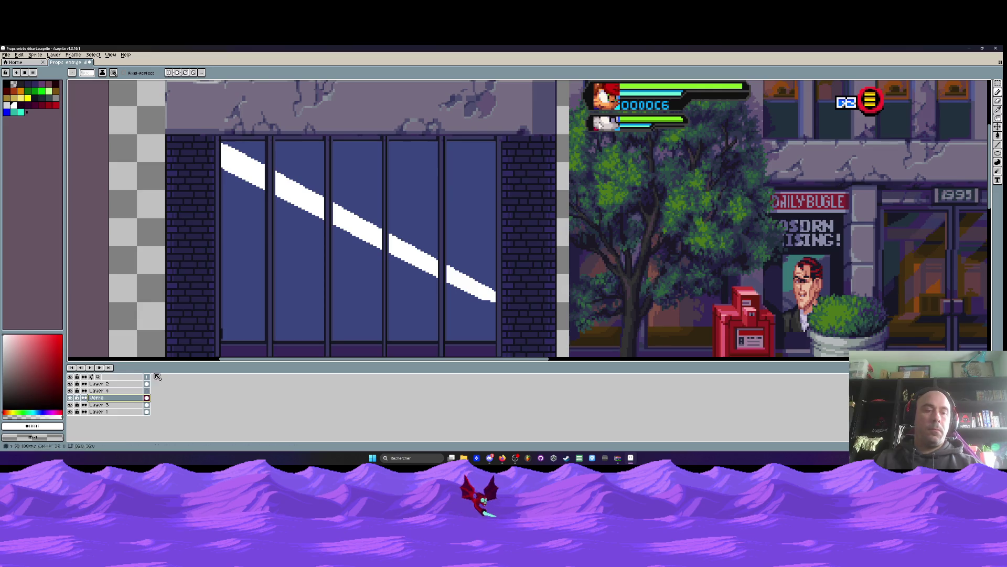
key(w)
click(249, 177)
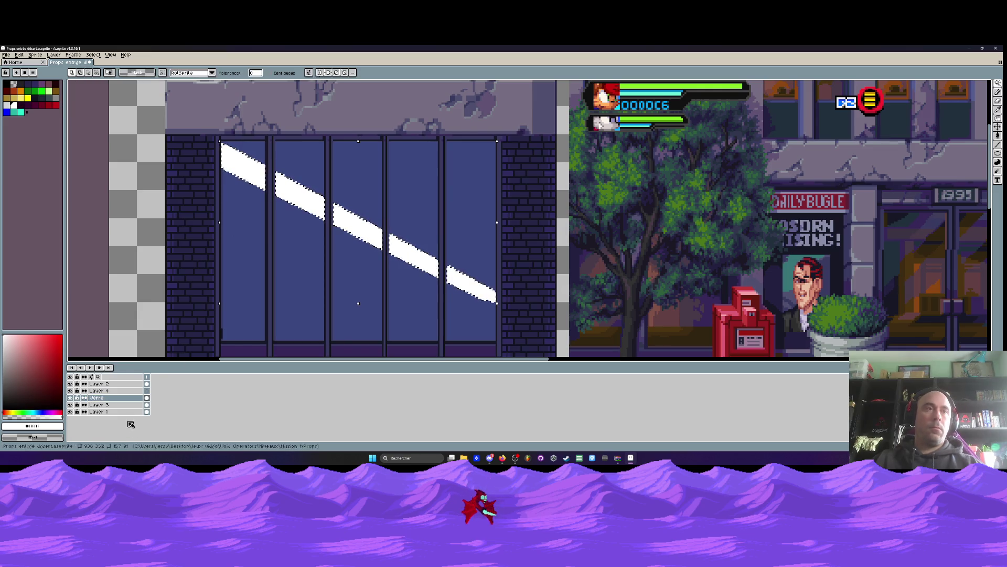
click(146, 391)
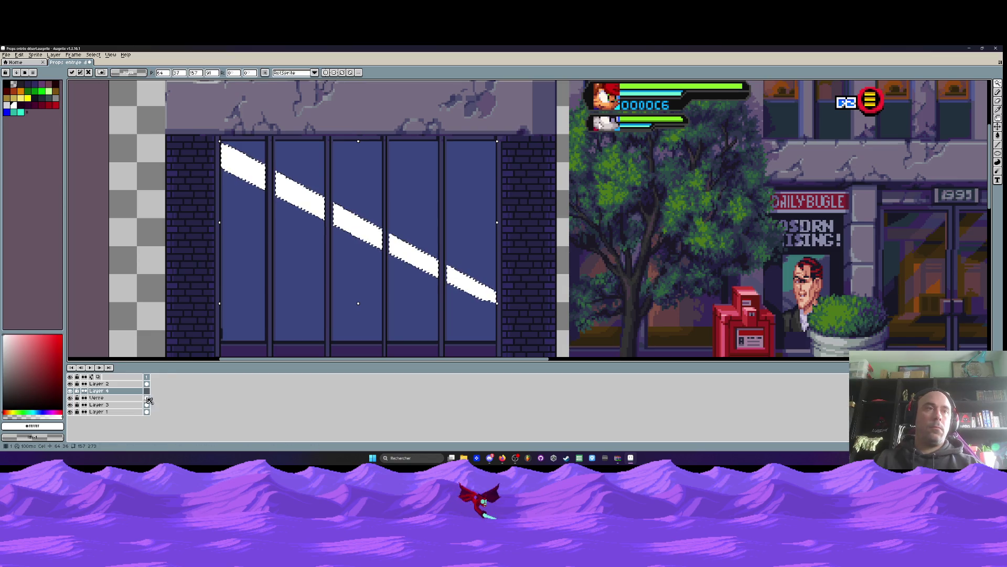
key(alt+Down)
key(ctrl+d)
key(i)
click(248, 244)
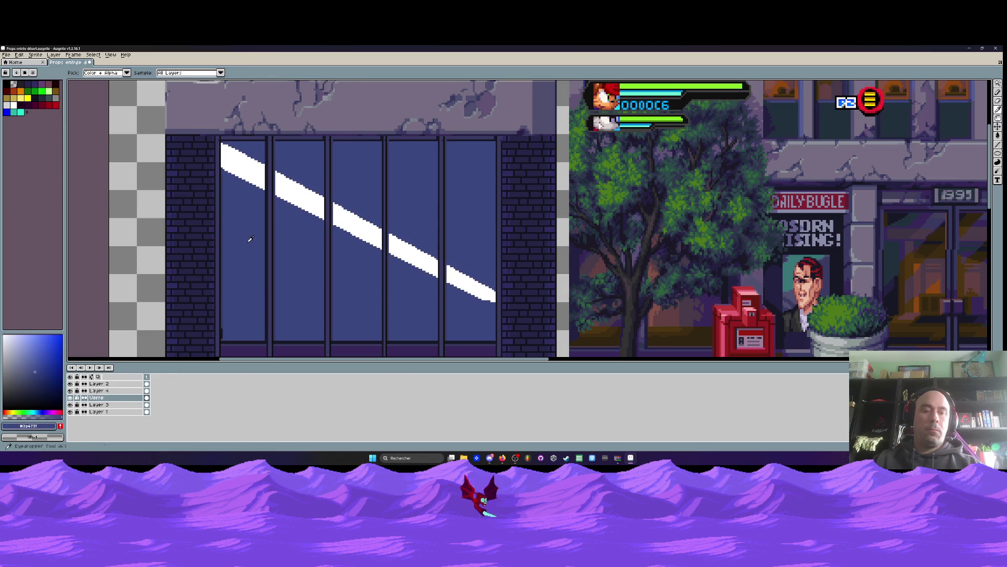
key(g)
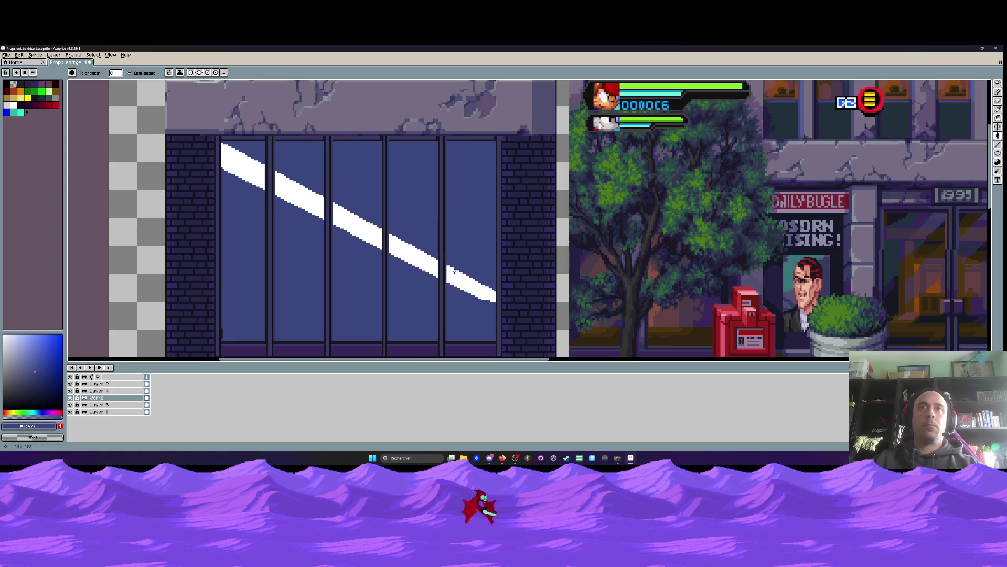
Set the Verre layer's opacity to 67%
double_click(99, 398)
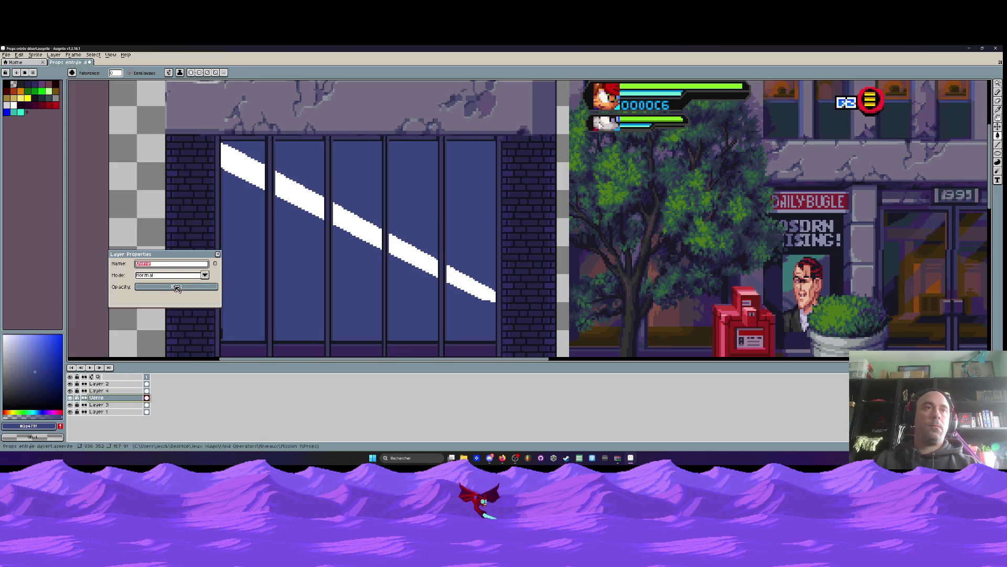
drag(176, 288, 188, 292)
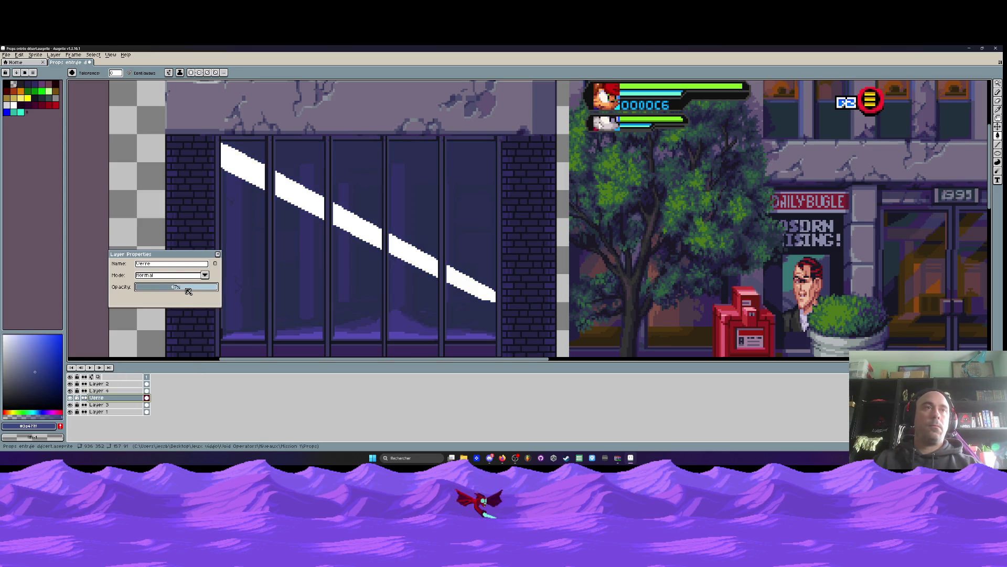
click(217, 254)
Set Layer 4's opacity to 17%, then undo the last property change
double_click(100, 391)
drag(173, 288, 138, 292)
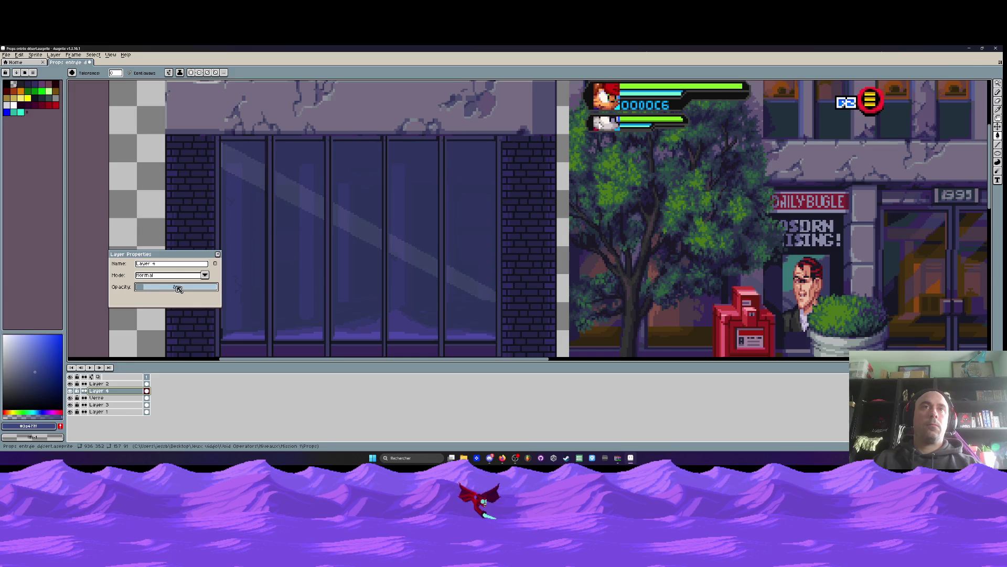
scroll(356, 258, down, 3)
scroll(356, 258, up, 2)
scroll(363, 254, up, 1)
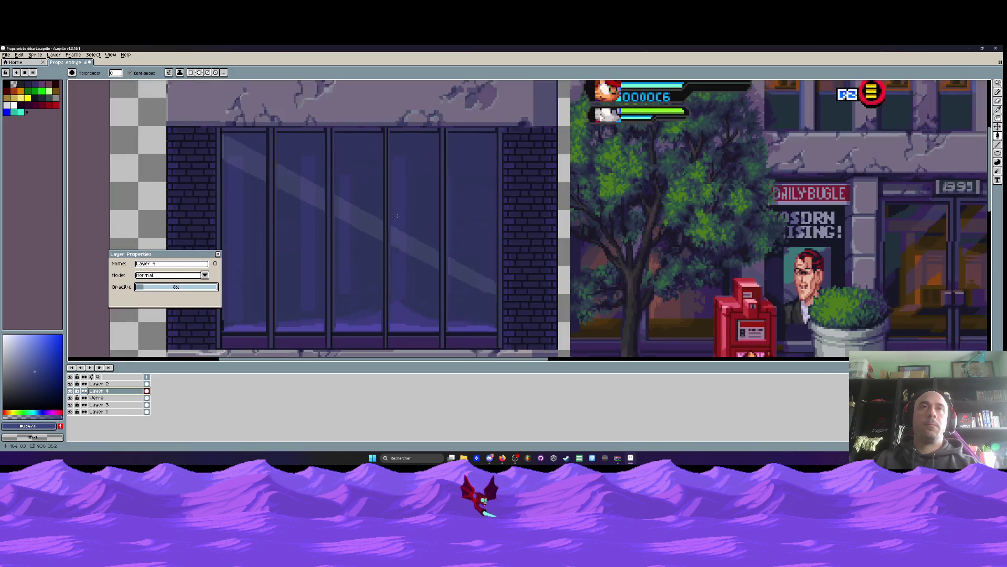
drag(153, 286, 162, 294)
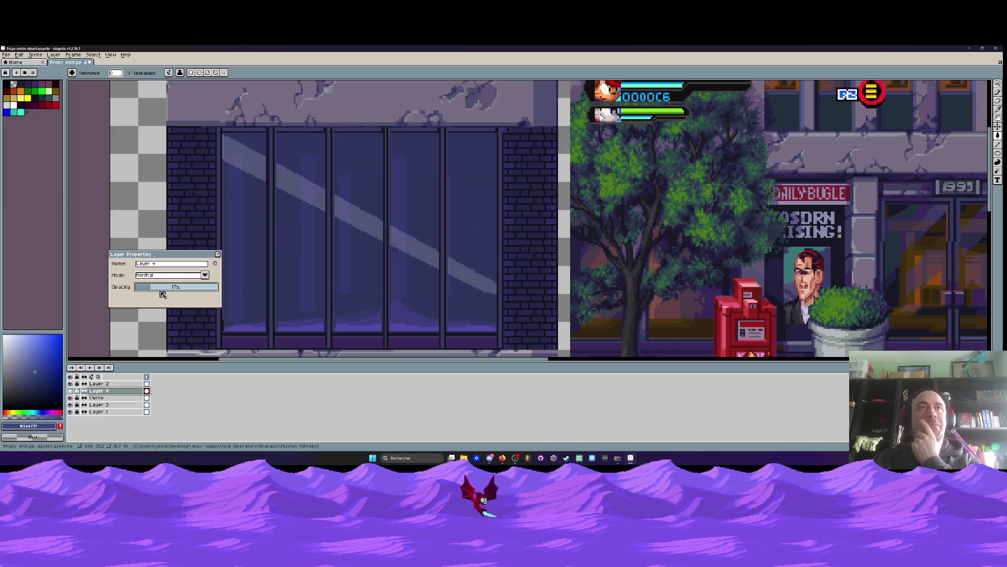
click(218, 254)
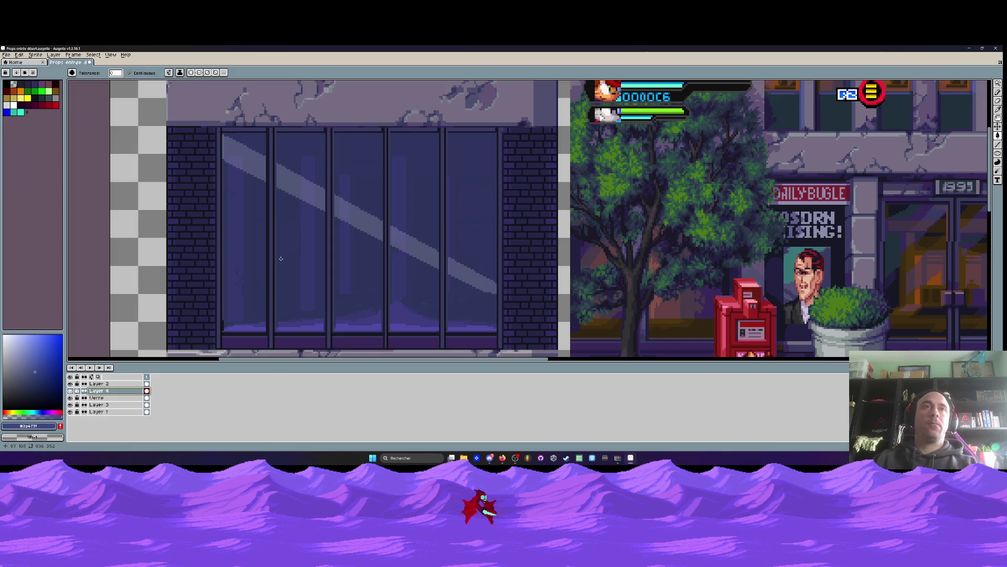
scroll(310, 266, down, 2)
scroll(279, 272, up, 2)
key(ctrl+z)
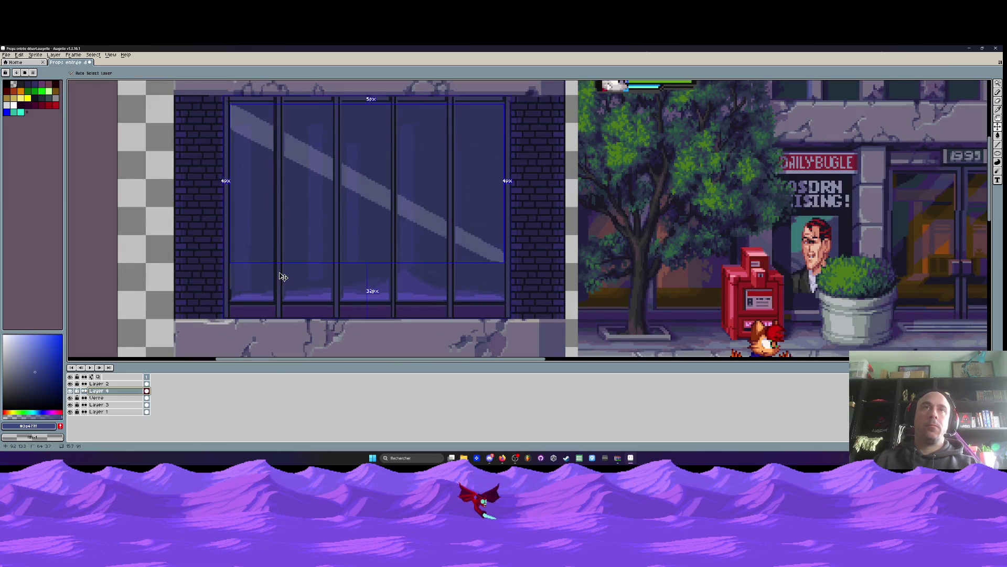
Undo the opacity change, mullion cuts and white diagonal, then open and dismiss the File menu
key(ctrl+z)
key(ctrl+z)
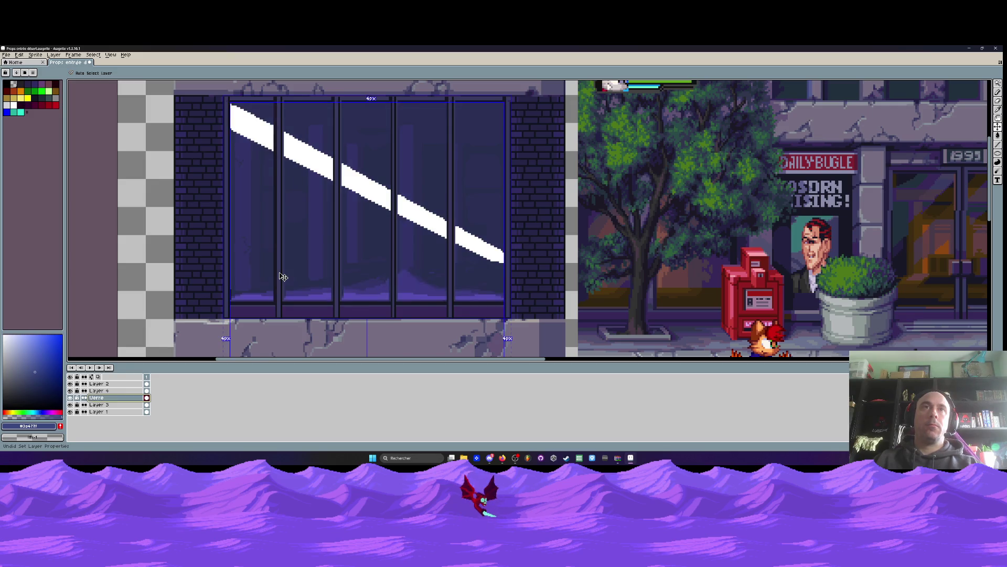
key(ctrl+z)
key(ctrl+z)
key(ctrl+z)
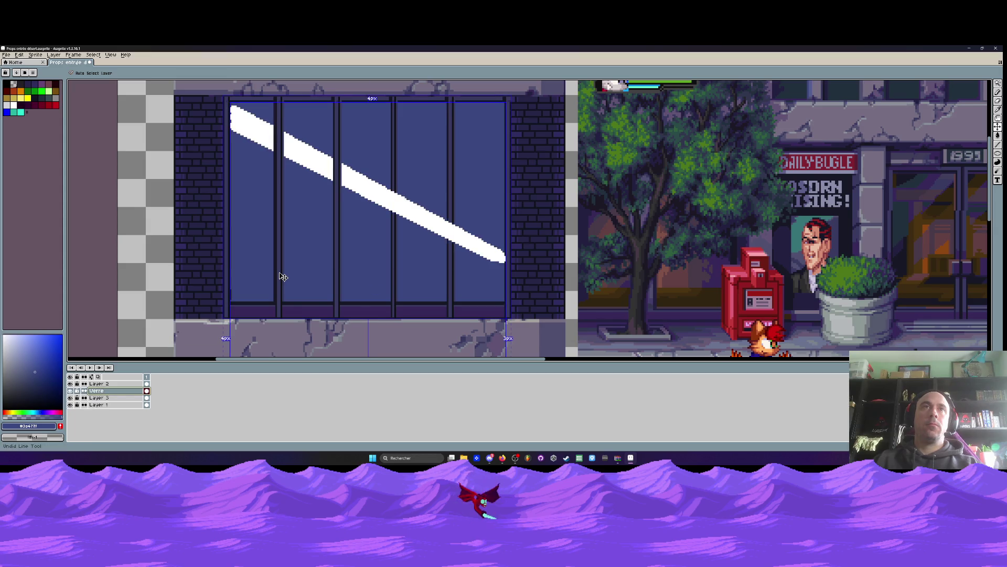
key(ctrl+z)
key(ctrl+z)
key(ctrl+z)
key(g)
scroll(283, 276, down, 1)
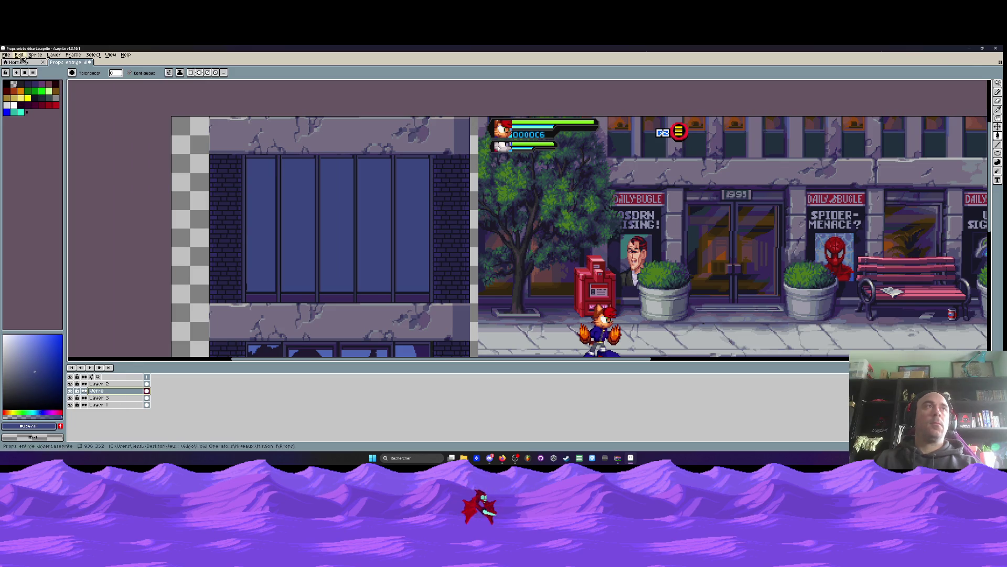
click(5, 55)
click(73, 98)
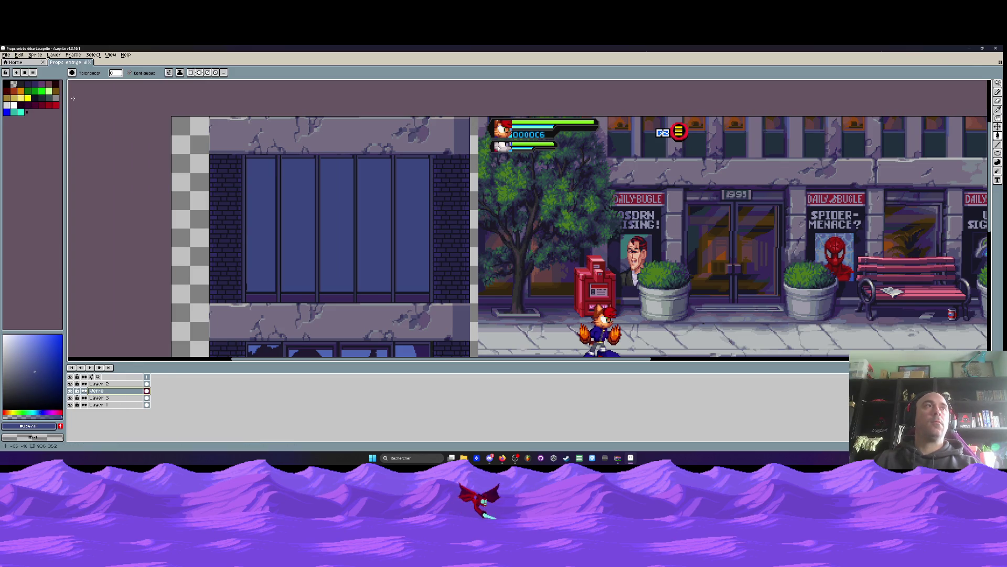